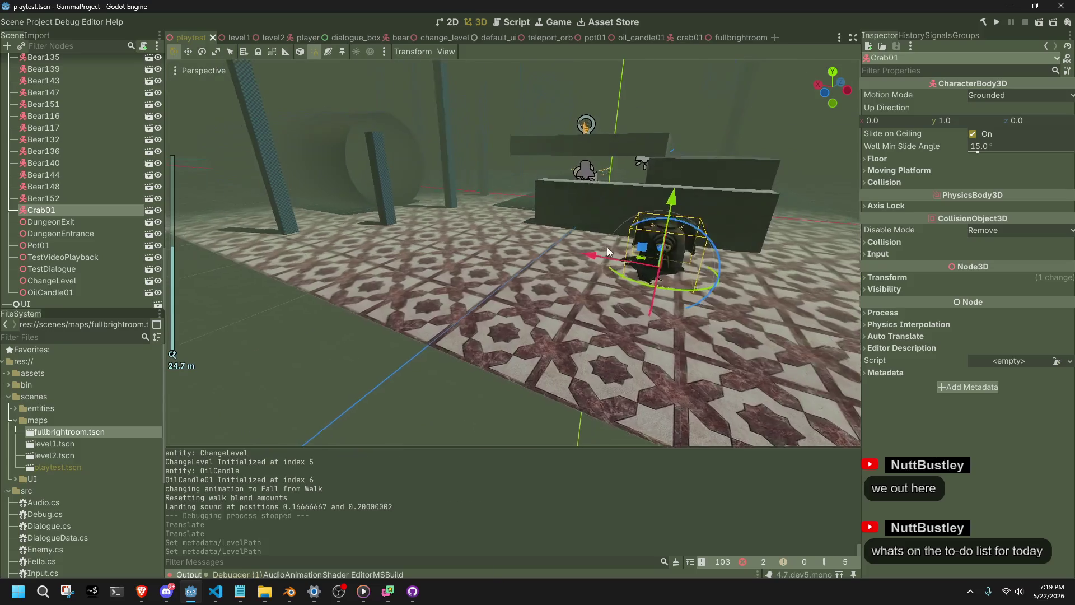
- Select the green ChangeLevel pillar on the tiled floor of the playtest scene
scroll(569, 207, "down", 3)
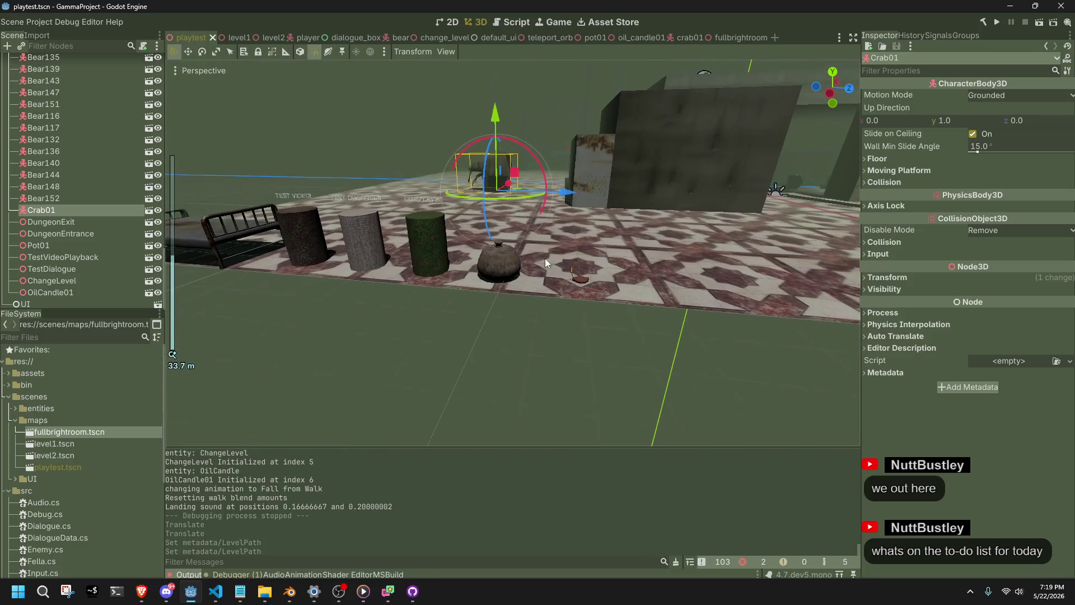
left_click(428, 246)
left_click(506, 257)
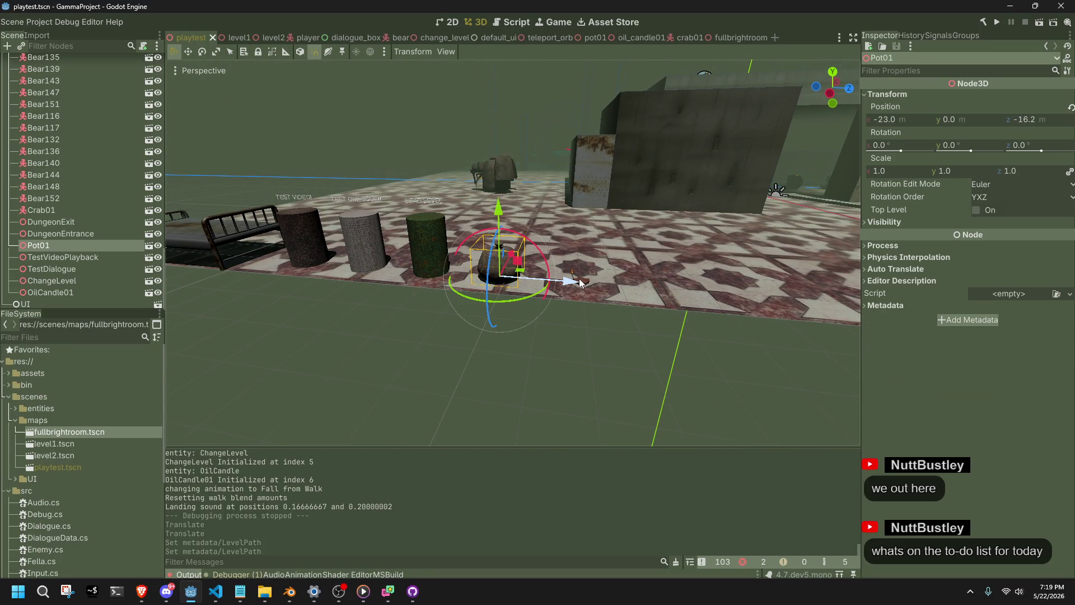
left_click(440, 276)
left_click_drag(439, 274, 472, 289)
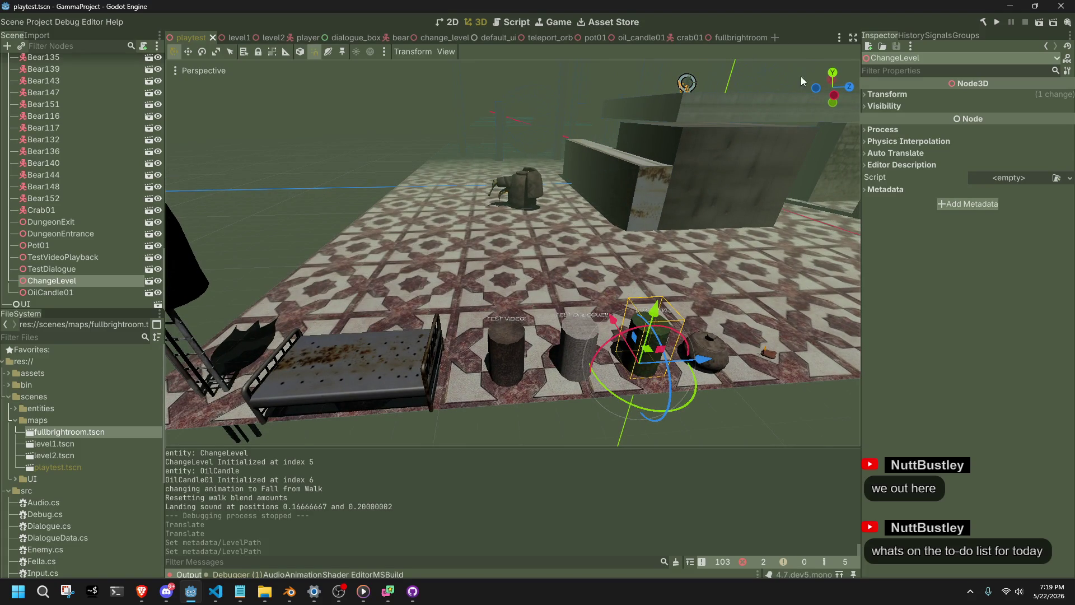
- Frame the ChangeLevel pillar from Top view and shift it along X to its new spot
left_click(832, 72)
key("f")
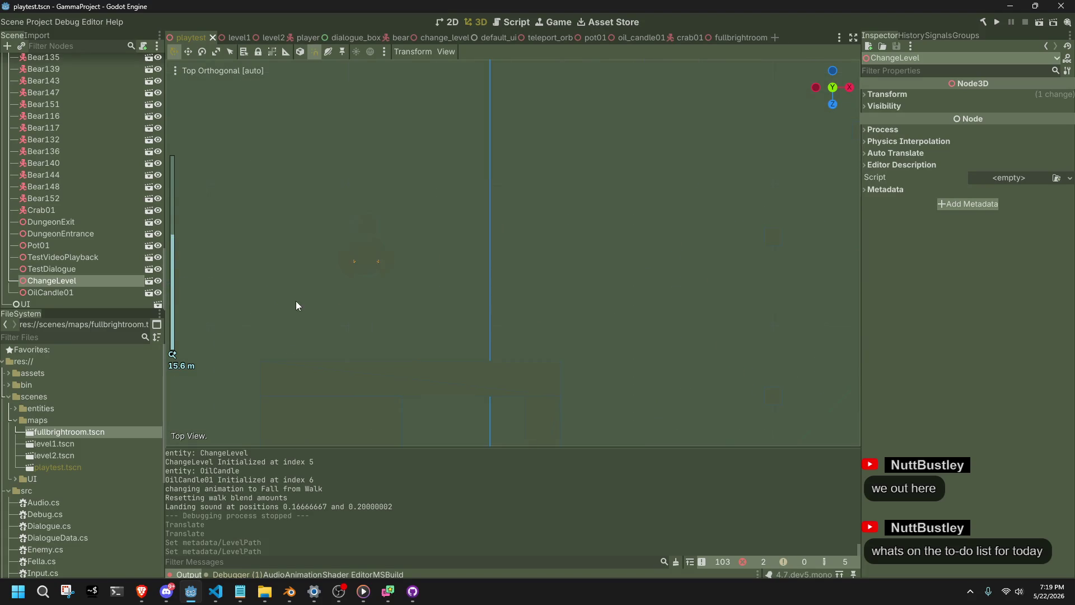
mouse_move(484, 286)
left_mouse_down()
mouse_move(391, 365)
mouse_move(431, 282)
mouse_move(452, 118)
mouse_move(465, 239)
mouse_move(445, 204)
mouse_move(518, 251)
mouse_move(551, 324)
mouse_move(525, 268)
mouse_move(602, 268)
mouse_move(600, 307)
mouse_move(586, 270)
left_mouse_up()
scroll(440, 232, "up", 8)
key("f")
mouse_move(629, 147)
left_mouse_down()
mouse_move(597, 156)
mouse_move(514, 250)
left_mouse_up()
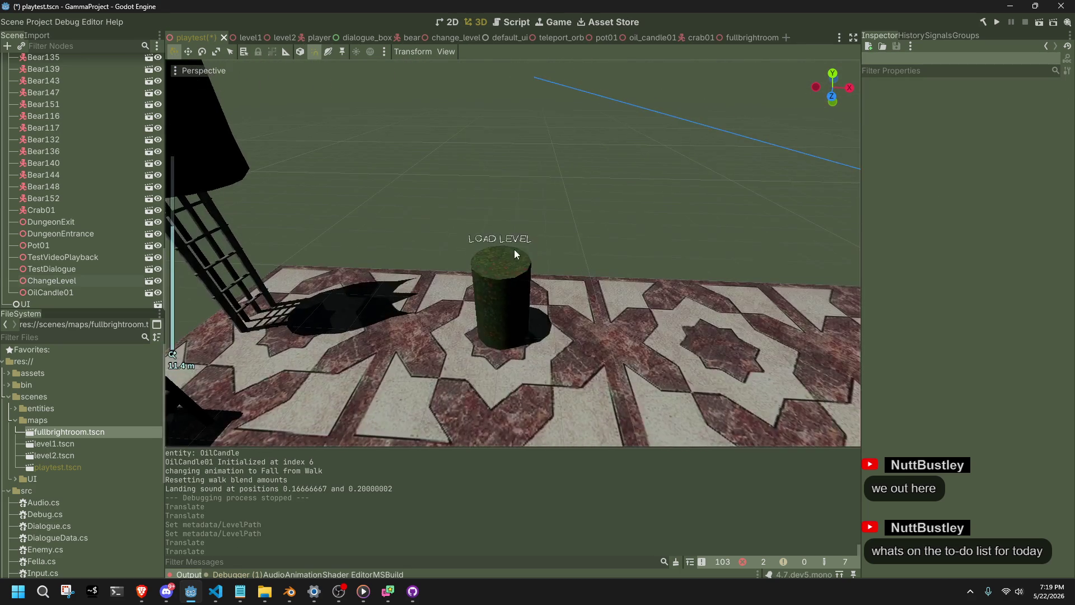
- Duplicate the ChangeLevel pillar and slide the copy sideways along the X axis
left_click(515, 250)
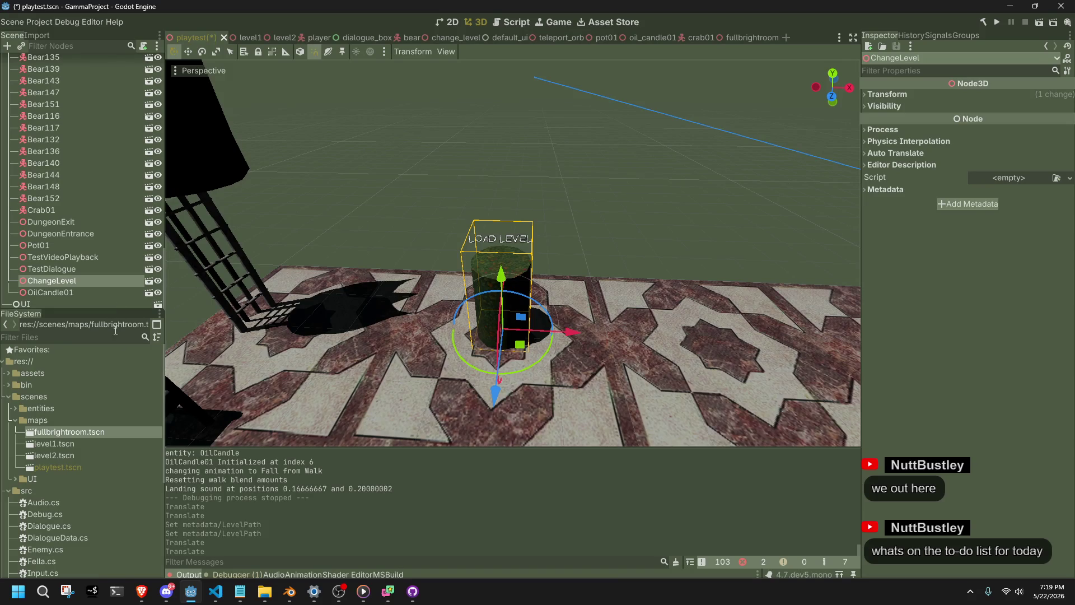
scroll(657, 293, "down", 6)
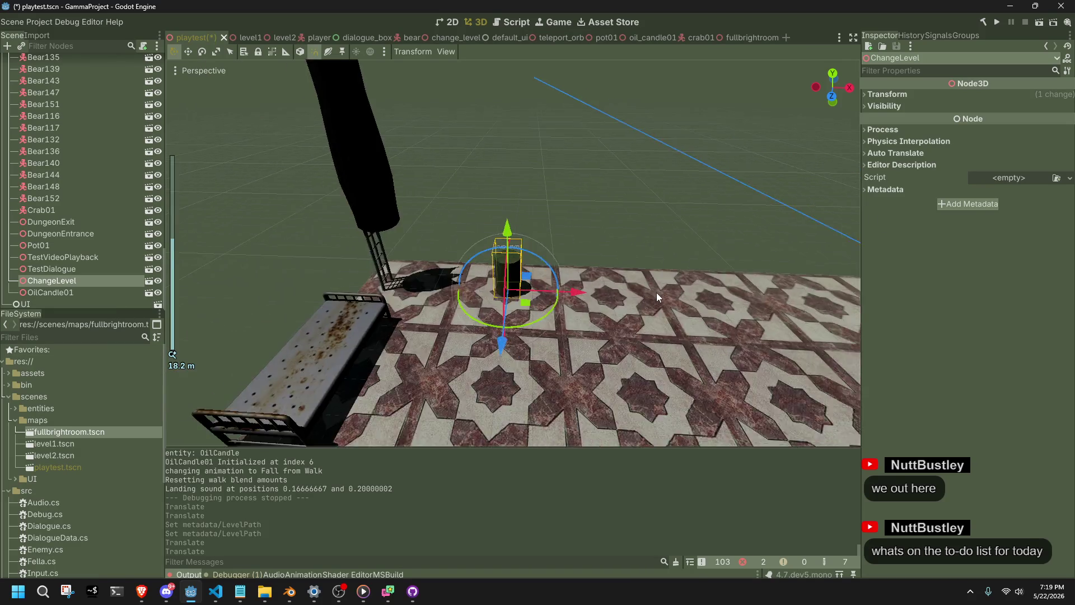
key("f")
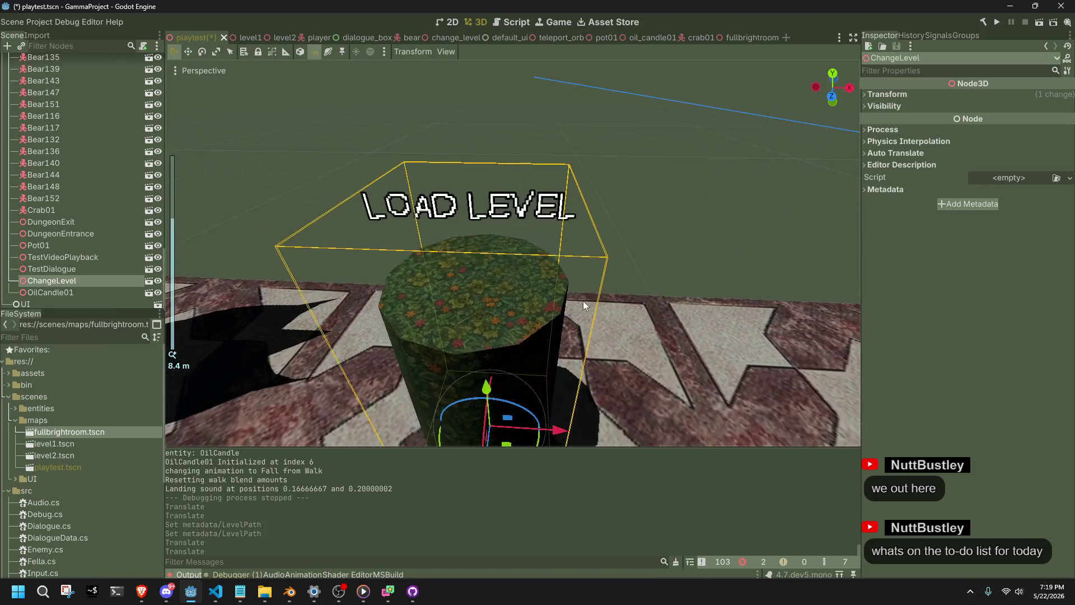
scroll(583, 300, "down", 3)
key("ctrl+d")
left_click_drag(566, 365, 882, 381)
key("f")
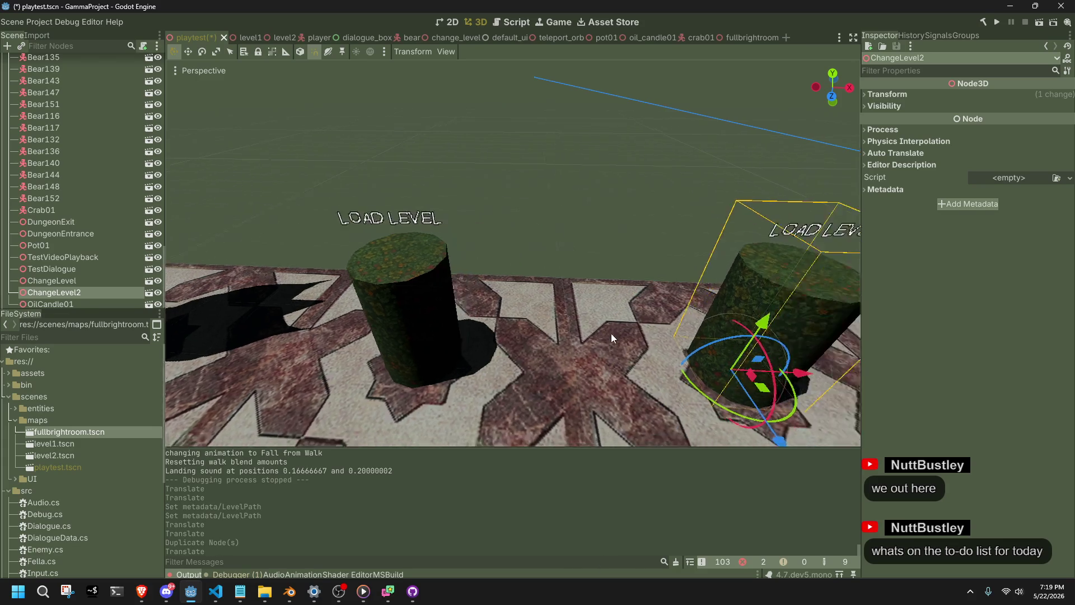
- Change the copy's Level Path metadata from playtest to fullbrightroom and save the scene
left_click(886, 189)
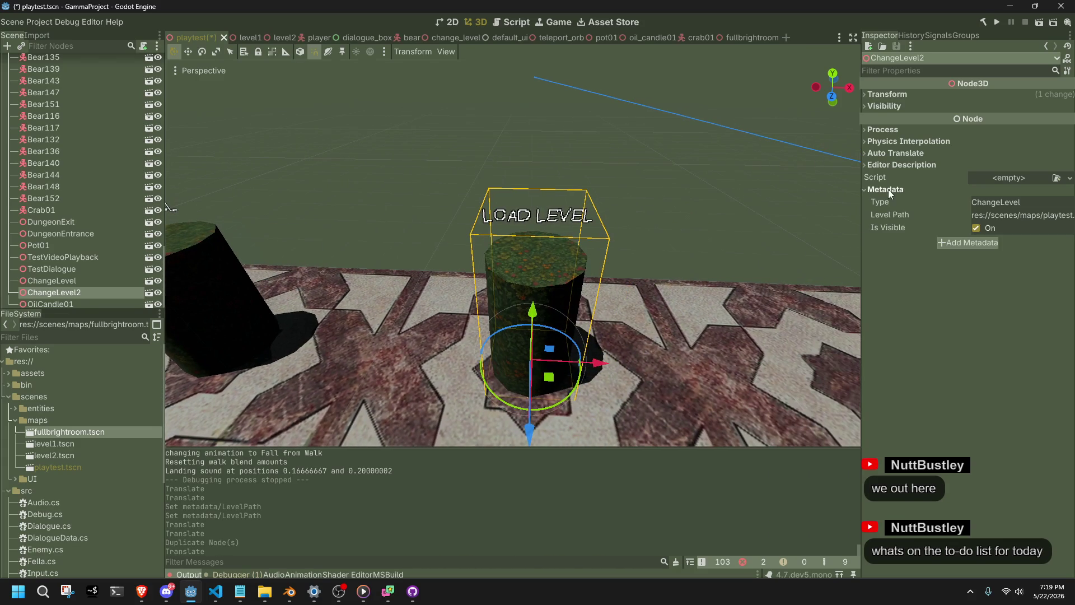
double_click(1045, 216)
type("fullbrightroom")
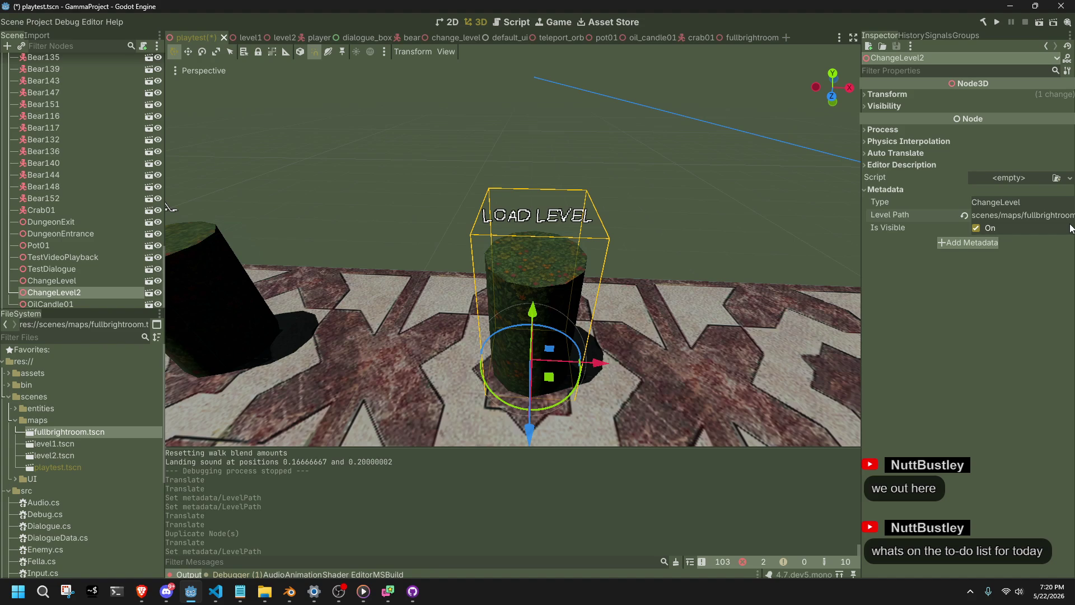
key("ctrl+s")
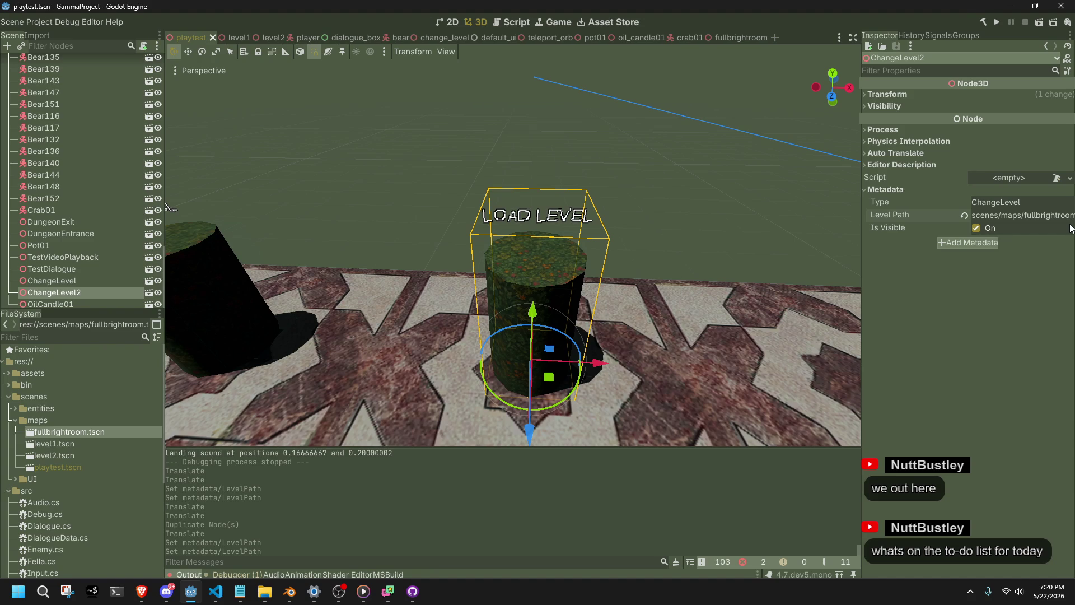
- Deselect the copied pillar and bring the VS Code editor to the front
left_click(605, 189)
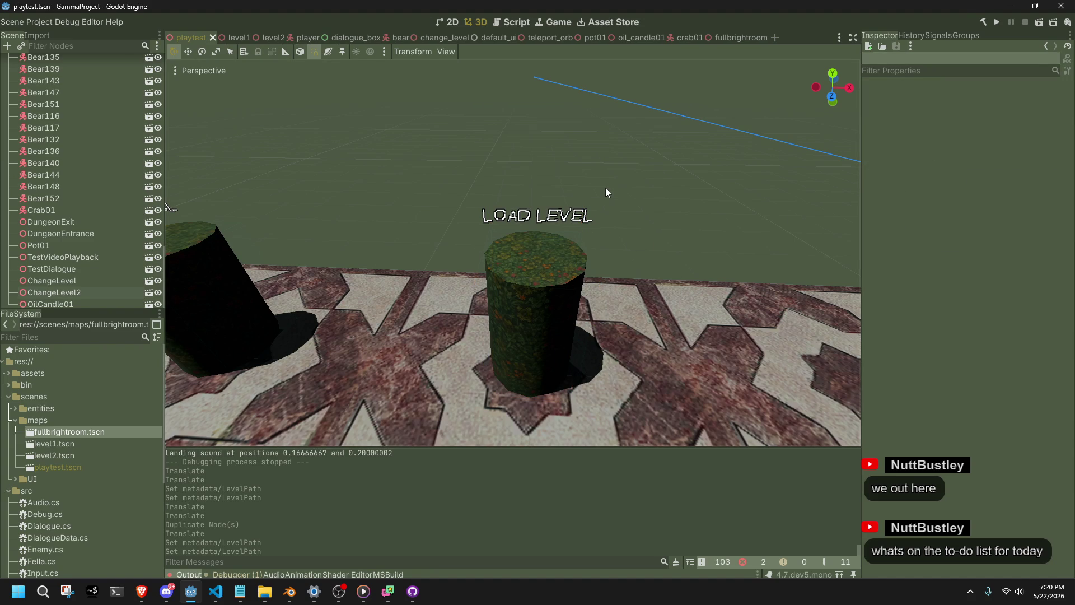
scroll(606, 193, "down", 5)
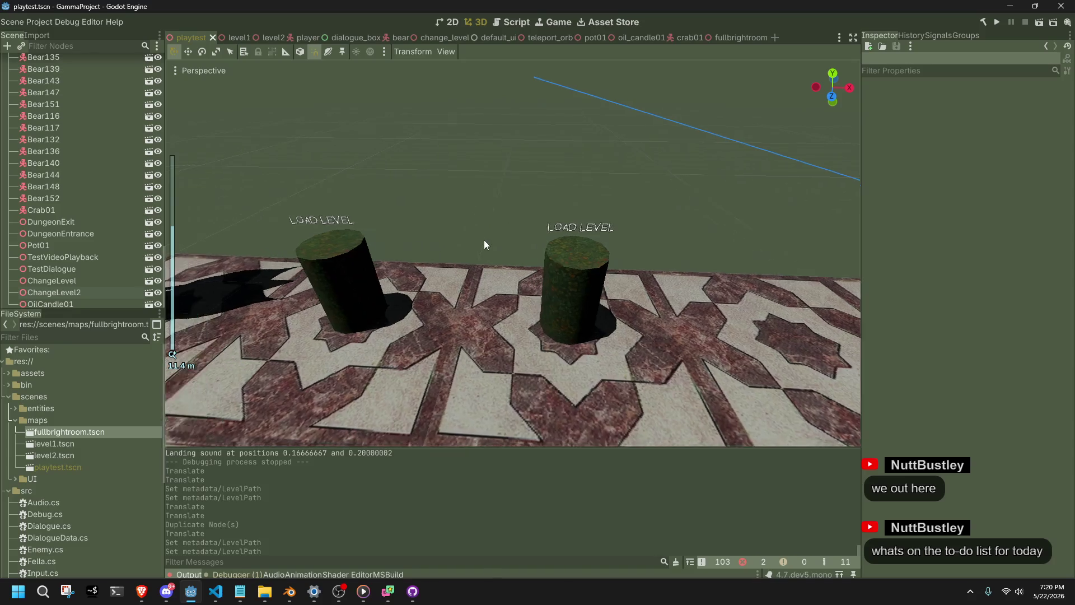
scroll(459, 242, "up", 3)
key("alt+Tab")
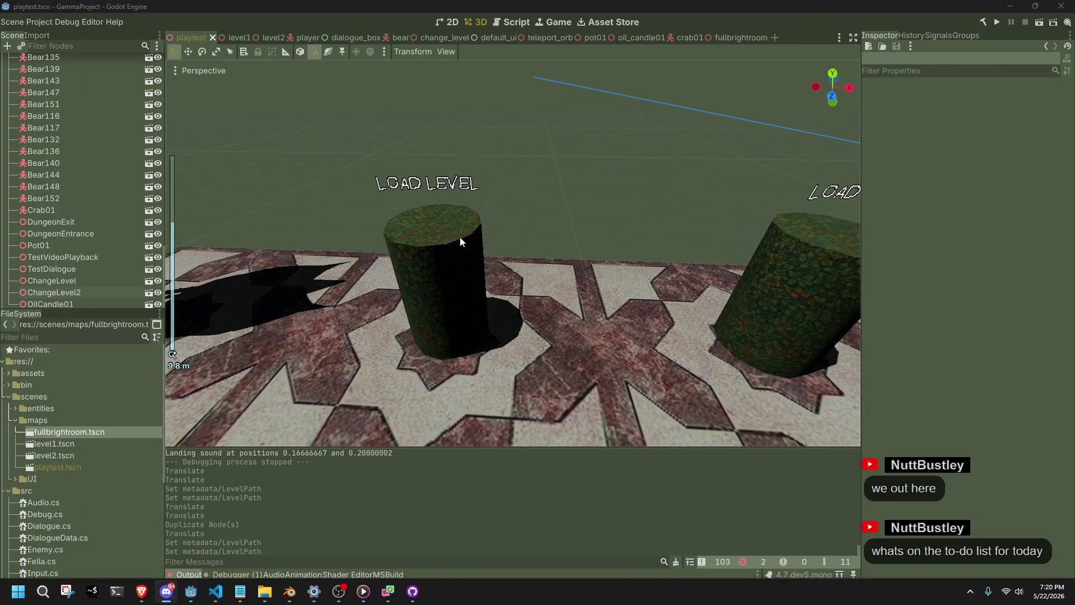
left_click(216, 591)
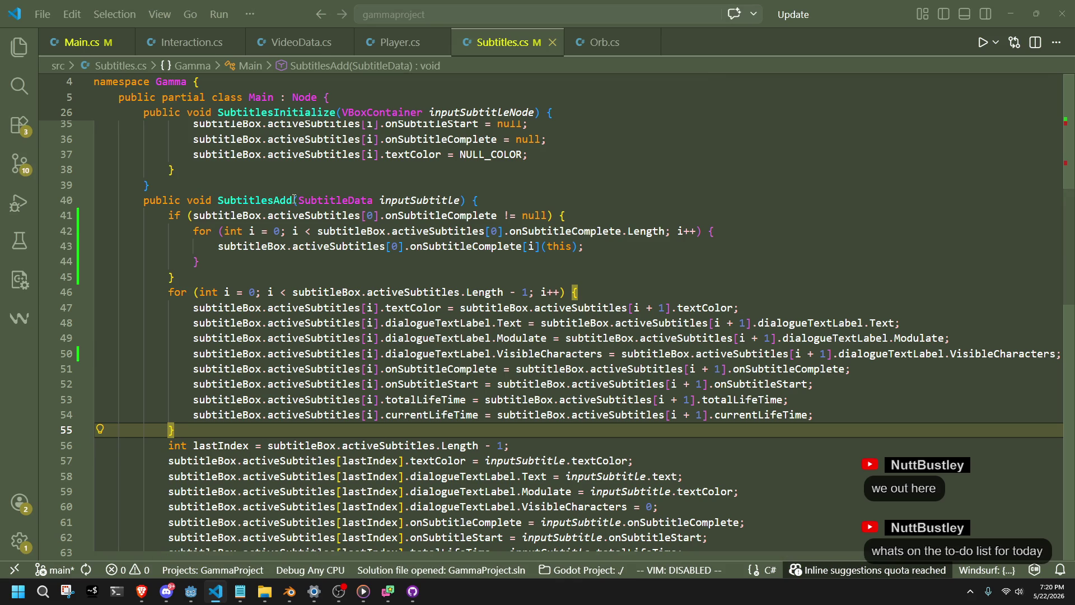
- Commit the modified Main.cs and Subtitles.cs in GitHub Desktop, then return to the editor
left_click(185, 42)
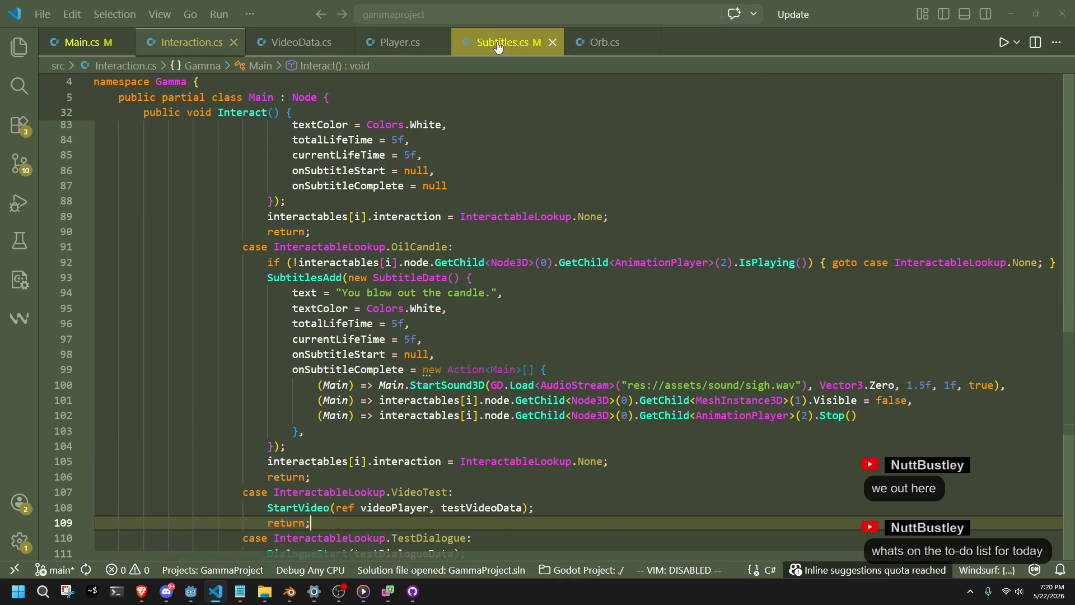
left_click(499, 45)
left_click(412, 591)
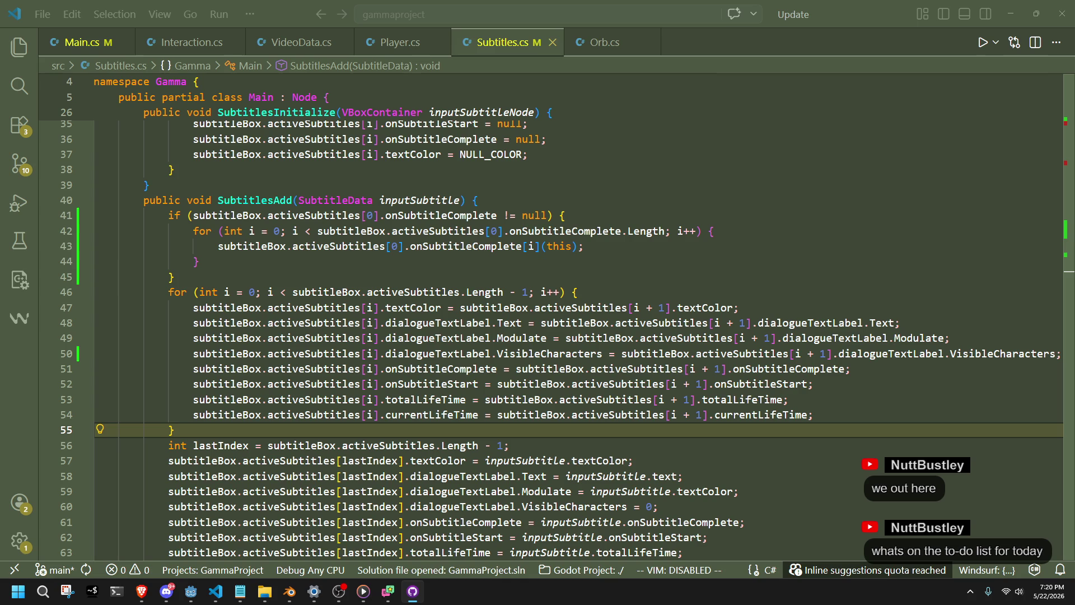
key("alt+Tab")
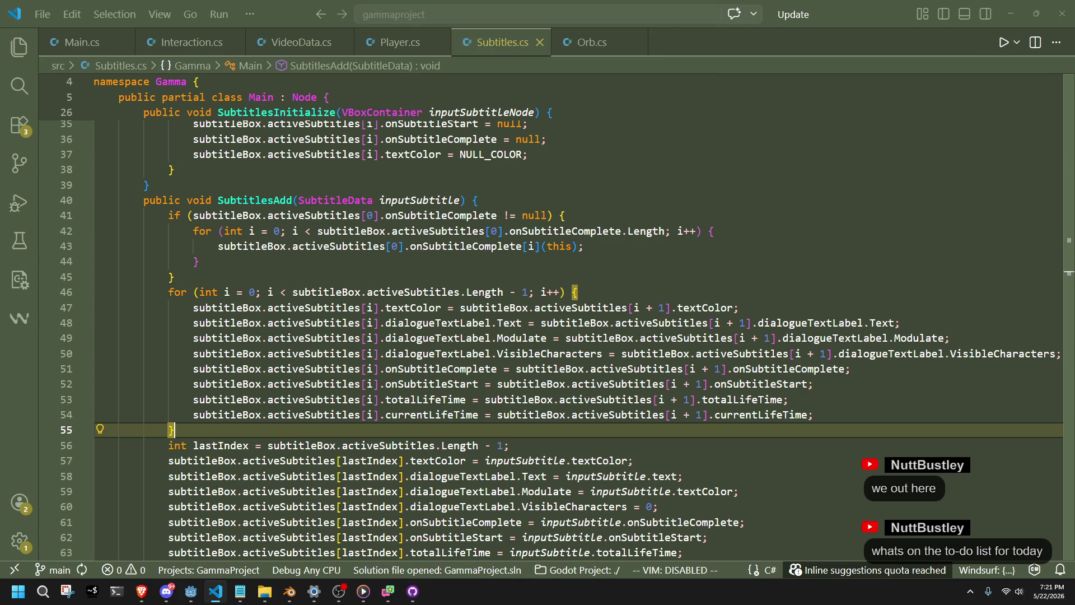
key("alt+Tab")
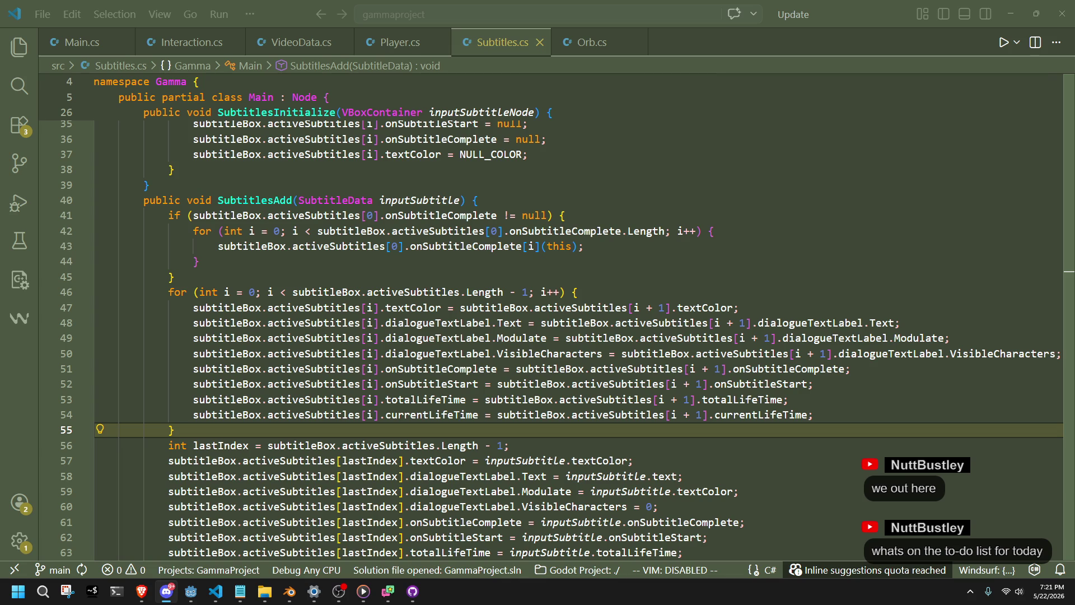
left_click(639, 461)
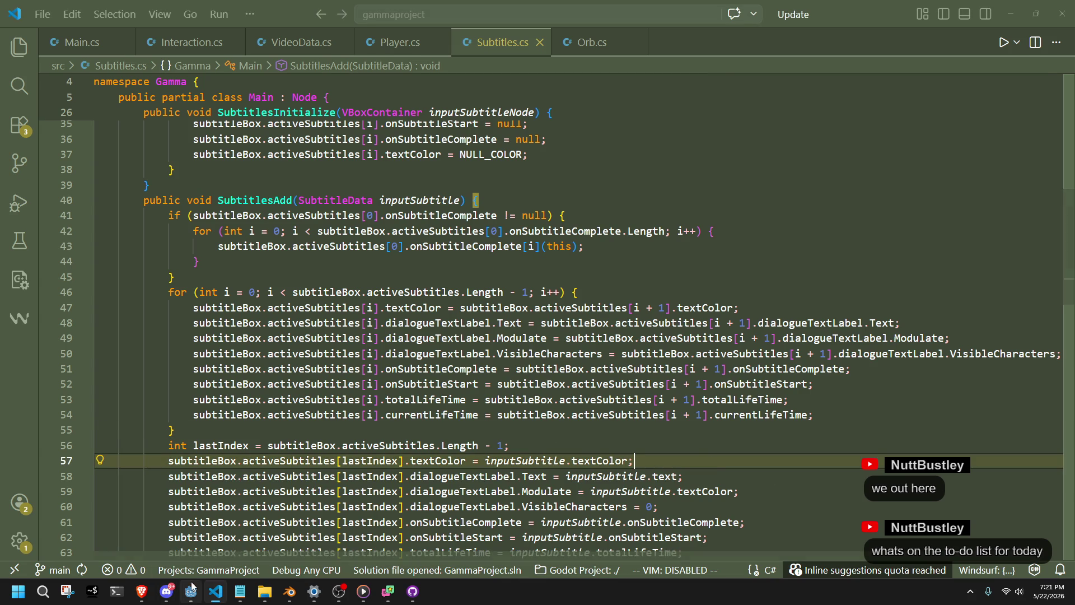
left_click(191, 588)
key("alt+Tab")
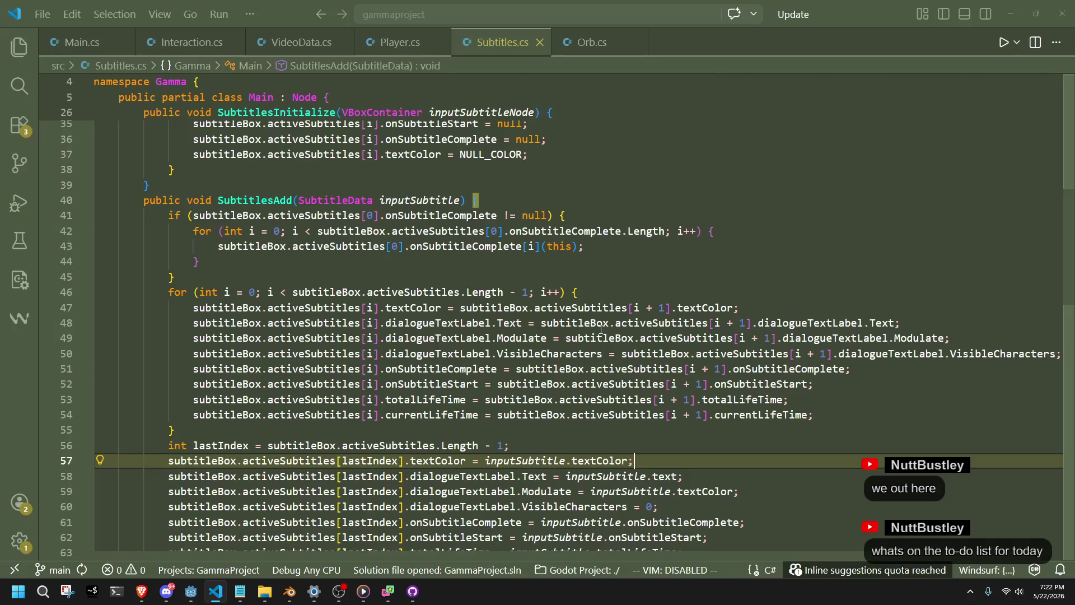
left_click(82, 42)
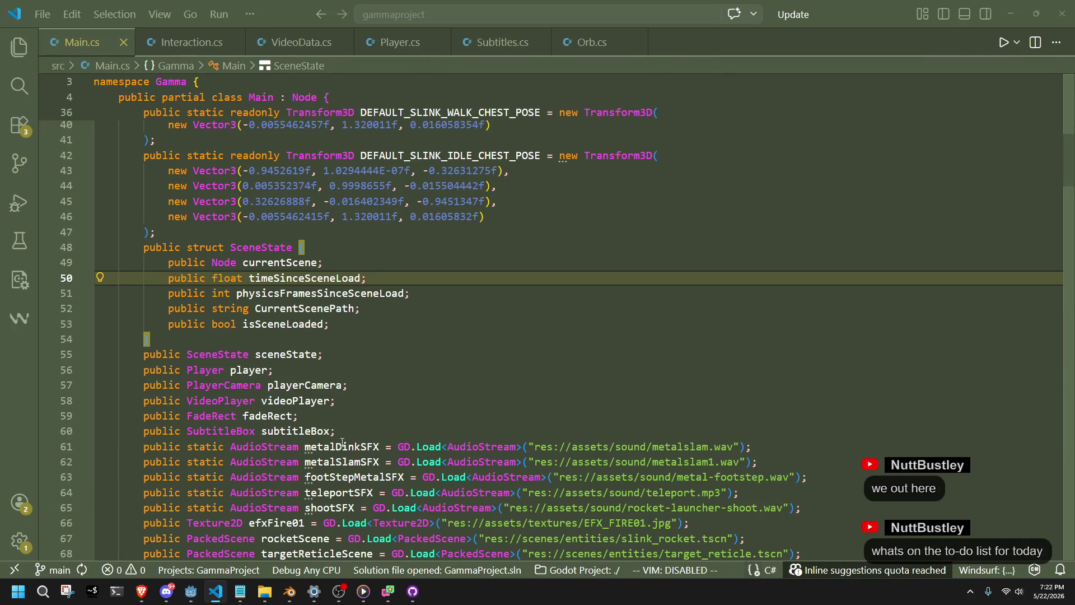
scroll(342, 443, "down", 20)
scroll(413, 449, "down", 10)
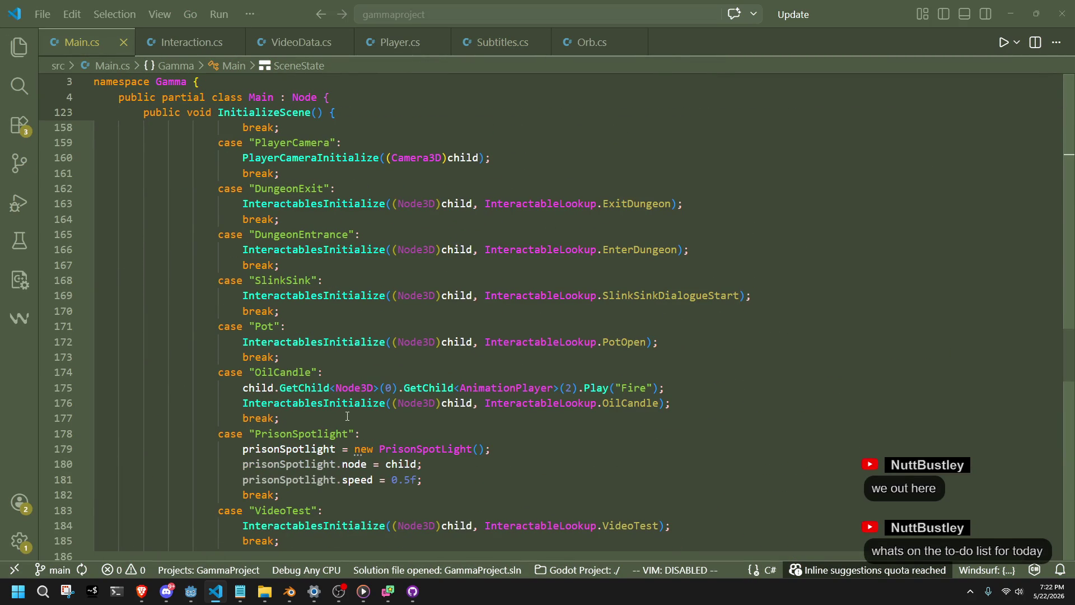
scroll(348, 416, "down", 1)
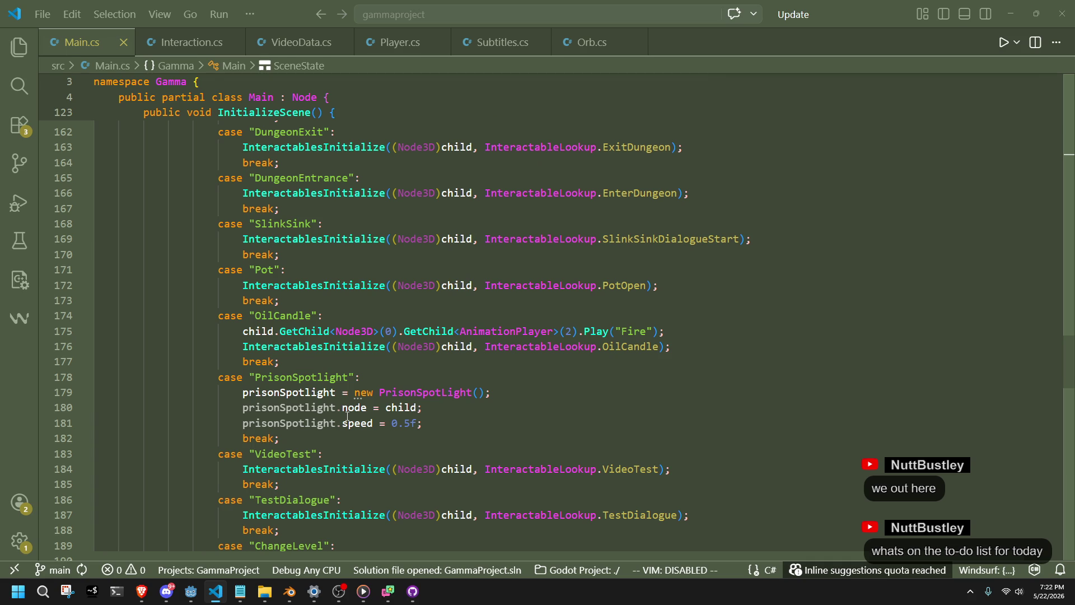
key("alt+Tab")
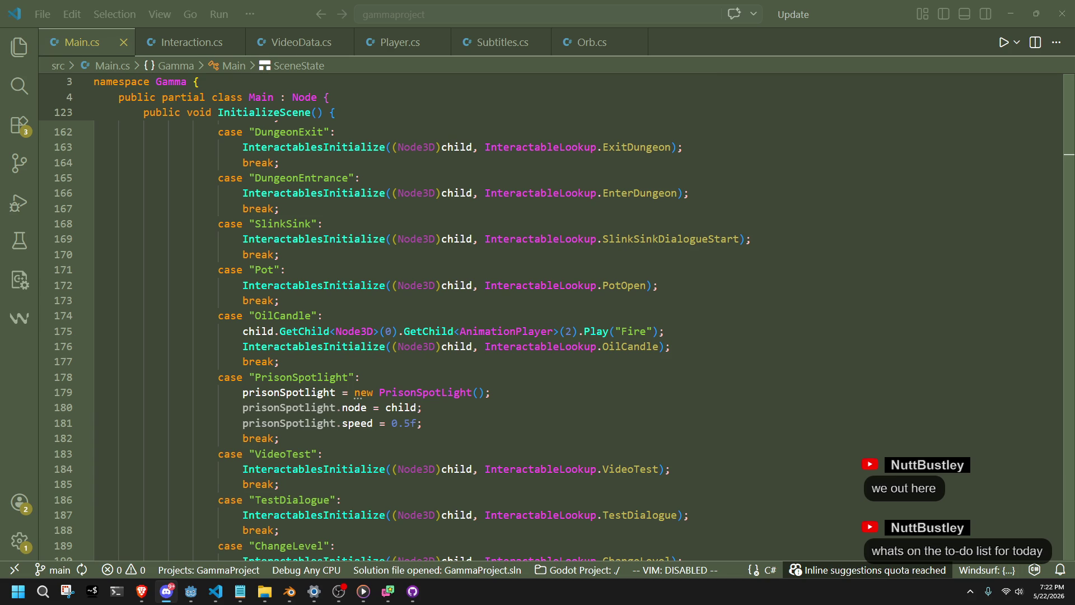
left_click(656, 376)
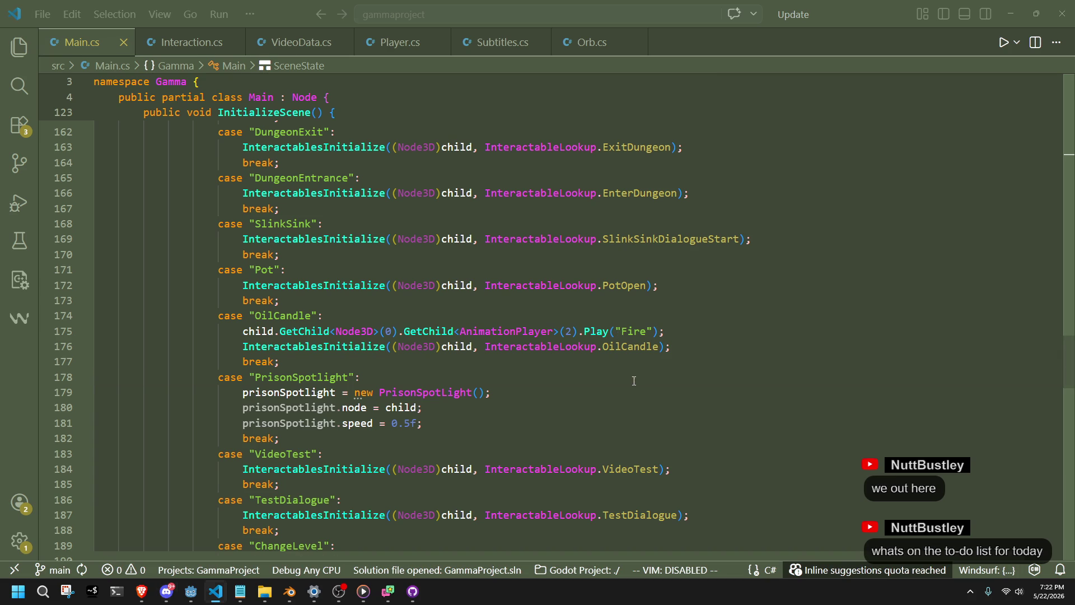
scroll(655, 396, "down", 1)
left_click(694, 412)
left_click(560, 382)
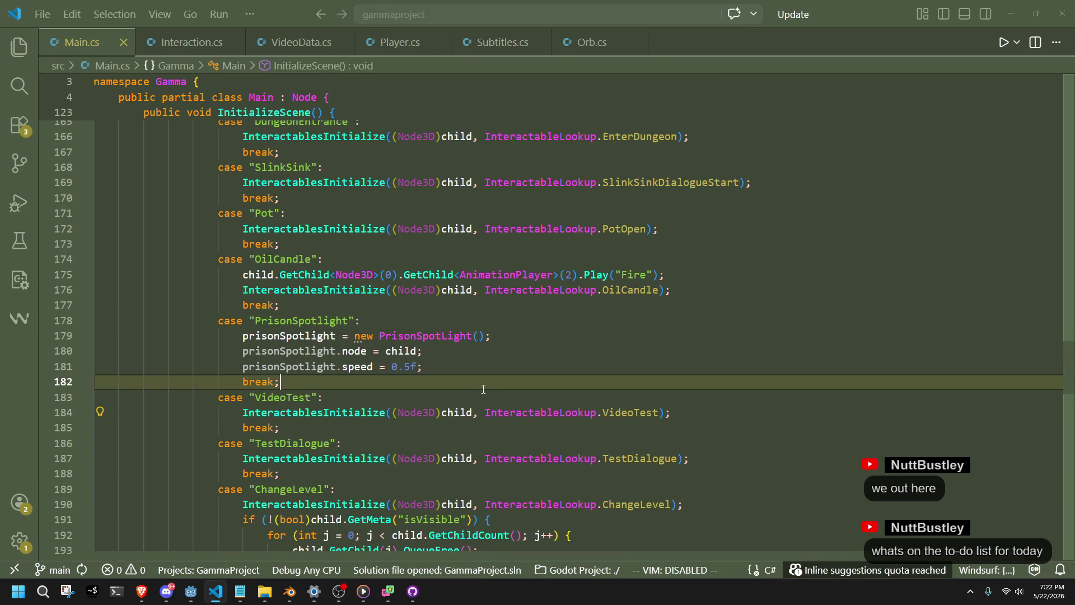
left_click(482, 397)
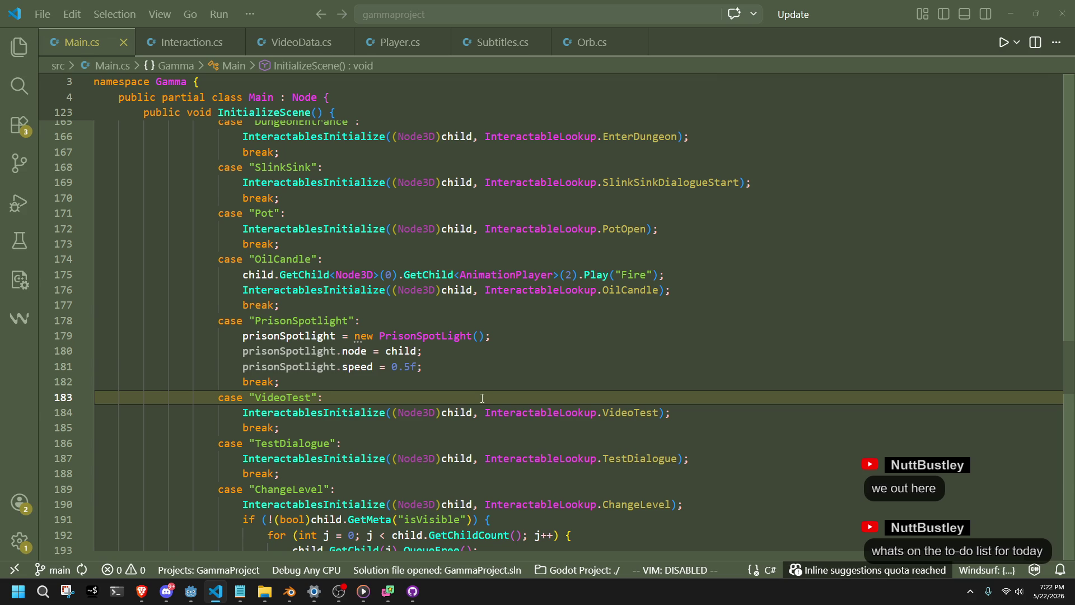
scroll(565, 434, "down", 1)
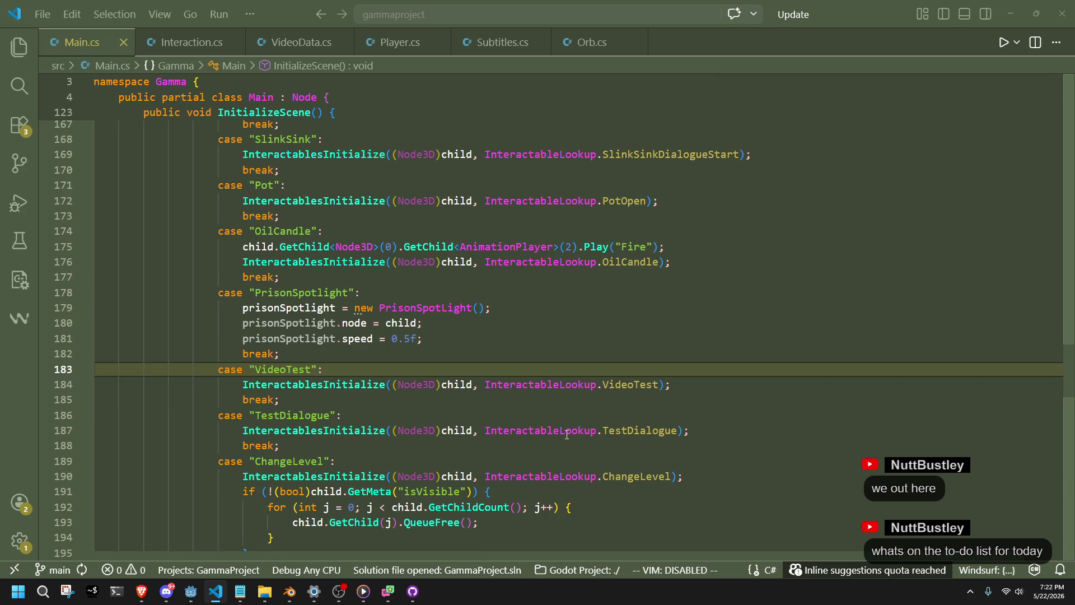
scroll(602, 456, "down", 2)
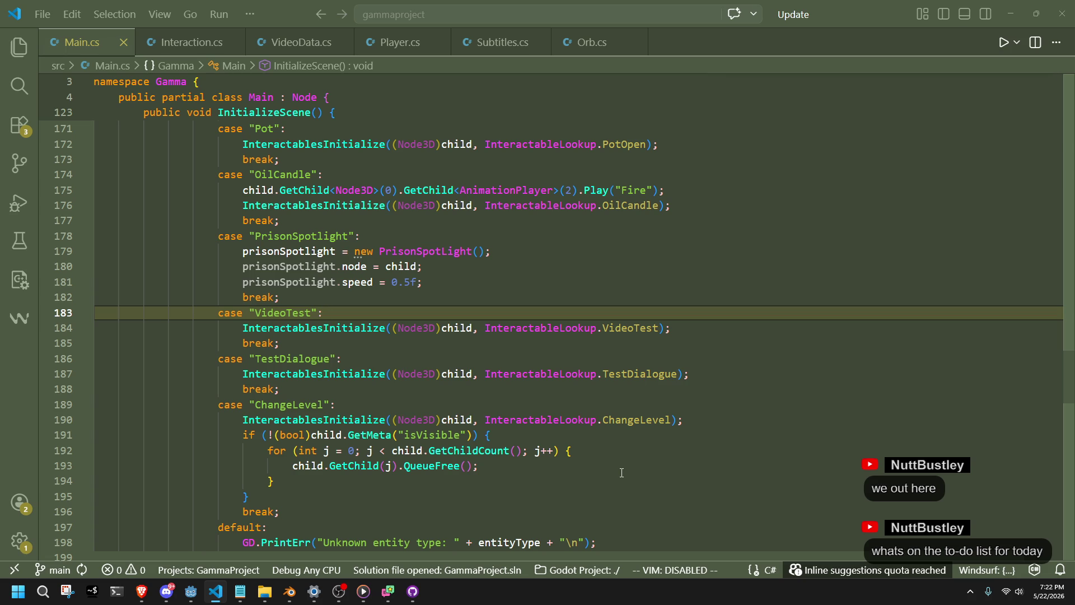
left_click(622, 473)
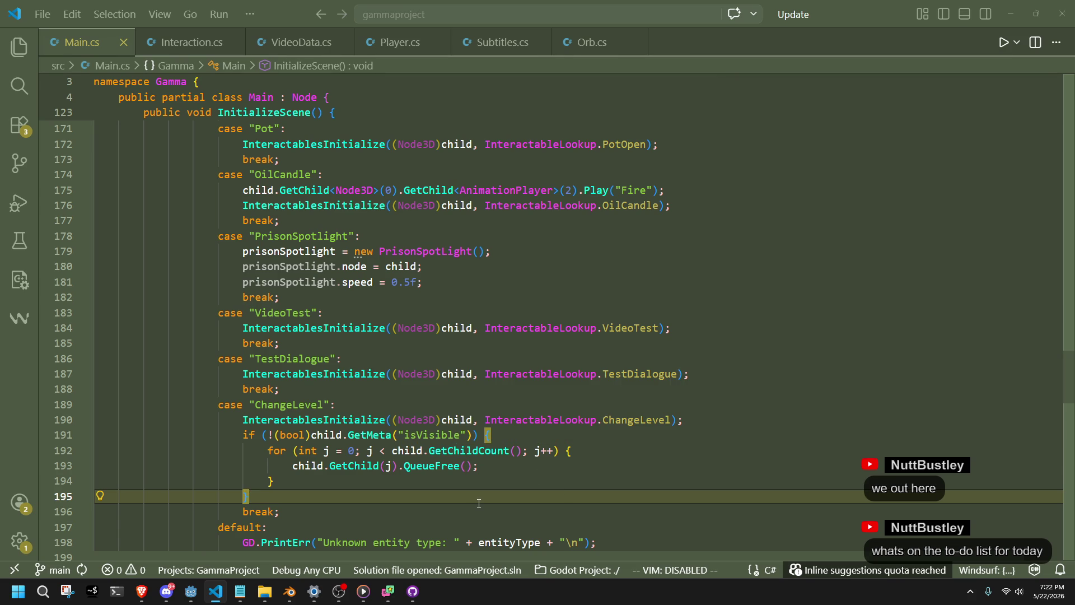
double_click(627, 421)
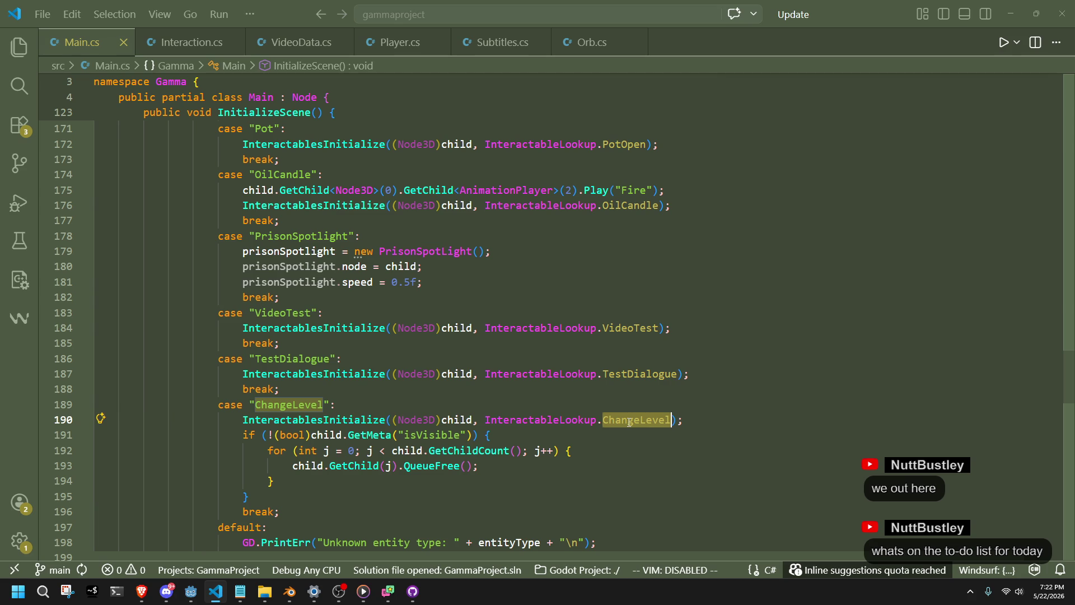
- Inspect the InteractablesInitialize definition and its inputInteraction parameter type, then go back
mouse_move(619, 422)
left_click(304, 421)
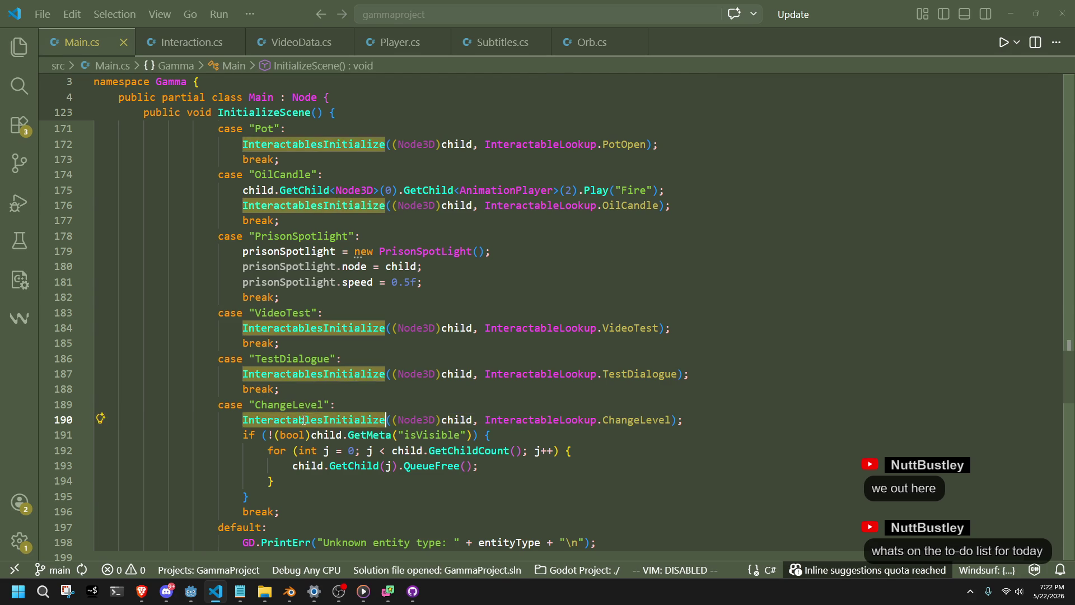
right_click(304, 421)
left_click(381, 38)
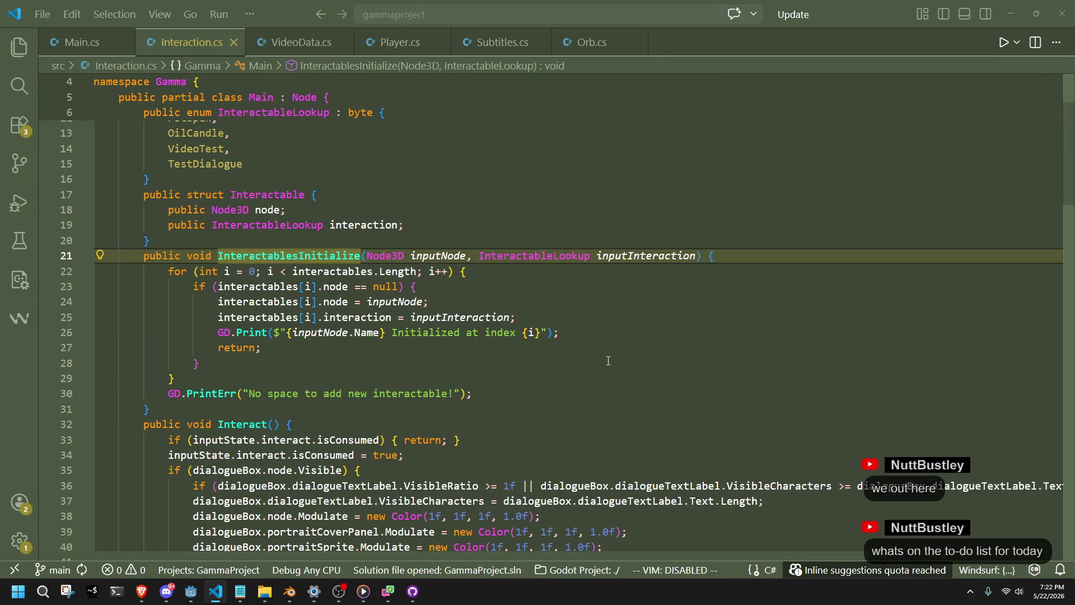
left_click(78, 42)
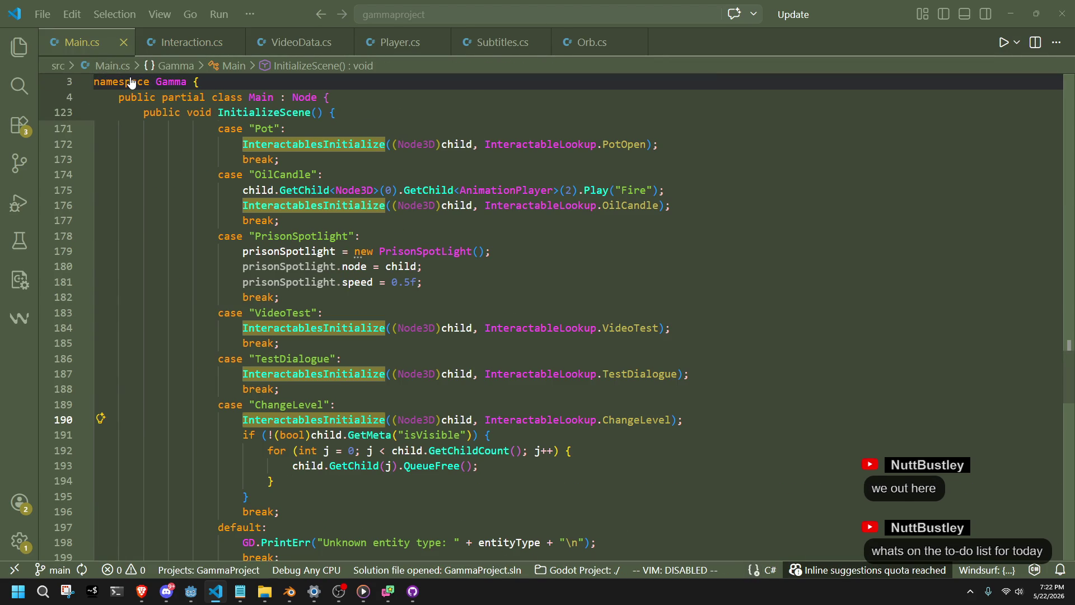
left_click(362, 419, "ctrl")
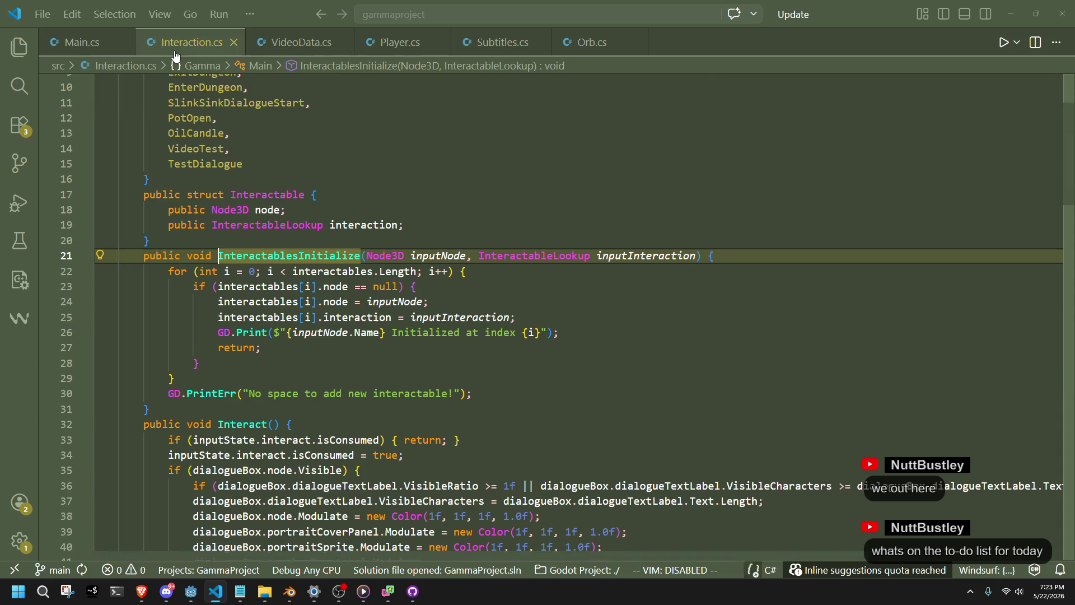
left_click(621, 258)
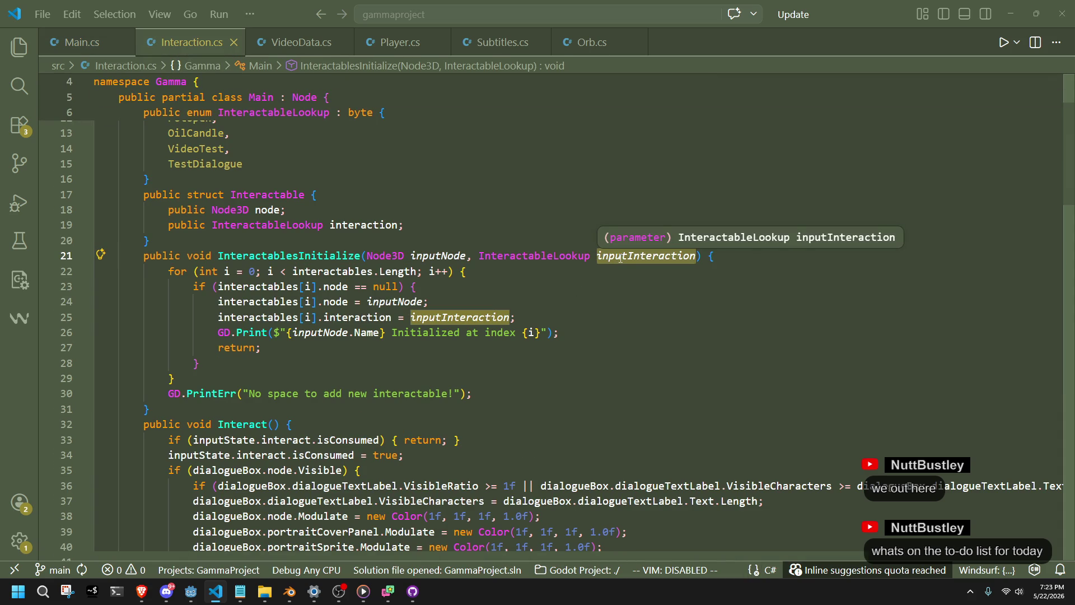
key("alt+Left")
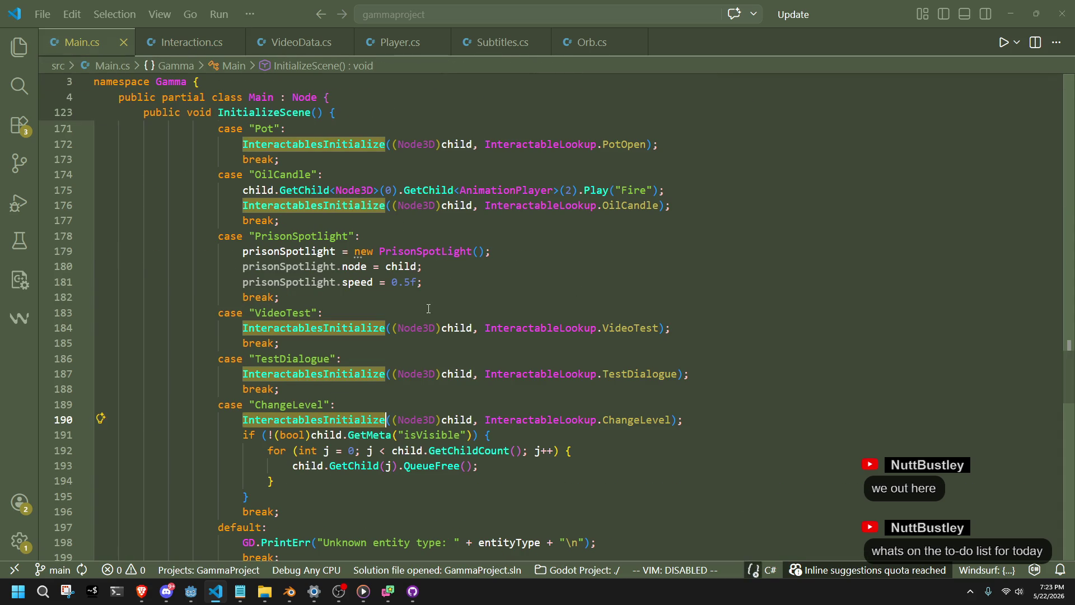
- Add a new line after the ChangeLevel initialize call starting with child.Get, then return to Godot
left_click(523, 405)
left_click(622, 435)
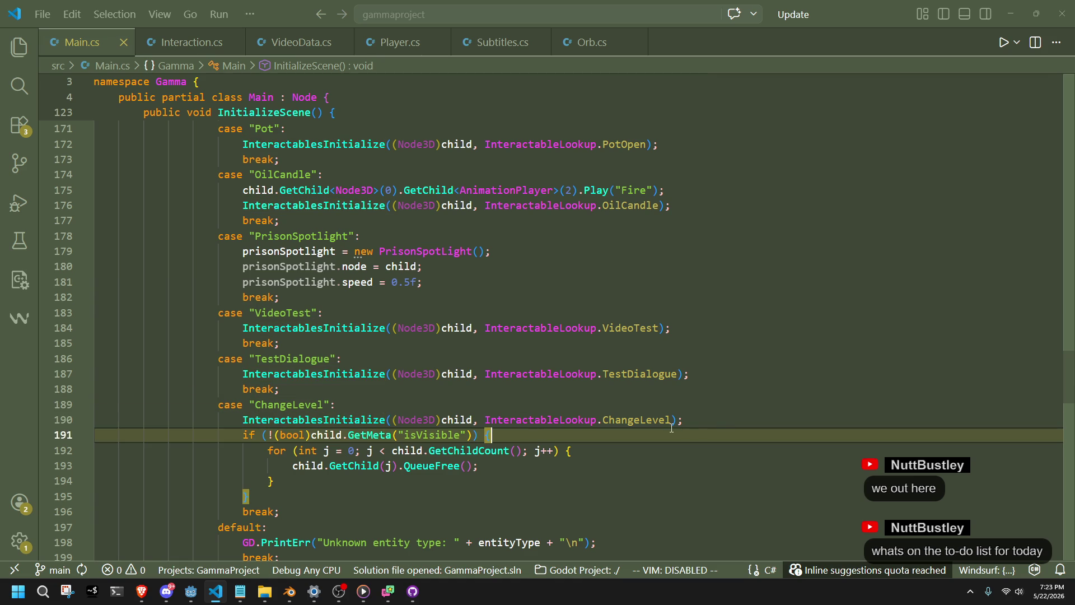
left_click(718, 423)
key("Return")
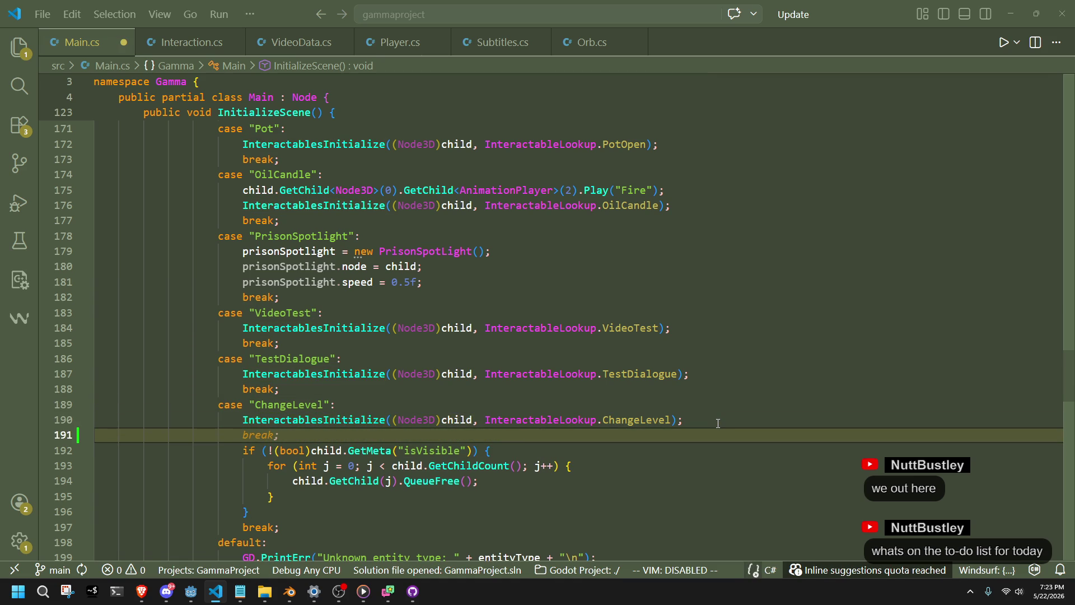
type("ch")
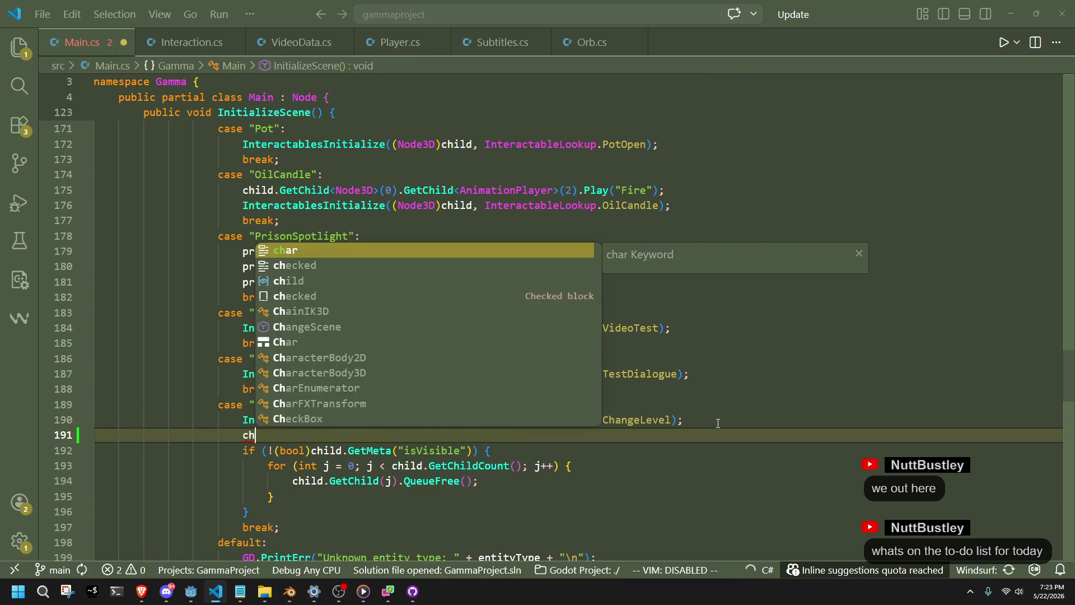
type("ild.get")
key("alt+Tab")
key("alt+Tab")
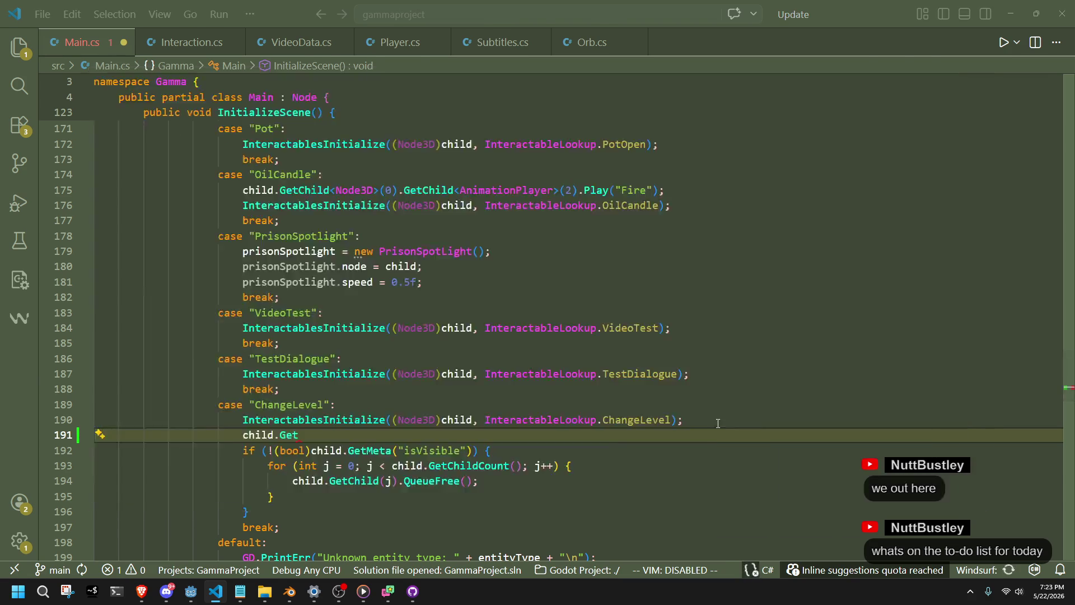
key("alt+Tab")
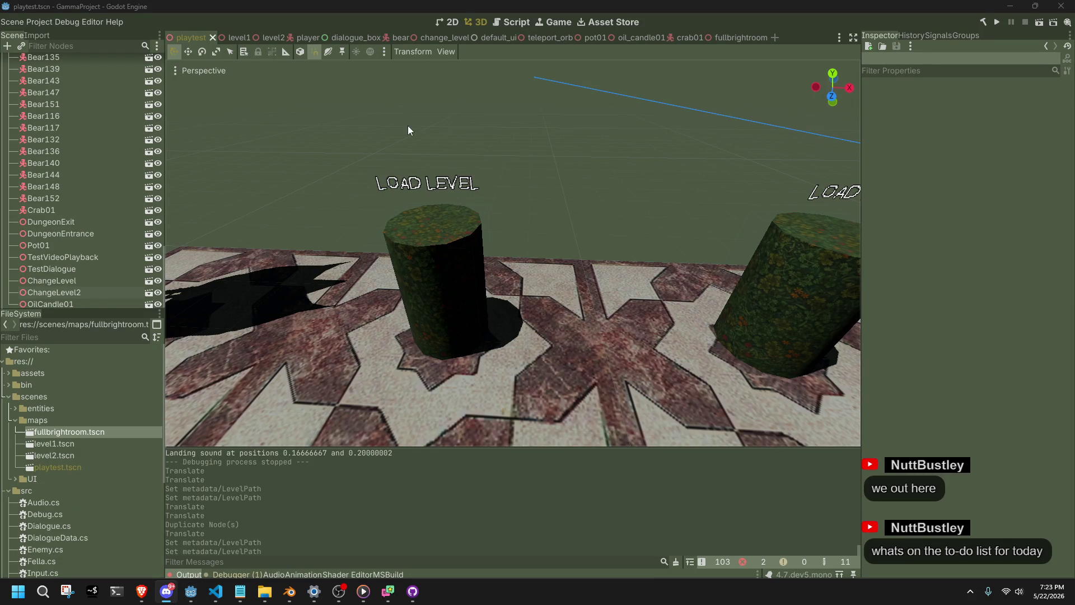
- Open the change_level scene from the ChangeLevel pillar in the scene tree
left_click(152, 280)
left_click(156, 281)
left_click(156, 281)
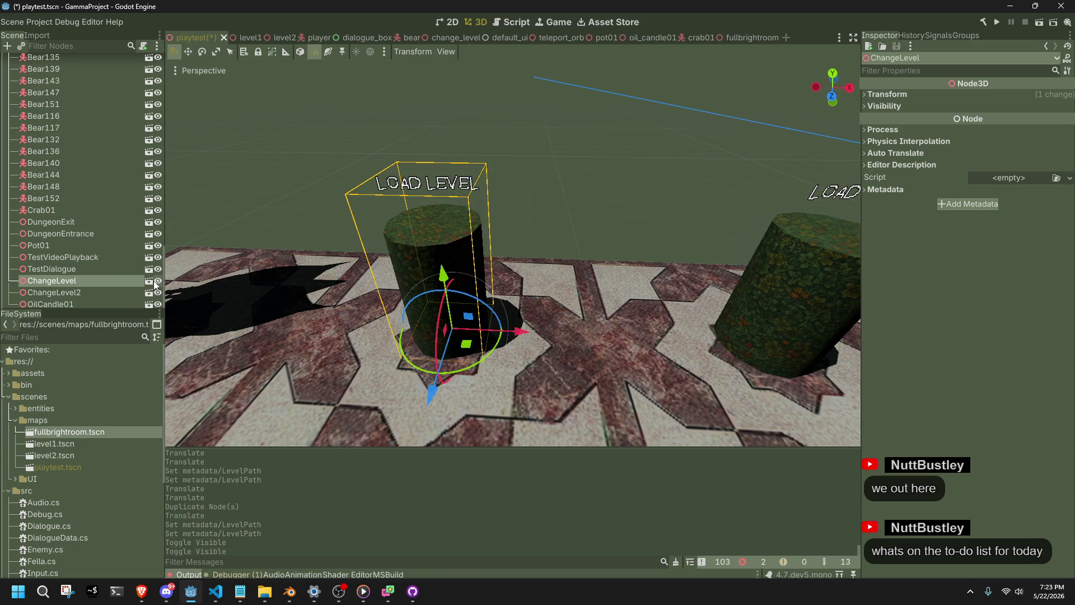
left_click(149, 280)
- Move Label3D directly under the ChangeLevel root above MeshInstance3D and save change_level.tscn
left_click(61, 70)
left_click(59, 62)
left_click(59, 78)
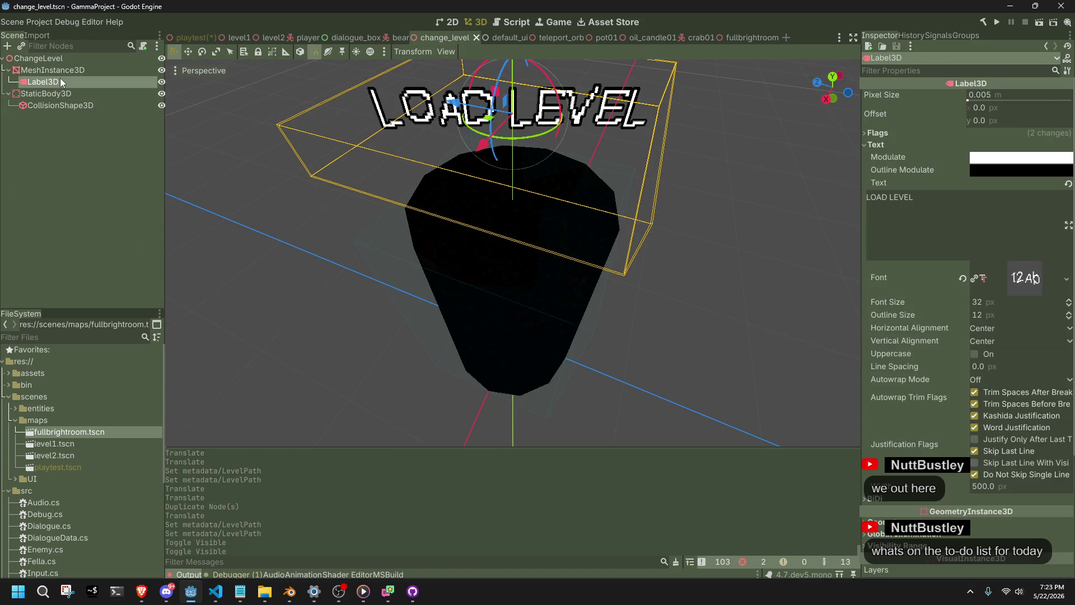
left_click_drag(28, 82, 43, 65)
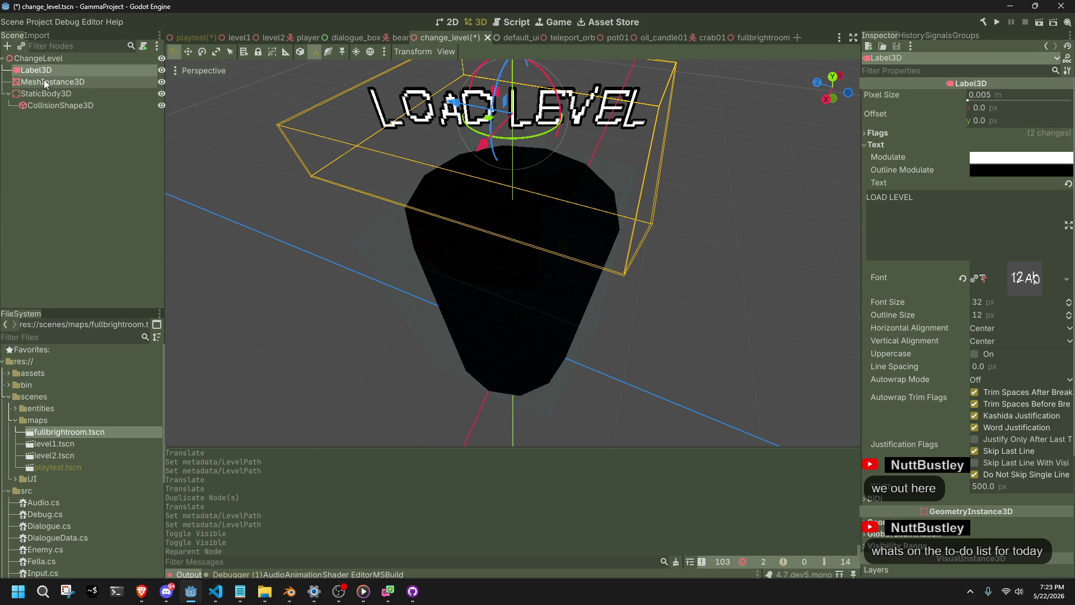
left_click(45, 80)
left_click(43, 71)
key("ctrl+s")
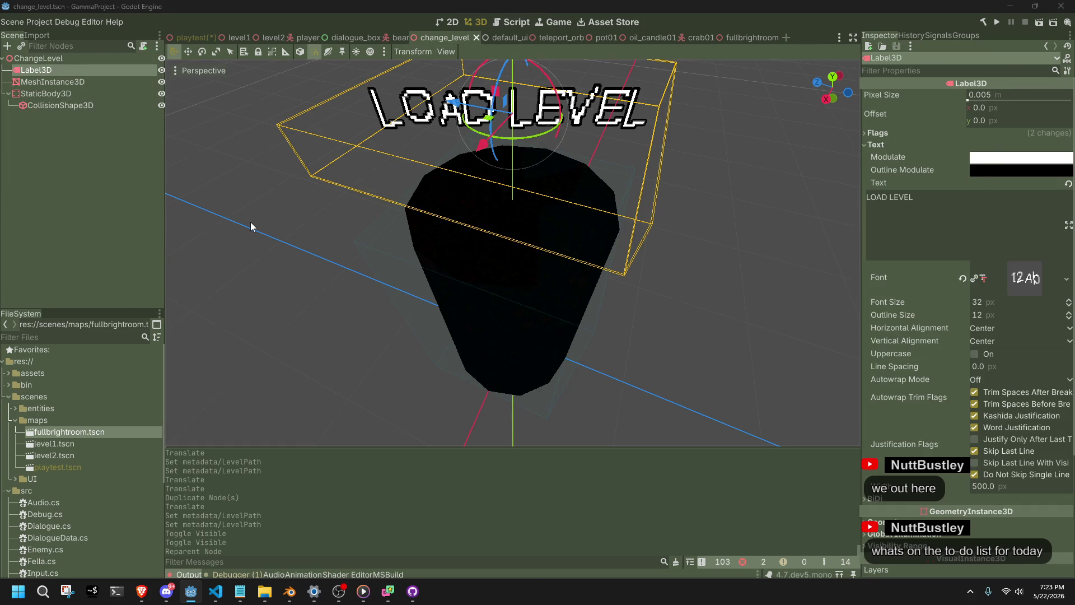
key("alt+Tab")
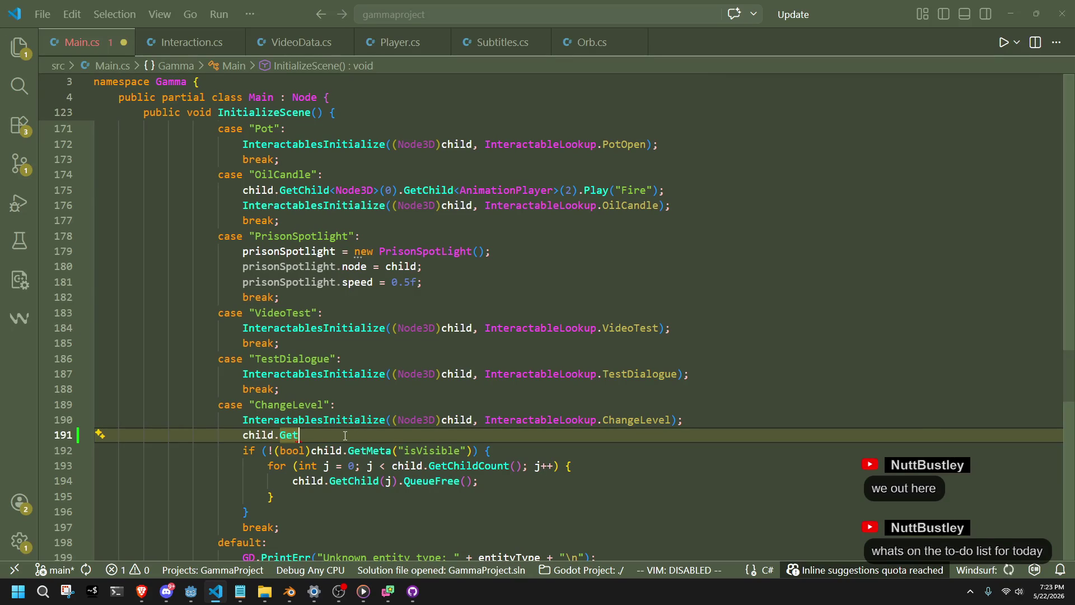
- Write the line GetChild<Label>(0).Text = child.GetMeta in the ChangeLevel case
key("Tab")
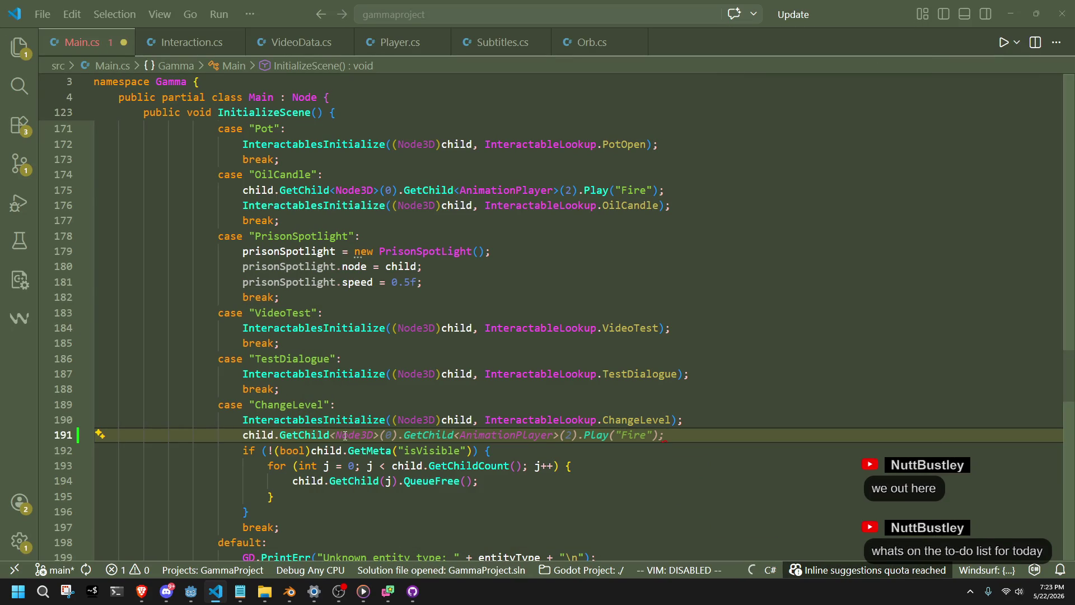
type("<Label")
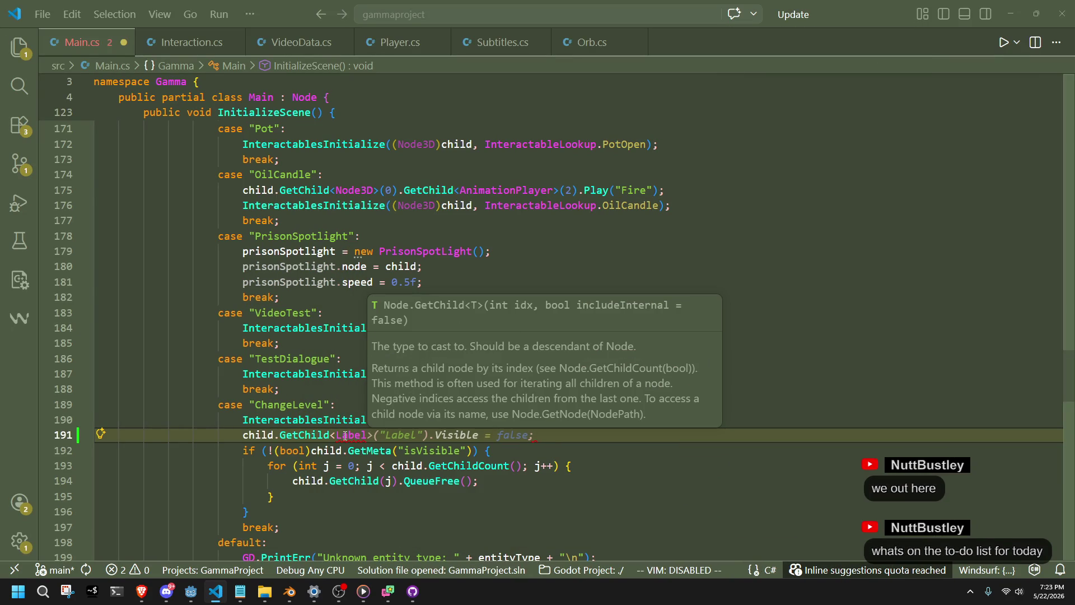
type(">(0")
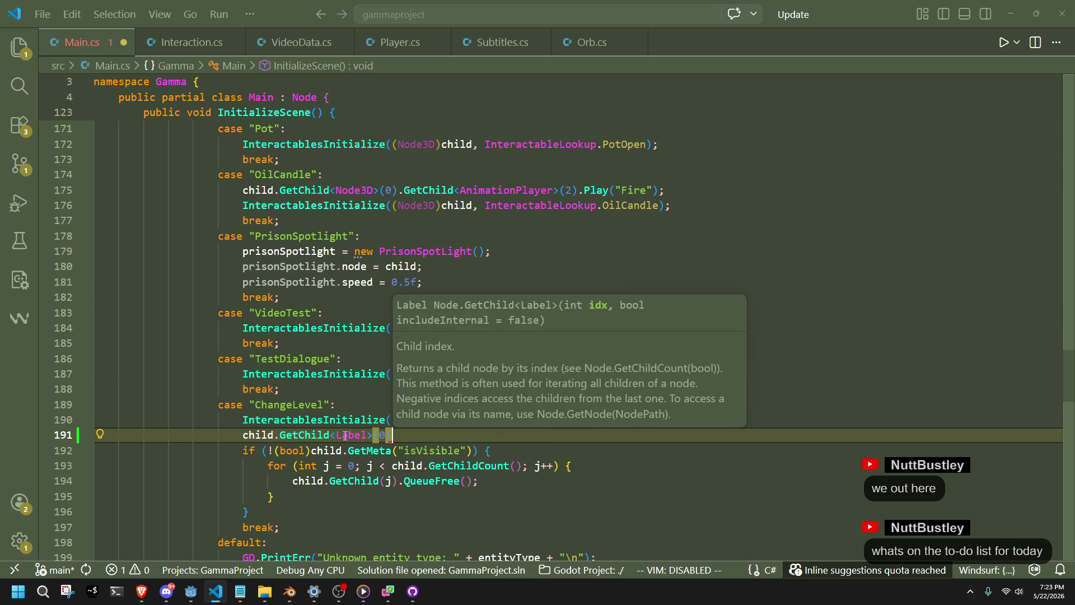
type(").te")
key("Tab")
type("=")
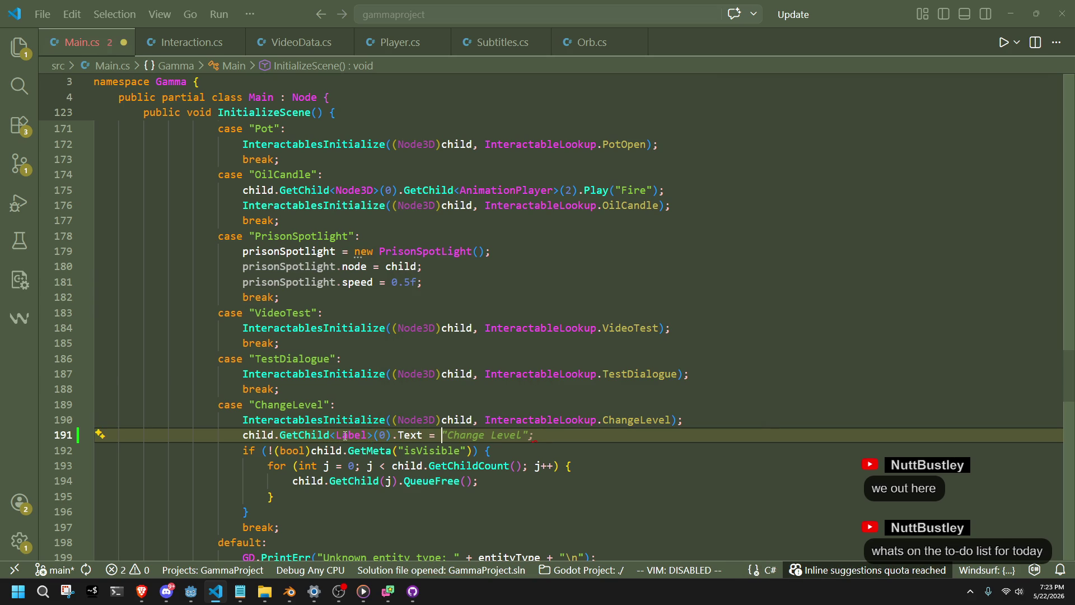
type(" \"\";")
key("Left")
key("BackSpace")
key("BackSpace")
type("child.getmeta")
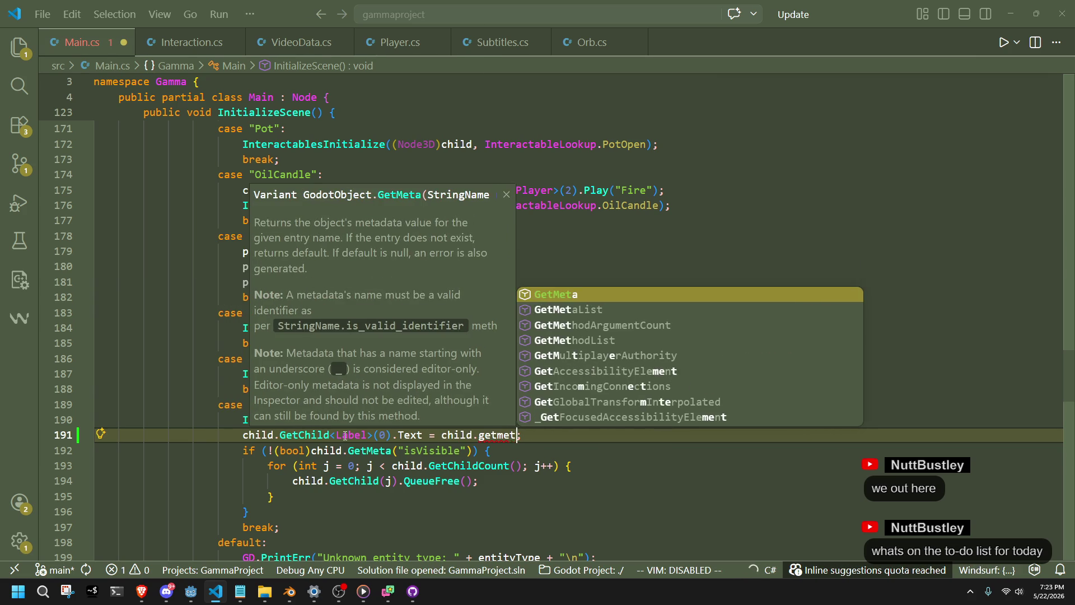
key("Tab")
- Check the ChangeLevel node's metadata entries in Godot before returning to the code
key("alt+Tab")
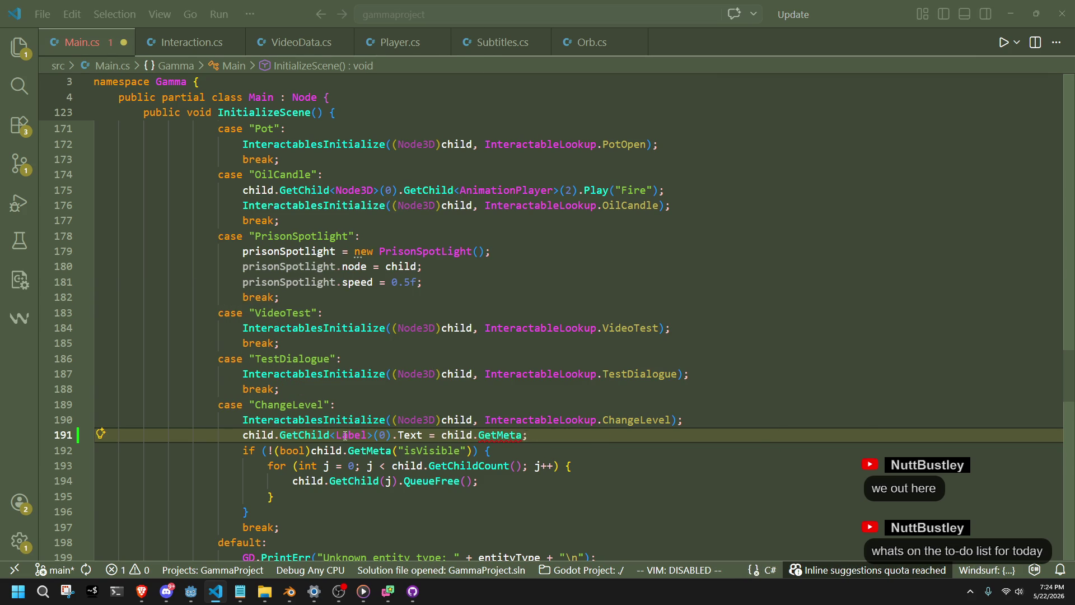
key("alt+Tab")
key("alt+Tab")
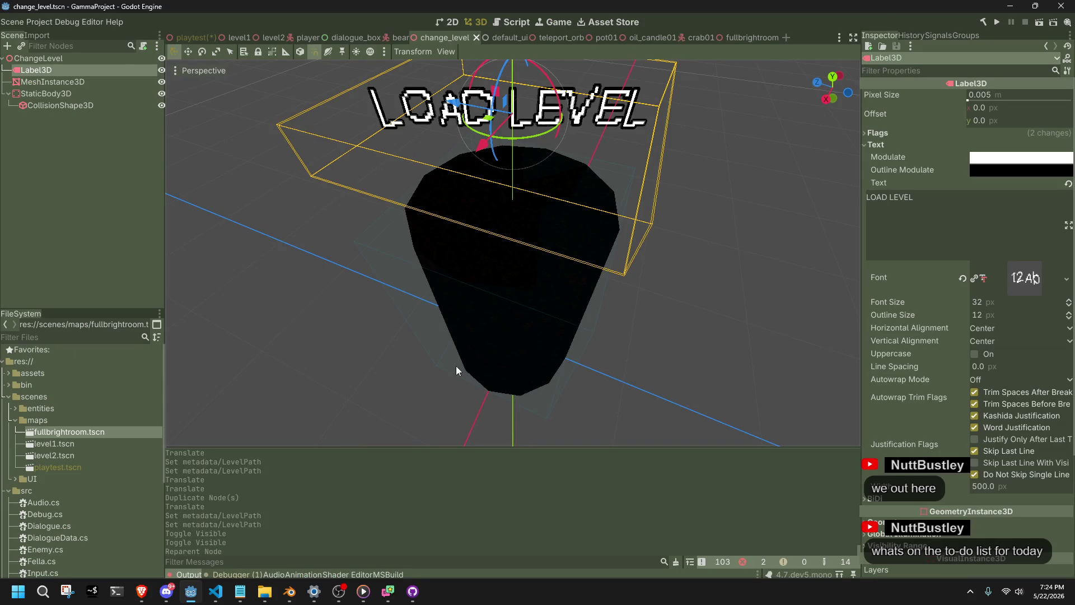
left_click(36, 60)
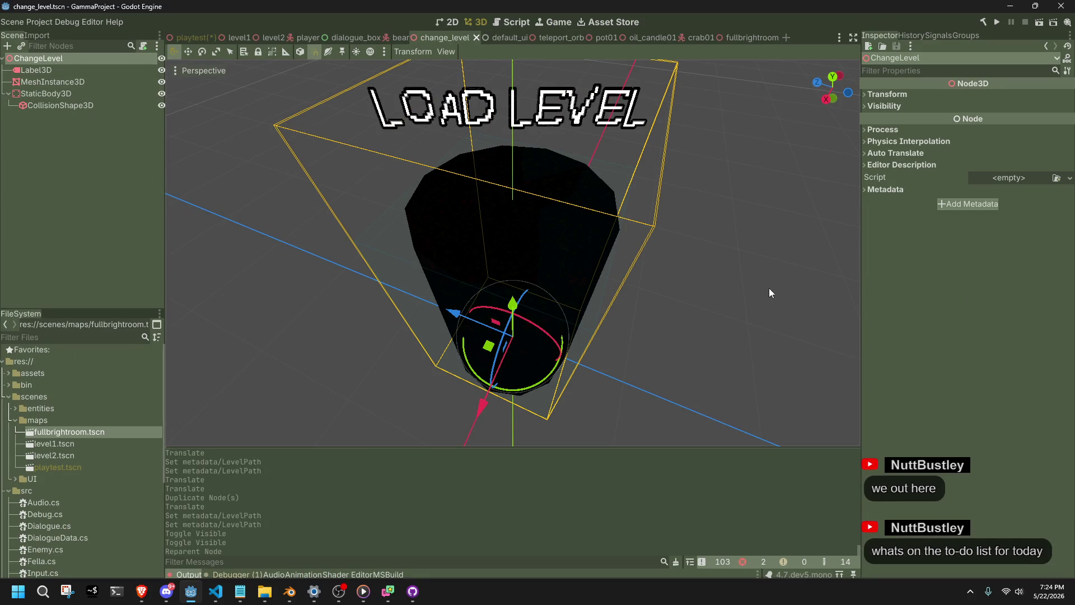
left_click(882, 191)
key("alt+Tab")
key("alt+Tab")
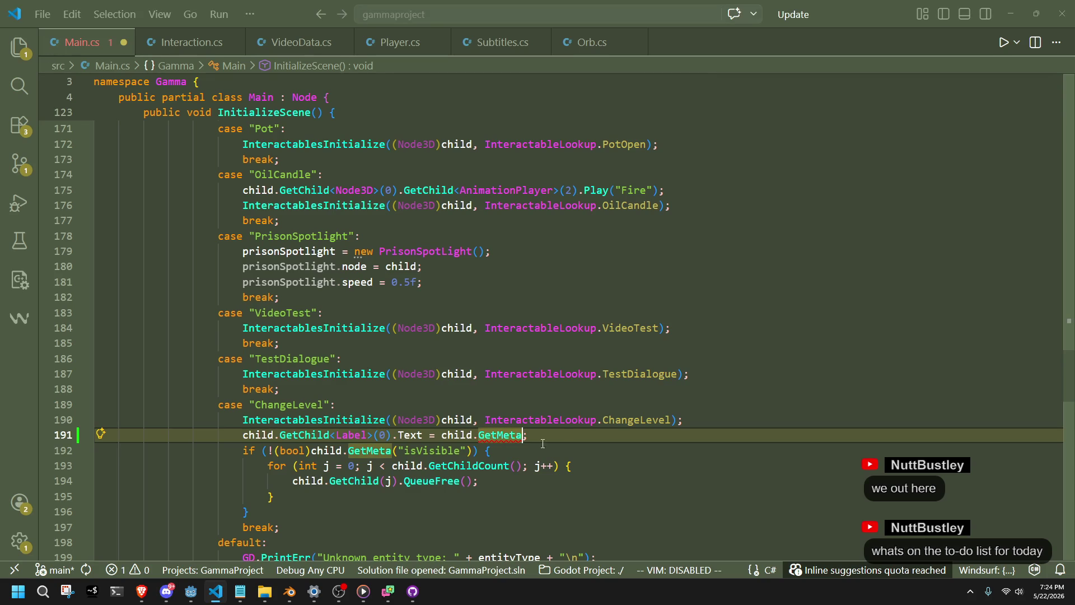
- Pass "levelPath" to GetMeta, cast it to (string), and save Main.cs
left_click(532, 447)
left_click(522, 435)
type("(")
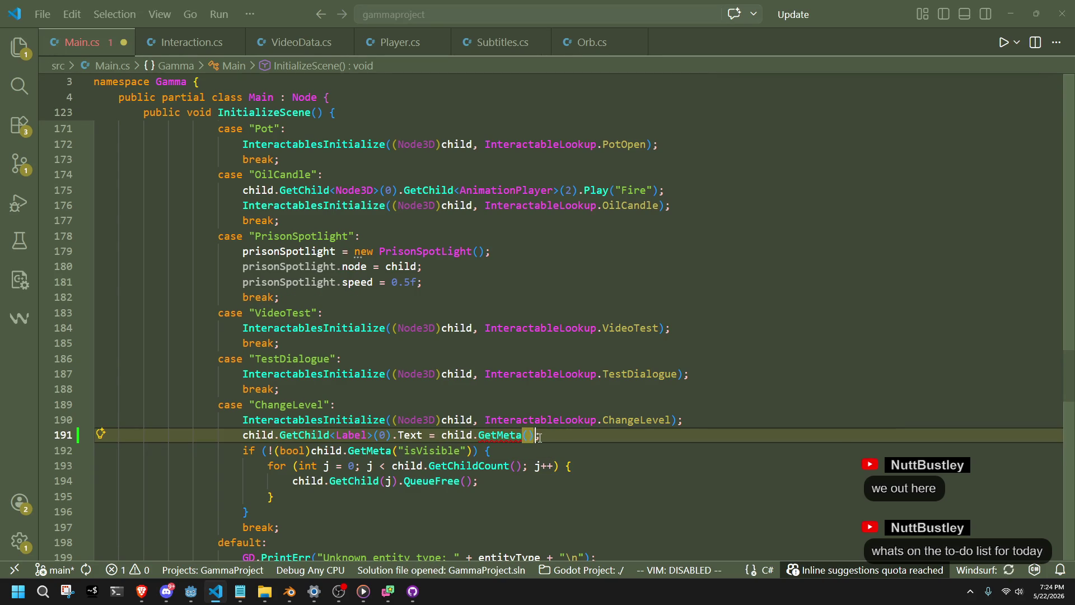
type("\"")
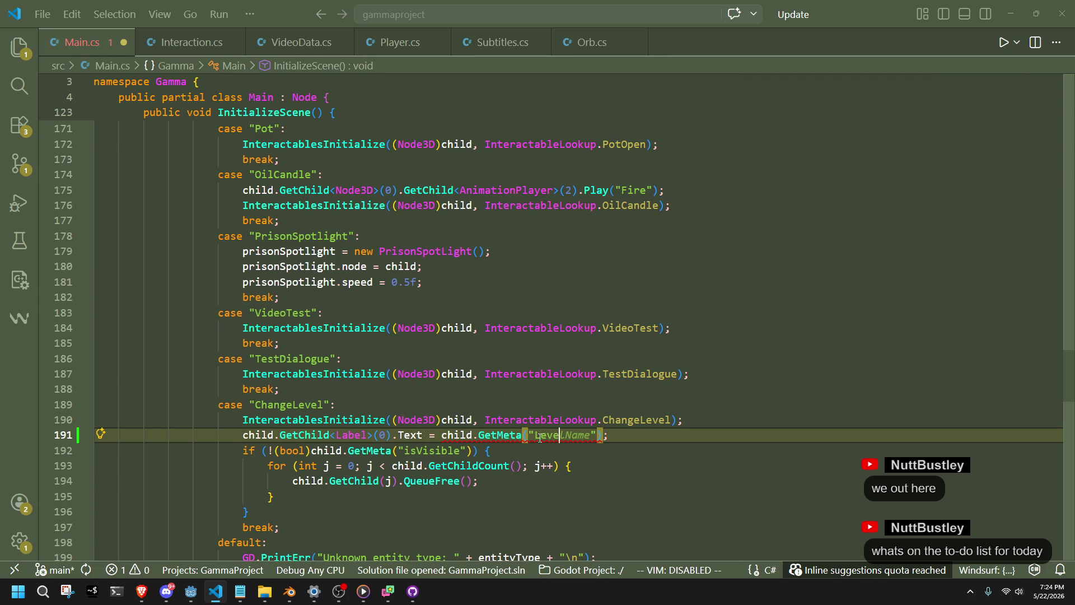
type("levelPath")
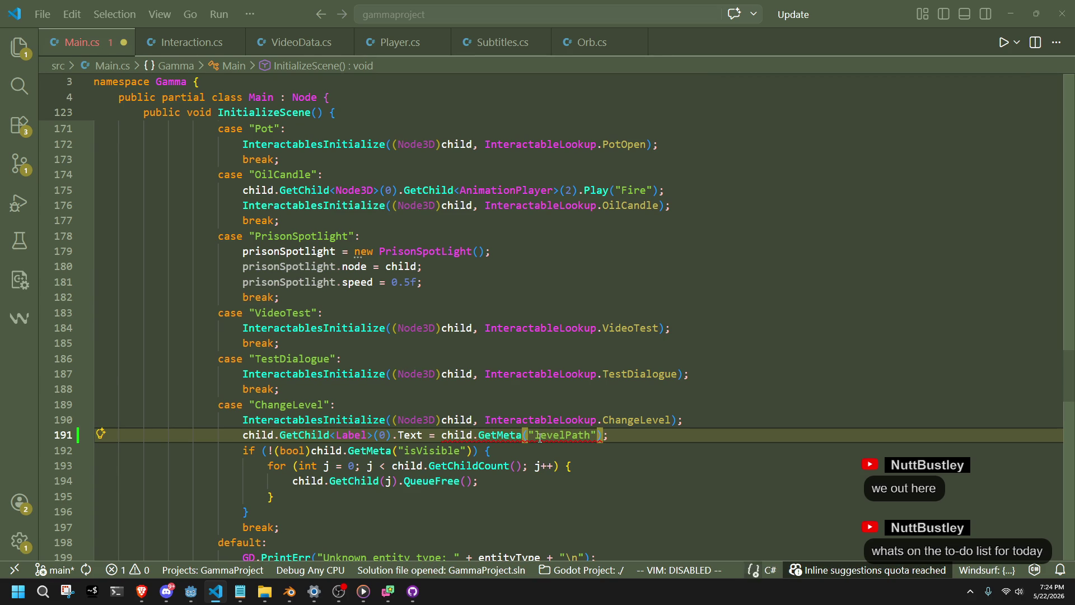
left_click(441, 435)
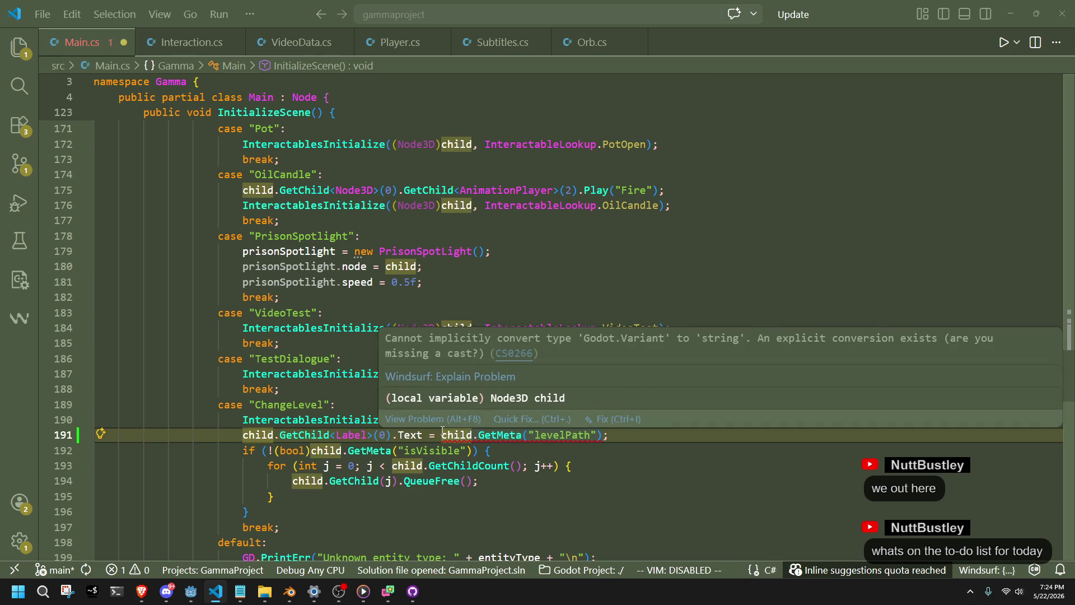
type("(string)")
key("ctrl+s")
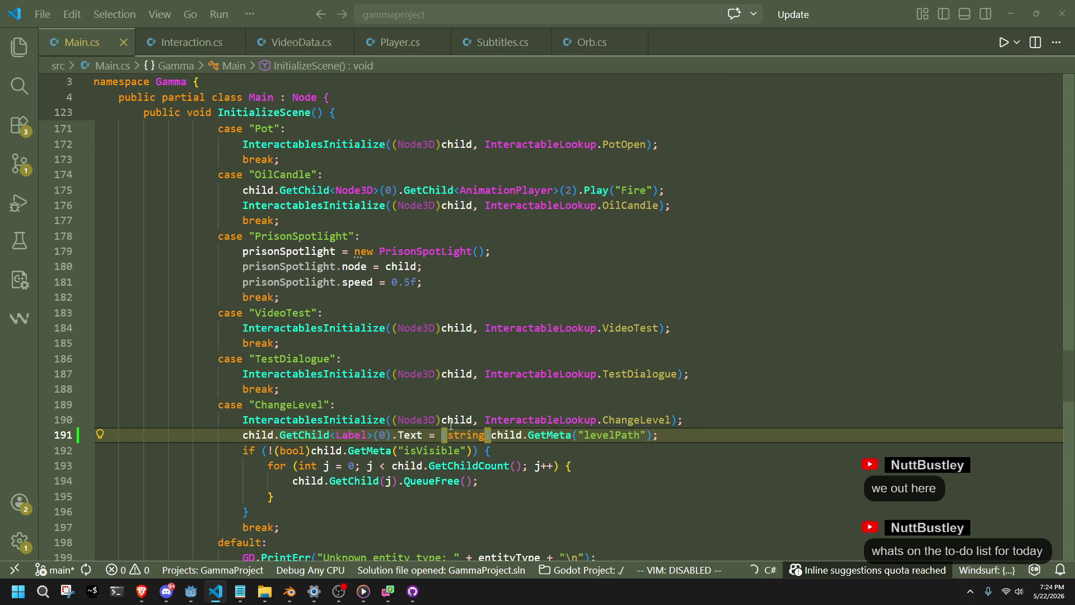
key("alt+Tab")
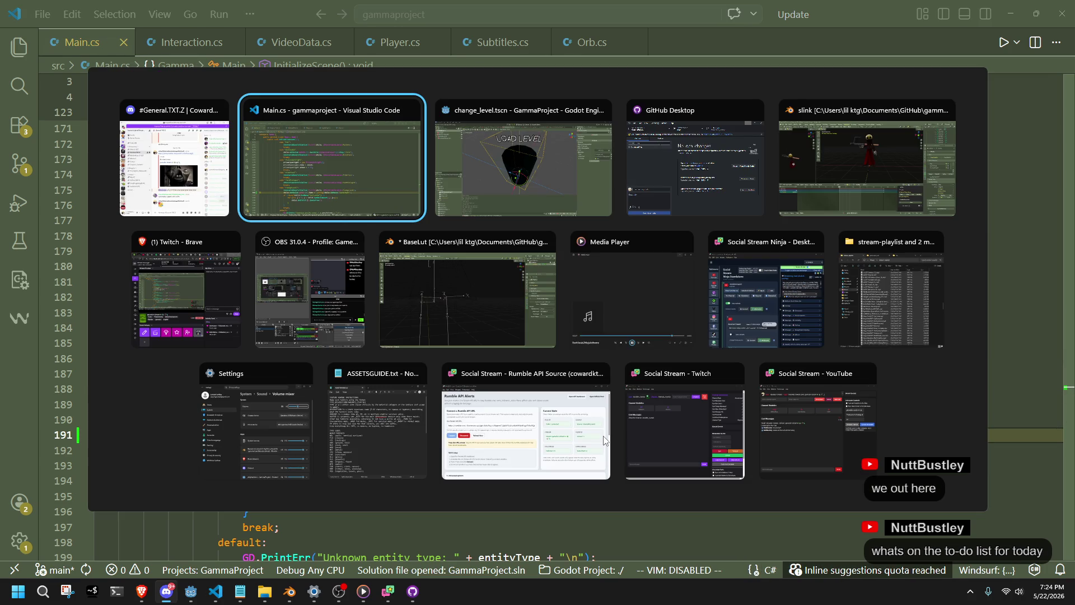
key("alt+Tab")
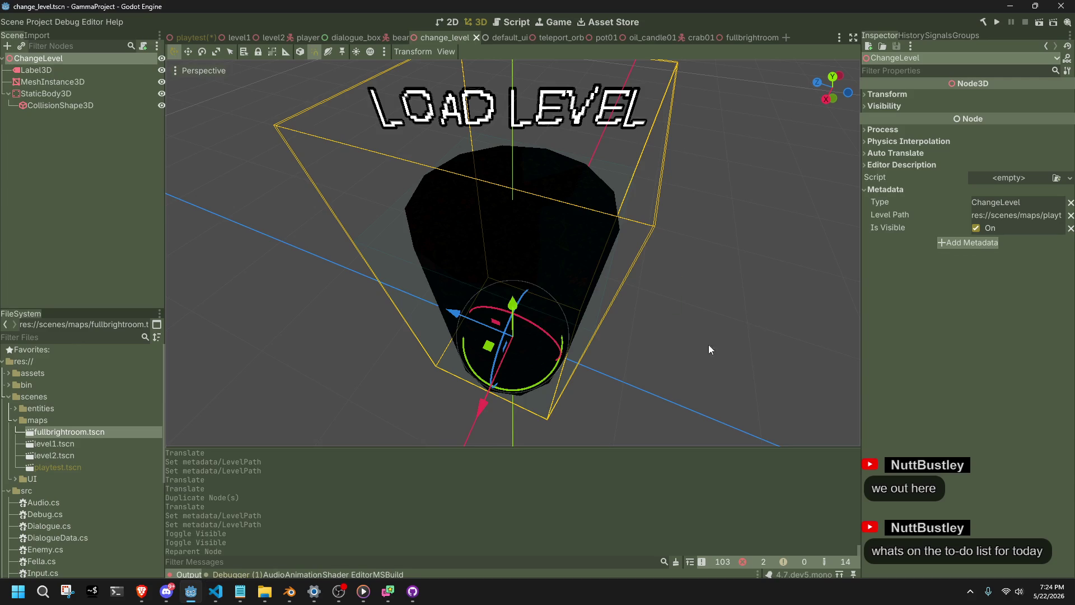
left_click_drag(1034, 215, 1066, 215)
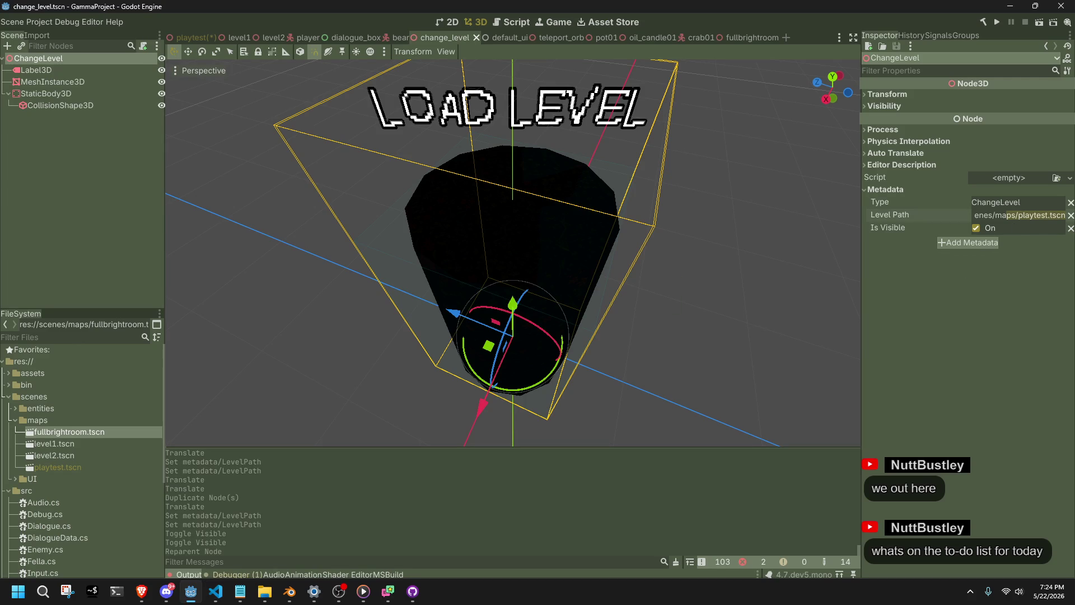
key("alt+Tab")
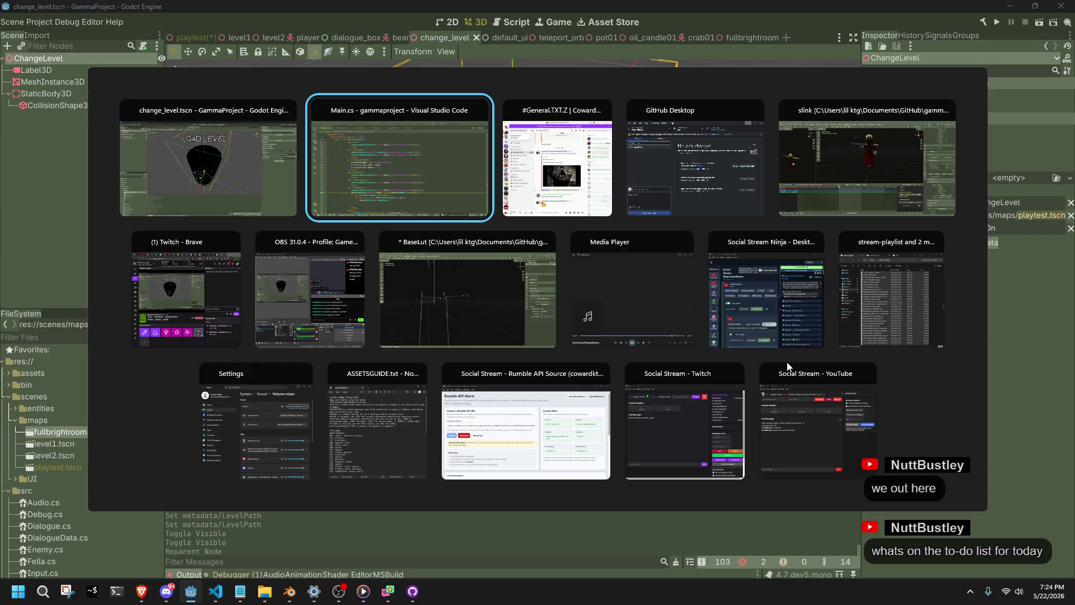
key("alt+Tab")
left_click(715, 450)
left_click(715, 435)
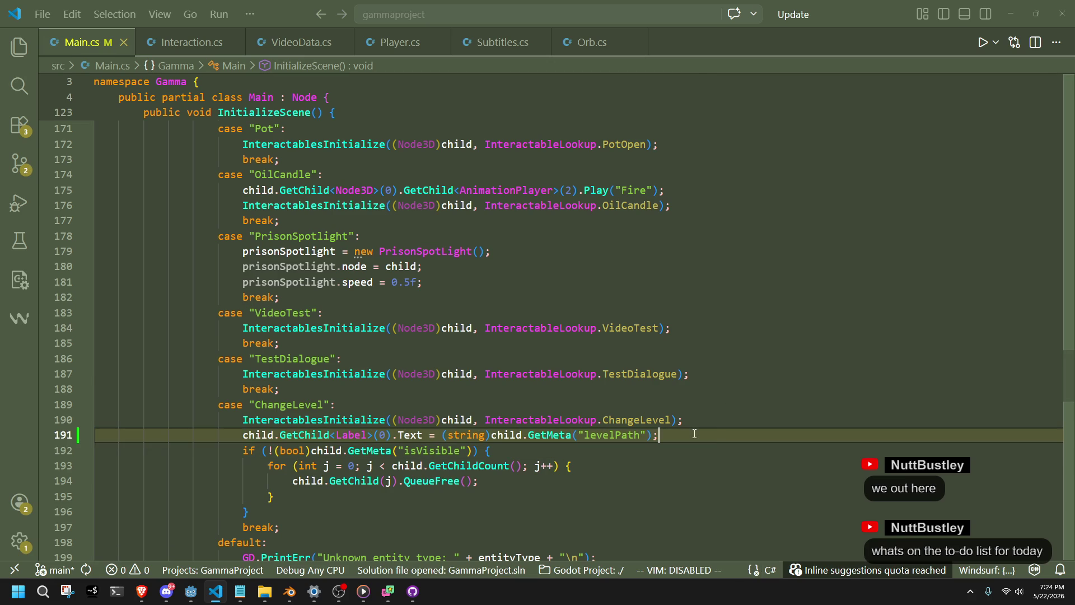
- Add a string labelName variable assigned from the levelPath metadata expression
left_click(715, 420)
key("Return")
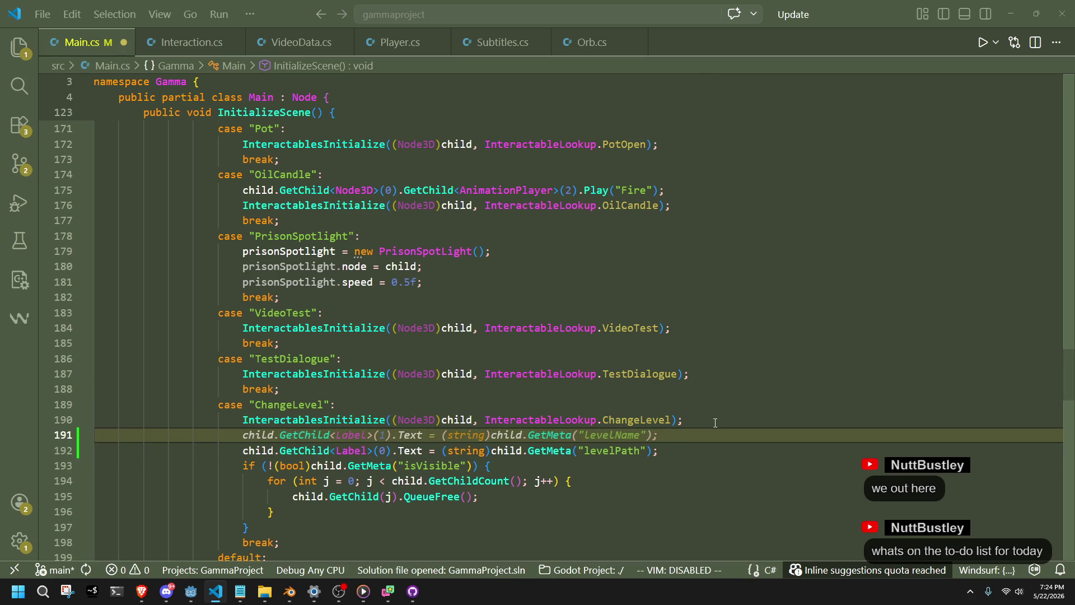
type("string label")
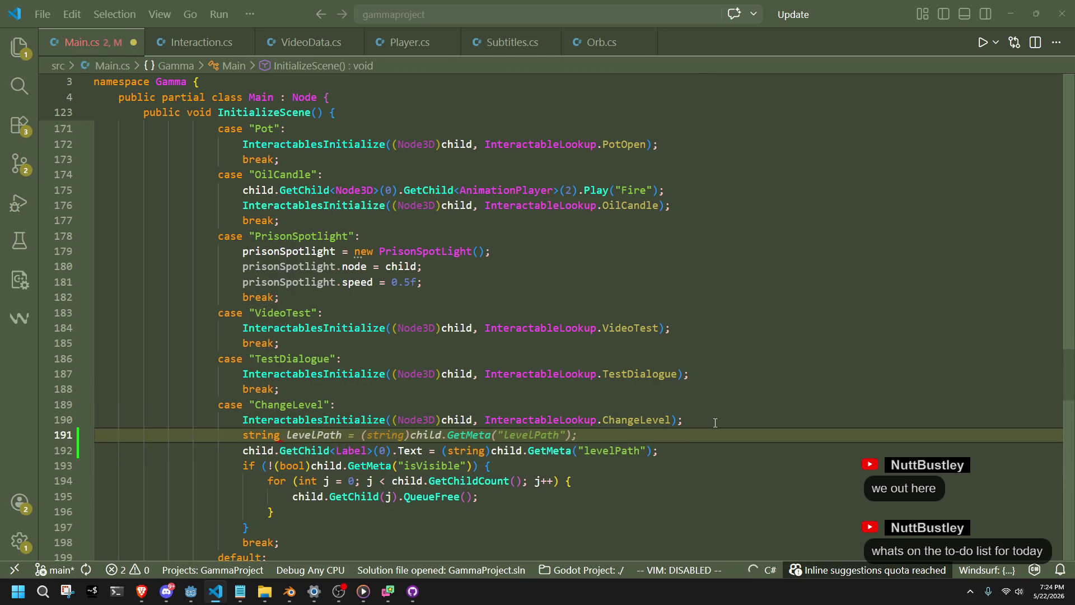
type("Name")
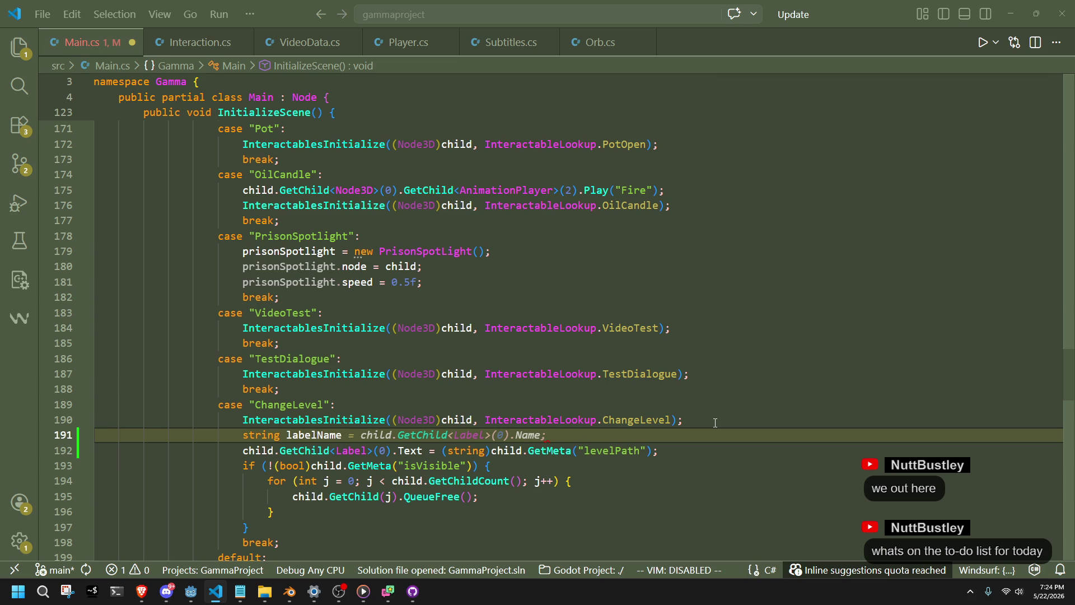
key("Tab")
left_click_drag(442, 452, 653, 451)
key("ctrl+c")
left_click_drag(540, 436, 362, 436)
key("ctrl+v")
- Add the lastSlashIndex and Substring lines trimming labelName, and set the label text to labelName
key("End")
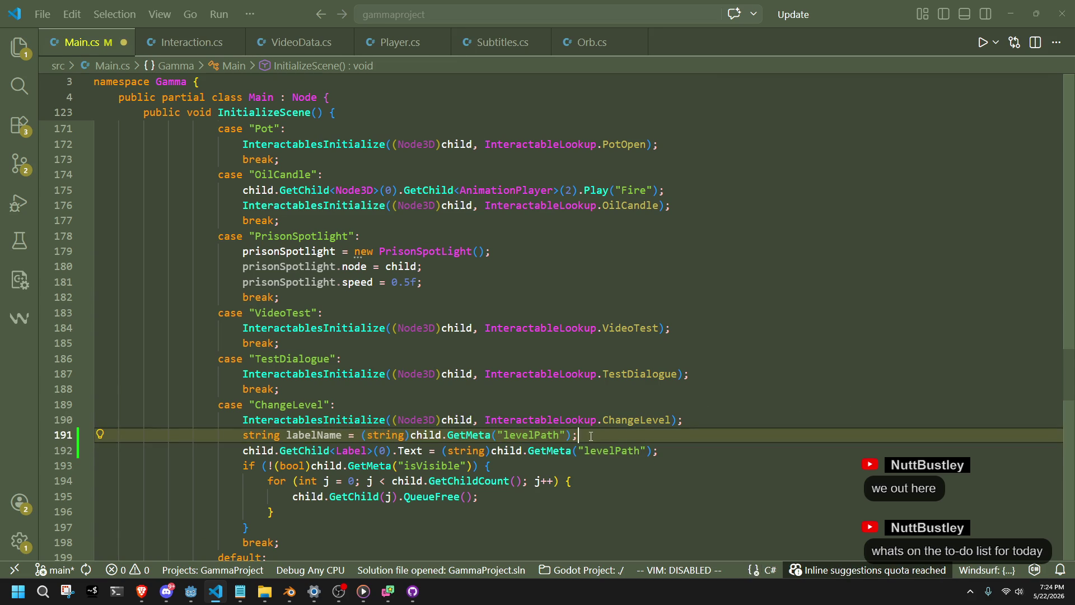
key("Return")
type("//make nam")
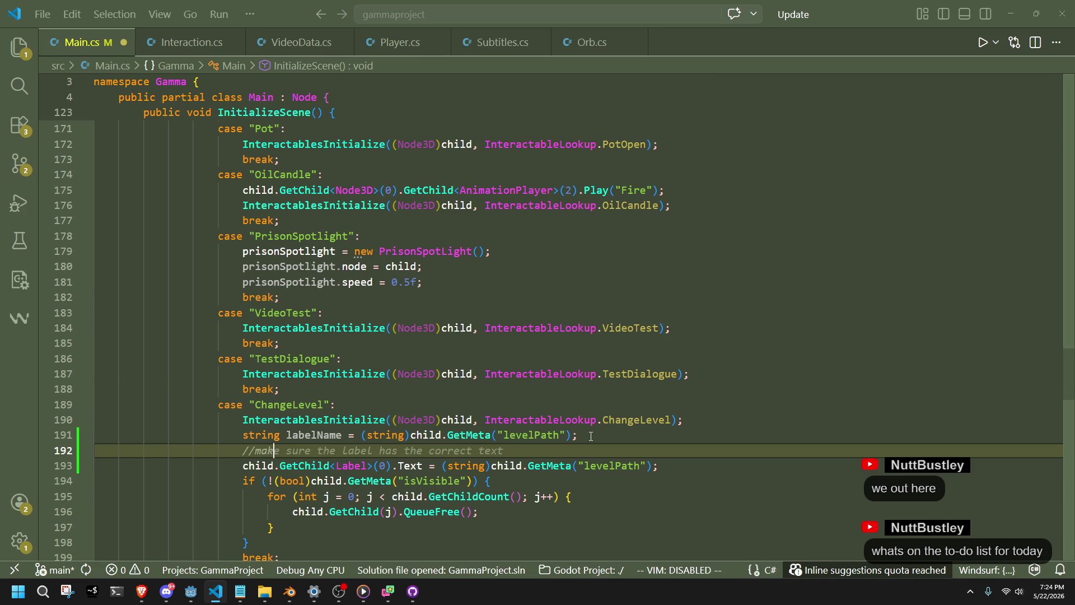
type("e ")
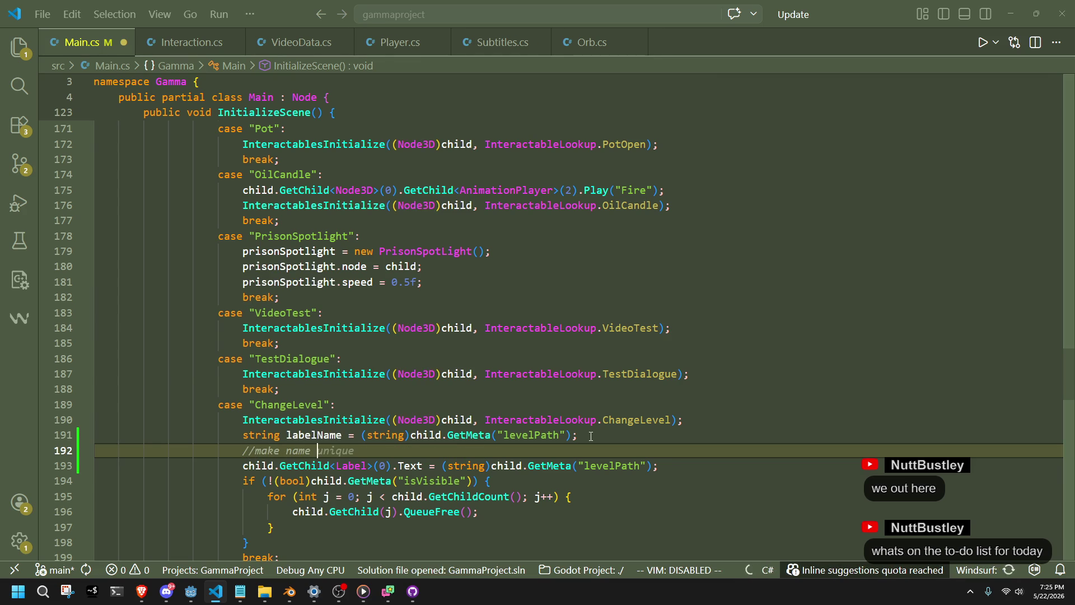
type("only the last part")
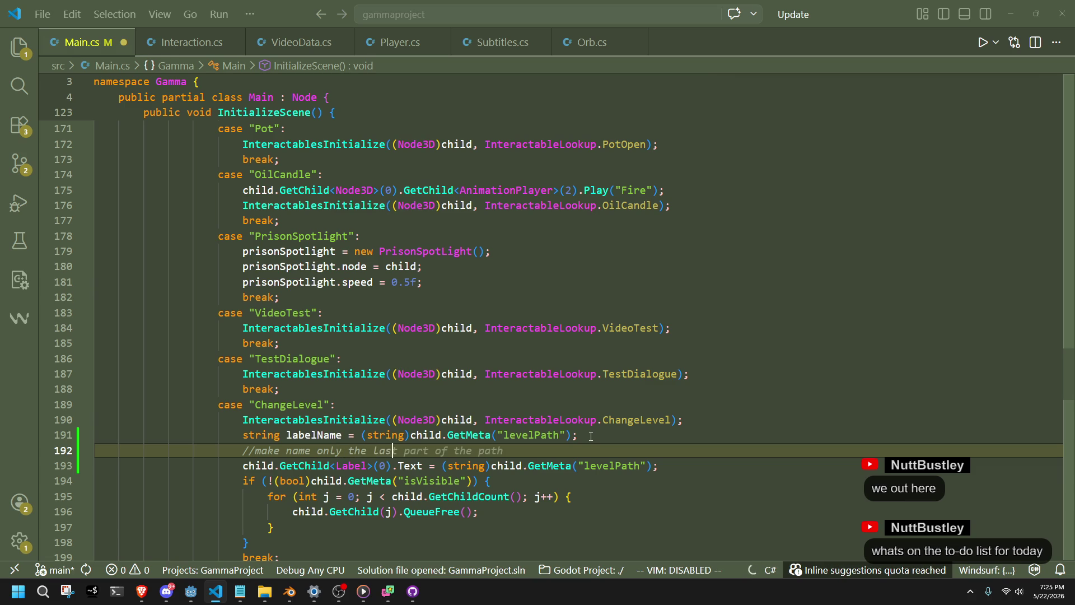
key("Tab")
key("Return")
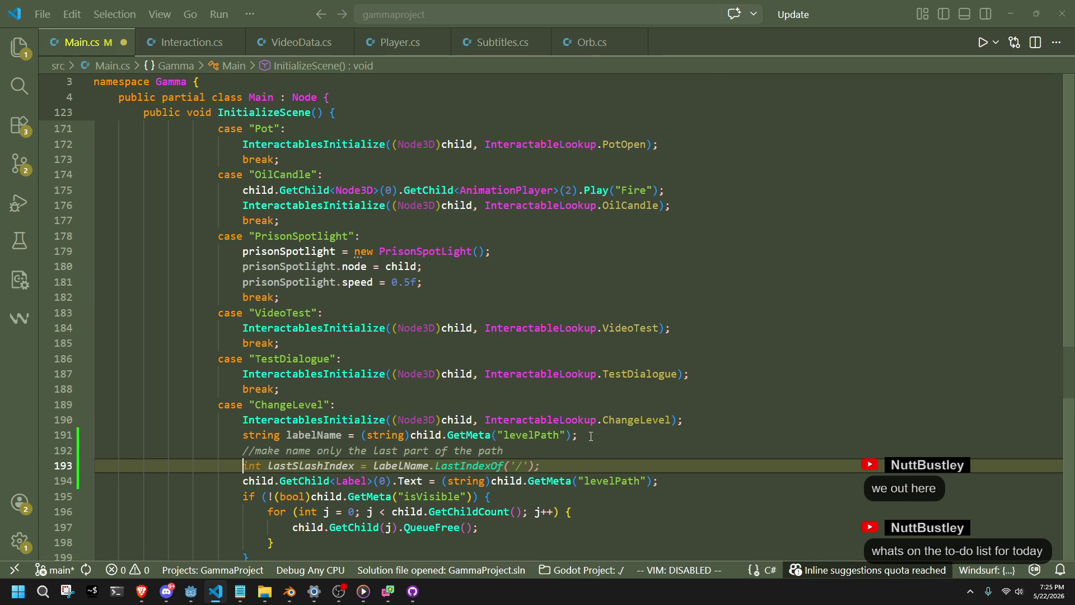
key("Tab")
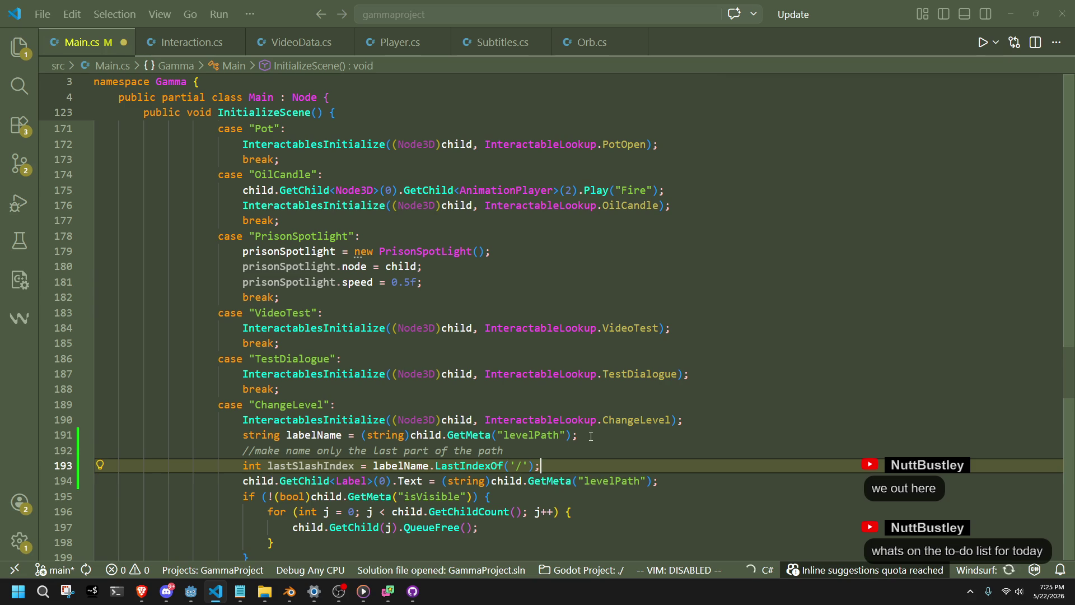
key("Return")
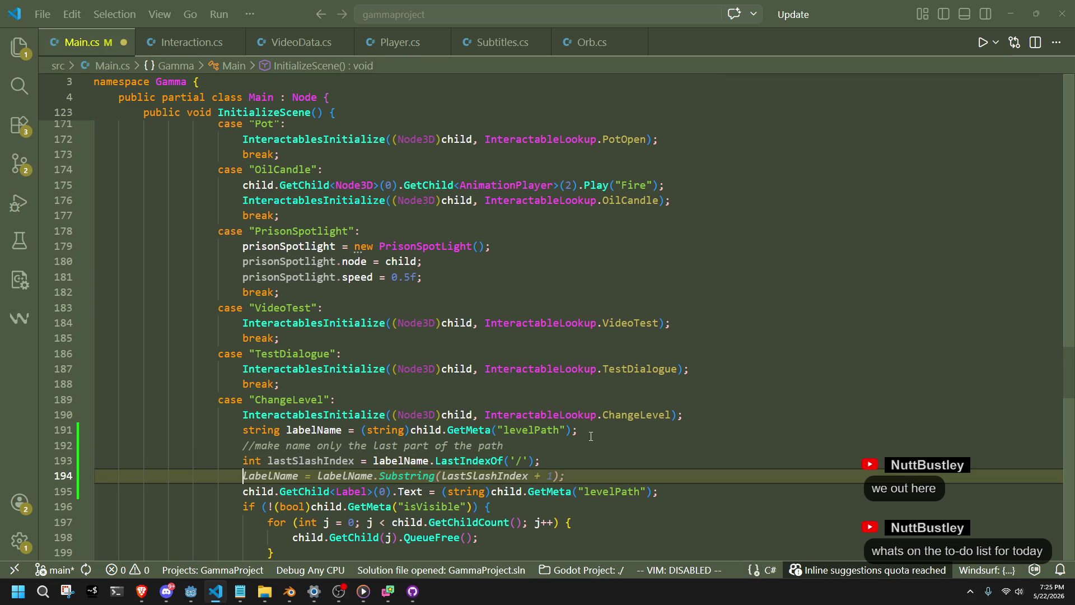
key("Tab")
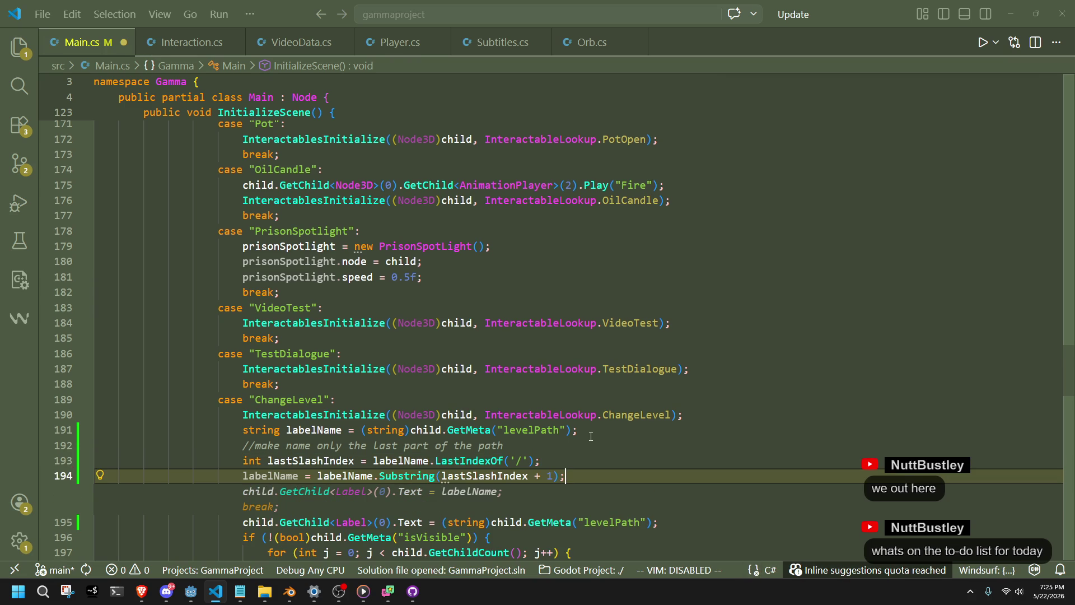
key("Tab")
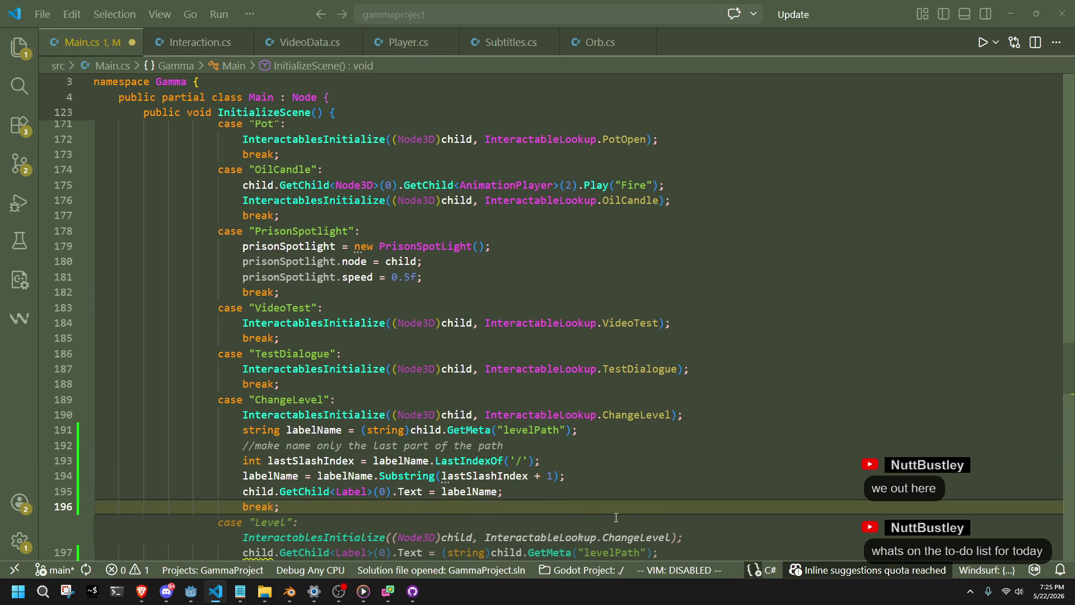
- Delete the extra break line, the old levelPath label line and the comment, then save Main.cs
key("ctrl+shift+k")
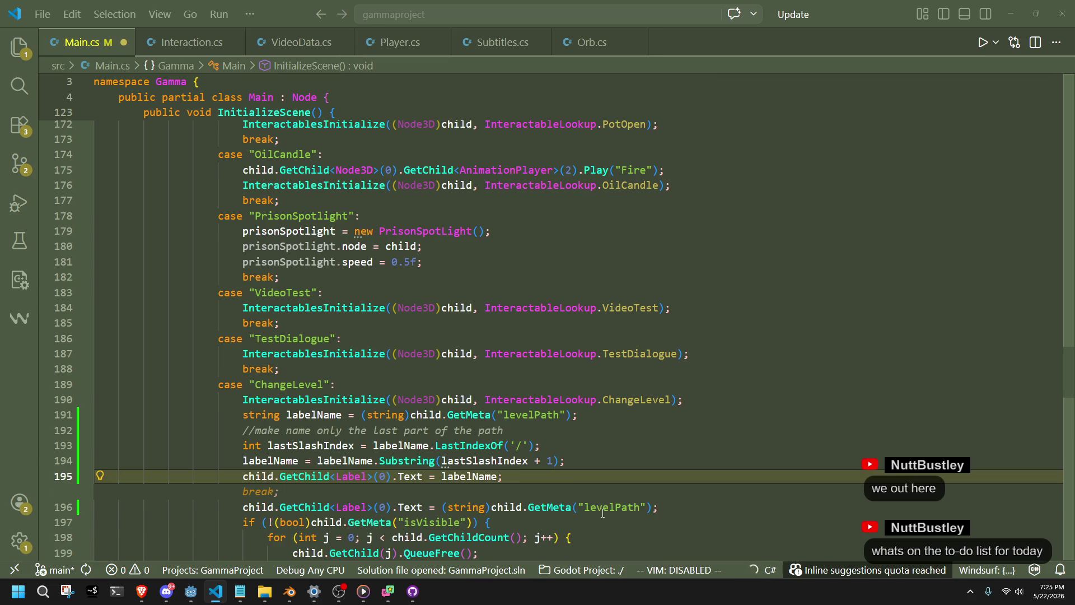
left_click(673, 493)
key("ctrl+shift+k")
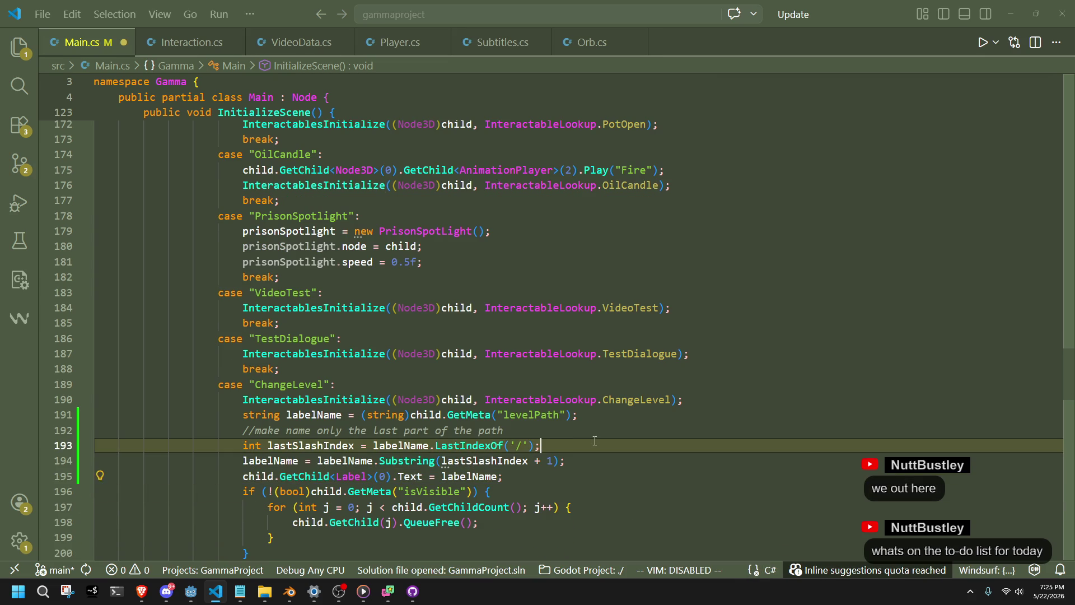
left_click(573, 428)
key("ctrl+shift+k")
left_click(611, 461)
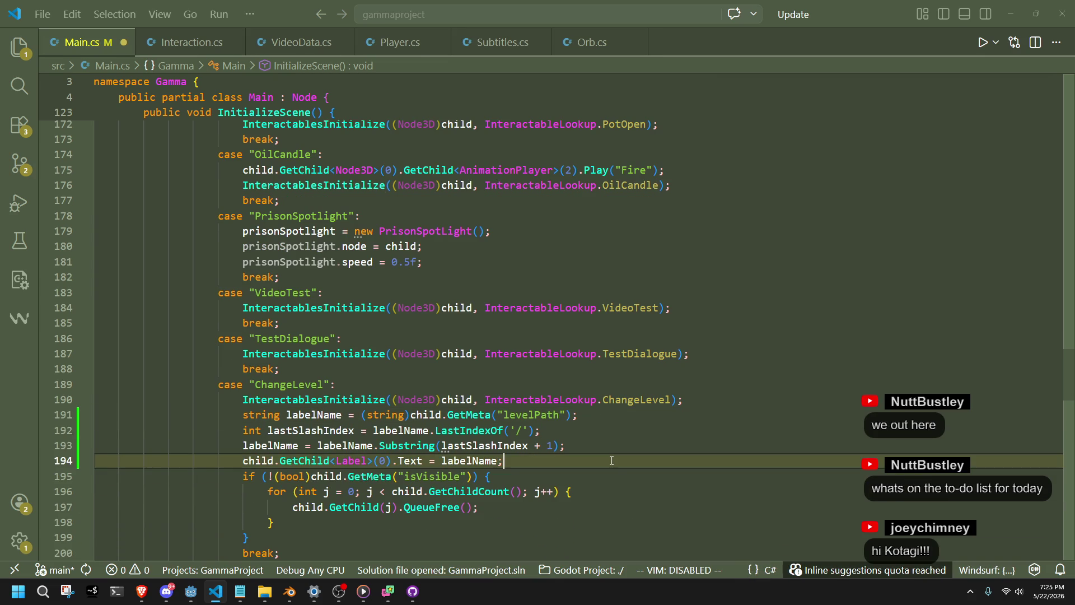
key("ctrl+s")
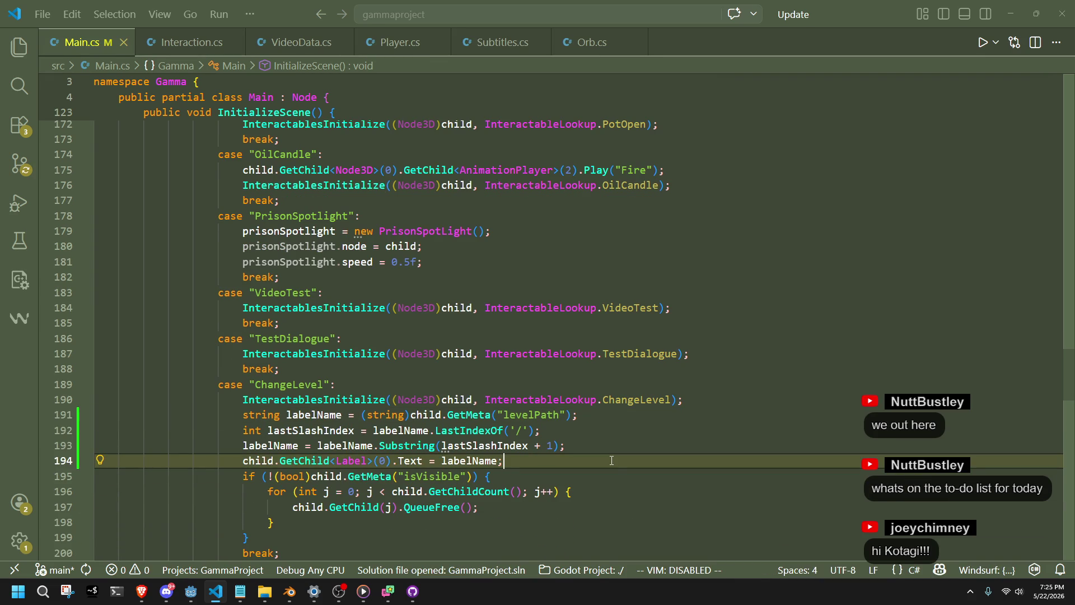
left_click(190, 592)
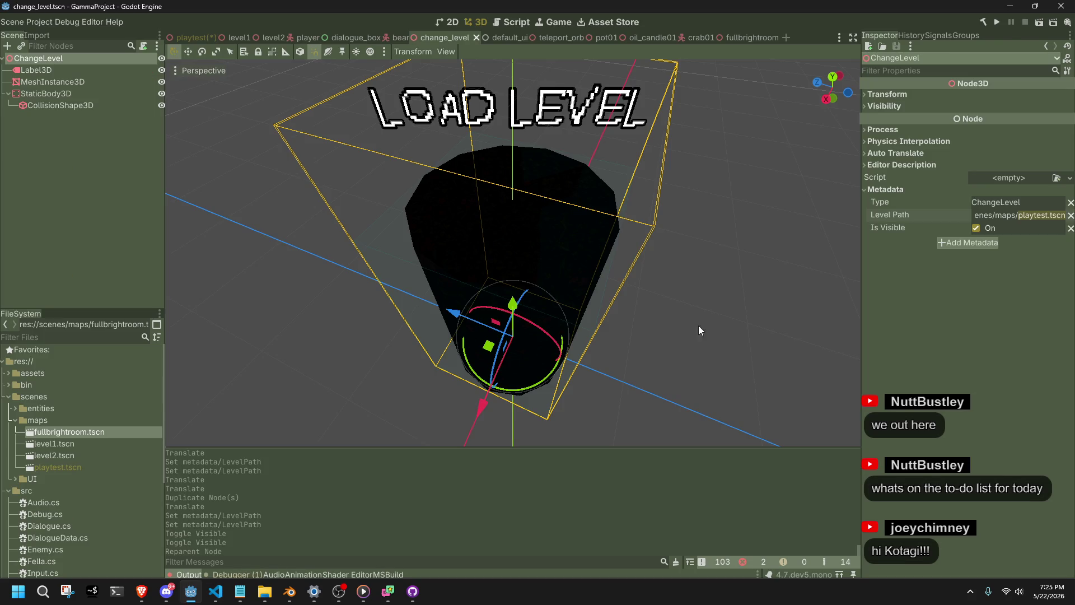
left_click(999, 24)
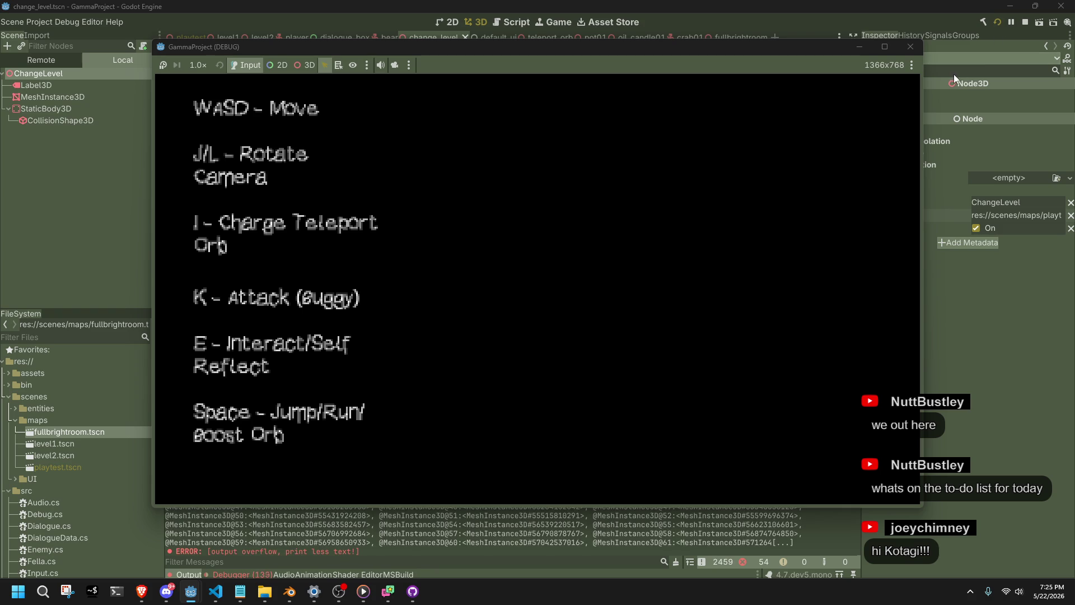
left_click(910, 47)
scroll(395, 526, "up", 15)
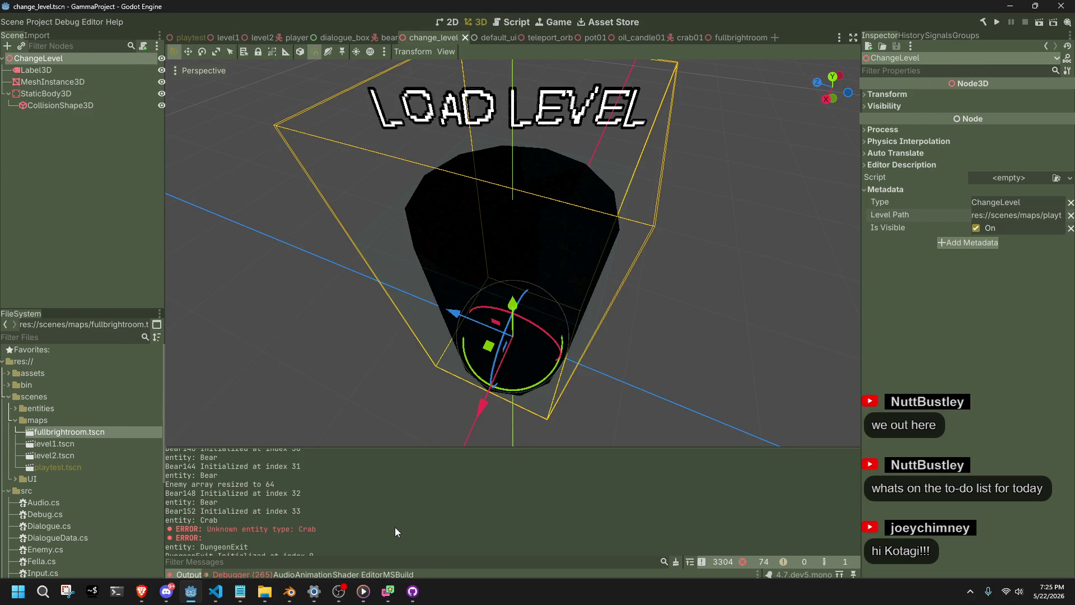
scroll(257, 527, "down", 15)
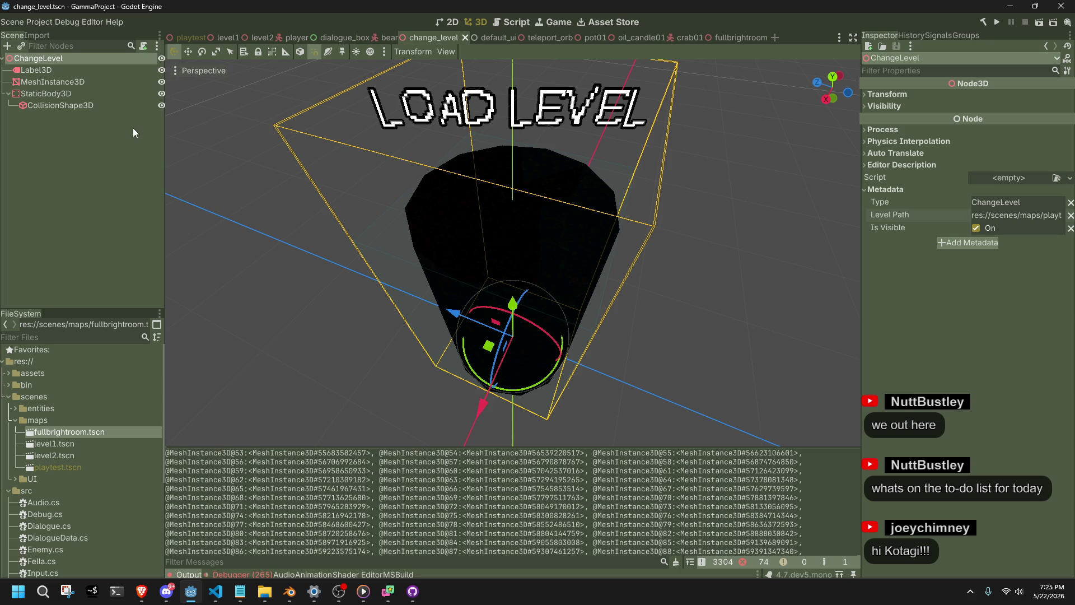
- Select Crab01 in the playtest scene and check its Type metadata without changing it
left_click(188, 37)
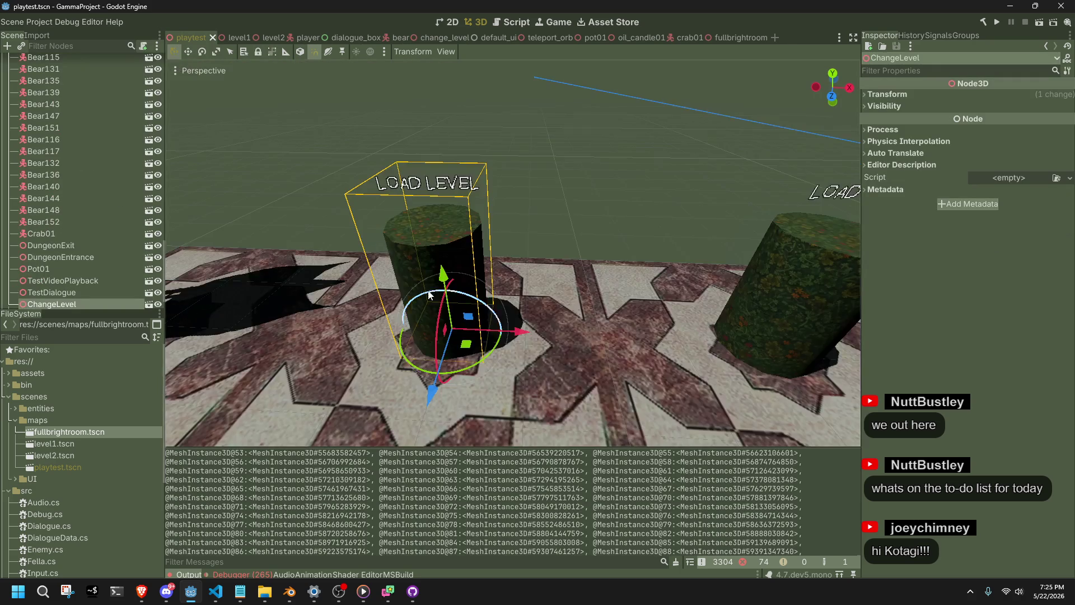
scroll(427, 293, "down", 3)
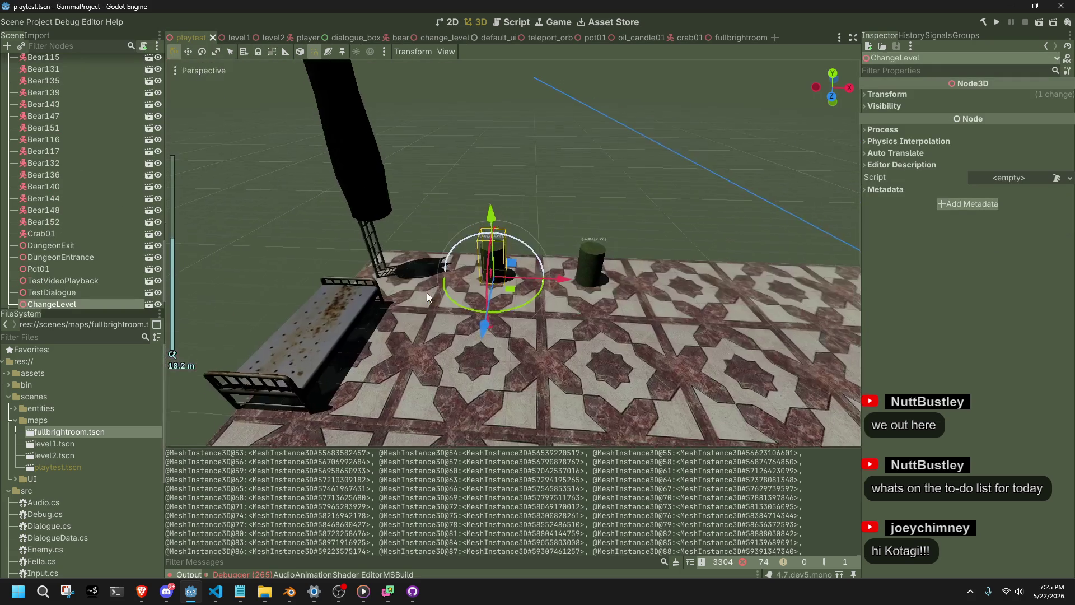
left_click(49, 235)
left_click(884, 372)
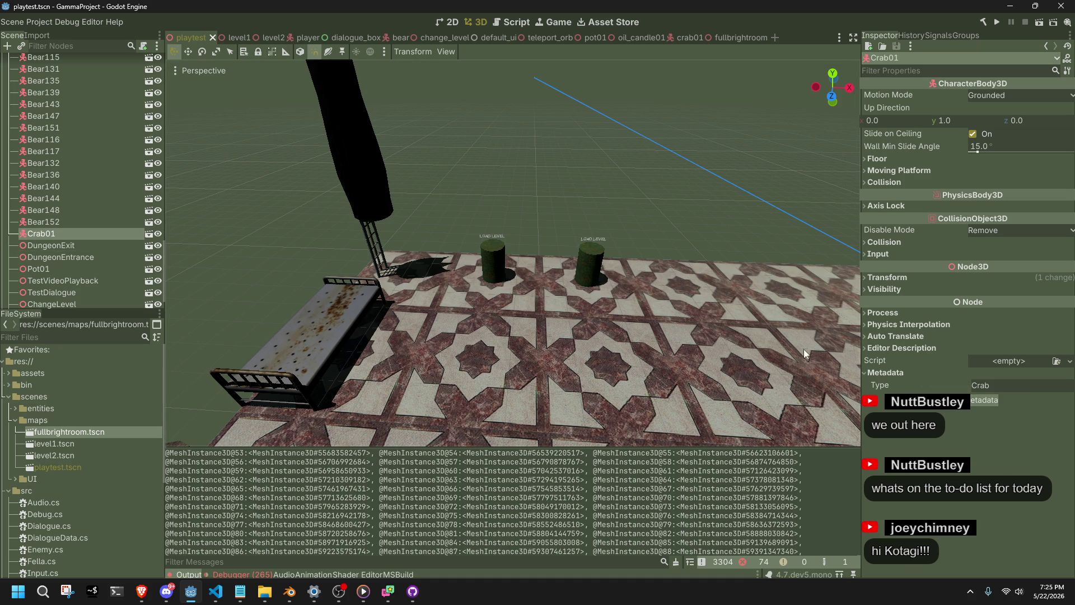
left_click(1037, 390)
key("Return")
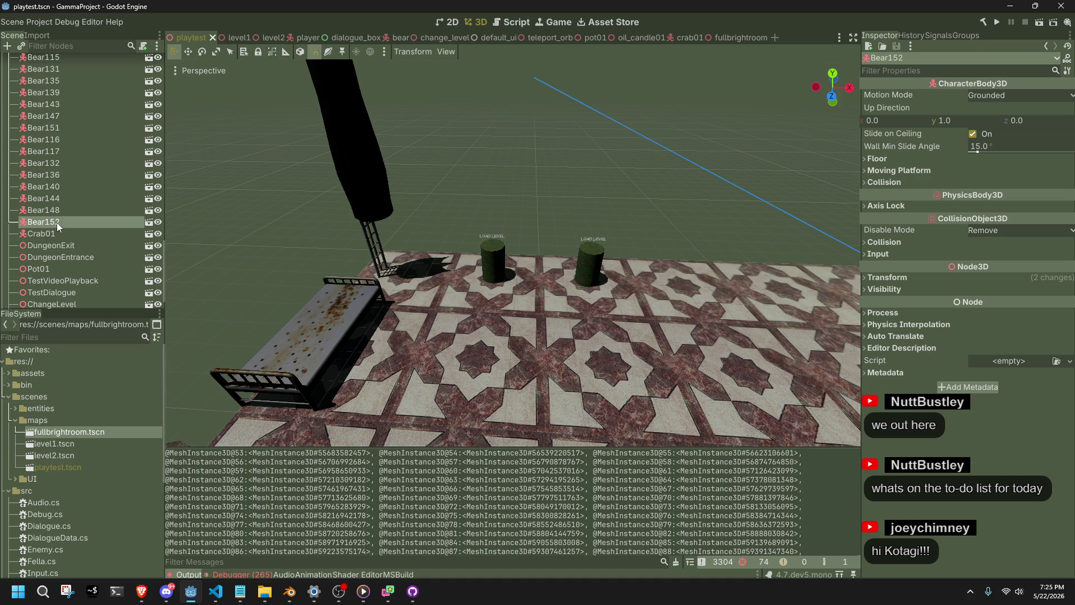
- Delete Crab01, confirm the deletion, and run the project
key("Delete")
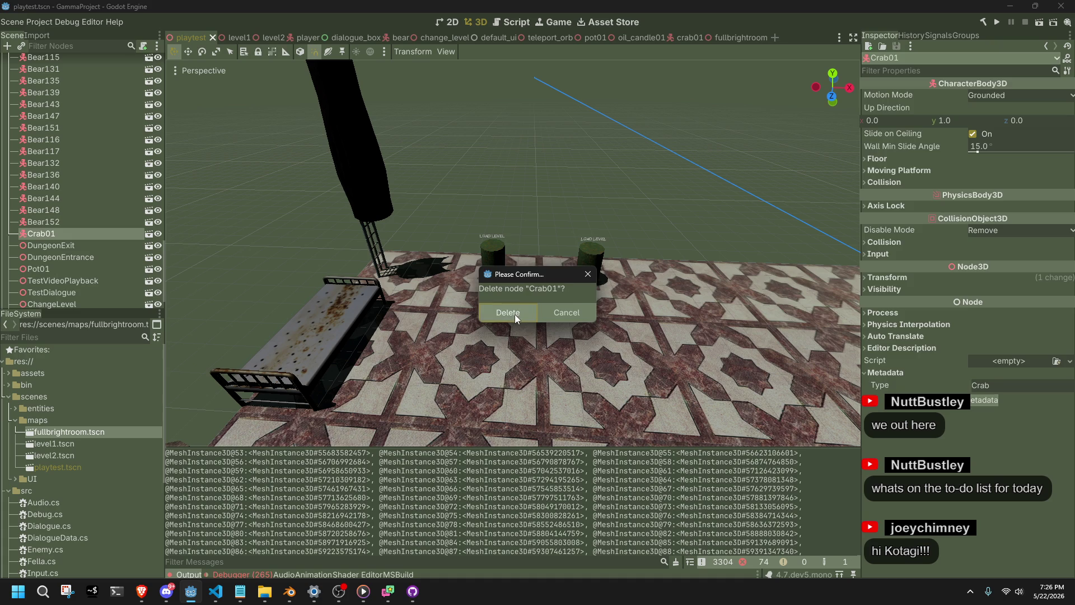
left_click(515, 314)
left_click(997, 25)
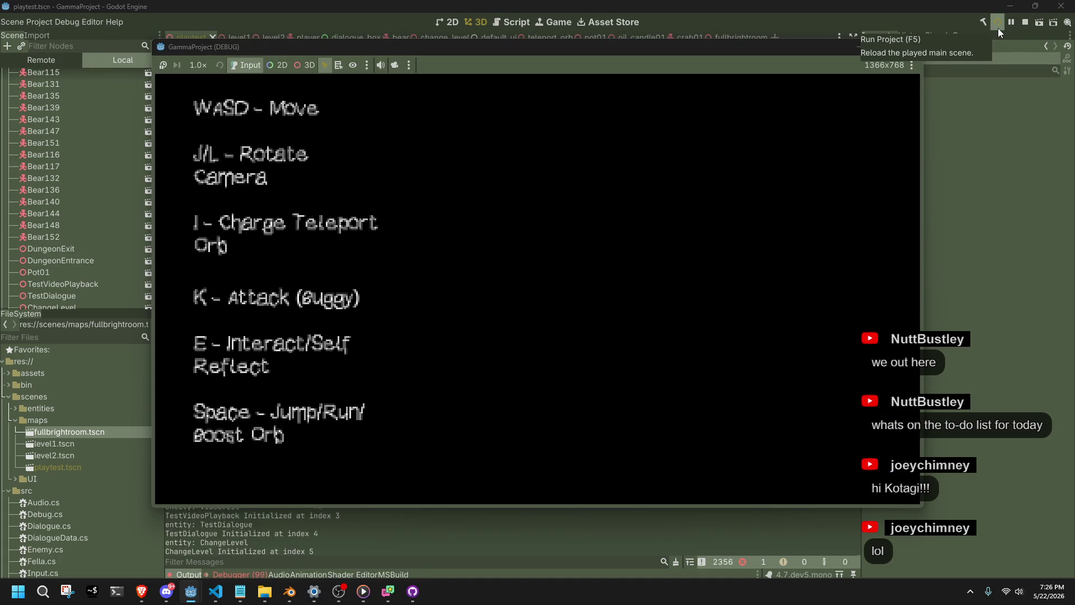
- Stop the game, review the Label3D cast and levelPath metadata errors, and open change_level.tscn
left_click(911, 46)
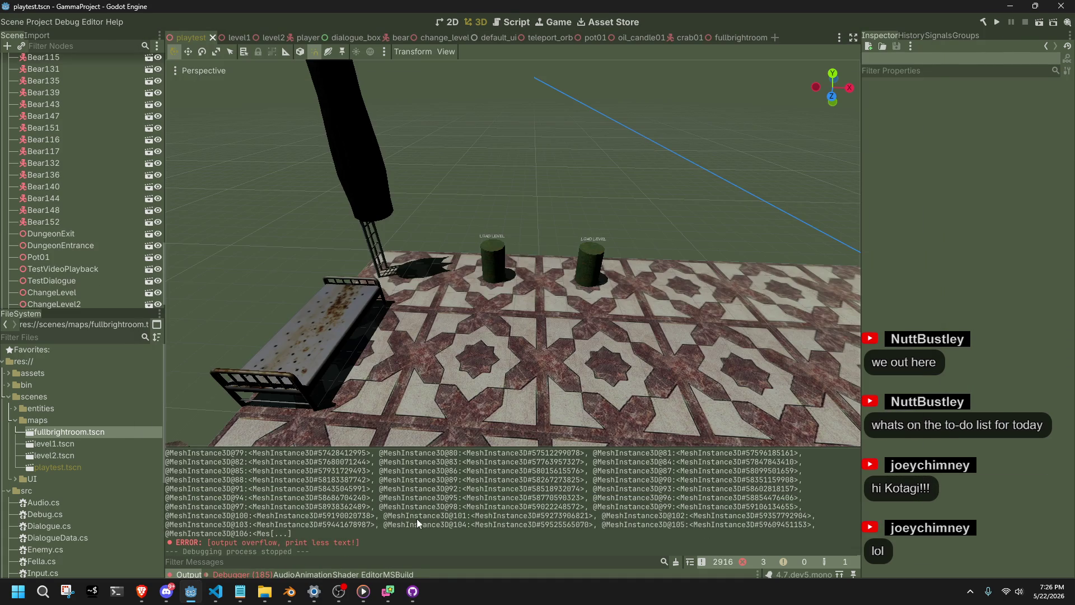
scroll(415, 519, "up", 4)
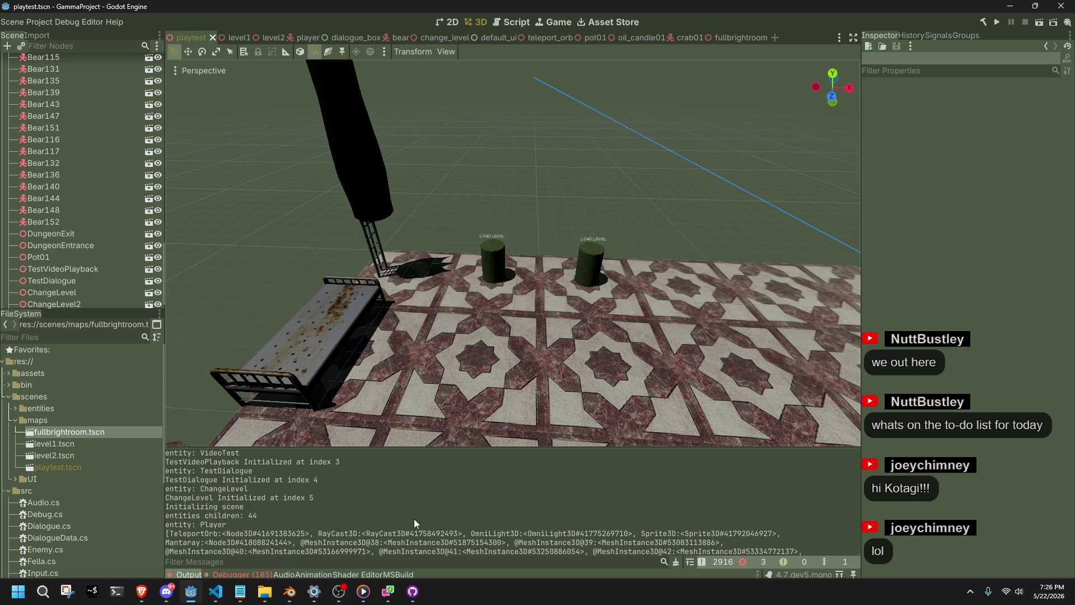
scroll(421, 521, "down", 5)
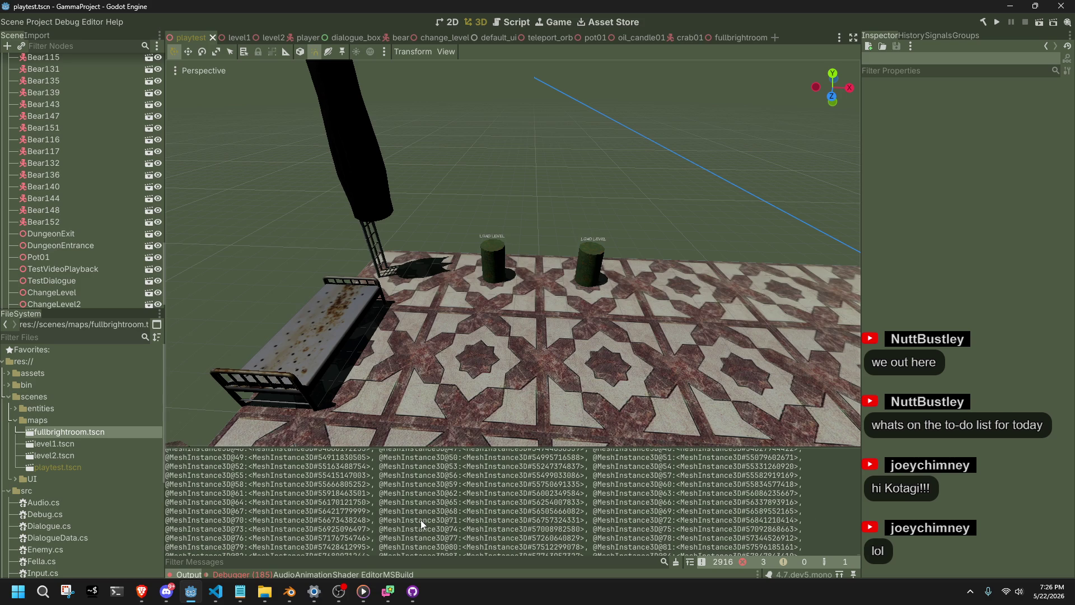
left_click(257, 574)
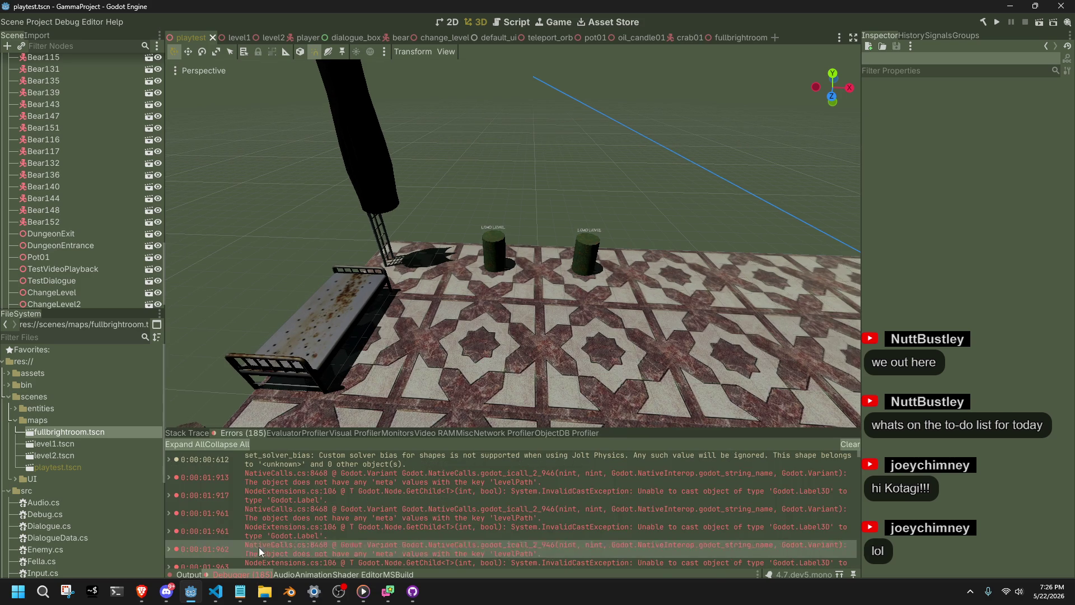
mouse_move(345, 485)
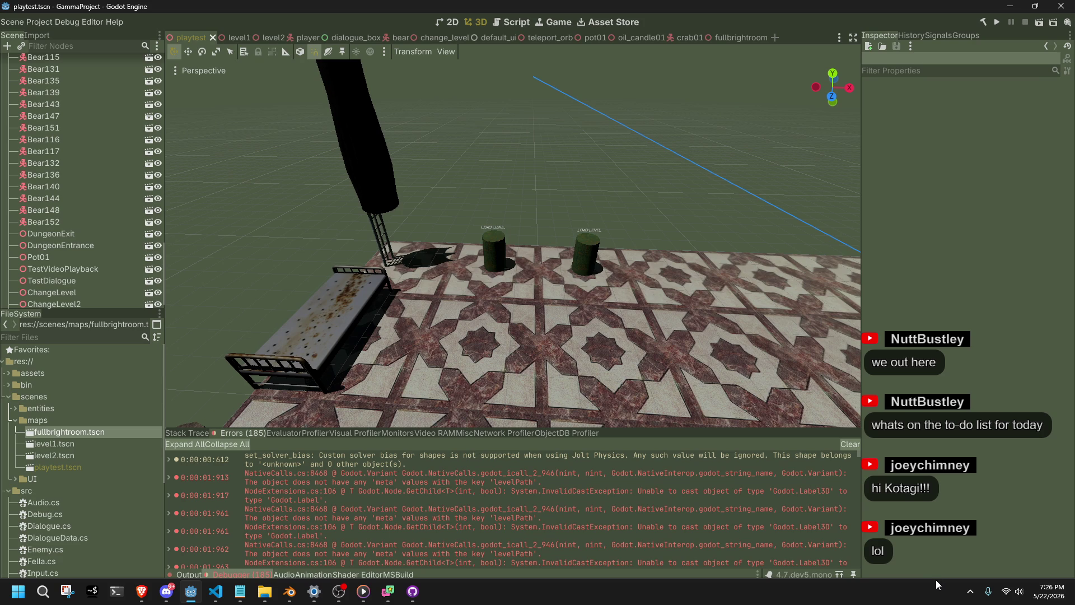
mouse_move(270, 38)
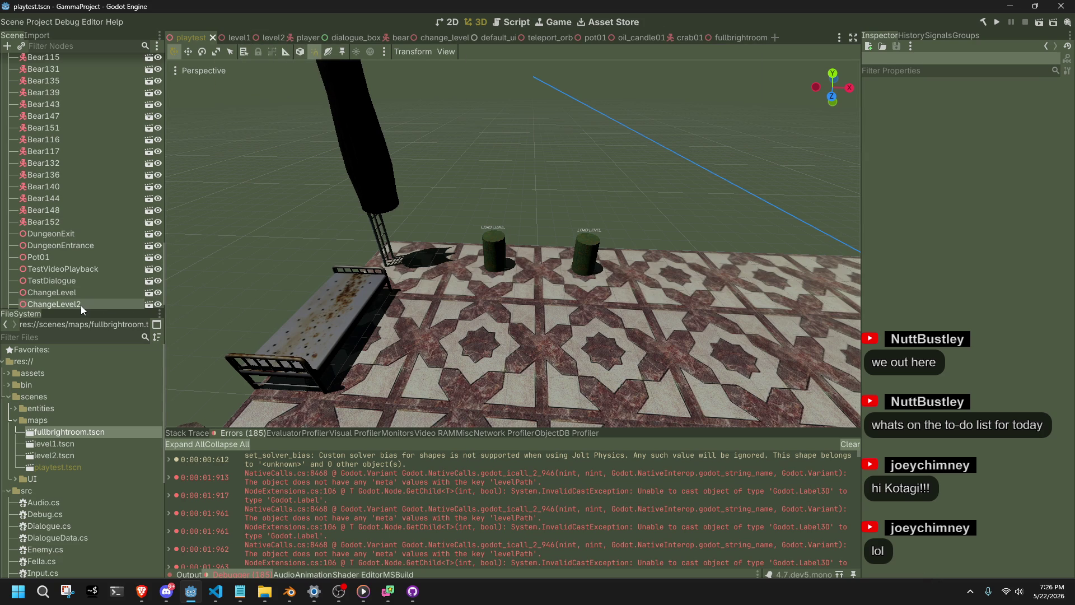
left_click(480, 250)
left_click(148, 292)
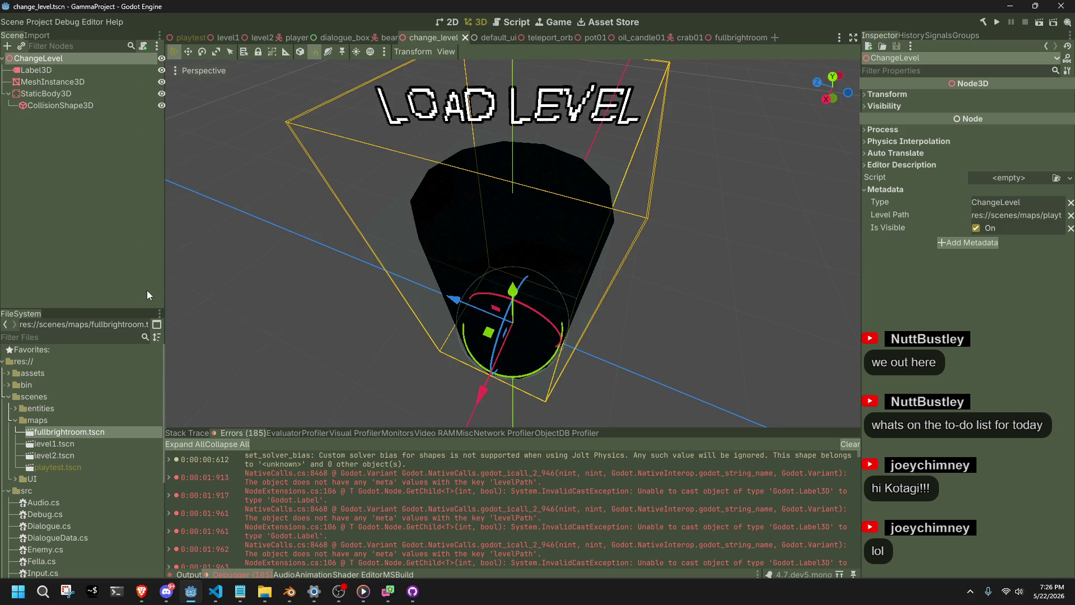
- Copy the Level Path metadata's property path from the Inspector
right_click(892, 214)
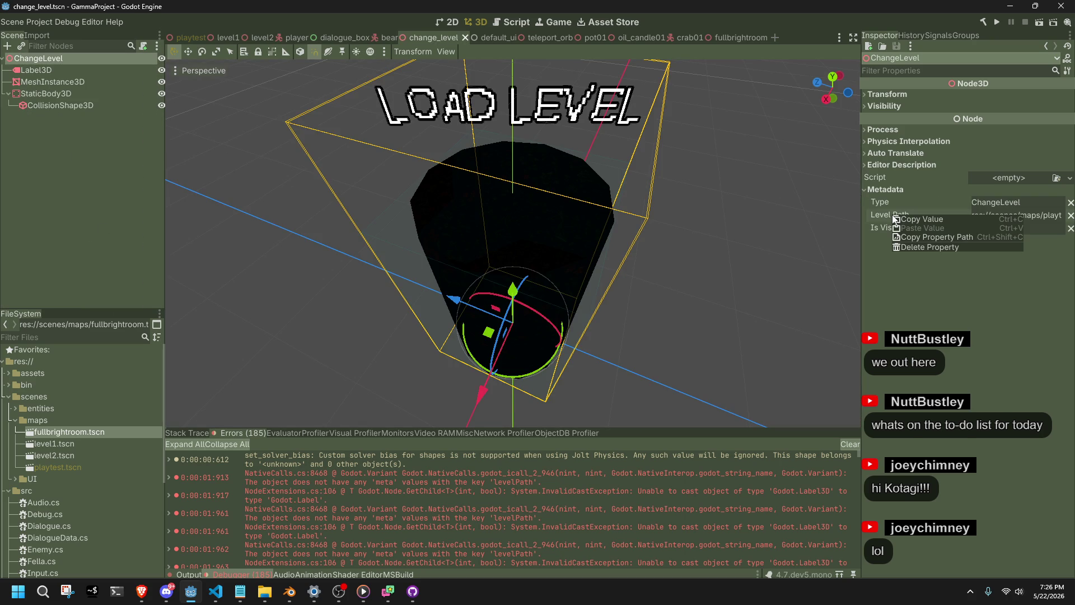
left_click(918, 240)
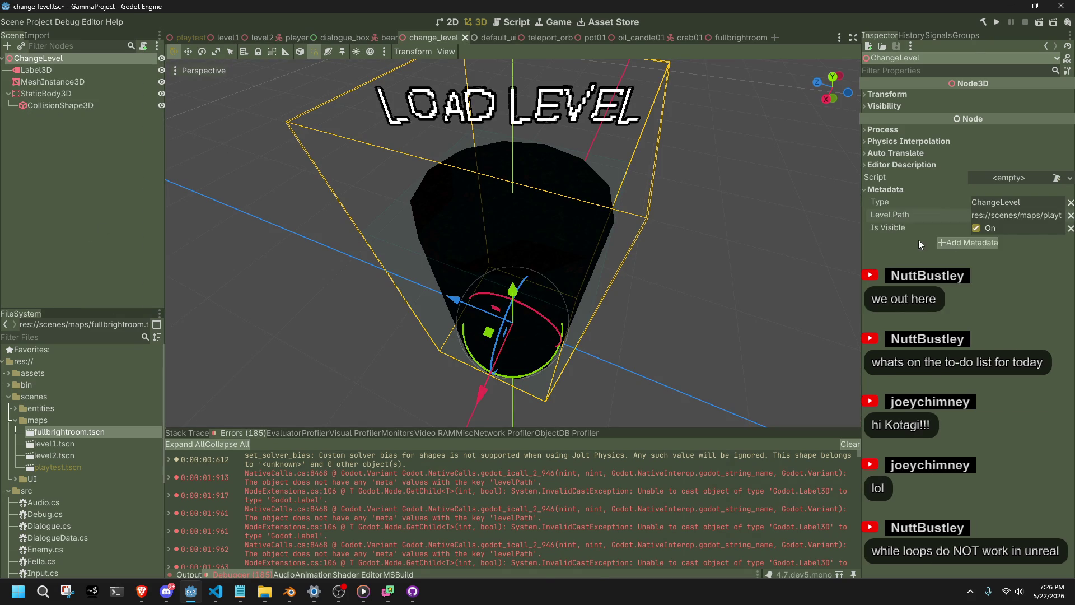
key("alt+Tab")
- Replace the GetMeta key on line 191 with LevelPath, removing the metadata/ prefix
double_click(536, 415)
type("metadata/LevelPath")
left_click(613, 456)
key("Up")
key("Up")
key("Up")
key("shift+Right")
key("shift+Right")
key("shift+Right")
key("BackSpace")
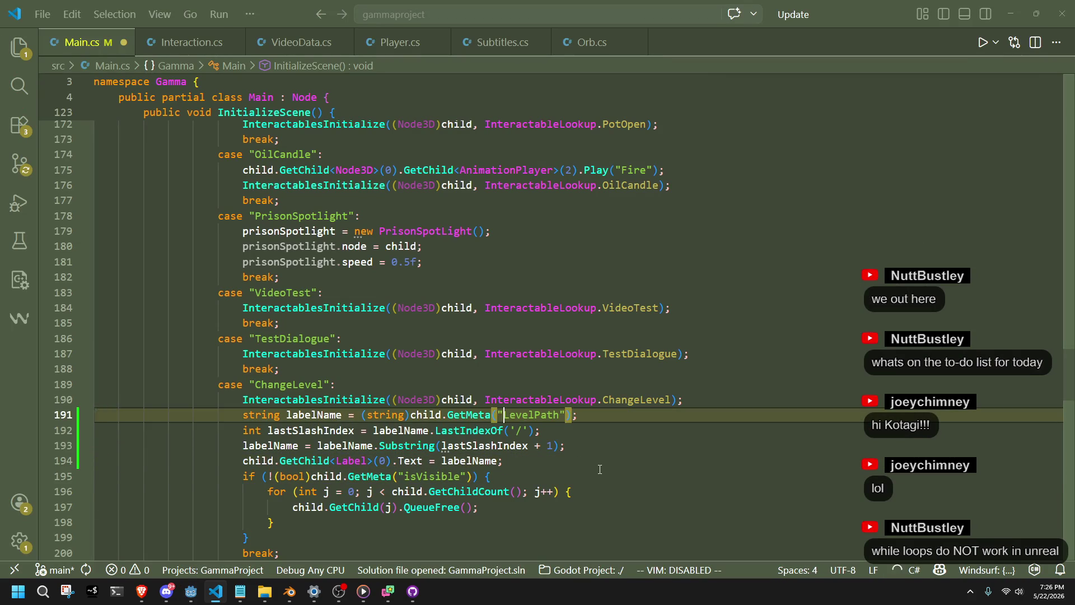
- Review the Substring and isVisible lines 193–195 in Main.cs, then return to the Godot editor
left_click(600, 470)
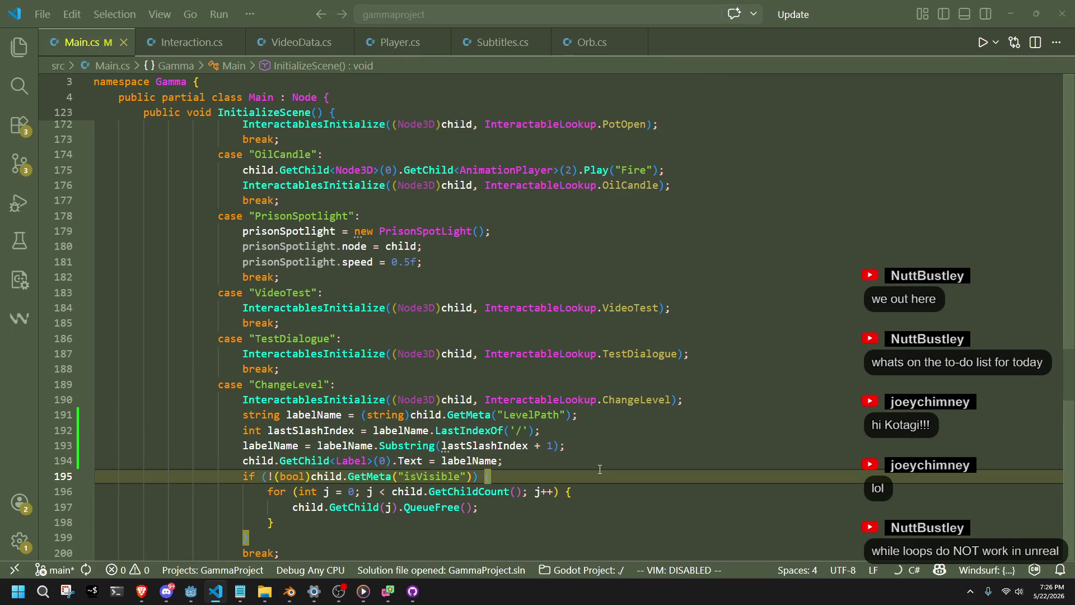
left_click(593, 446)
key("alt+Tab")
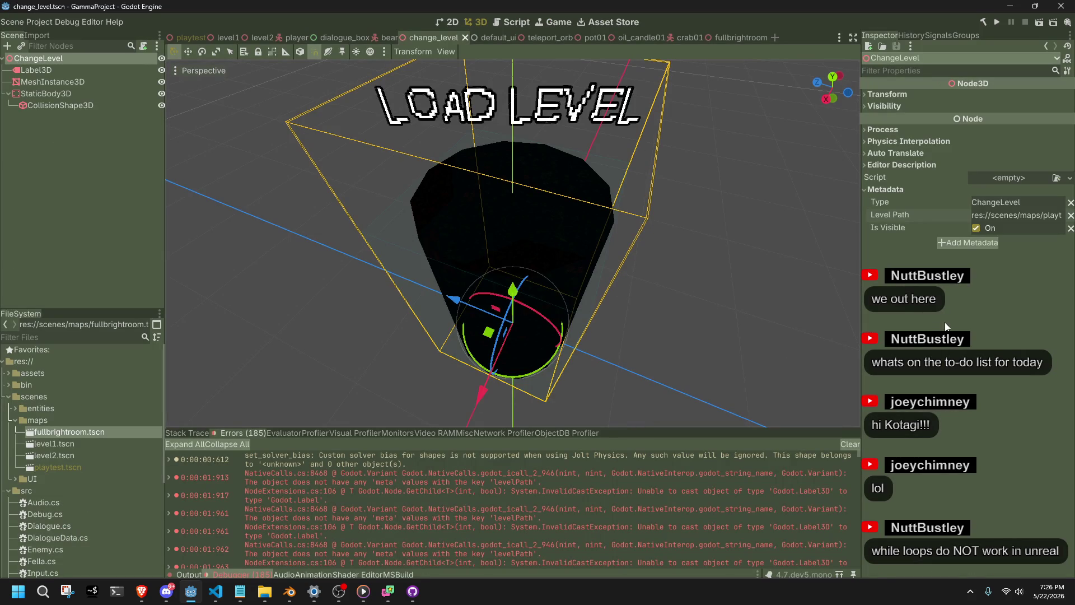
left_click(690, 274)
key("alt+Tab")
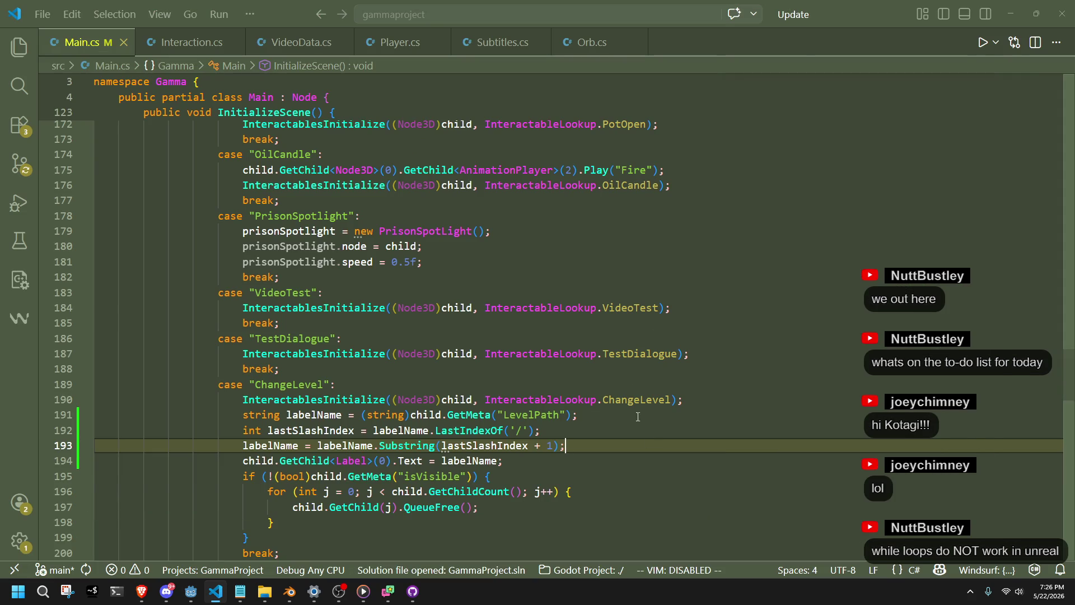
left_click(658, 469)
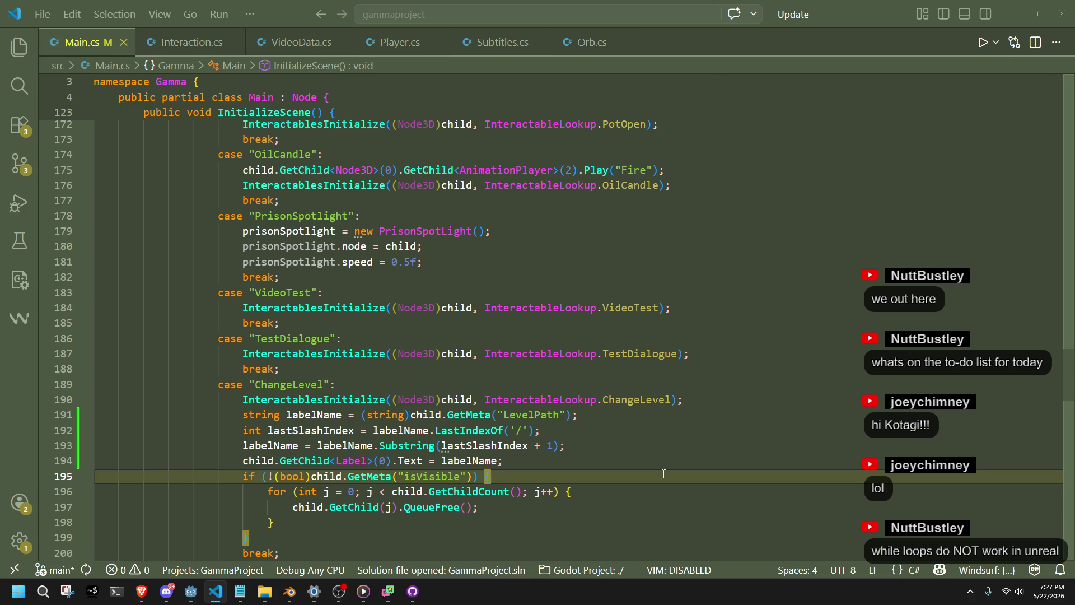
key("Up")
key("Up")
left_click(190, 598)
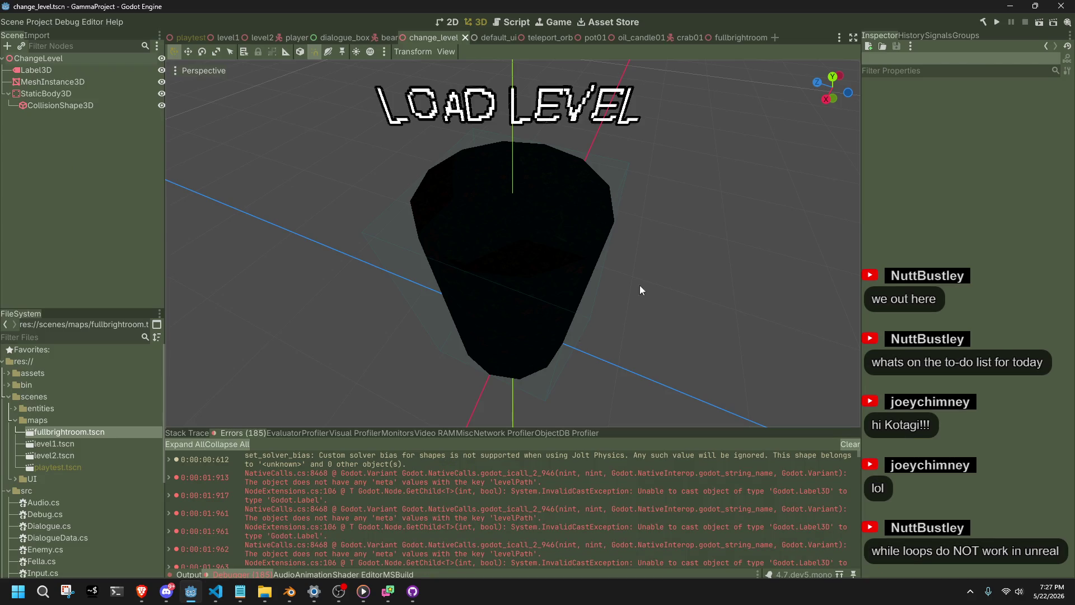
- Rerun the game and confirm the Errors list shows only Label3D-to-Label cast errors
left_click(993, 27)
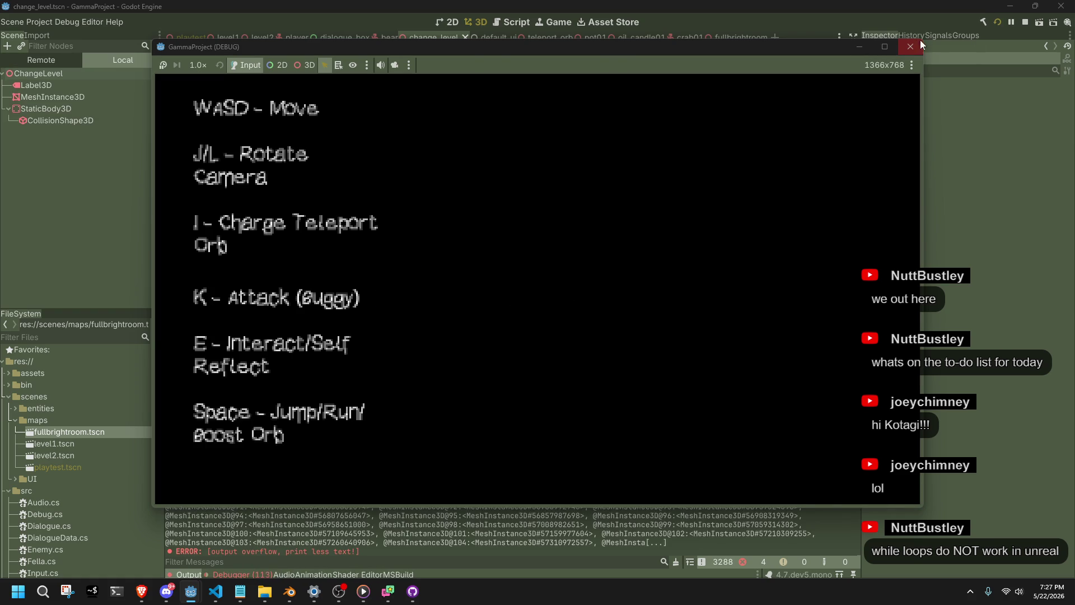
left_click(918, 42)
left_click(266, 574)
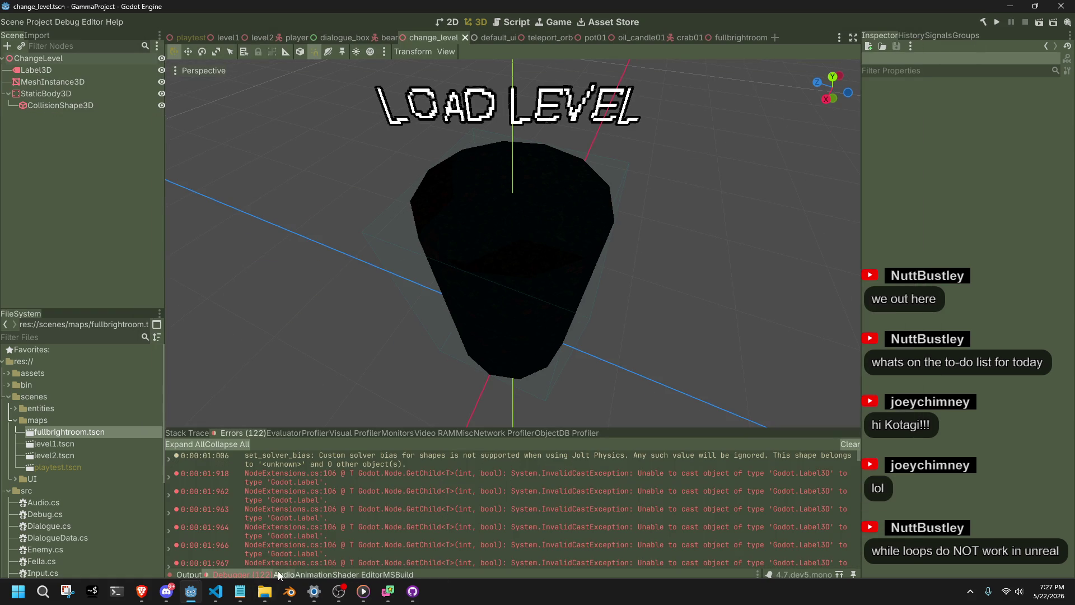
mouse_move(613, 489)
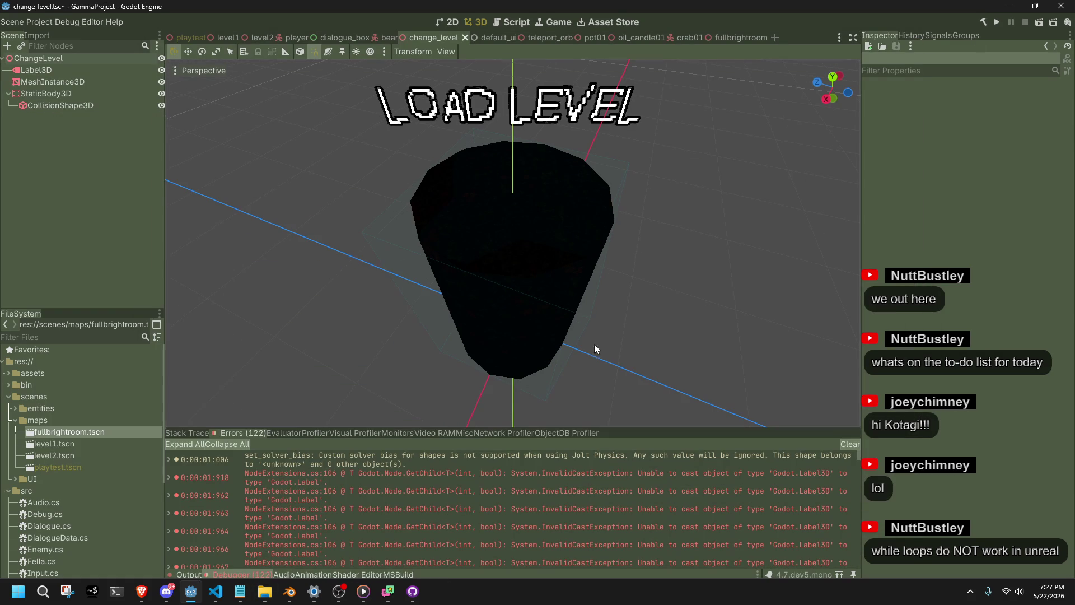
key("alt+Tab")
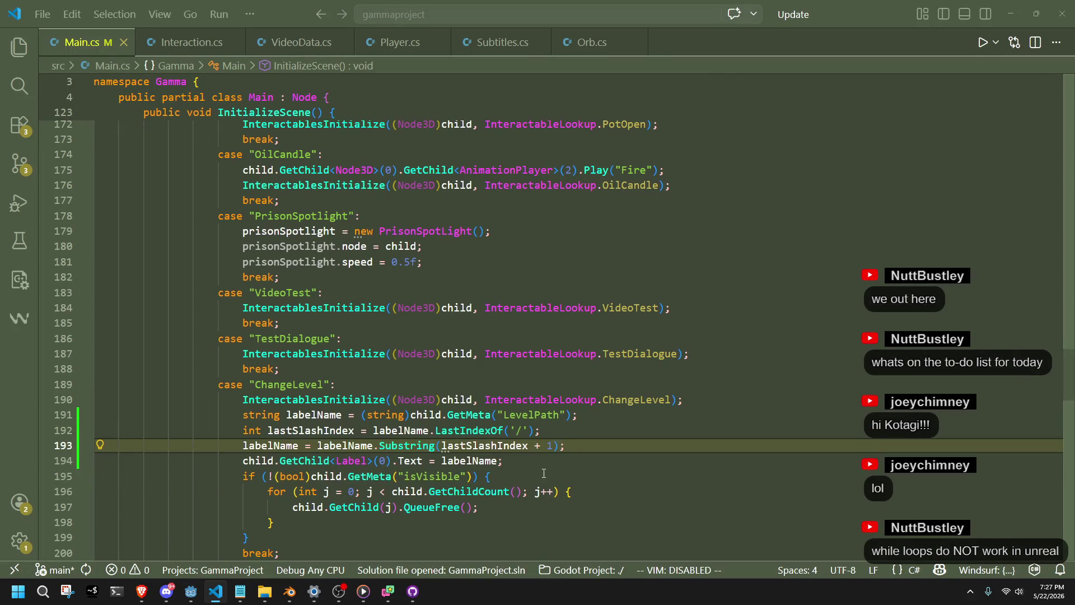
- Change GetChild<Label> to GetChild<Label3D> on line 194 and run the project from Godot
left_click(543, 473)
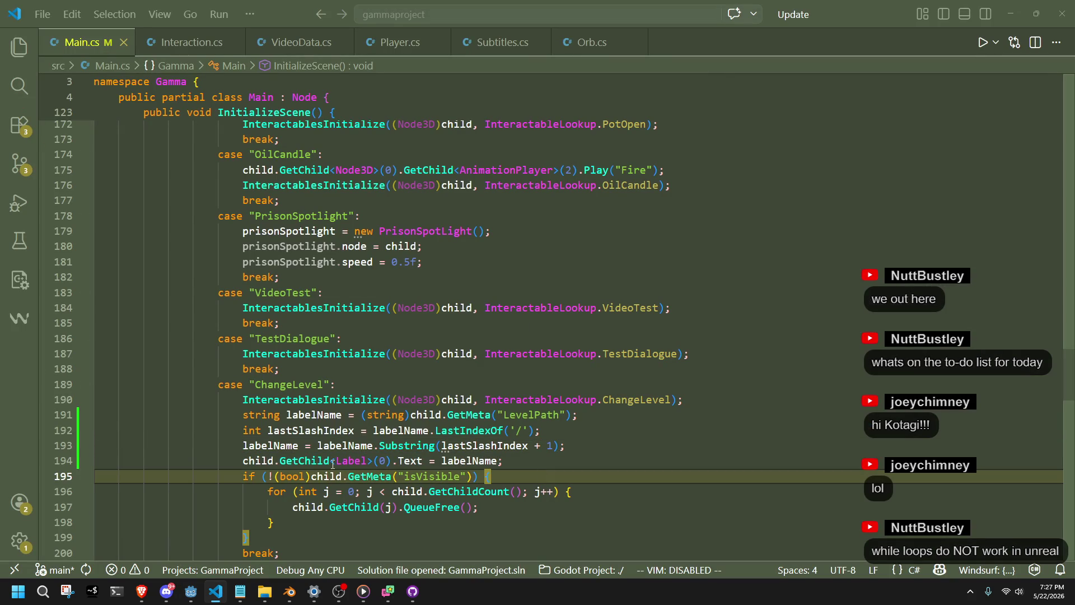
left_click(371, 461)
type("3D")
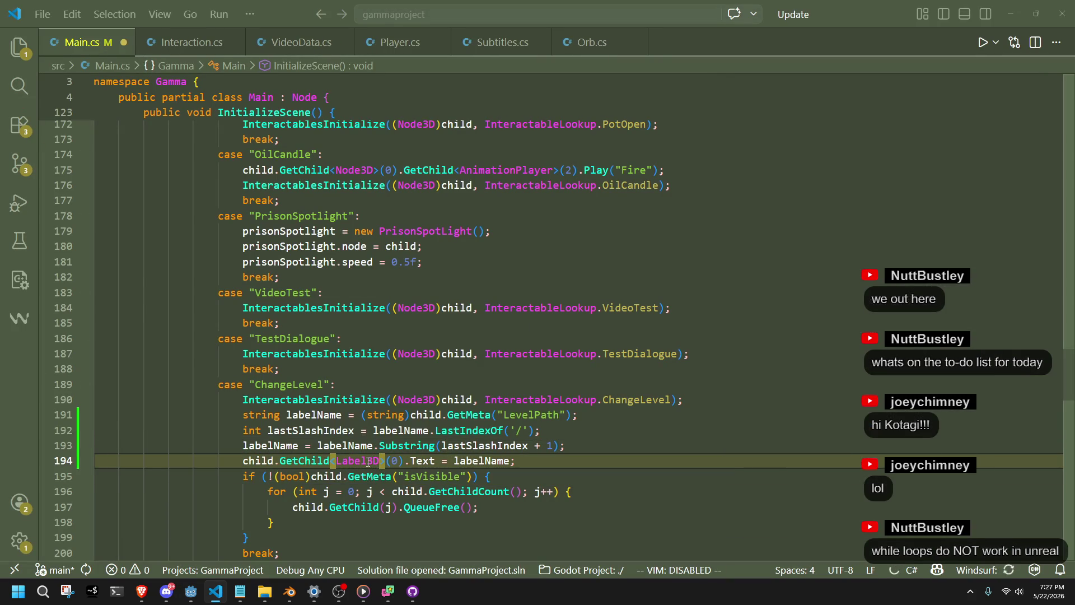
key("alt+Tab")
left_click(997, 22)
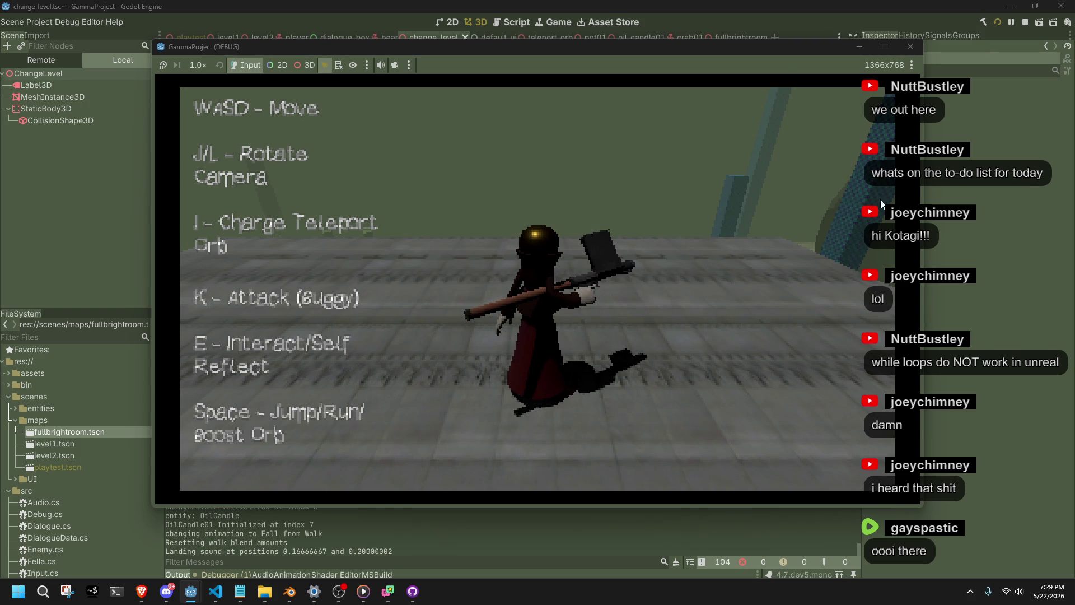
- Walk the character along the walkway and tiled floor to the two labelled pillars
key("w")
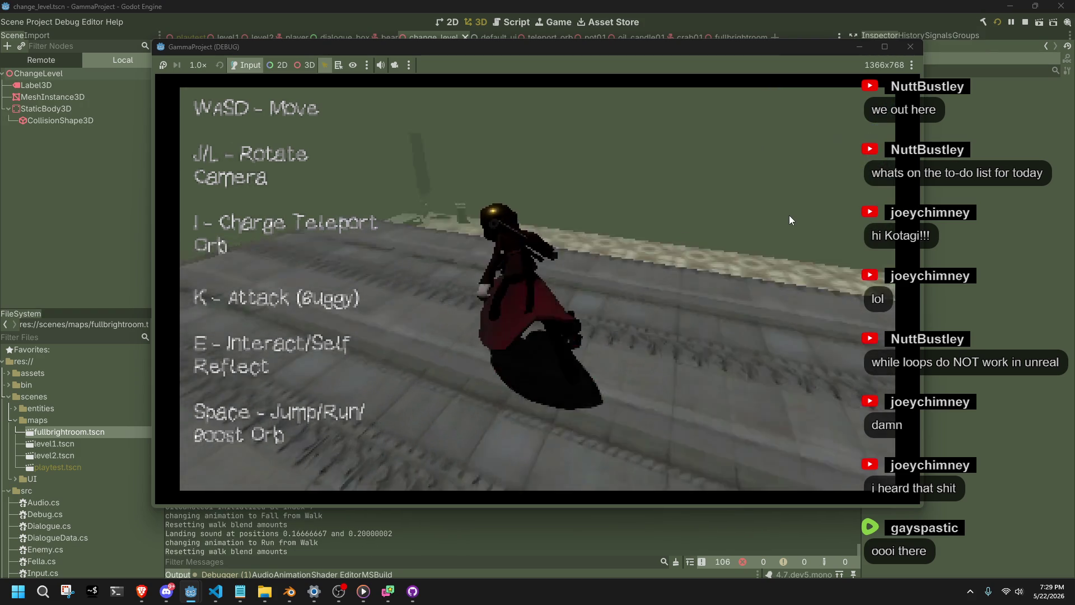
key("l")
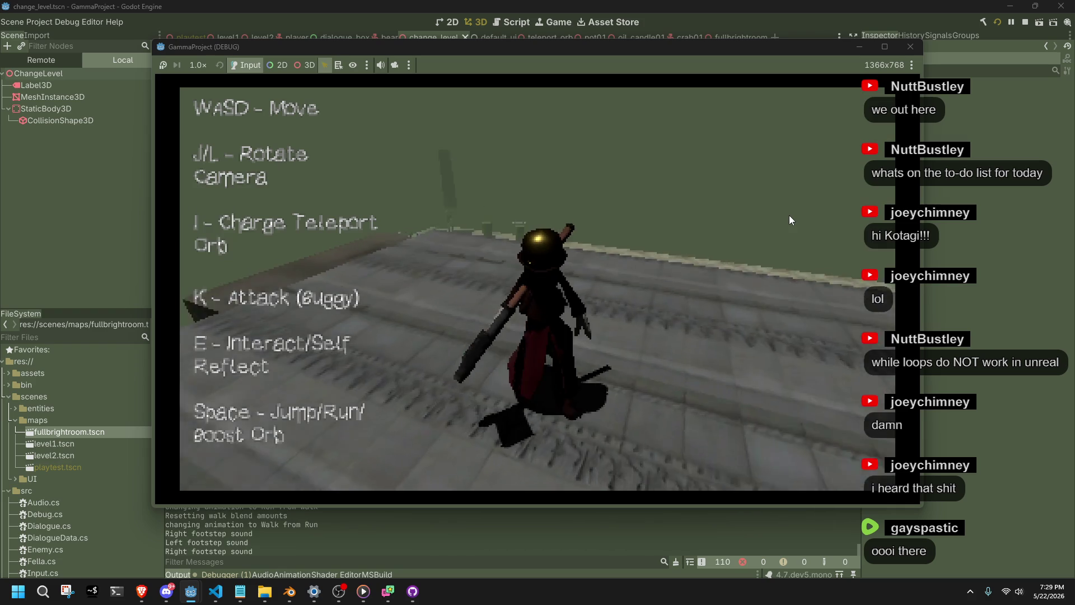
key("l")
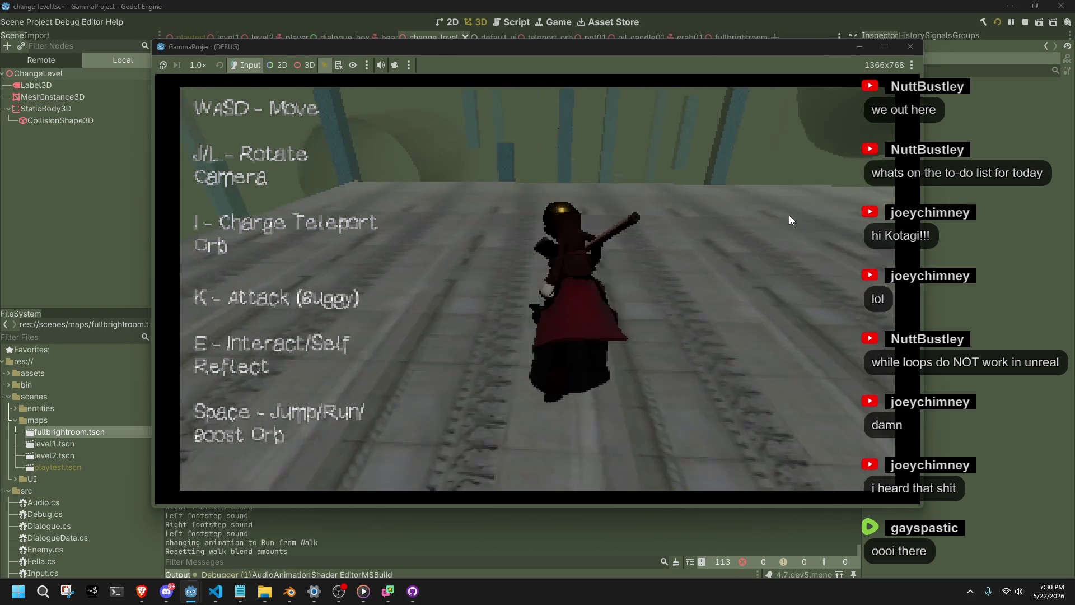
key("space")
key("w")
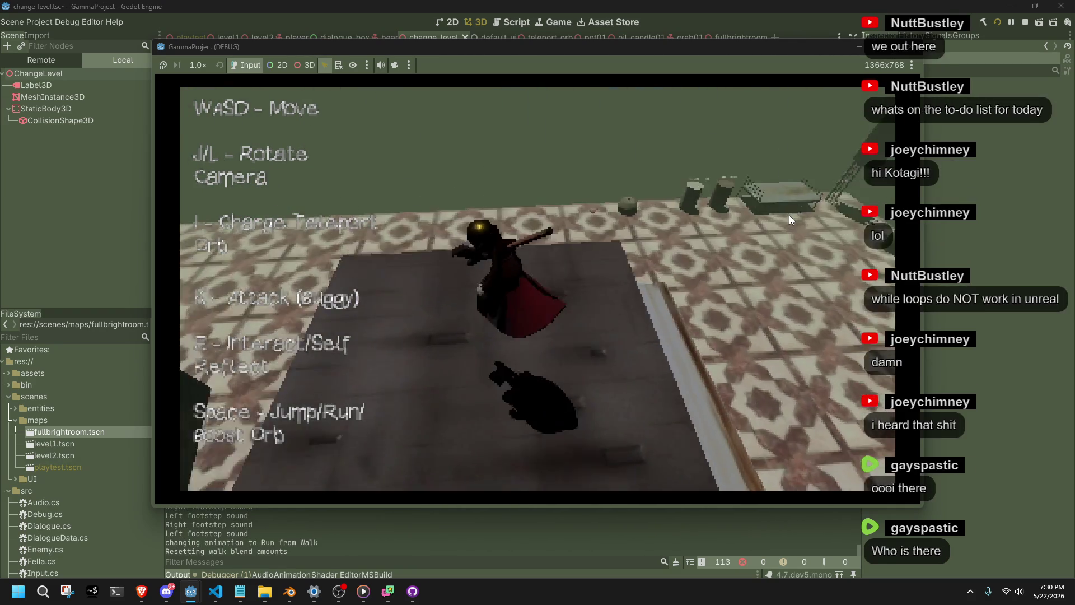
key("l")
key("w")
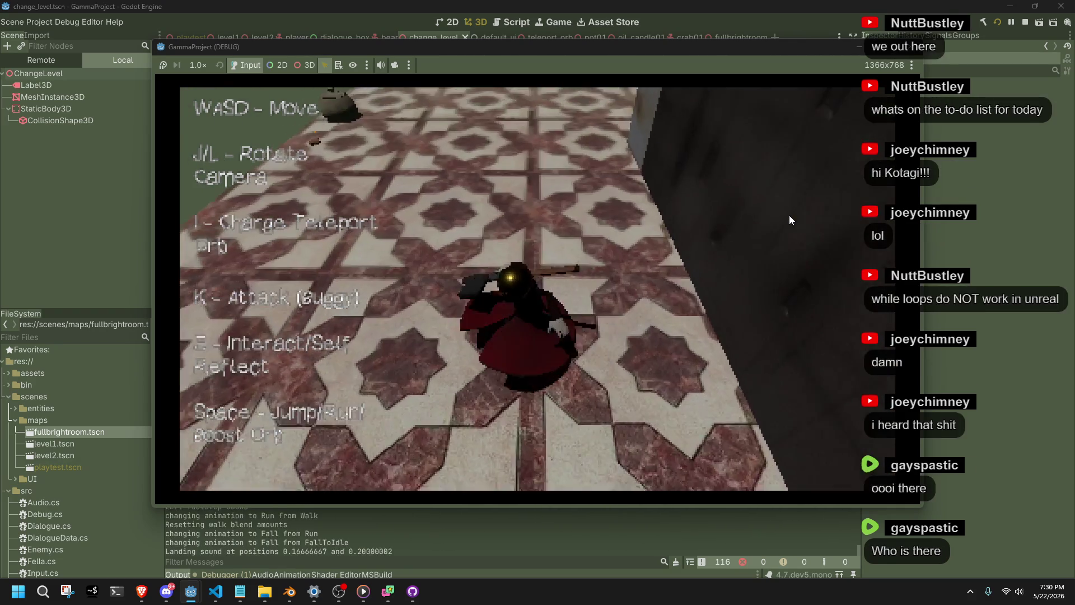
key("l")
key("w")
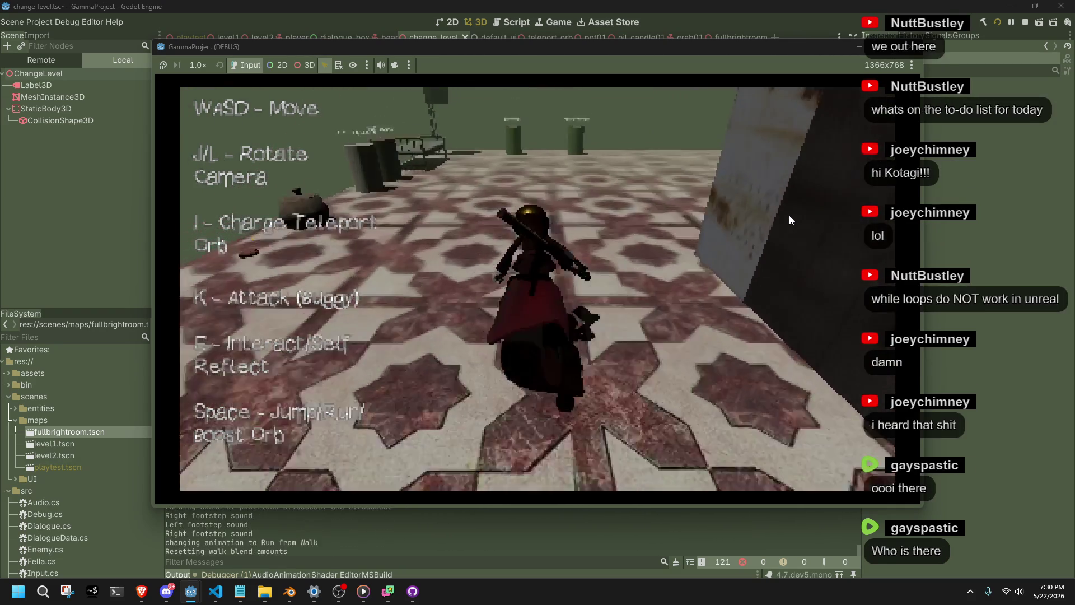
key("w")
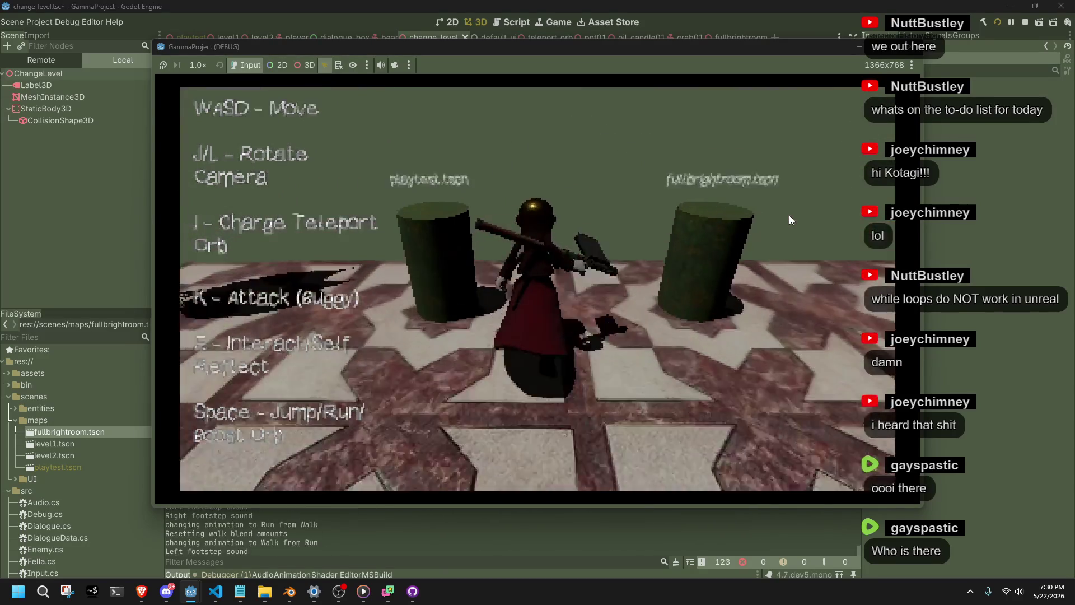
key("w")
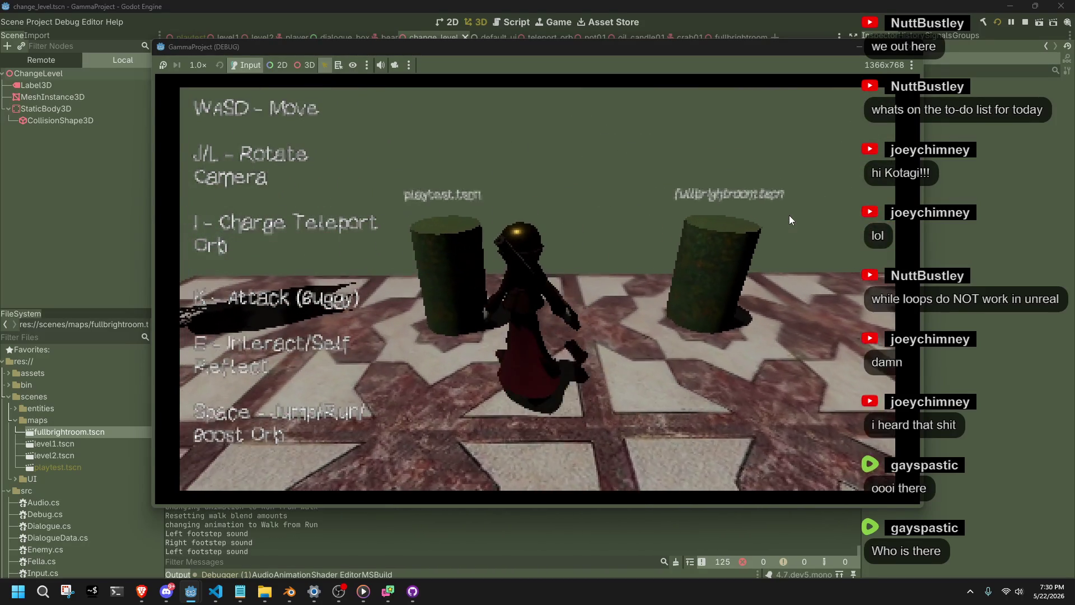
- Circle the pillars to read the playtest.tscn and fullbrightroom.tscn labels, then stop the game
key("j")
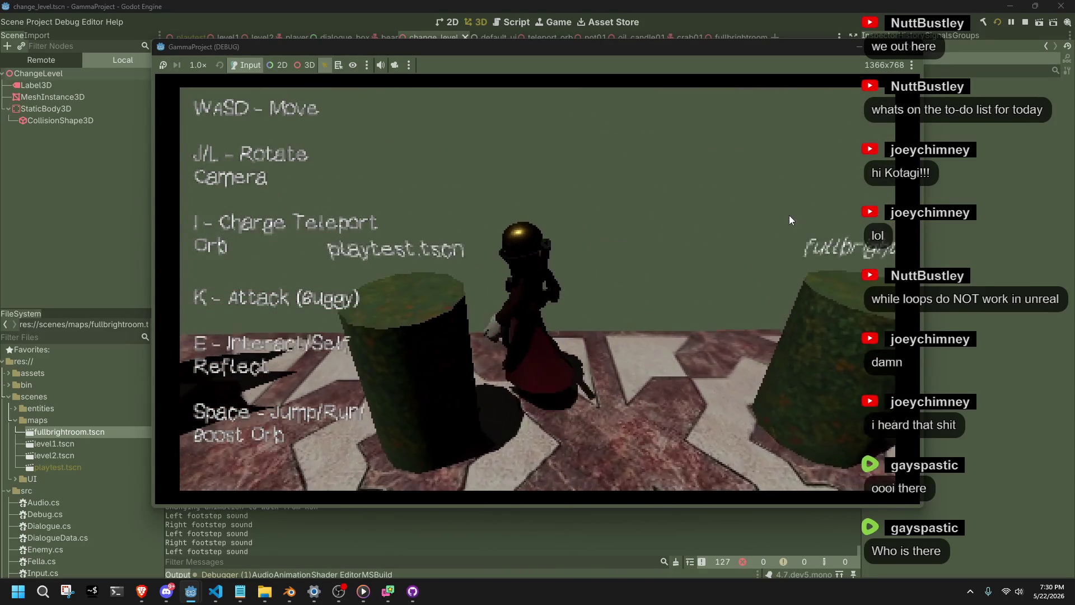
key("w")
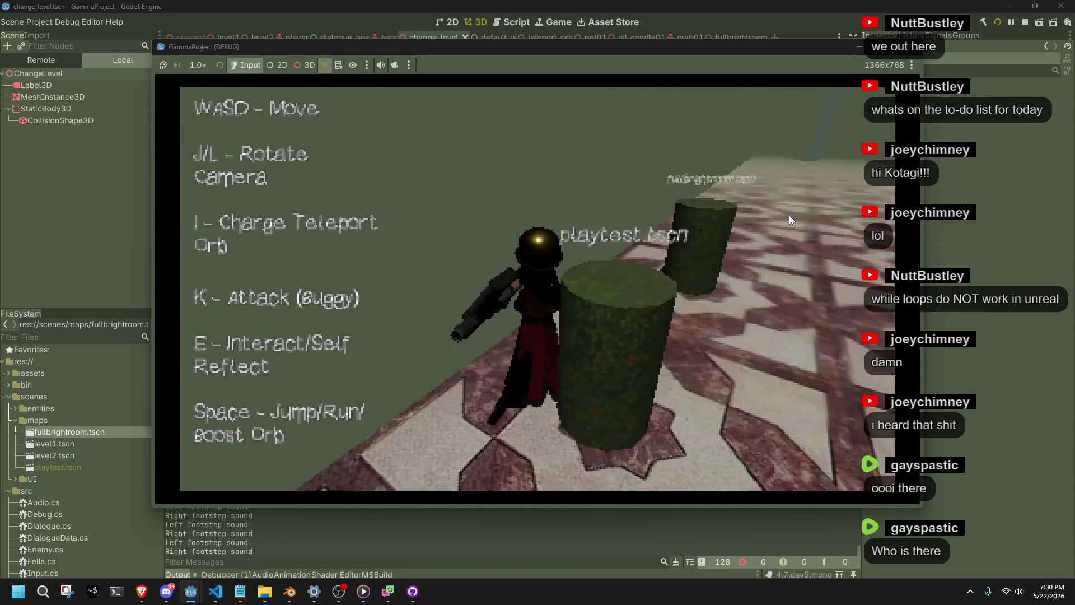
key("w")
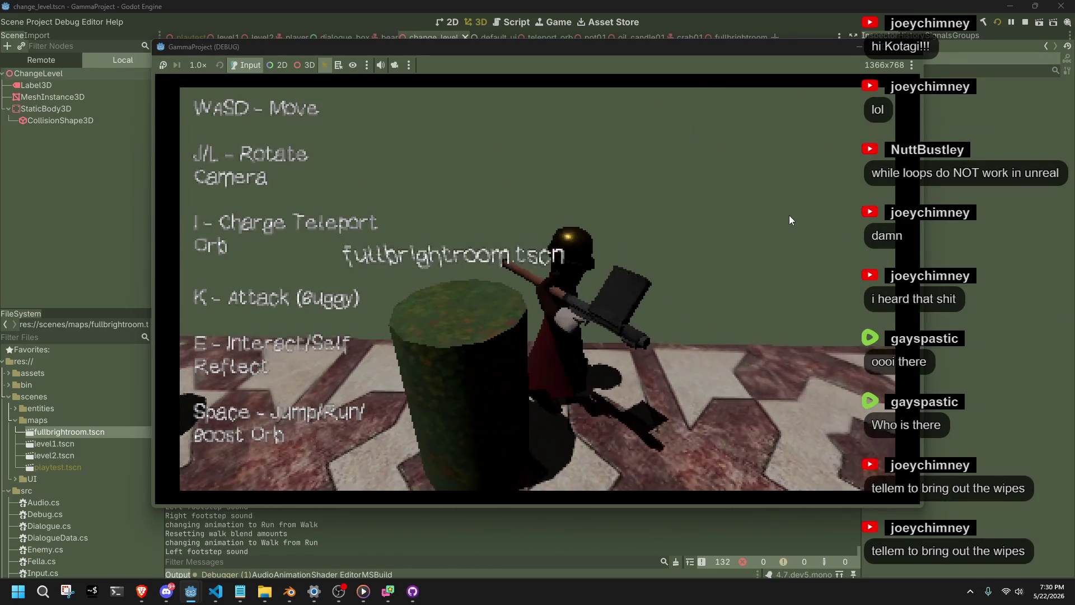
key("j")
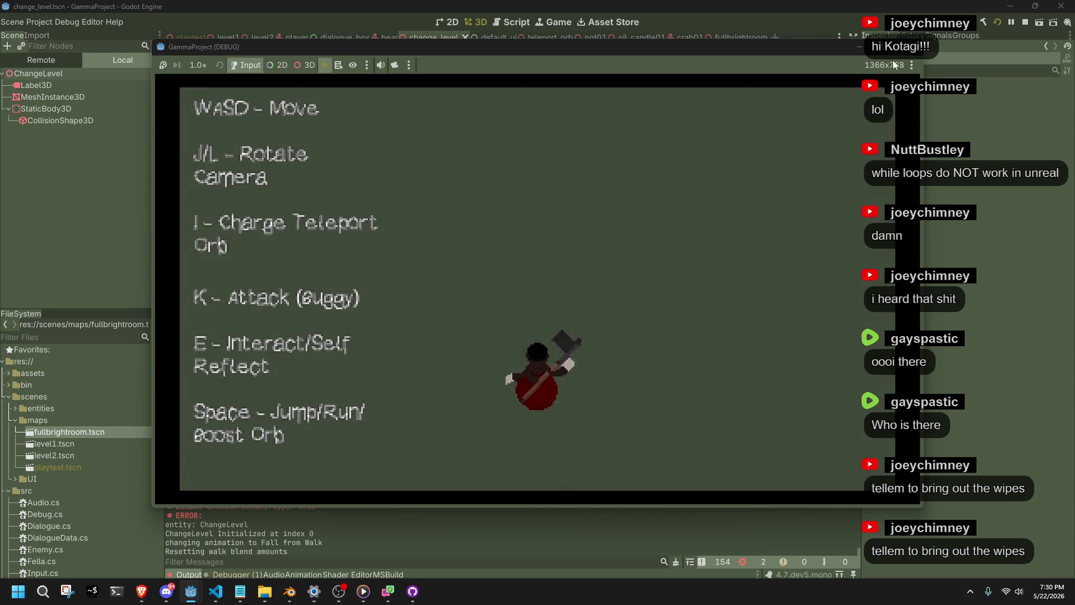
key("F8")
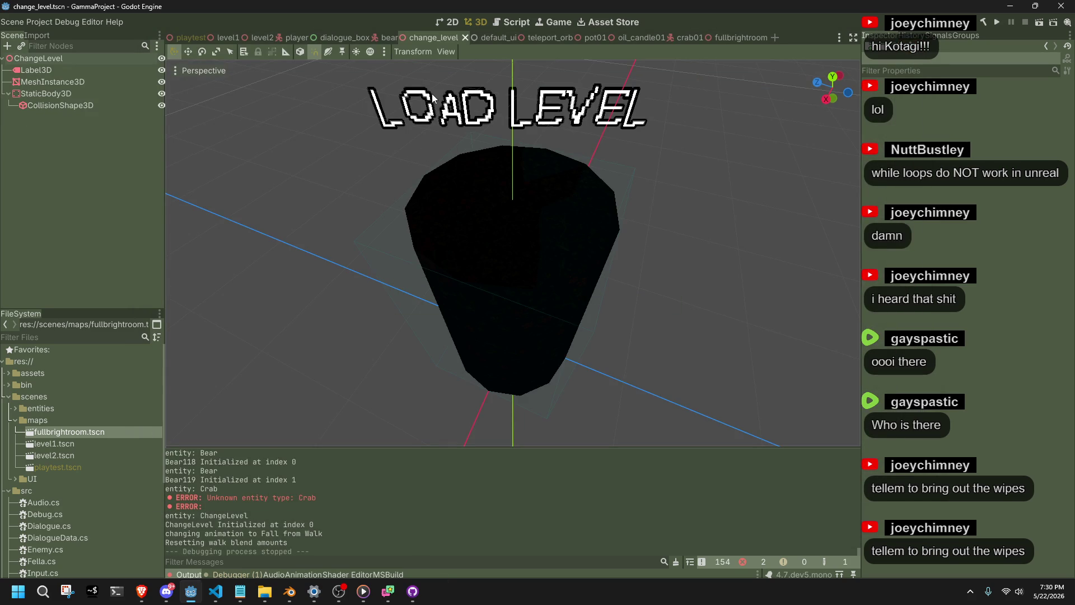
- Move the fullbrightroom tab after playtest, select its CSGBox3D floor, then save and run with F5
left_click(734, 36)
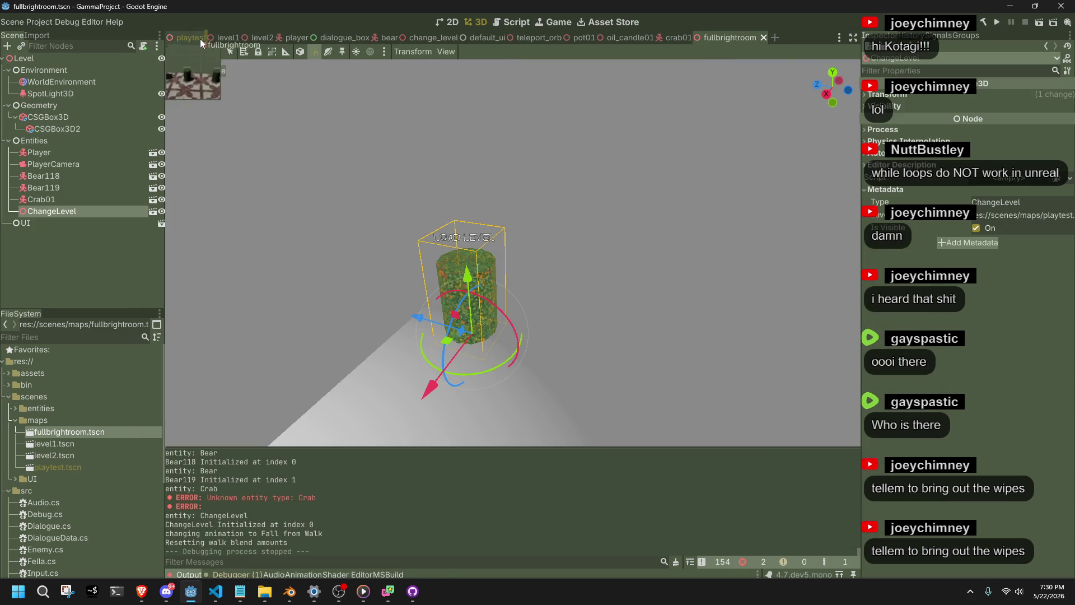
left_click_drag(213, 36, 211, 35)
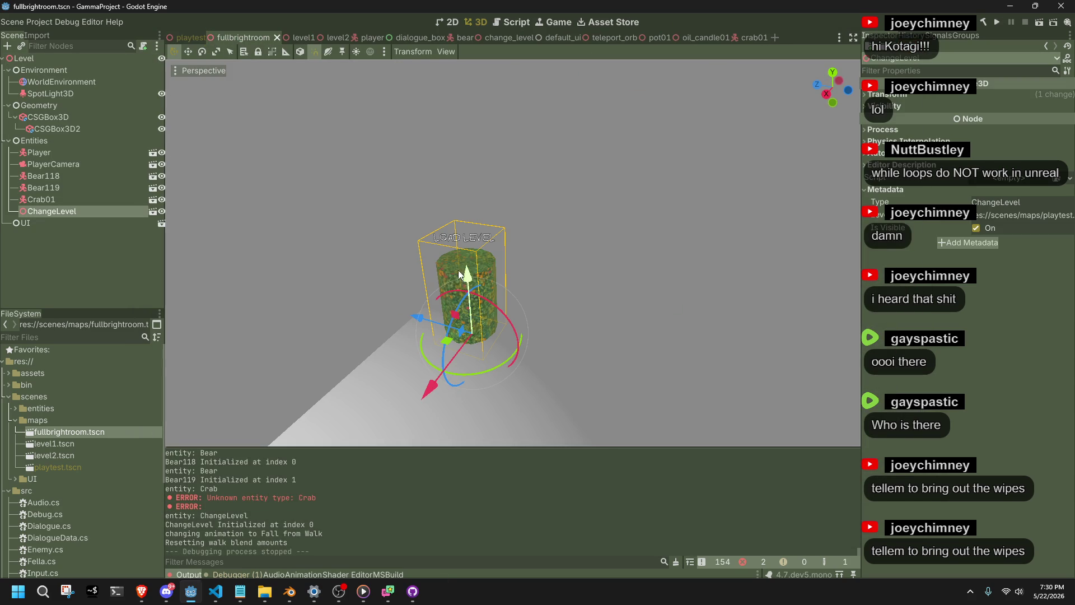
scroll(371, 227, "down", 5)
left_click(371, 226)
scroll(432, 256, "down", 2)
left_click(696, 223)
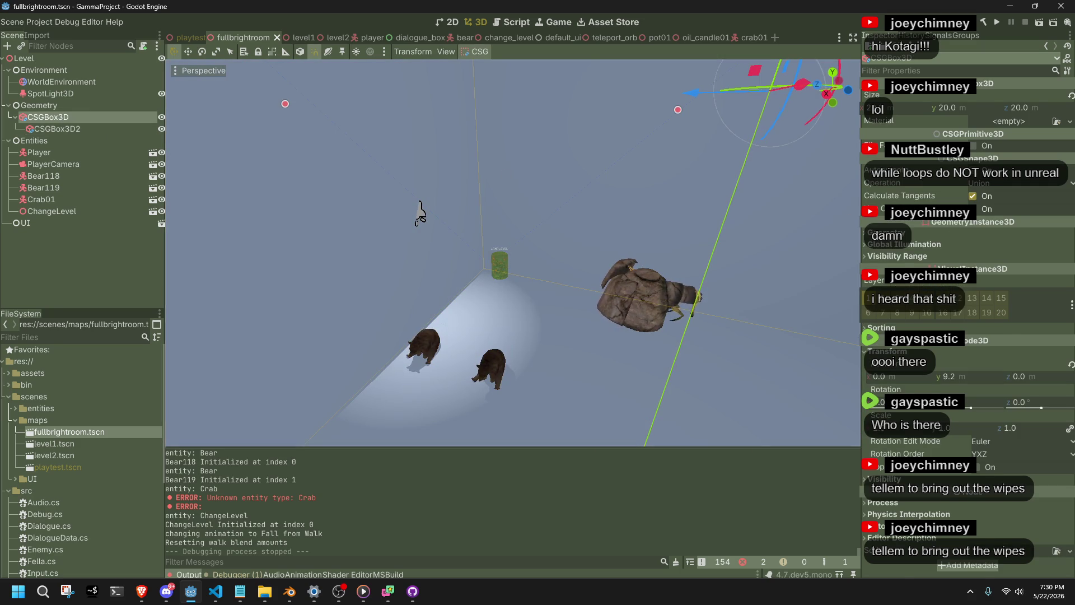
key("F5")
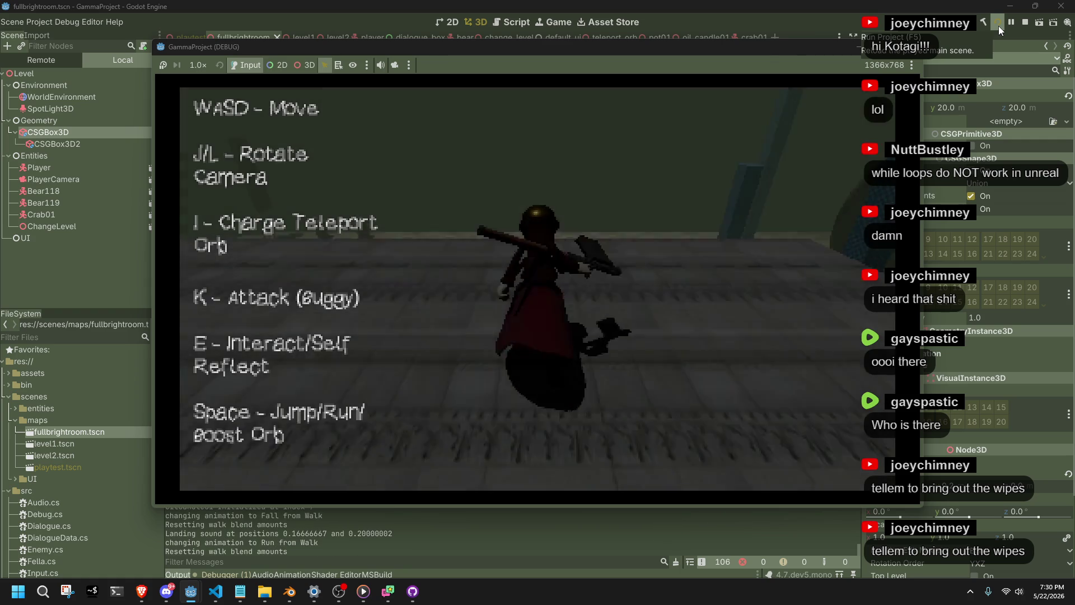
- Run across the fullbrightroom floor and look around at the crab, bears and pillars
key("w")
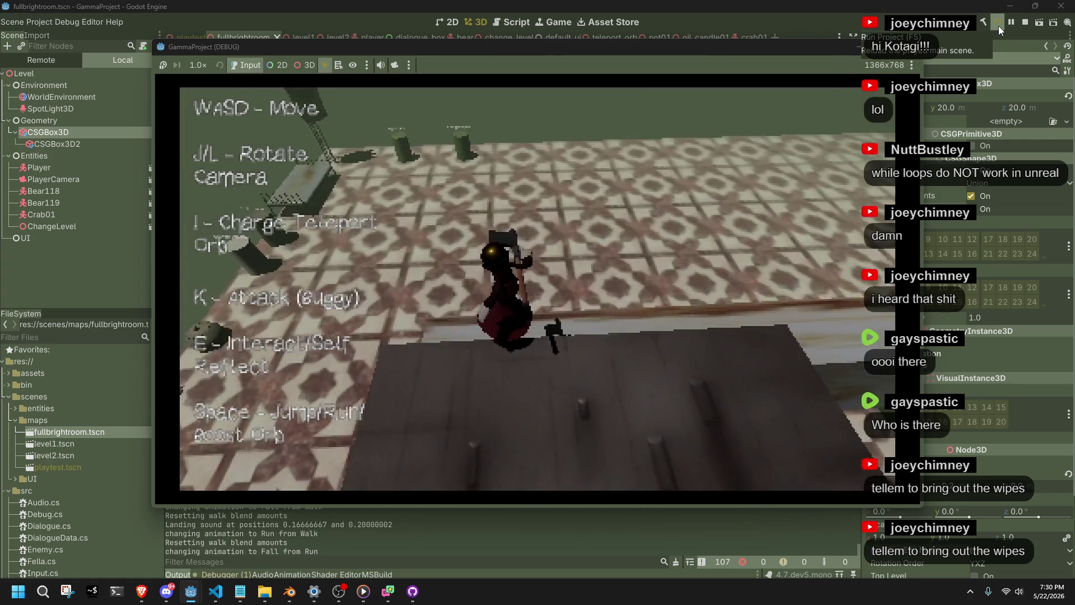
key("w")
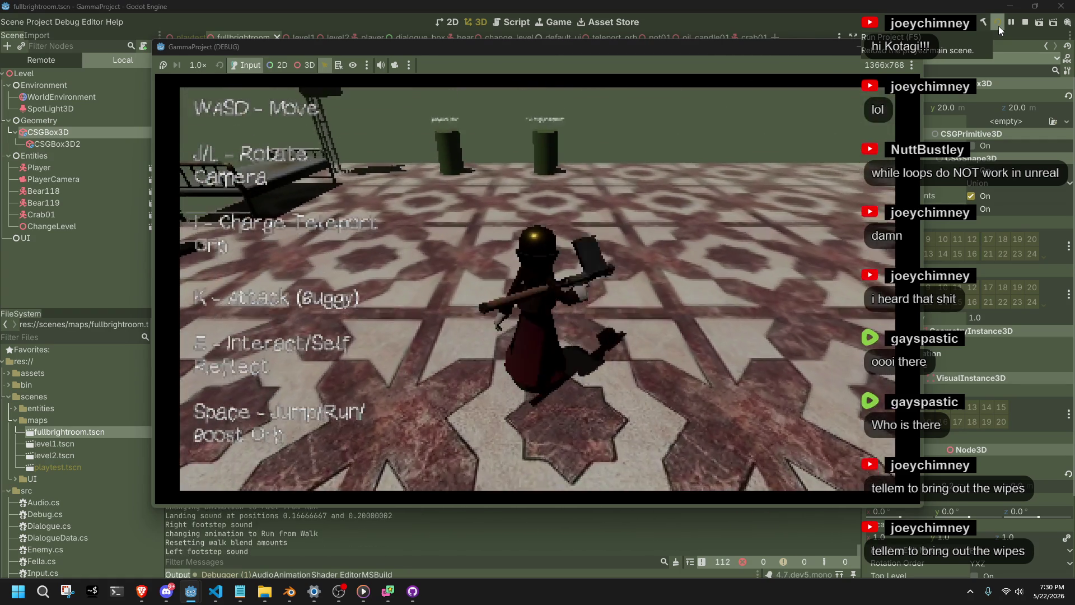
key("w")
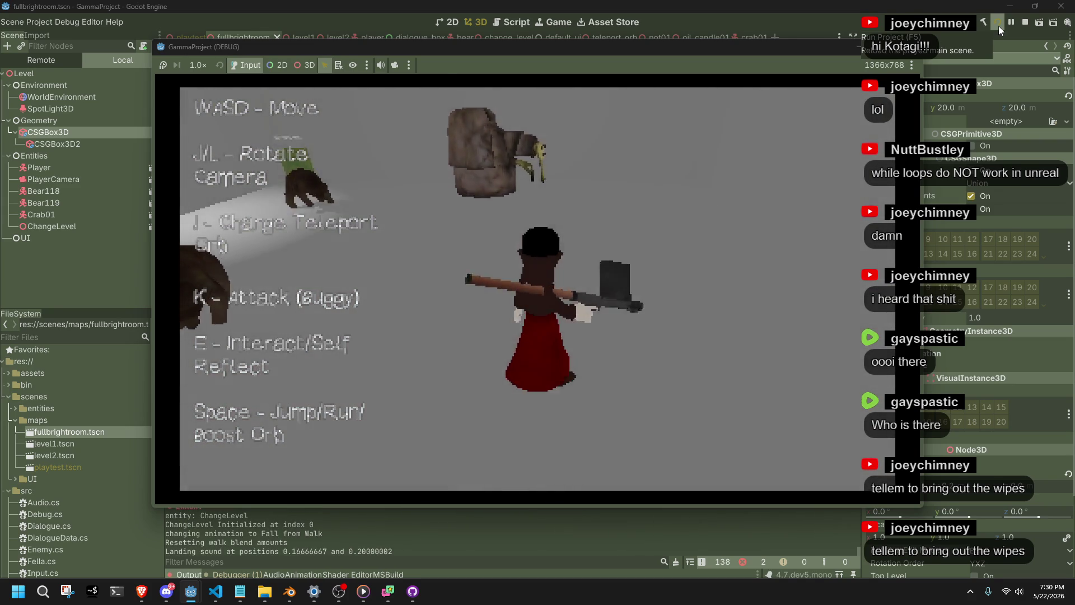
key("j")
key("w")
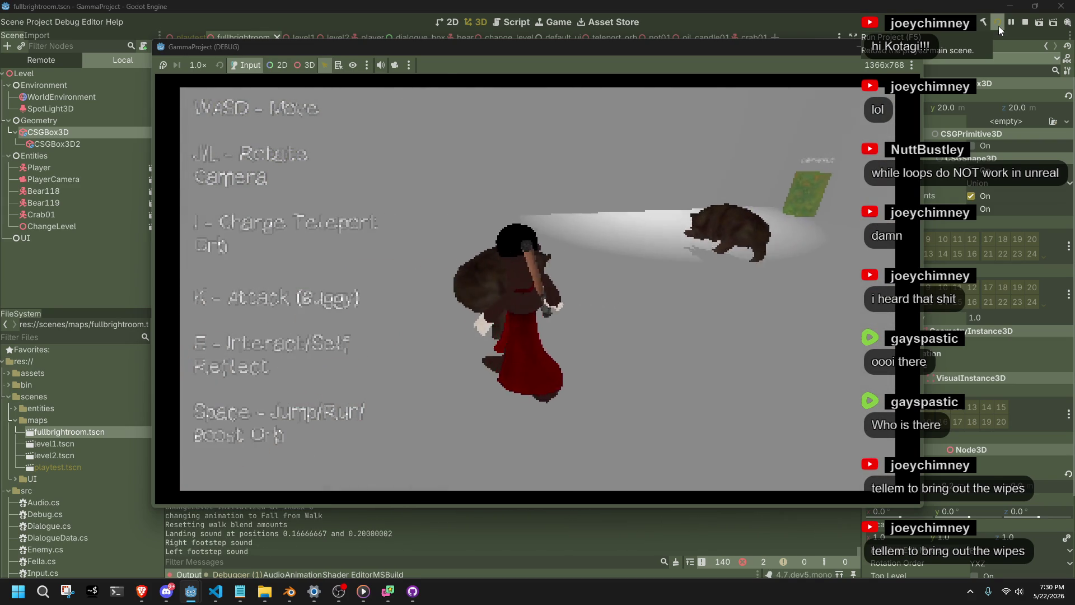
key("j")
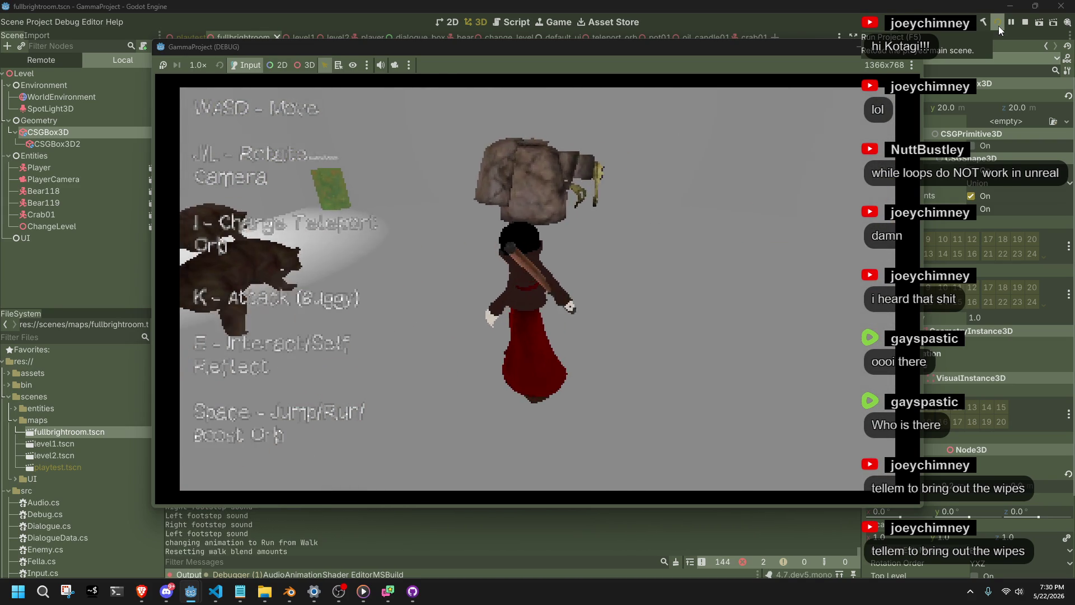
key("j")
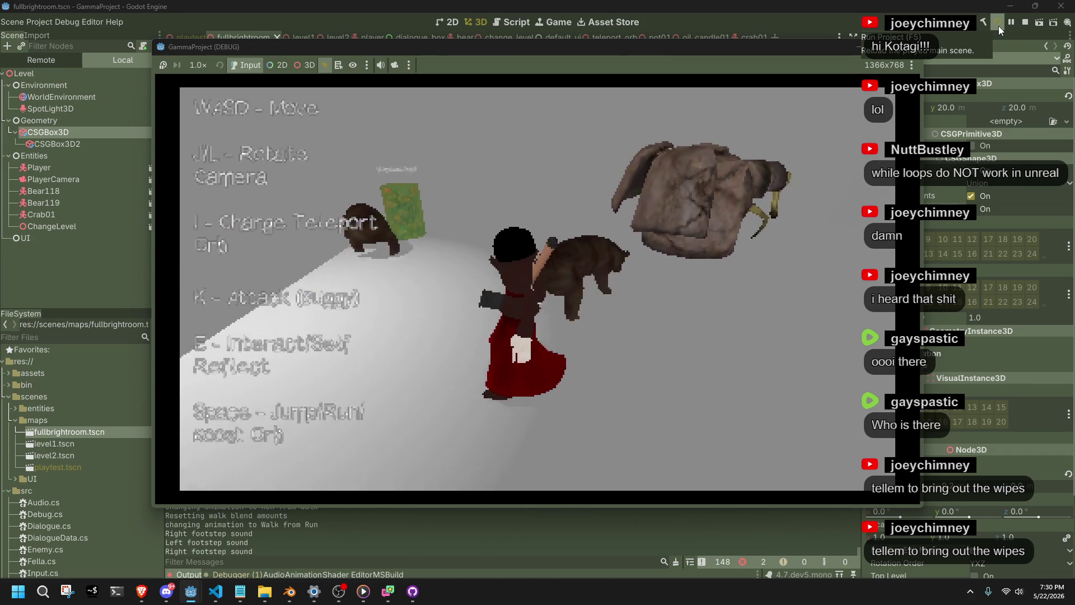
key("l")
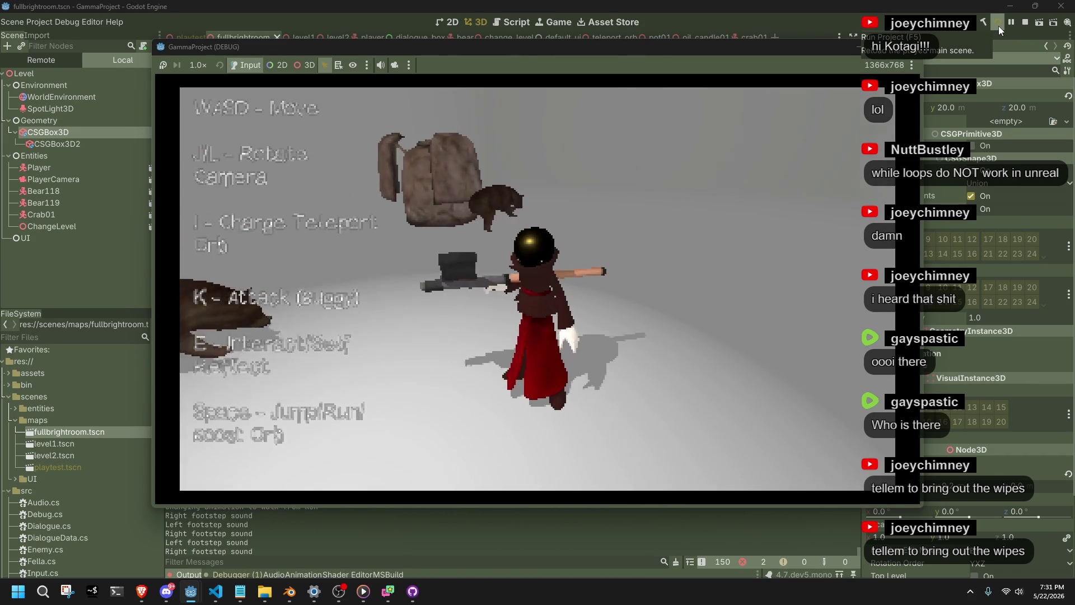
key("l")
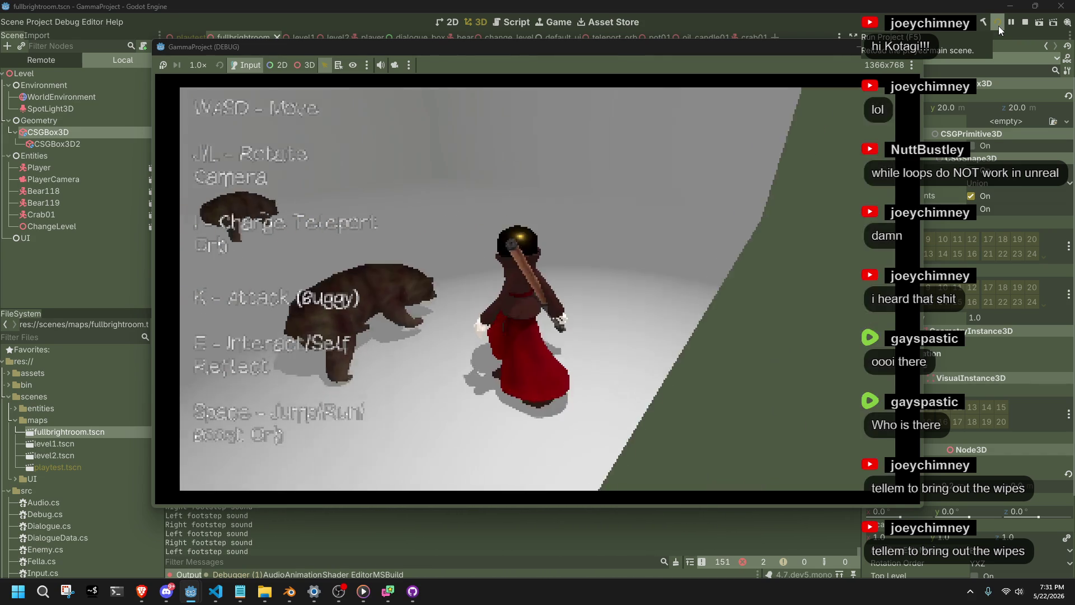
- Approach the playtest.tscn pillar and walk the player past the crab toward the rock
key("w")
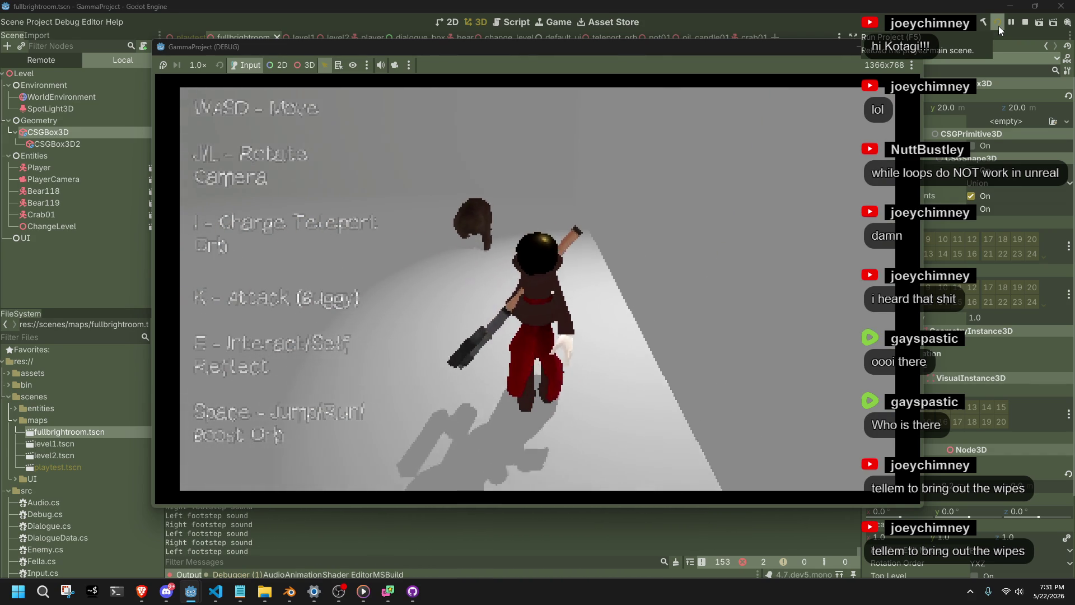
key("l")
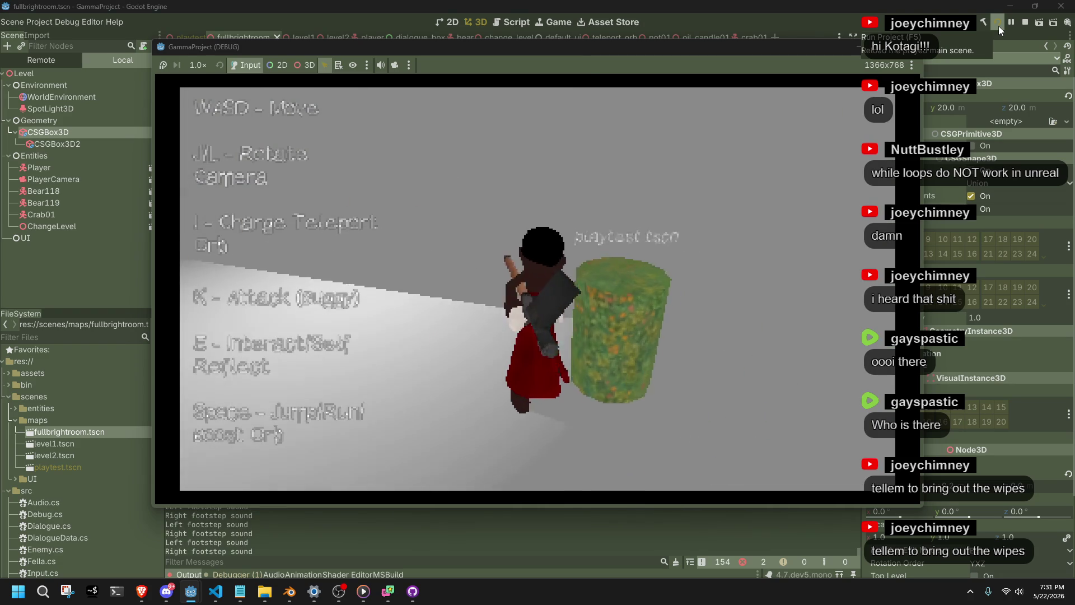
key("j")
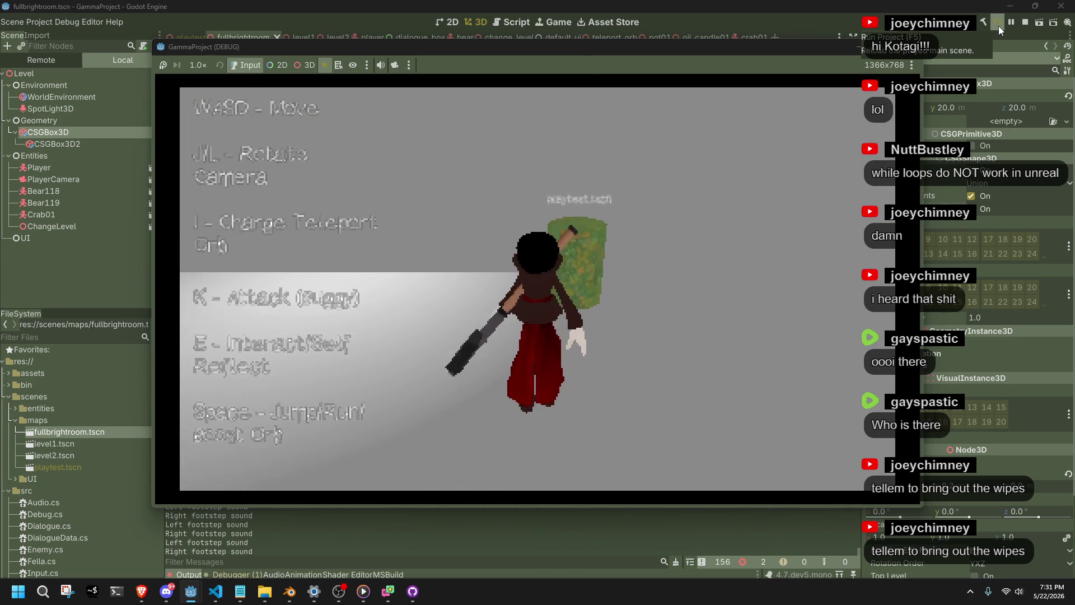
key("l")
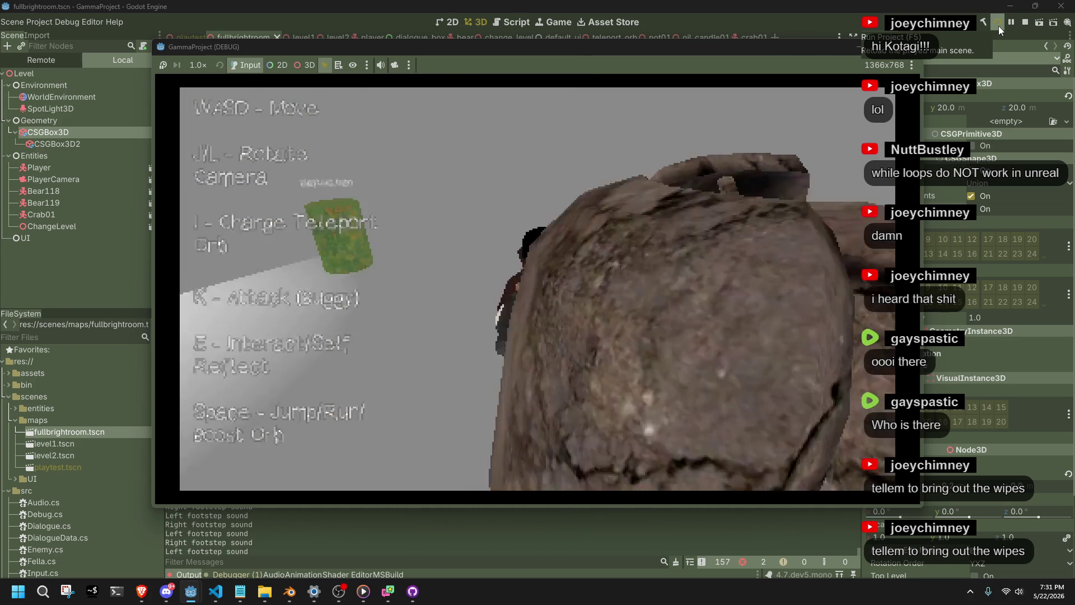
key("l")
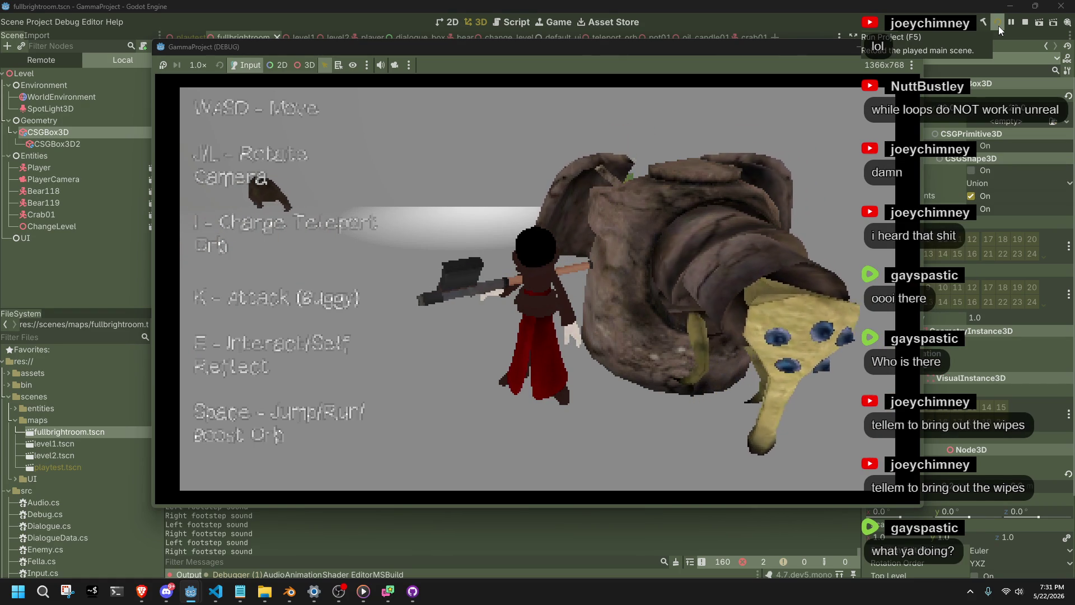
- Maneuver around the green pillar, swing the axe at the bear, and step into playtest.tscn
key("a")
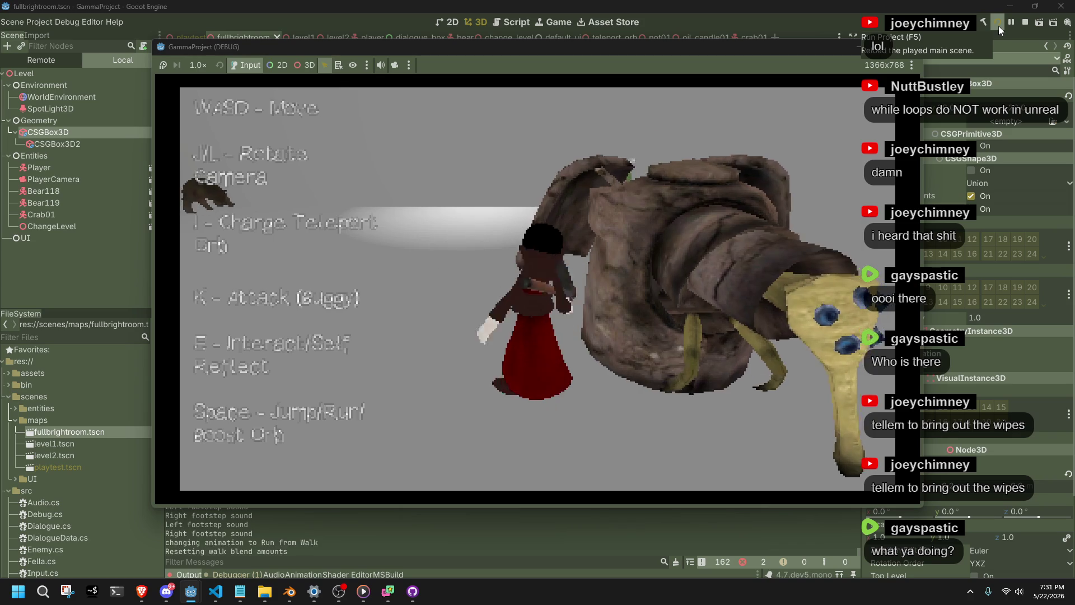
key("w")
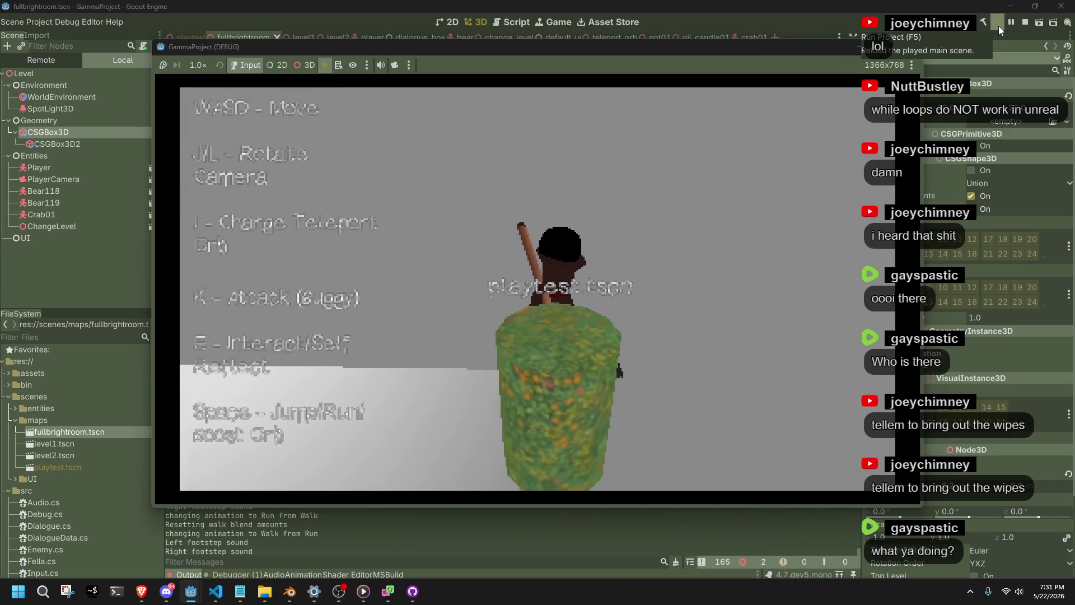
key("a")
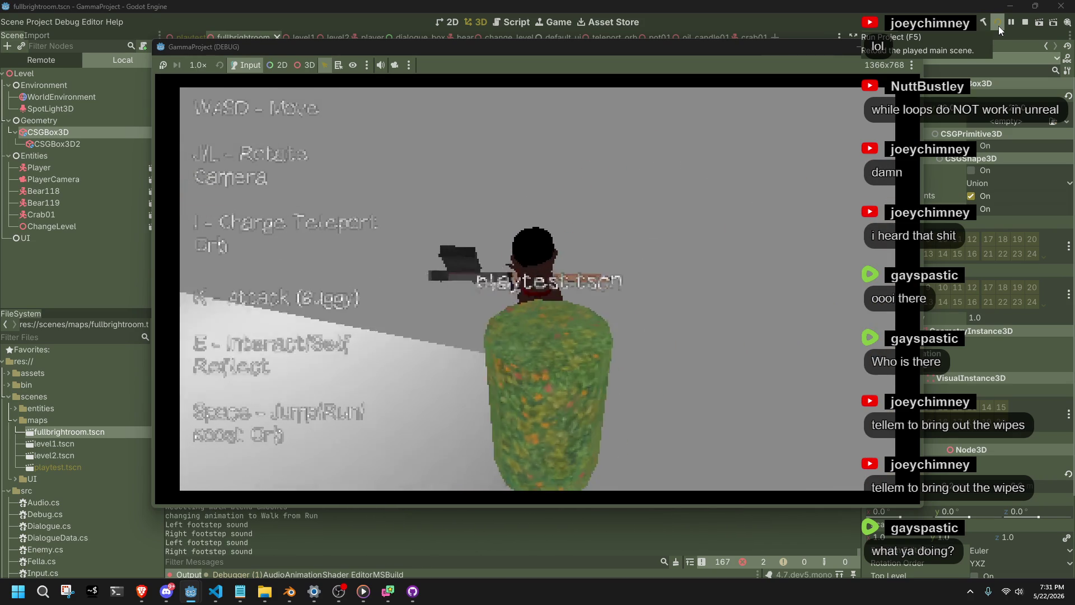
key("a")
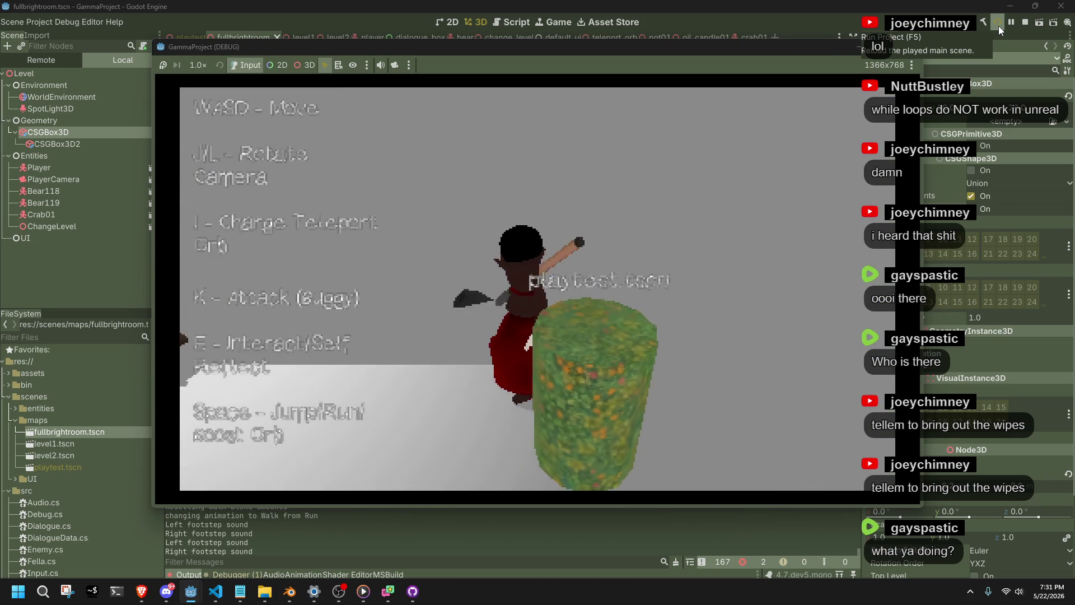
key("w")
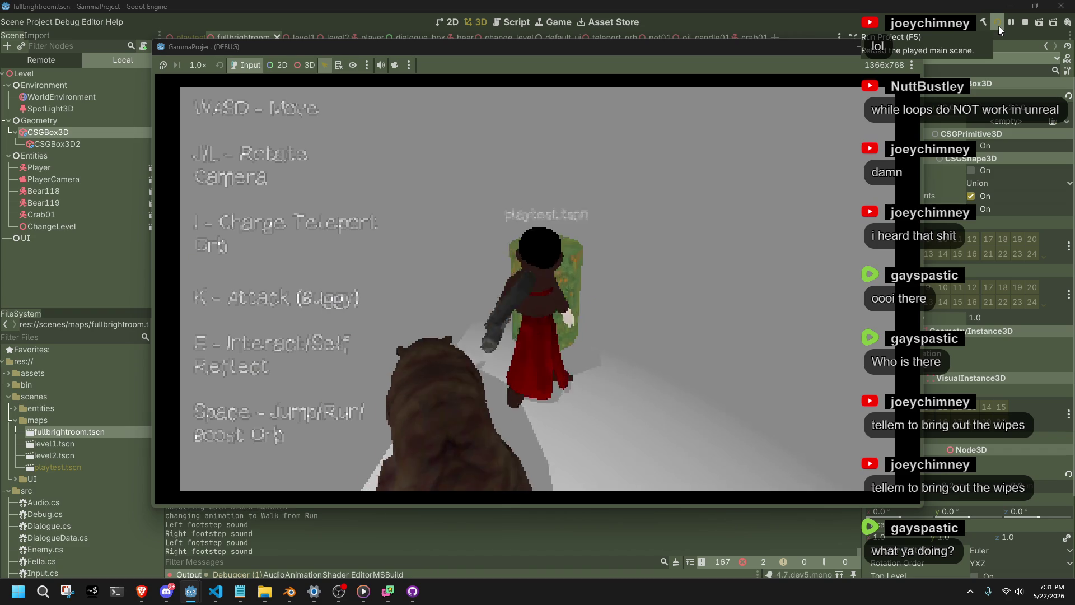
key("w")
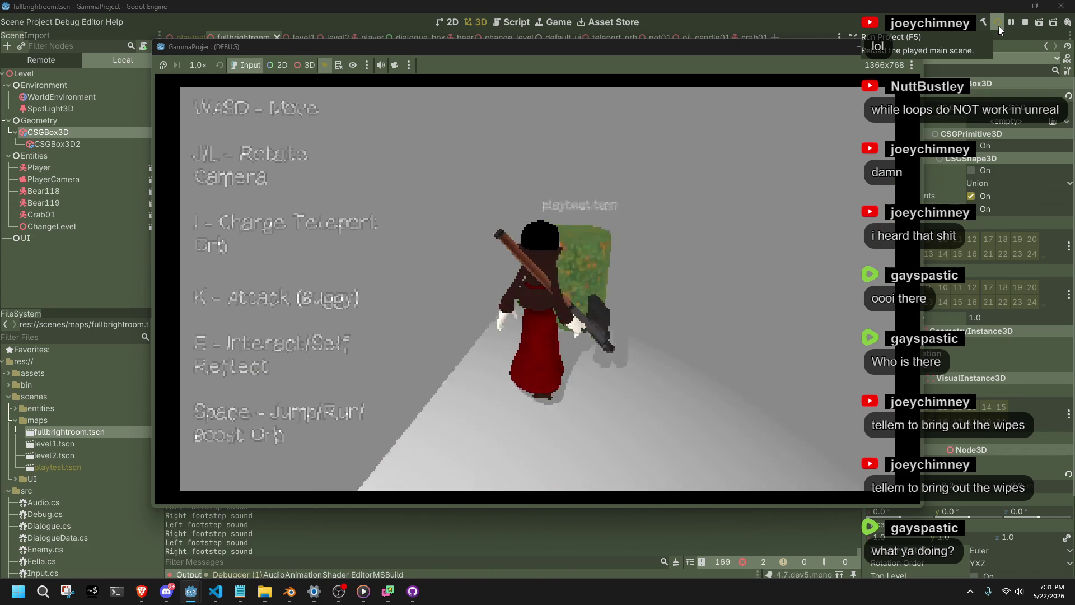
key("w")
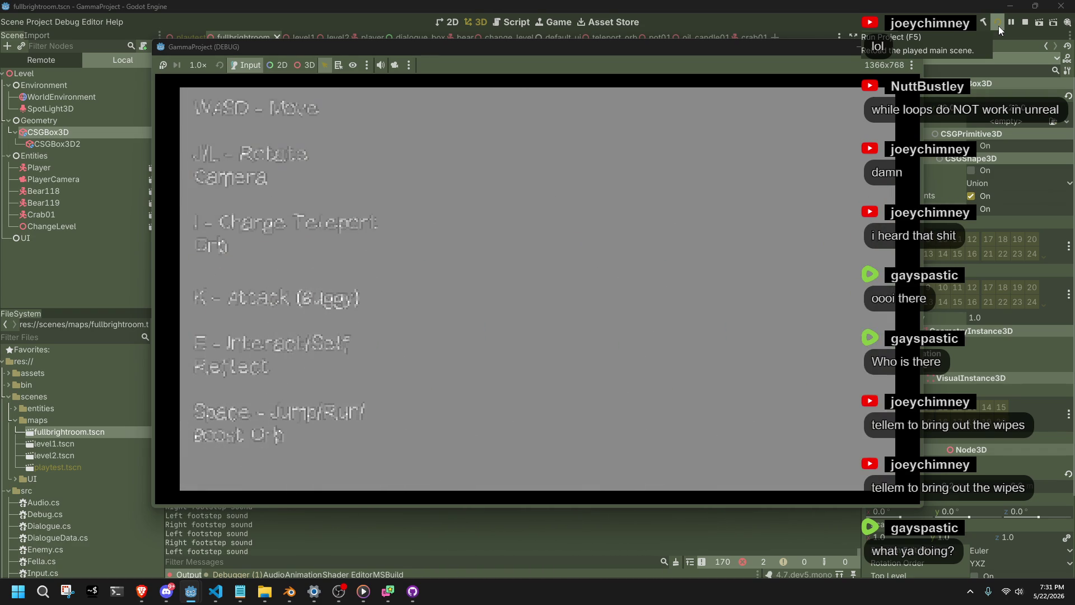
key("w")
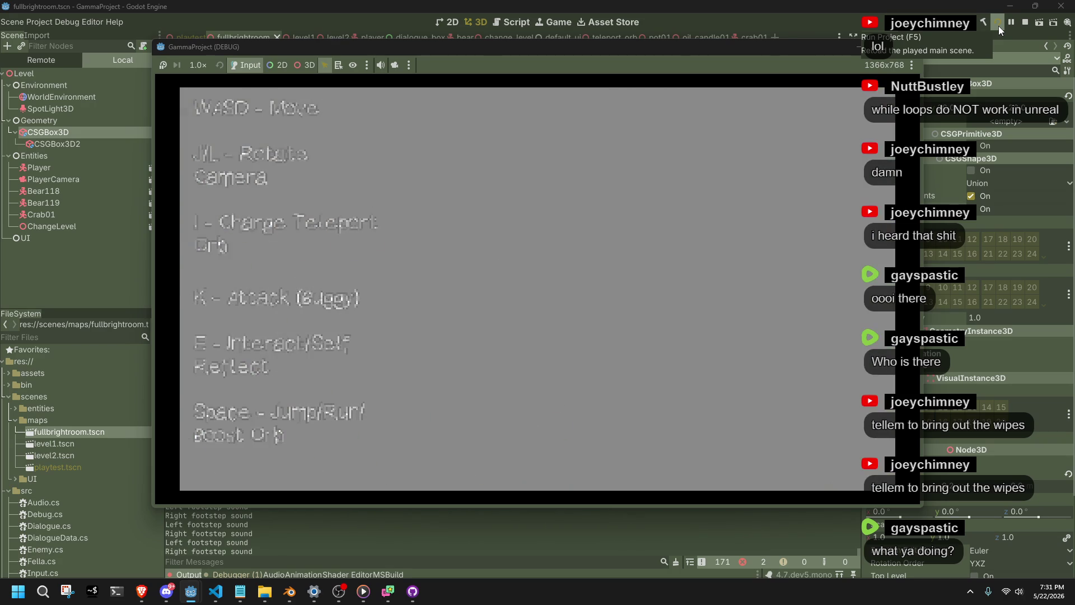
key("k")
key("w")
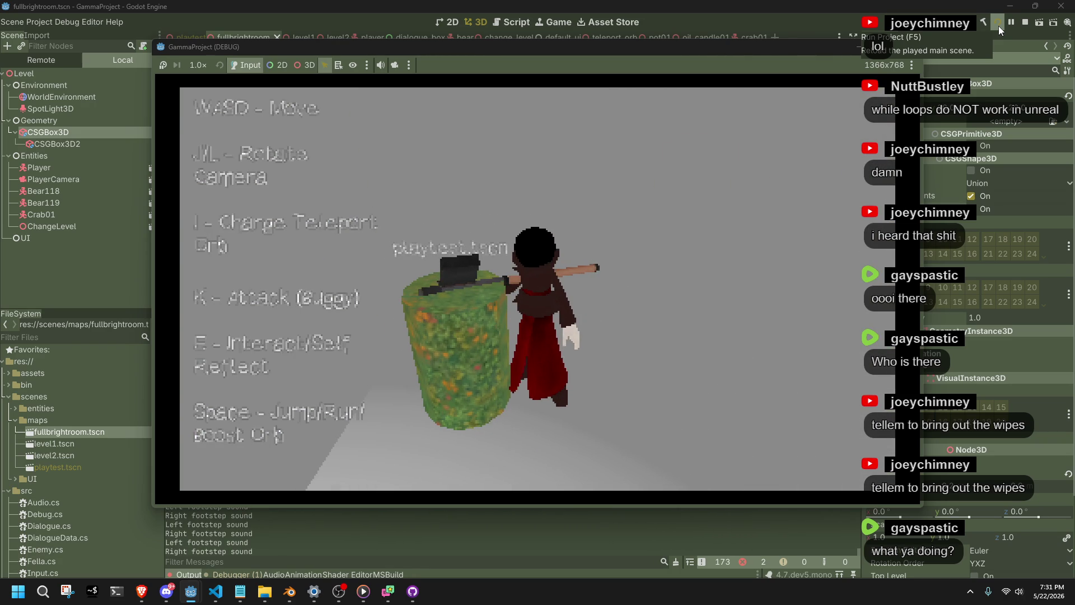
key("a")
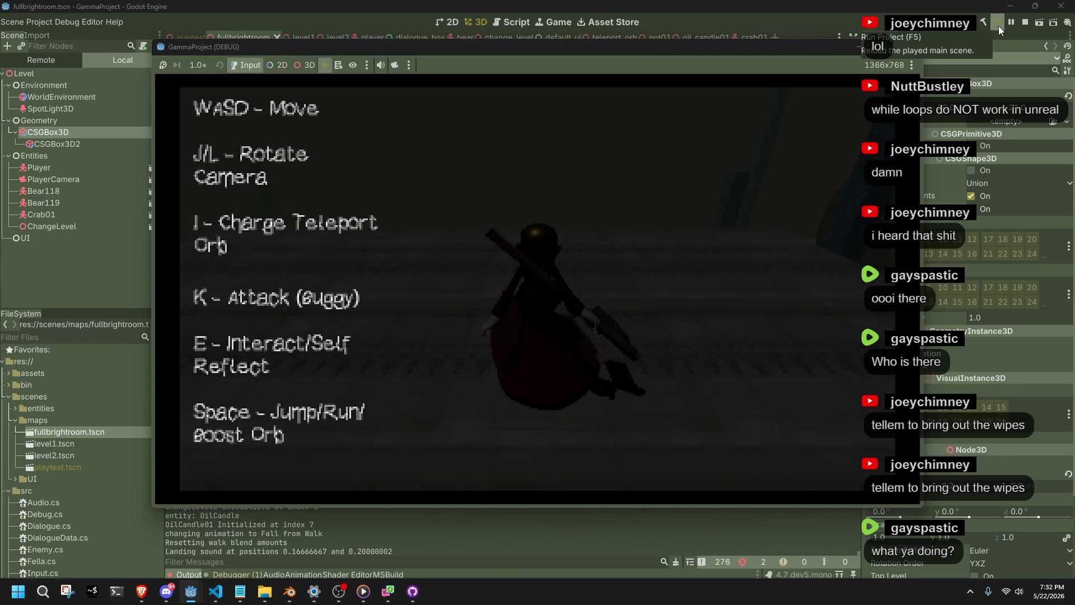
- Run across the new level's stone floor, then stop the game and switch to Blender
key("w")
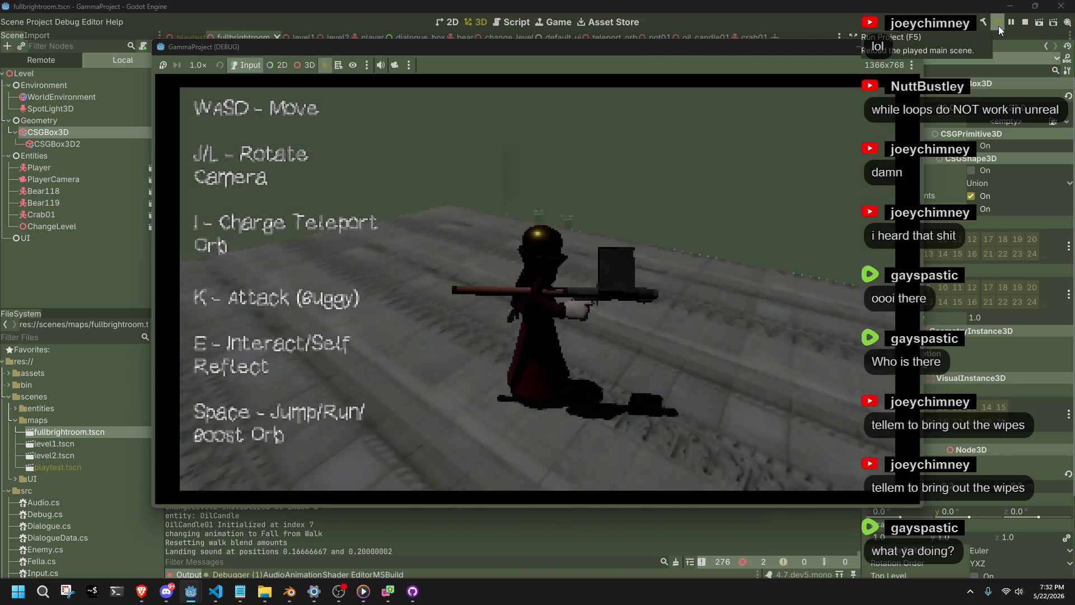
key("w")
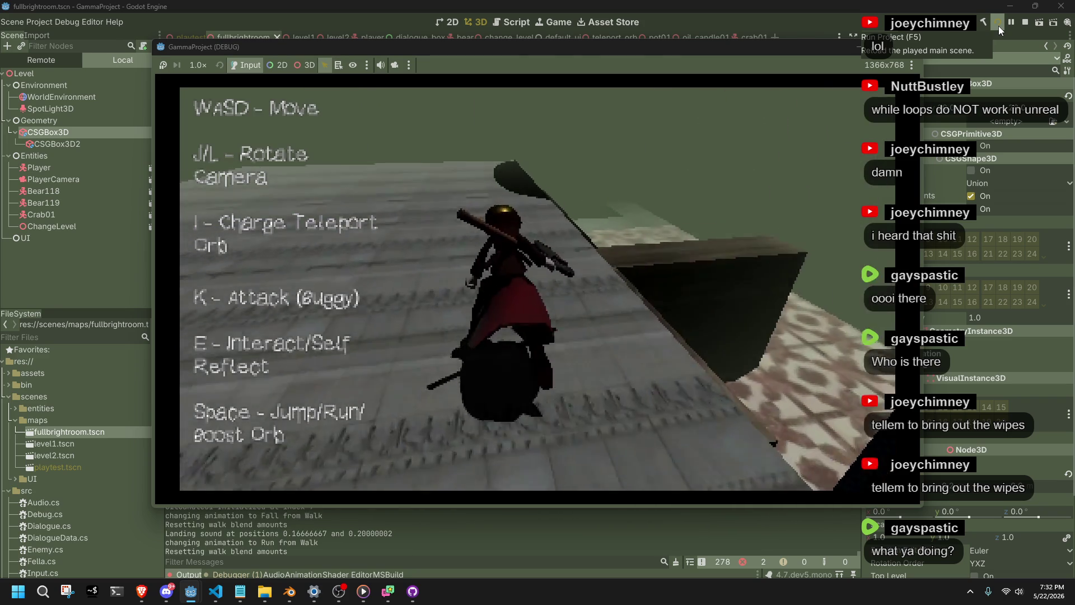
key("w")
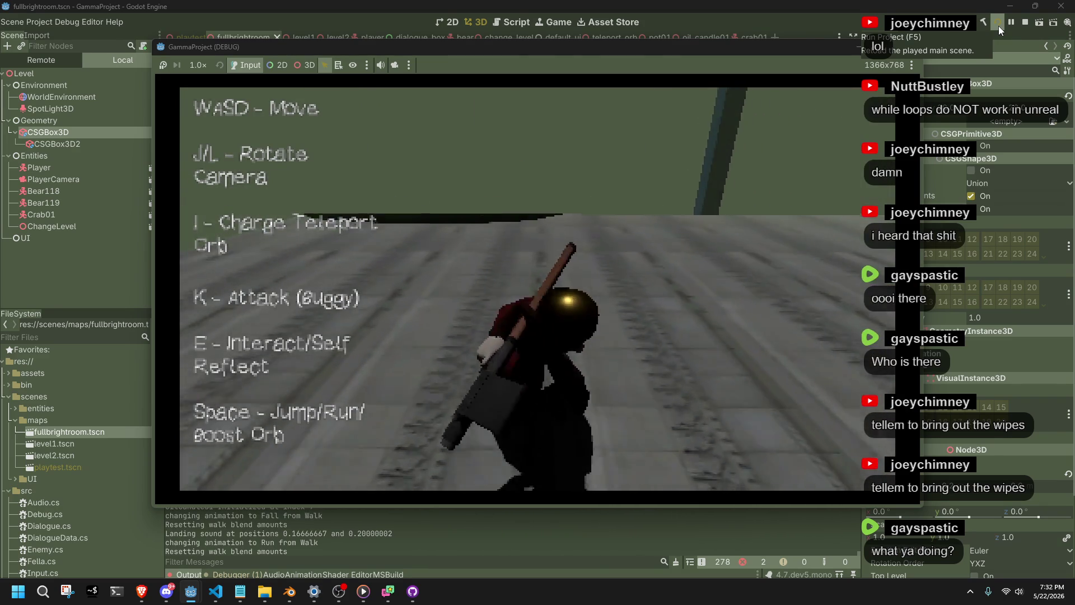
key("F8")
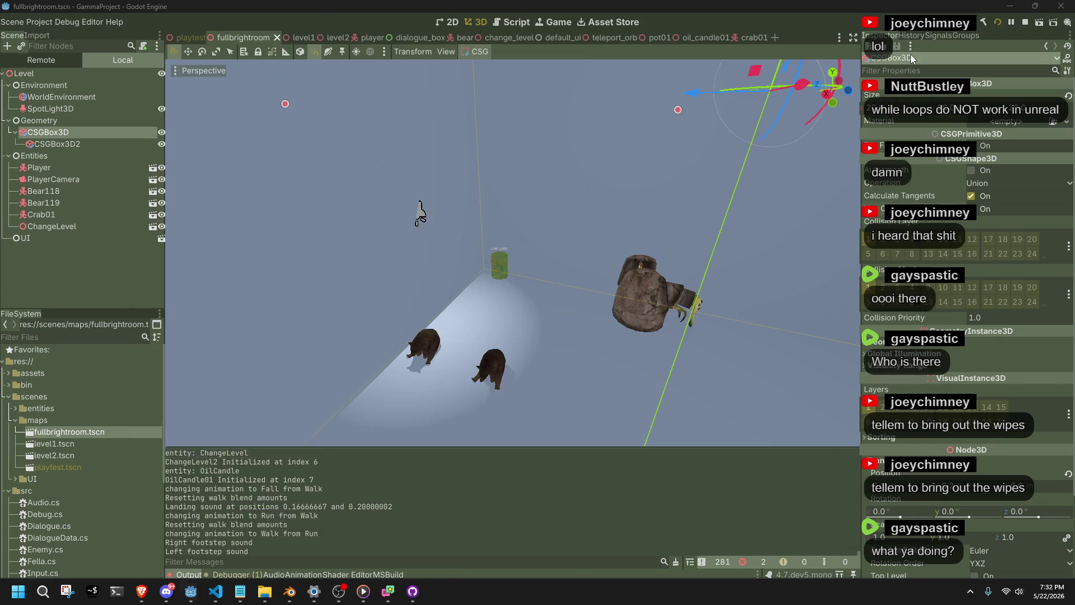
key("alt+Tab")
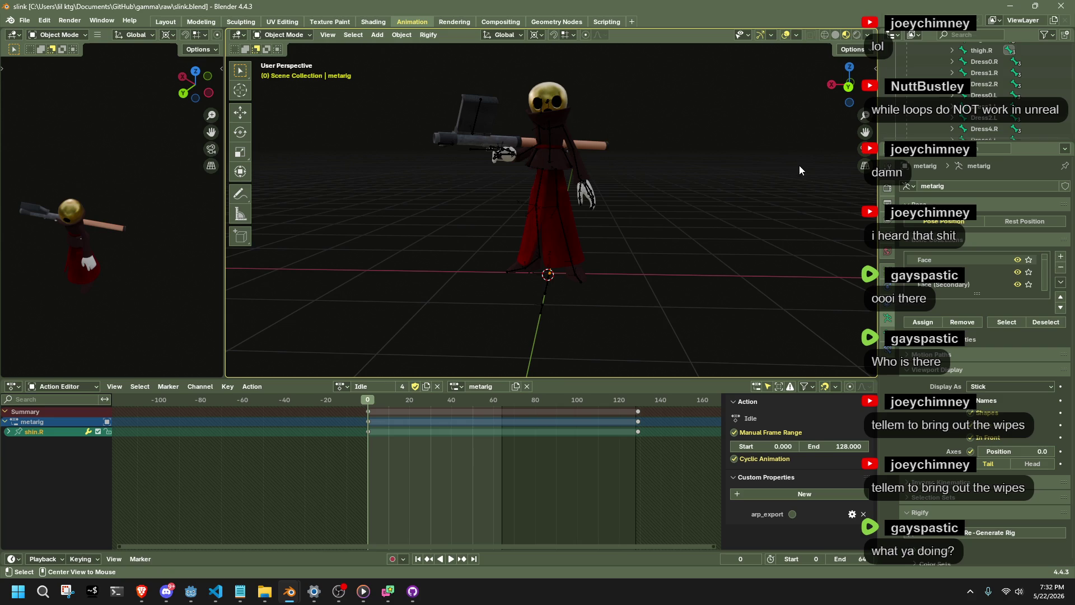
- Select the Dress object and save slink.blend
left_click(549, 233)
left_click(549, 233)
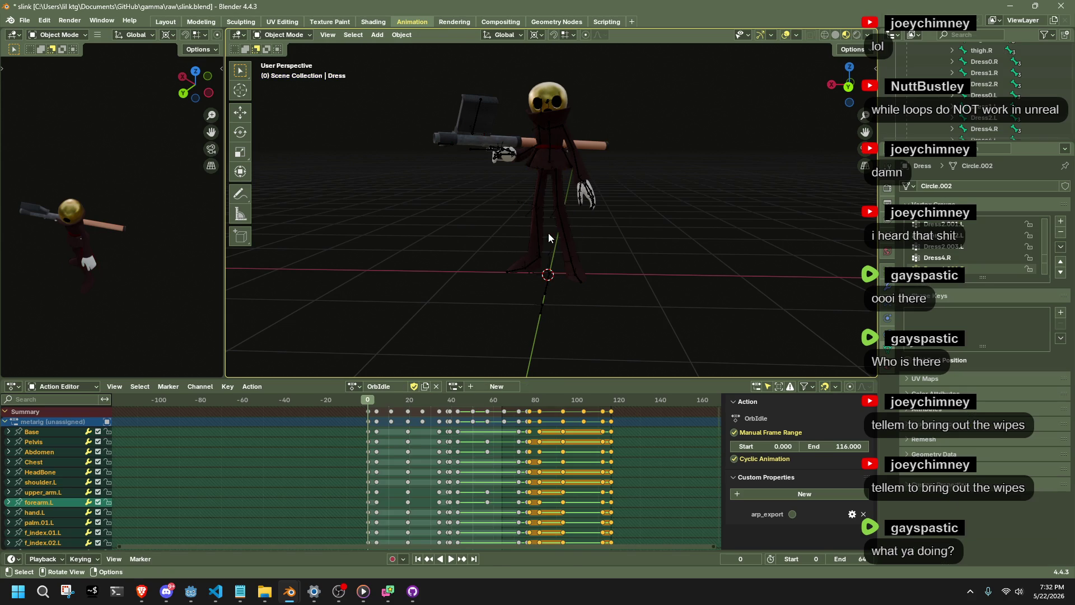
key("ctrl+s")
- Export the character as slink.gltf in glTF 2.0 format, then return to Godot
left_click(24, 20)
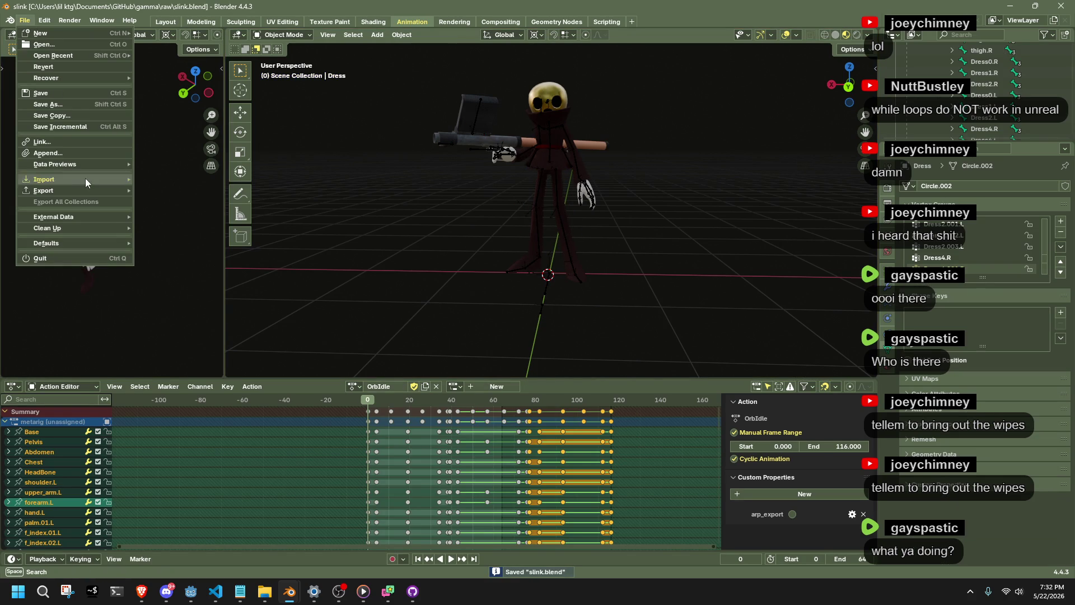
mouse_move(84, 191)
left_click(222, 302)
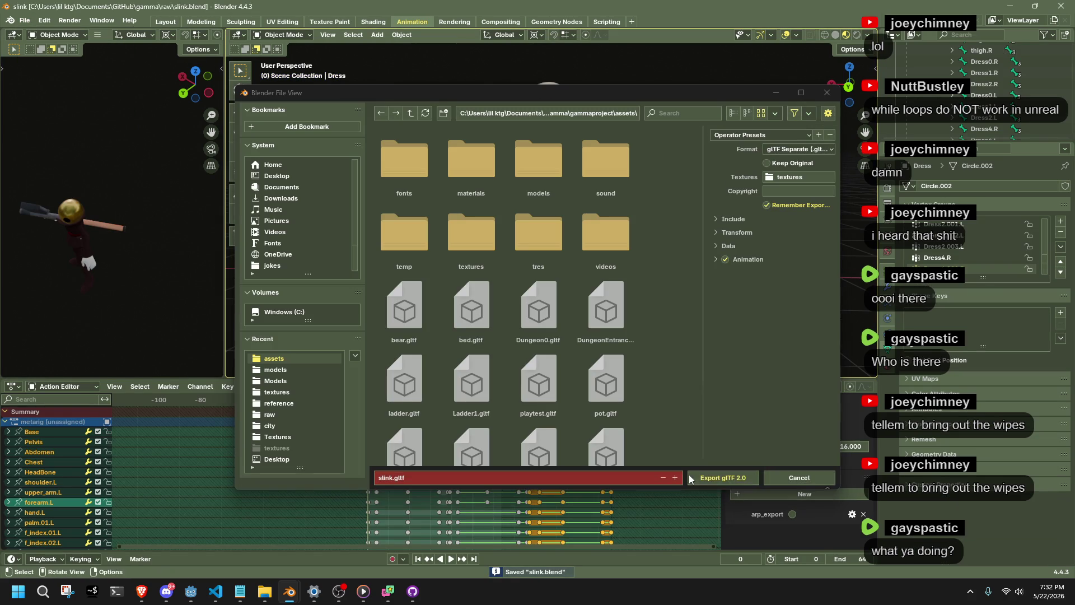
left_click(718, 483)
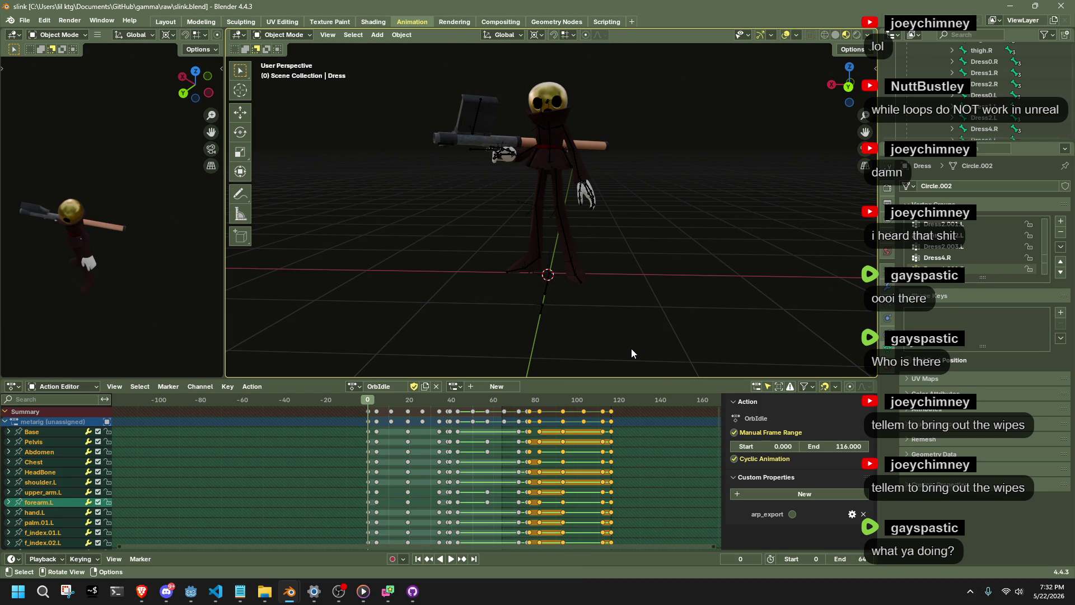
key("alt+Tab")
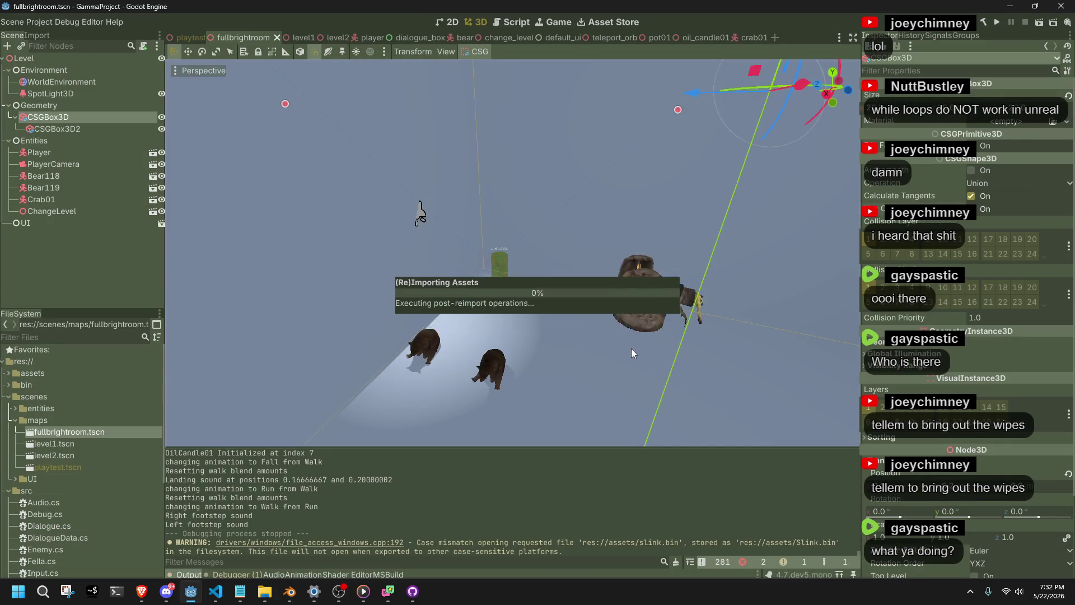
- Save the scene, run the project, and walk the reimported character along the walkway
key("ctrl+s")
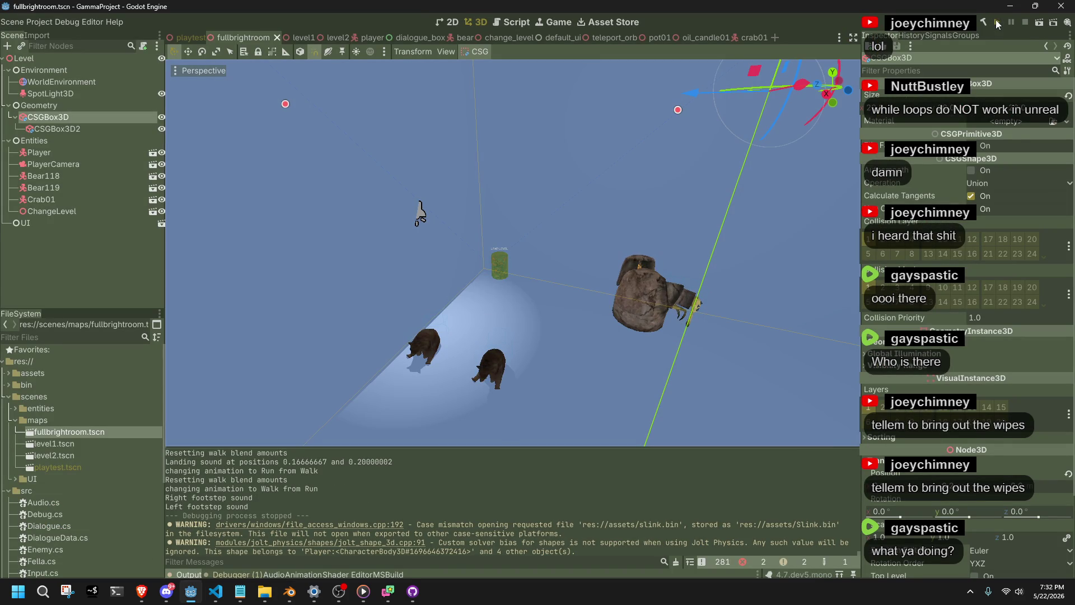
left_click(997, 23)
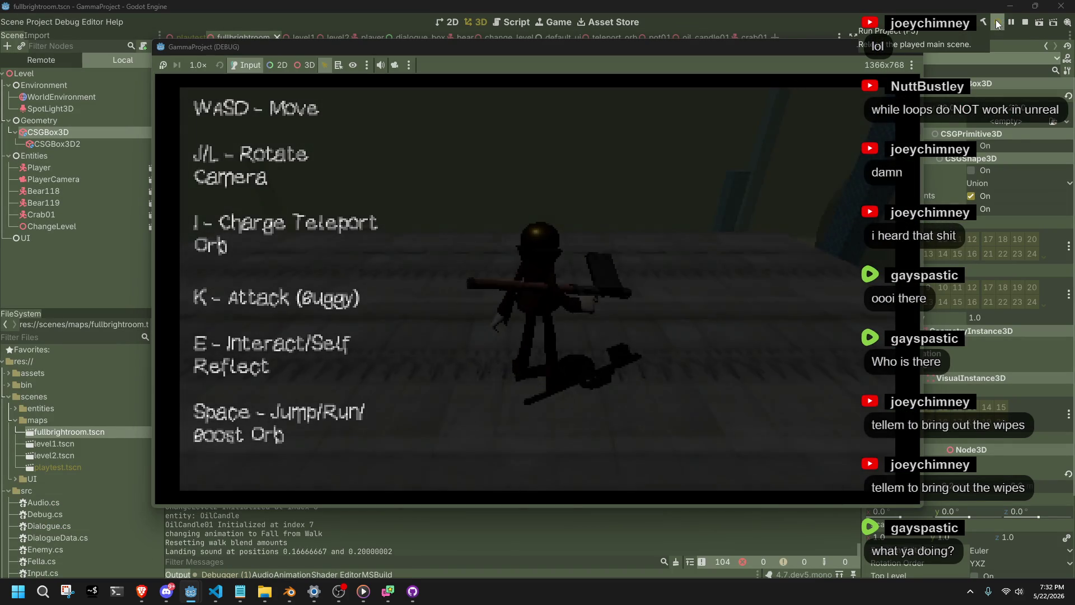
key("a")
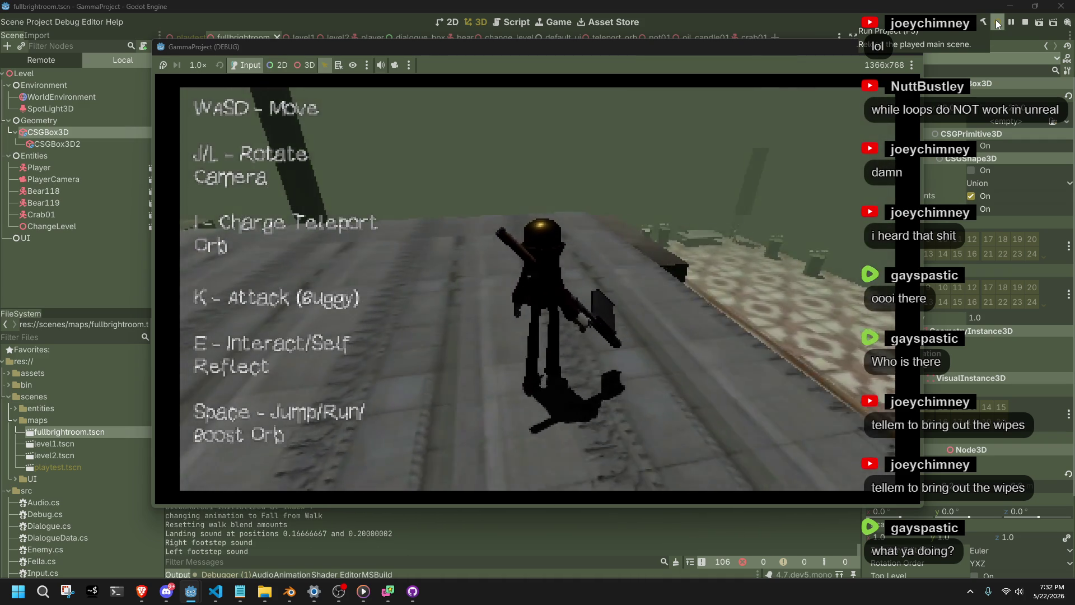
key("w")
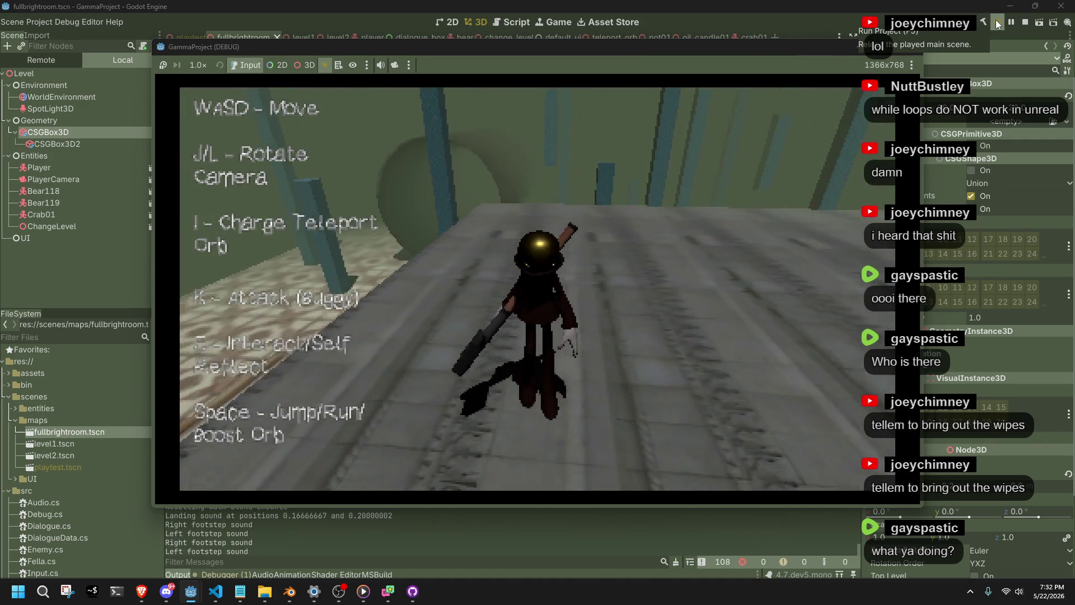
key("w")
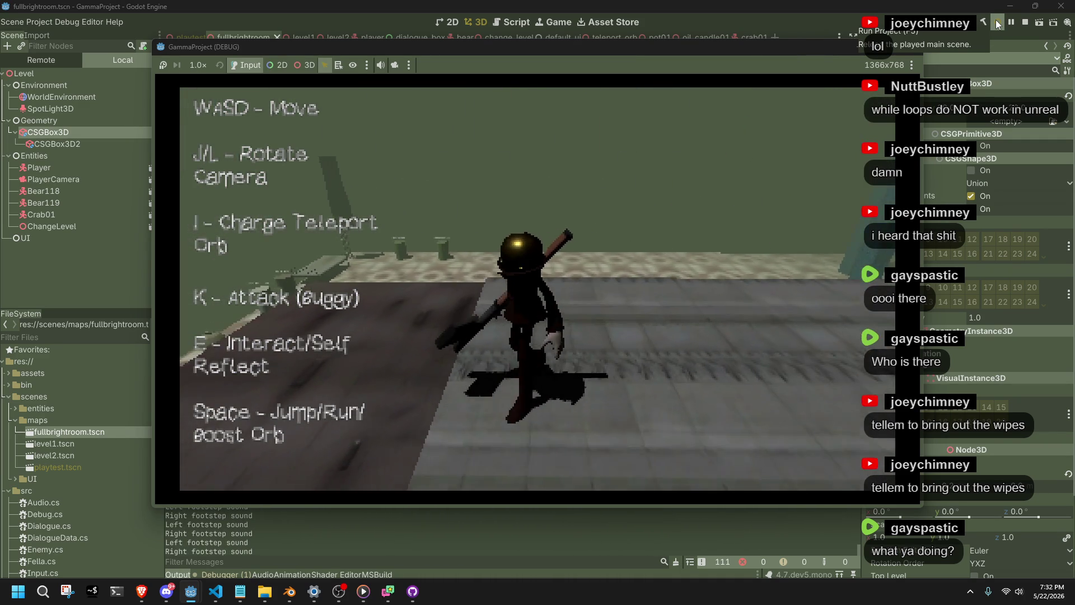
- Walk toward the wall corner and fire a teleport orb with the I key
key("l")
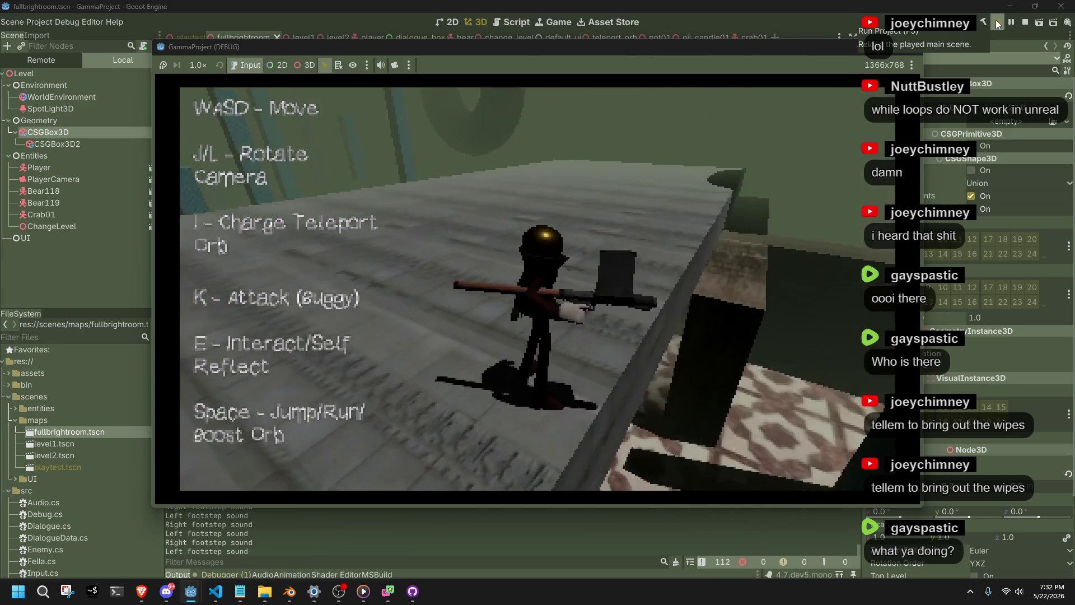
key("l")
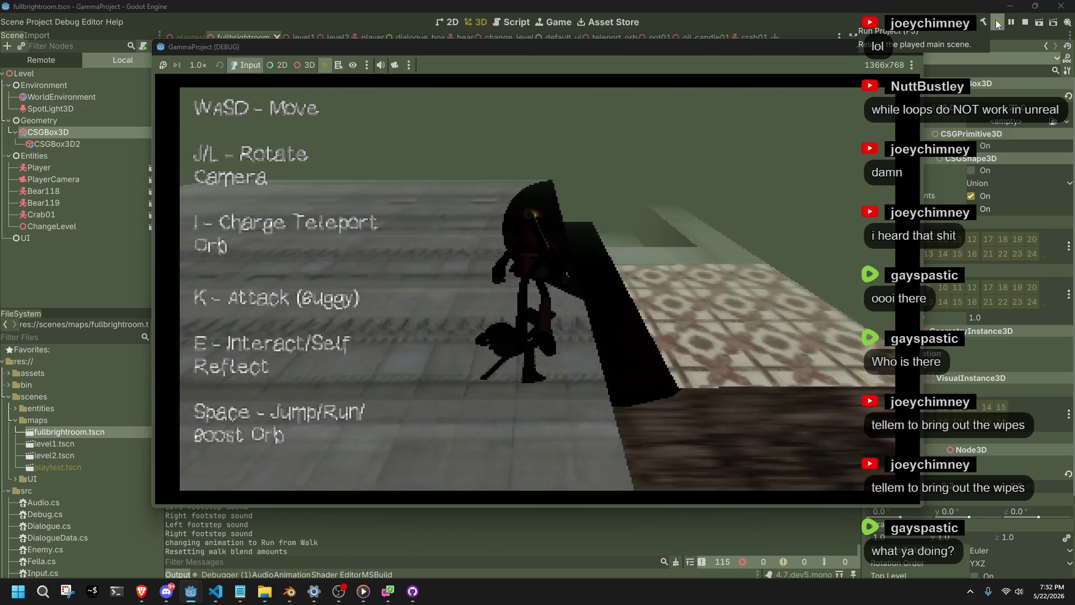
key("l")
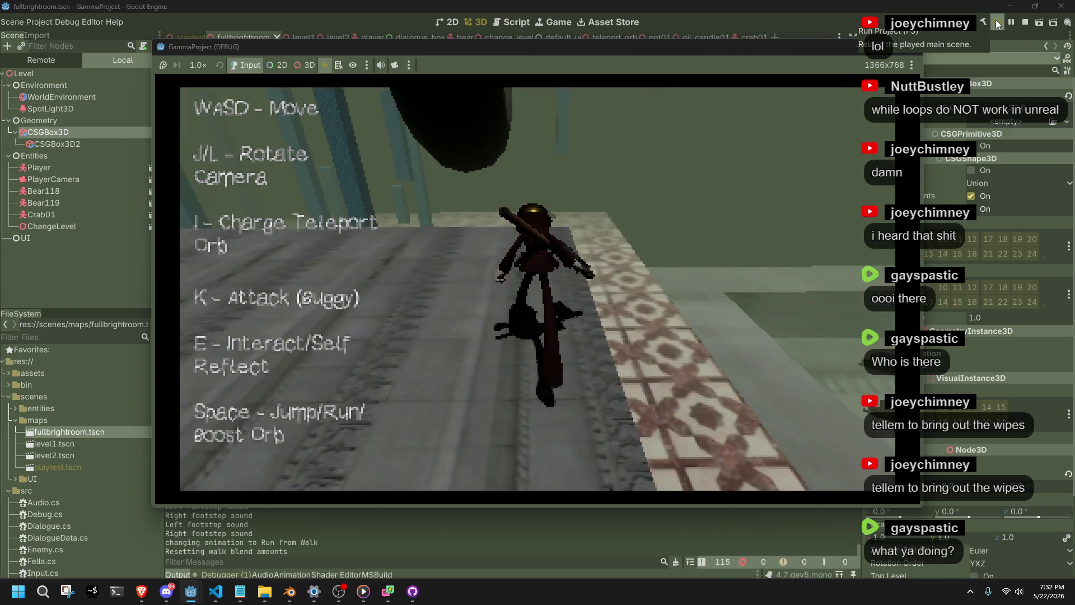
key("i")
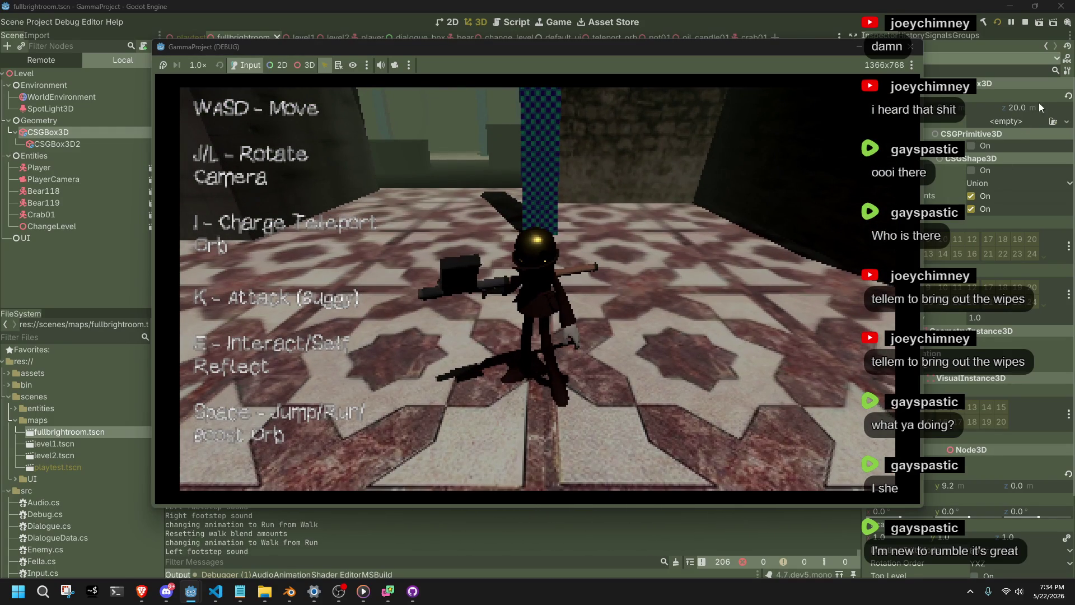
- Stop the game, bring Blender forward, and orbit the view around the slink character
left_click(916, 50)
mouse_move(290, 591)
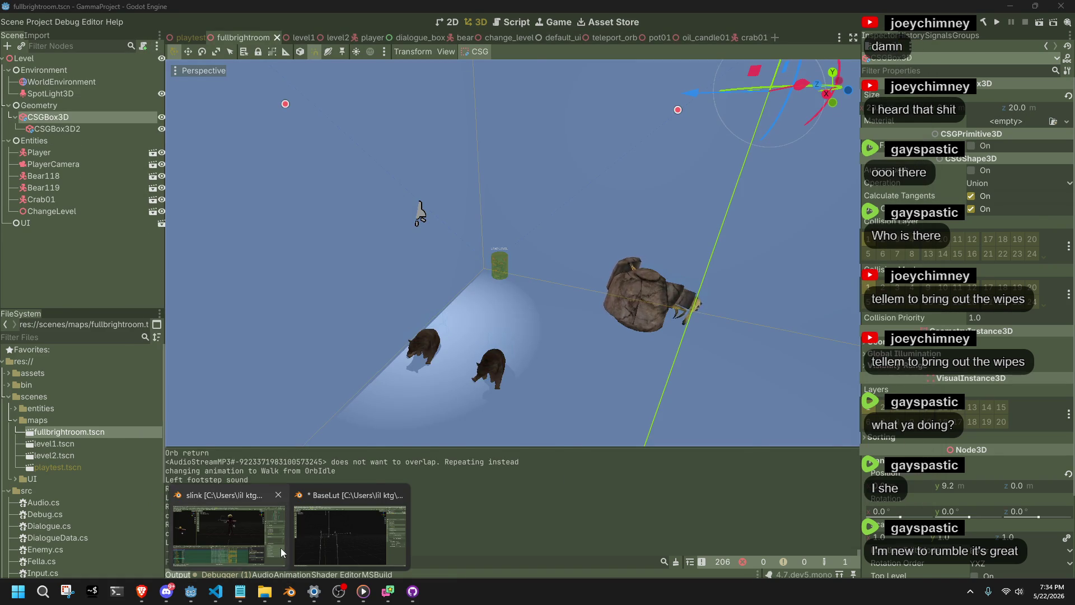
left_click(279, 547)
scroll(553, 175, "up", 3)
mouse_move(542, 166)
left_mouse_down()
mouse_move(392, 182)
mouse_move(405, 213)
mouse_move(493, 182)
mouse_move(536, 183)
mouse_move(535, 247)
mouse_move(677, 193)
mouse_move(718, 211)
mouse_move(760, 157)
mouse_move(730, 210)
mouse_move(641, 248)
mouse_move(512, 229)
left_mouse_up()
scroll(512, 229, "down", 5)
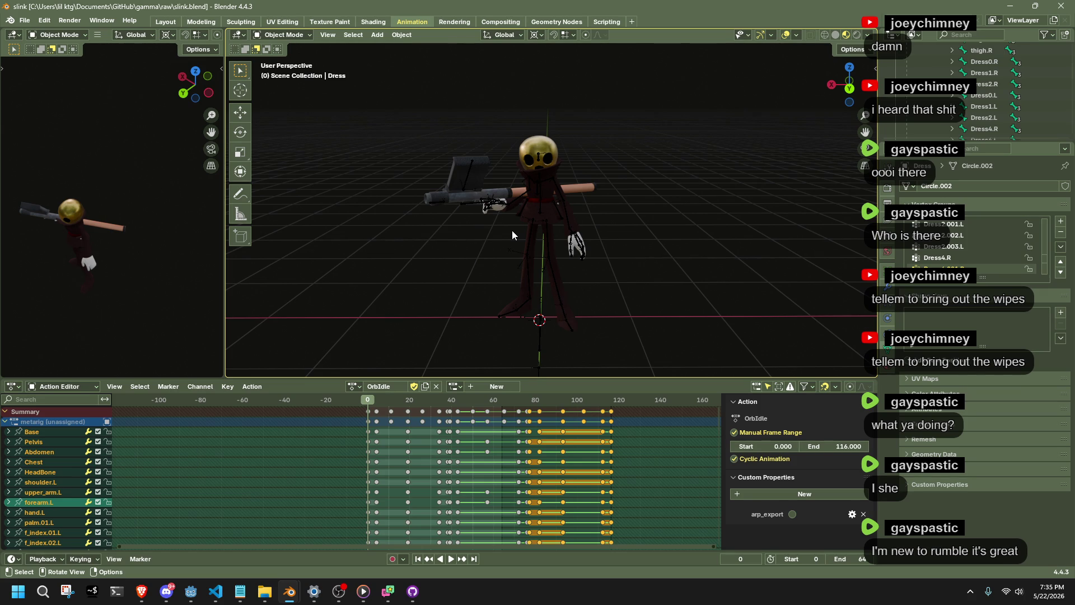
- Play OrbIdle, then load the Idle action and scrub it back to frame 17
key("space")
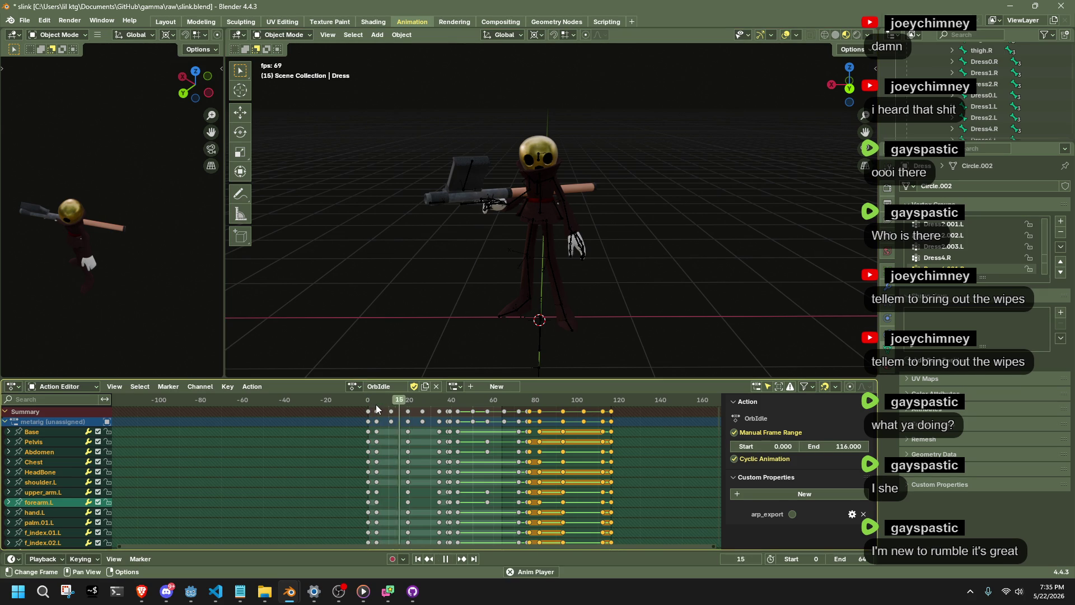
key("space")
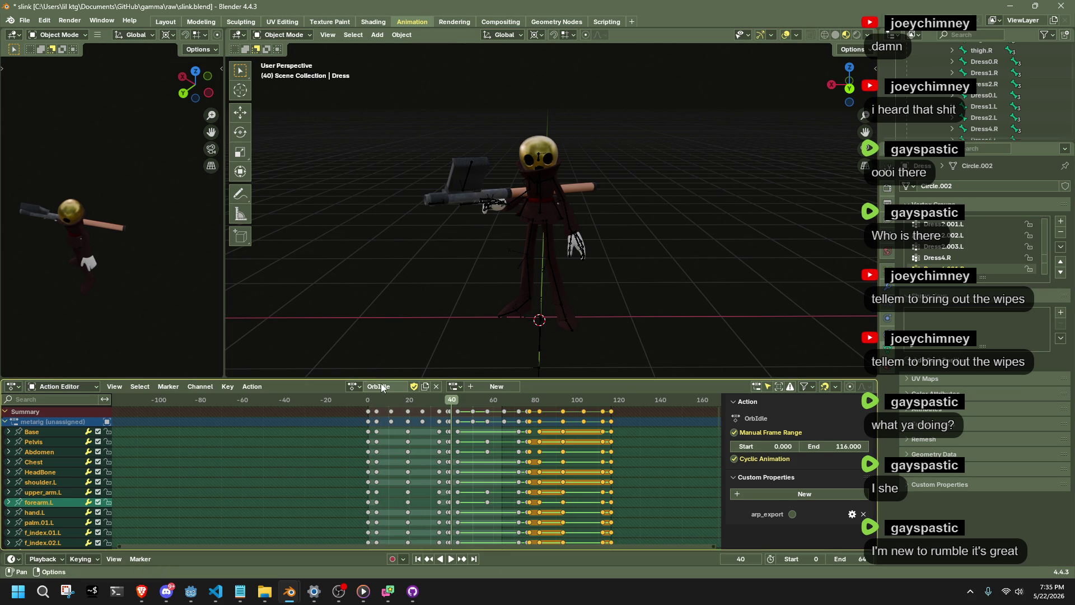
left_click(354, 385)
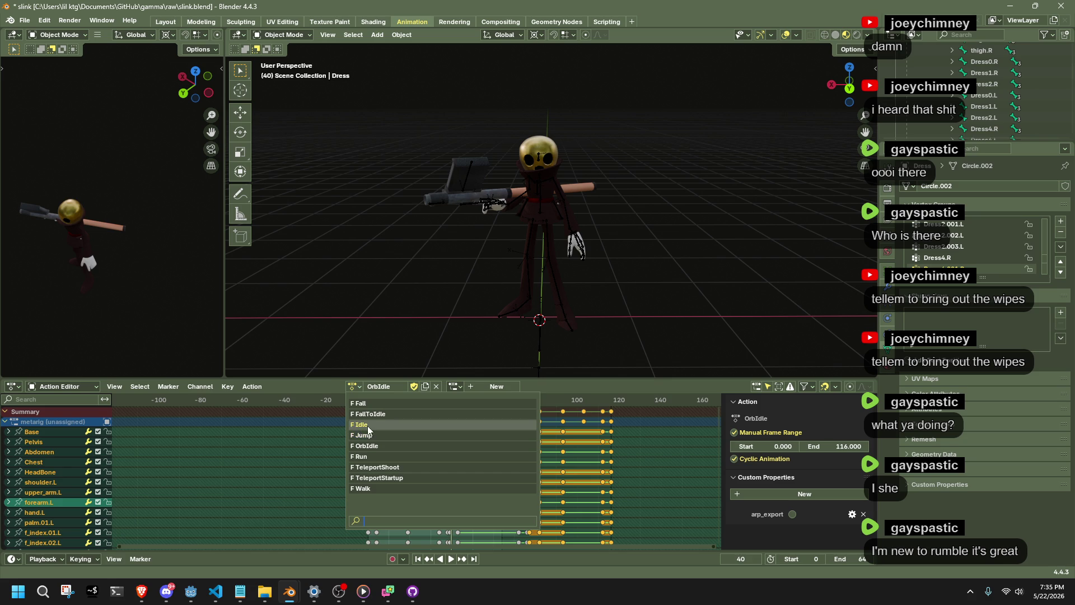
left_click(369, 424)
left_click(518, 281)
mouse_move(398, 400)
left_mouse_down()
mouse_move(372, 405)
mouse_move(449, 411)
left_mouse_up()
- Load the Fall action and play it from frame 6, then return to Idle
left_click(348, 386)
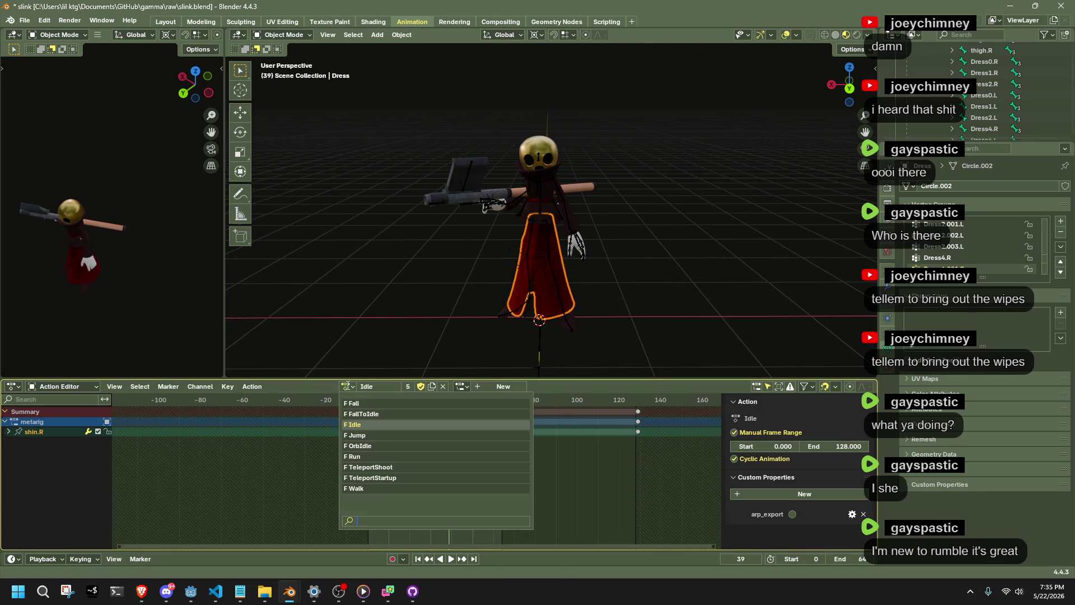
left_click(361, 401)
left_click(379, 403)
key("space")
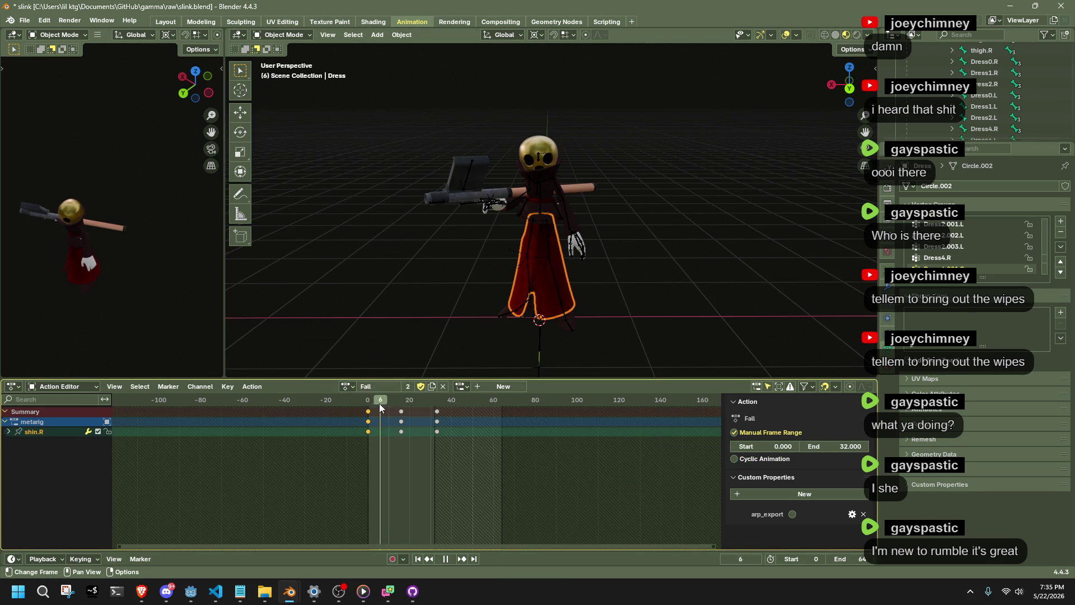
left_click(345, 389)
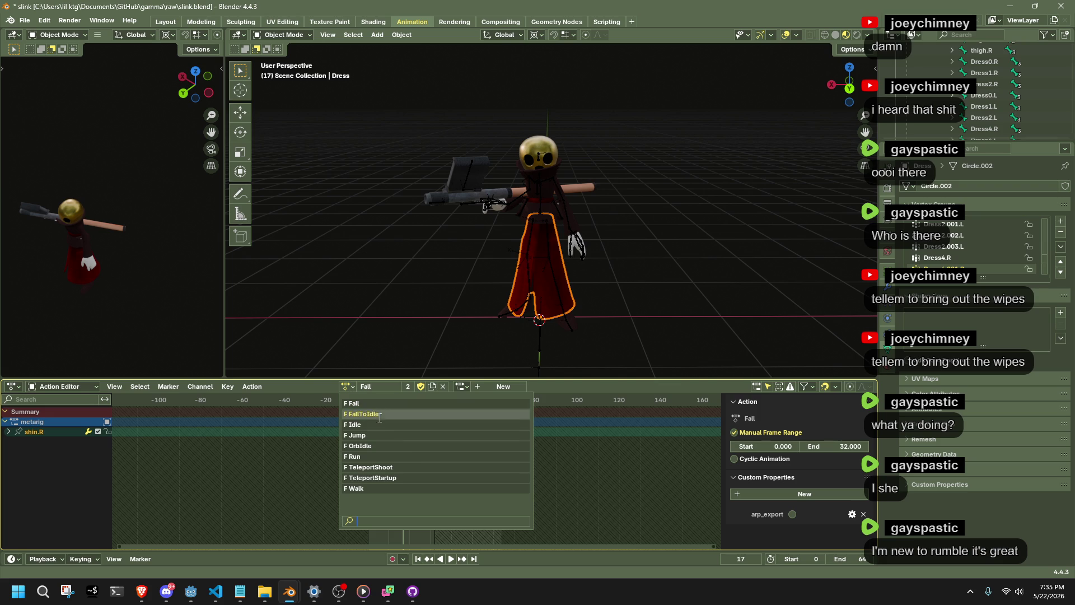
left_click(381, 429)
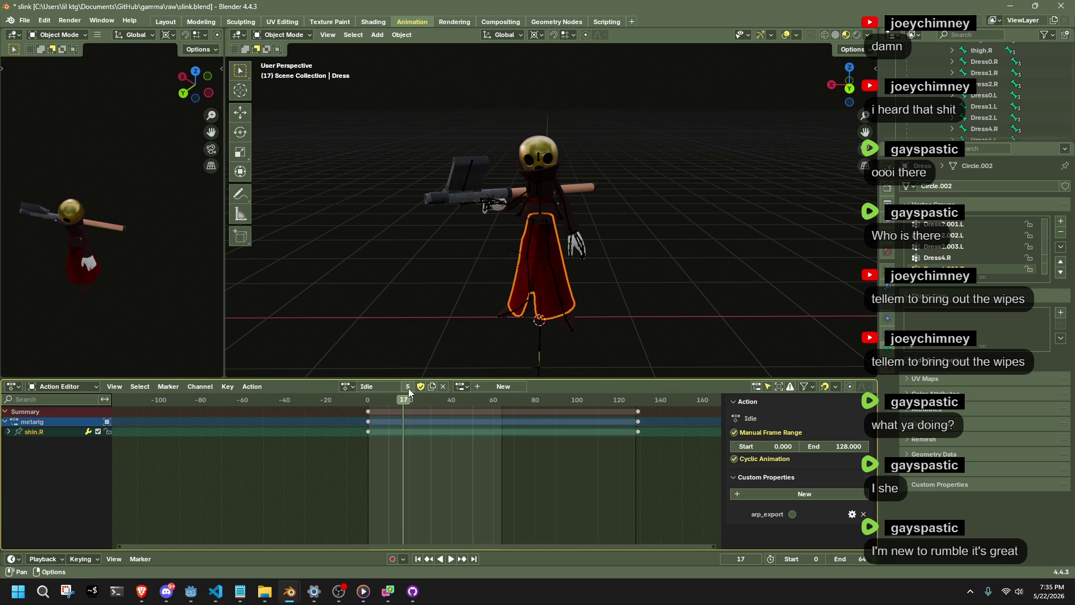
- Load the Walk action and play it through once
left_click(349, 386)
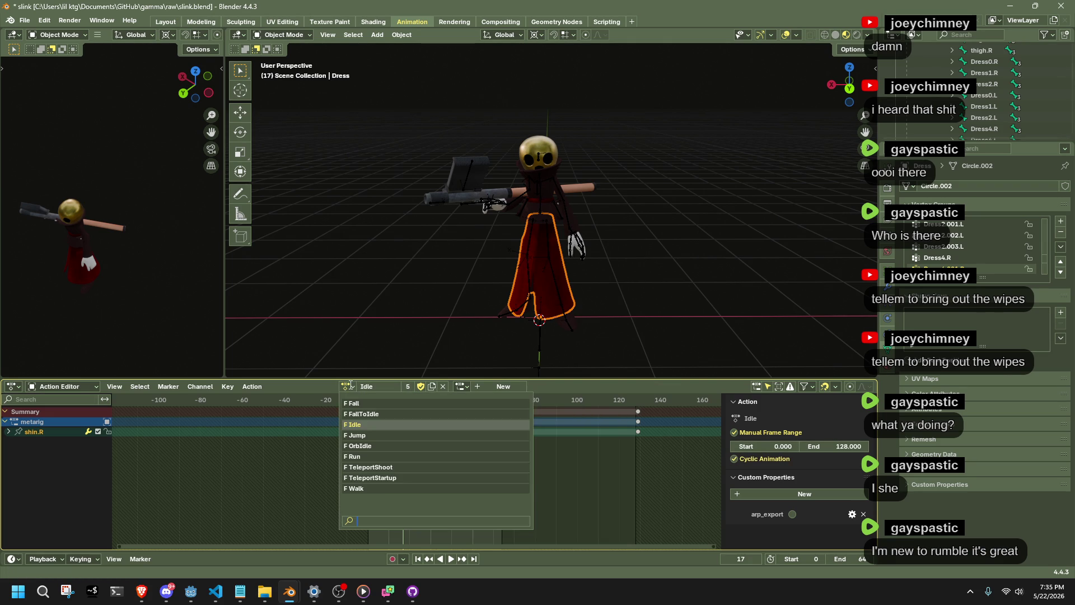
left_click(388, 489)
key("space")
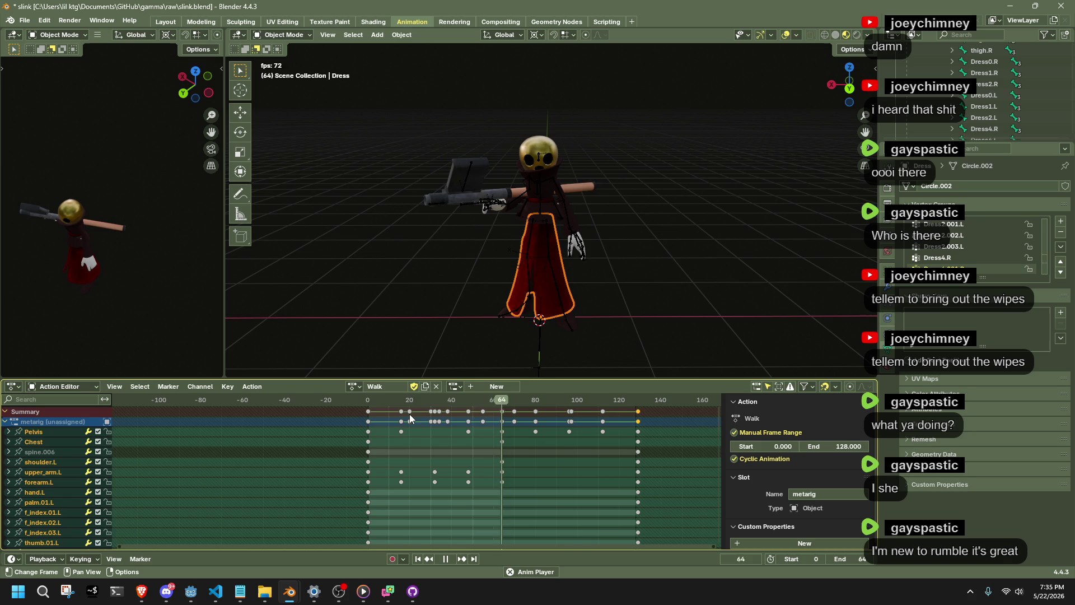
key("space")
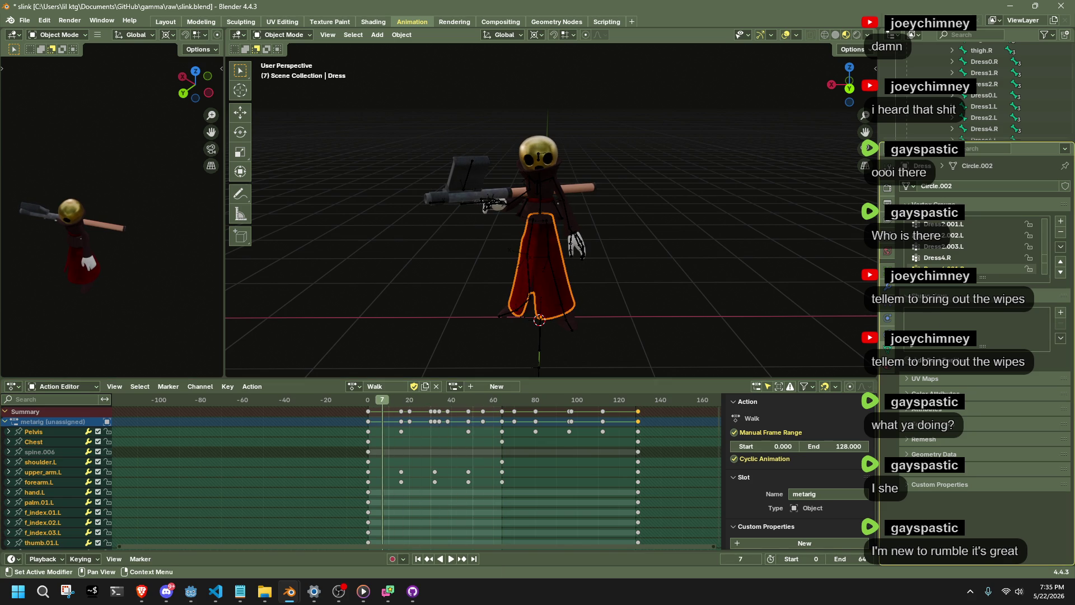
- Select the metarig, check its rest position, switch to Pose Mode and play Idle
left_click(540, 185)
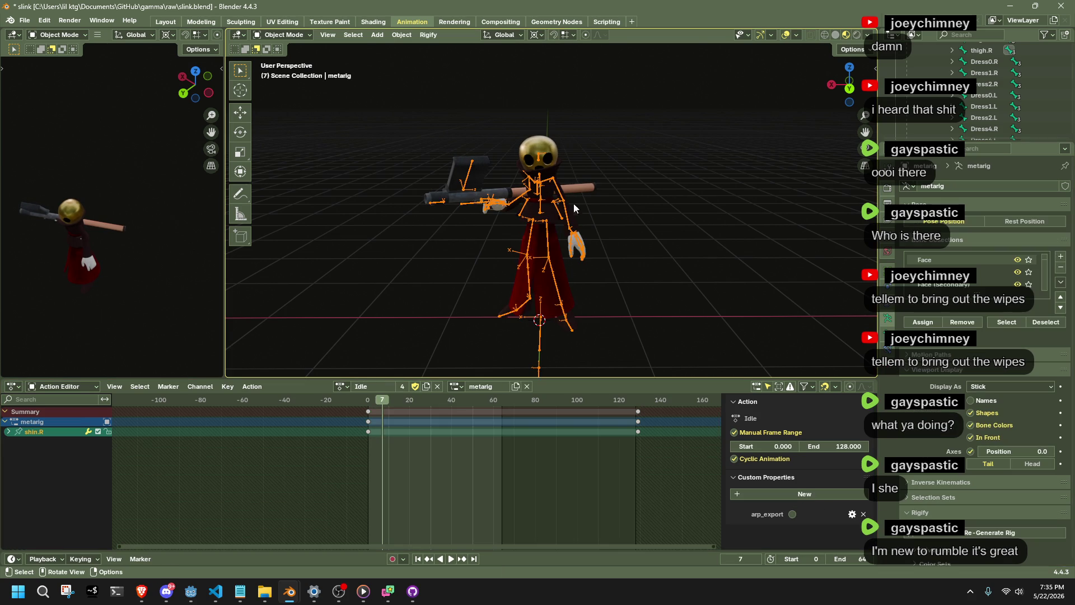
left_click(993, 220)
left_click(972, 218)
left_click(420, 398)
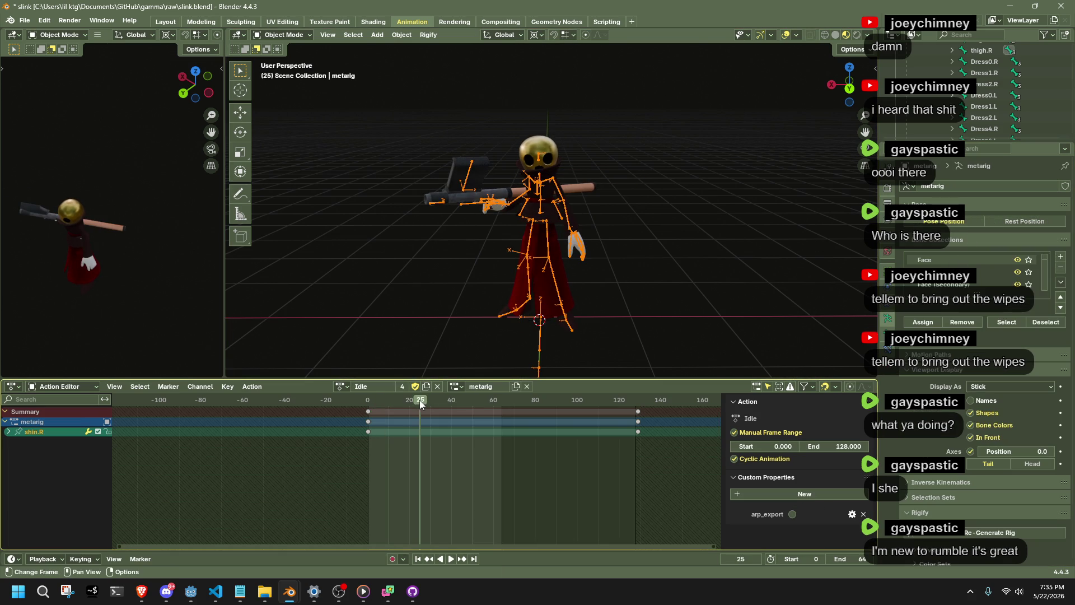
left_click(277, 36)
left_click(286, 73)
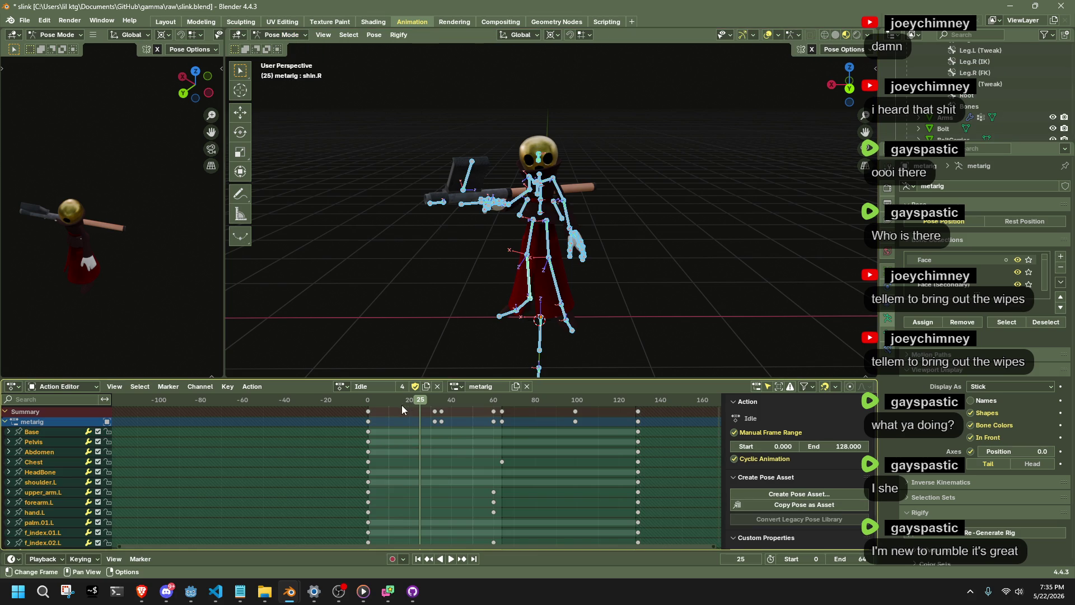
key("space")
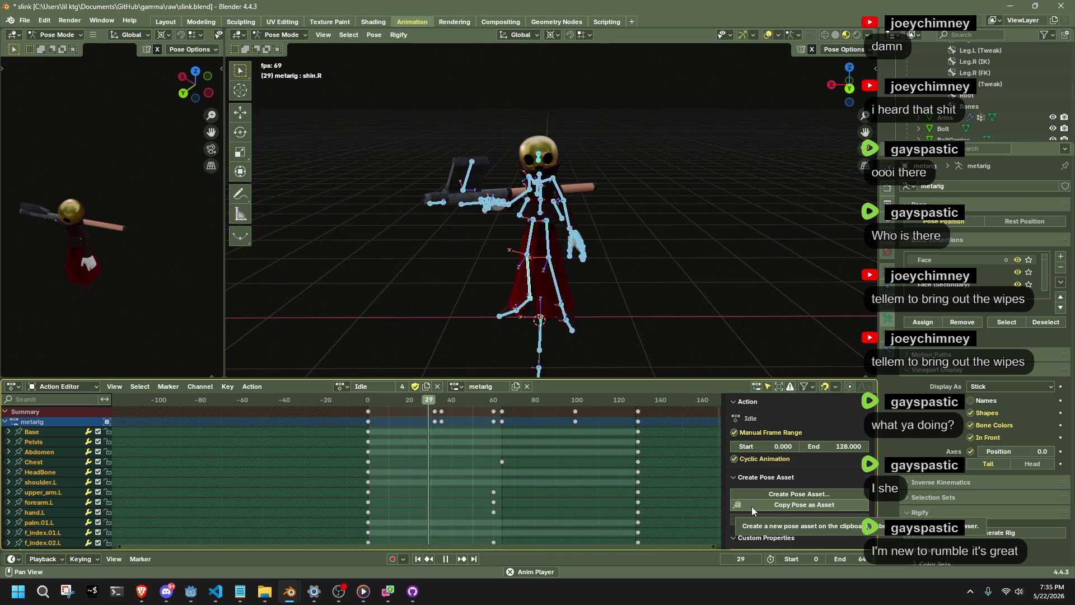
key("space")
- Load Walk, then Run, and play Run from a side view of the character
left_click(342, 387)
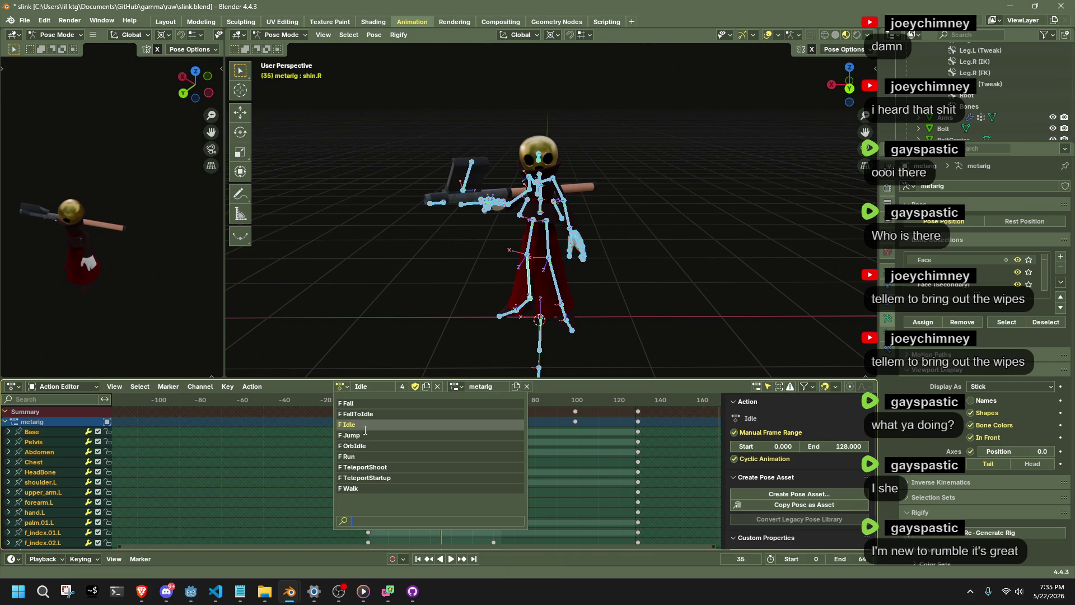
left_click(365, 489)
left_click(366, 403)
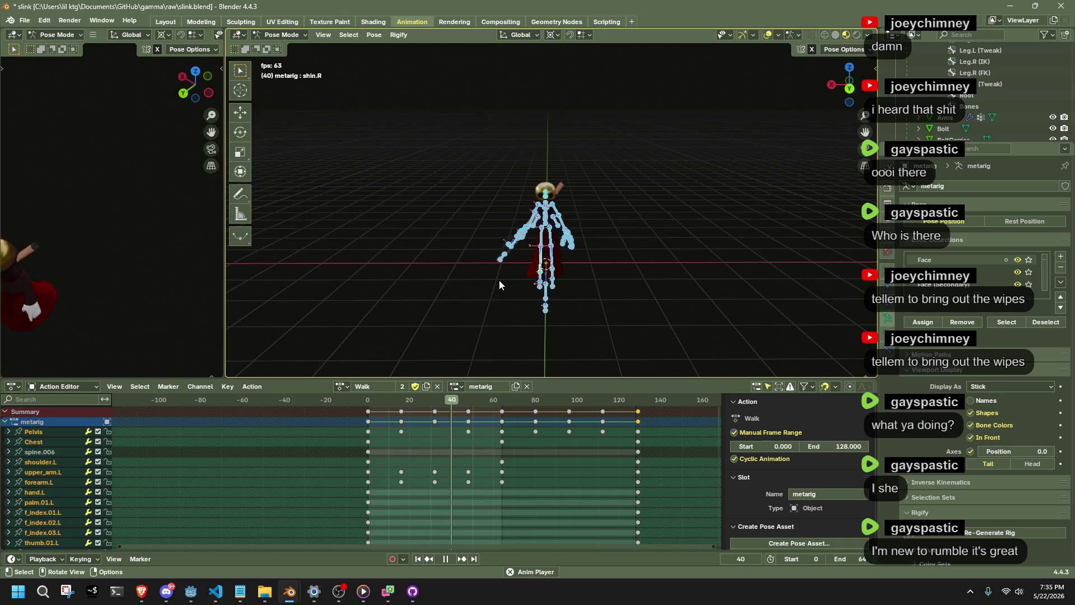
key("space")
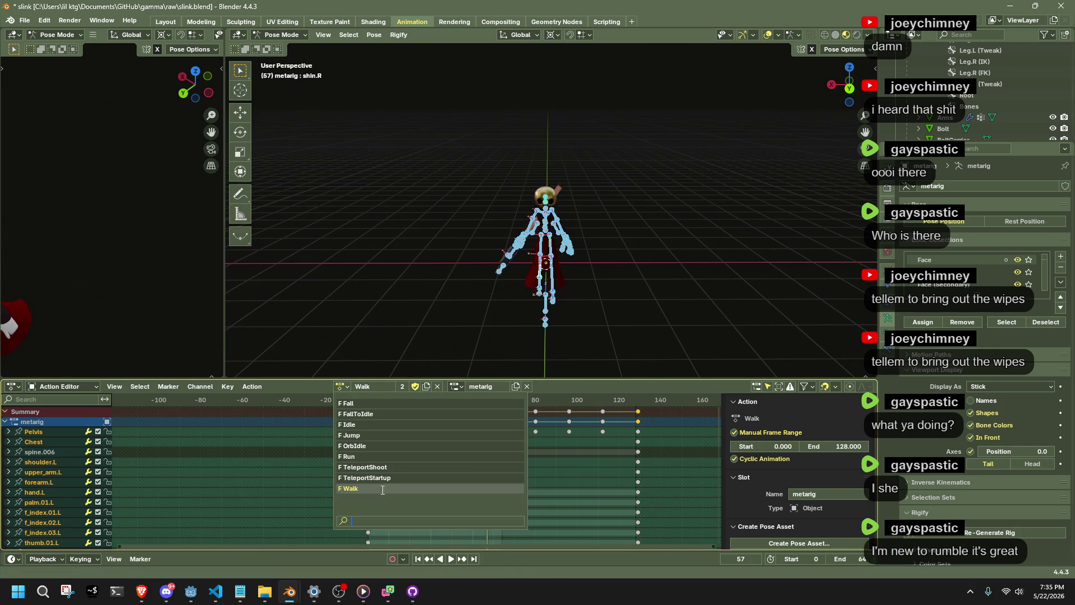
left_click(370, 457)
key("space")
left_click_drag(560, 314, 681, 298)
scroll(694, 300, "down", 4)
scroll(697, 288, "up", 3)
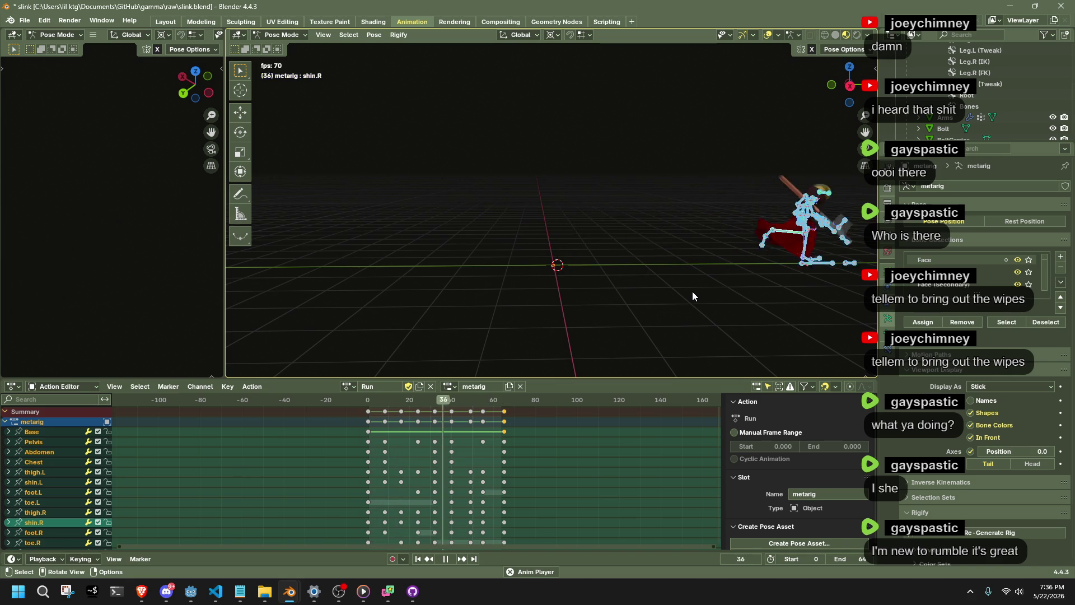
key("space")
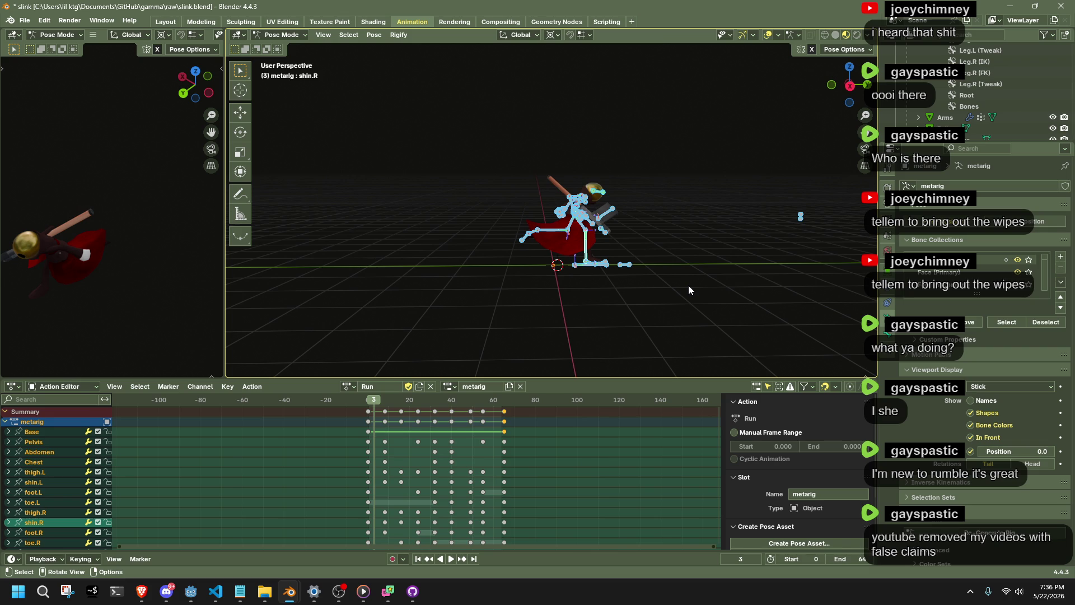
- Load the TeleportShoot action and scrub through it to its end at frame 128
left_click(349, 387)
left_click(414, 468)
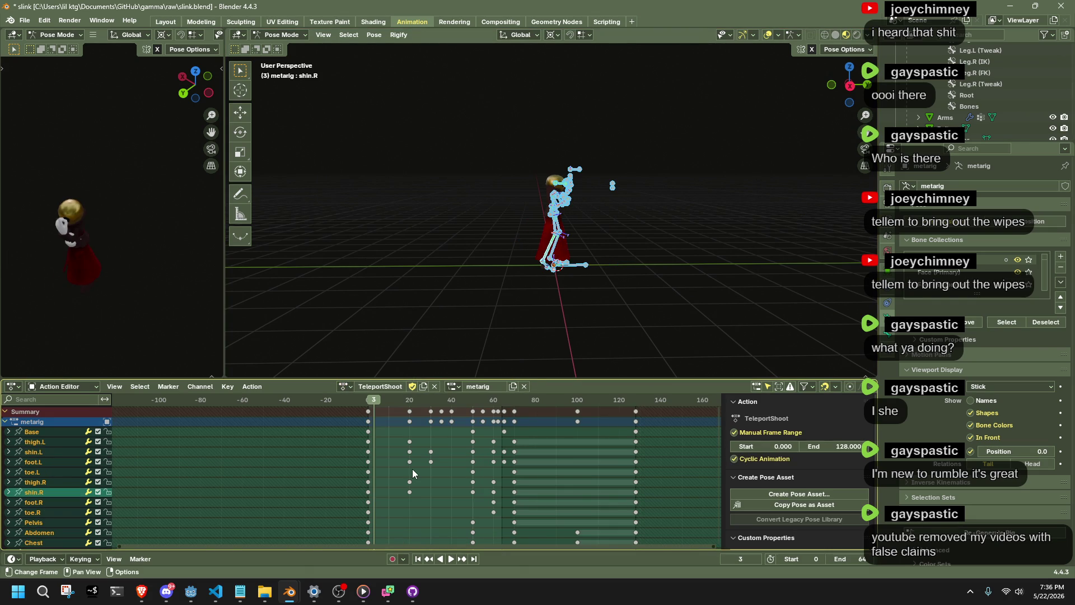
left_click_drag(366, 407, 473, 417)
left_click_drag(637, 405, 636, 405)
- Load the Jump action and move its frame-120 keyframes to frame 121
left_click(344, 387)
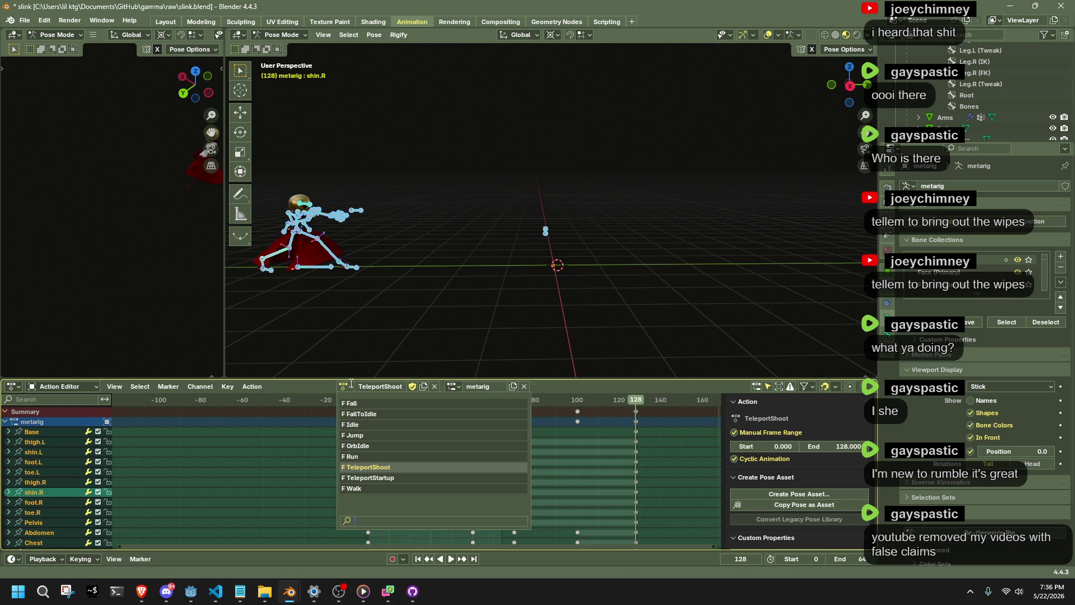
left_click(370, 435)
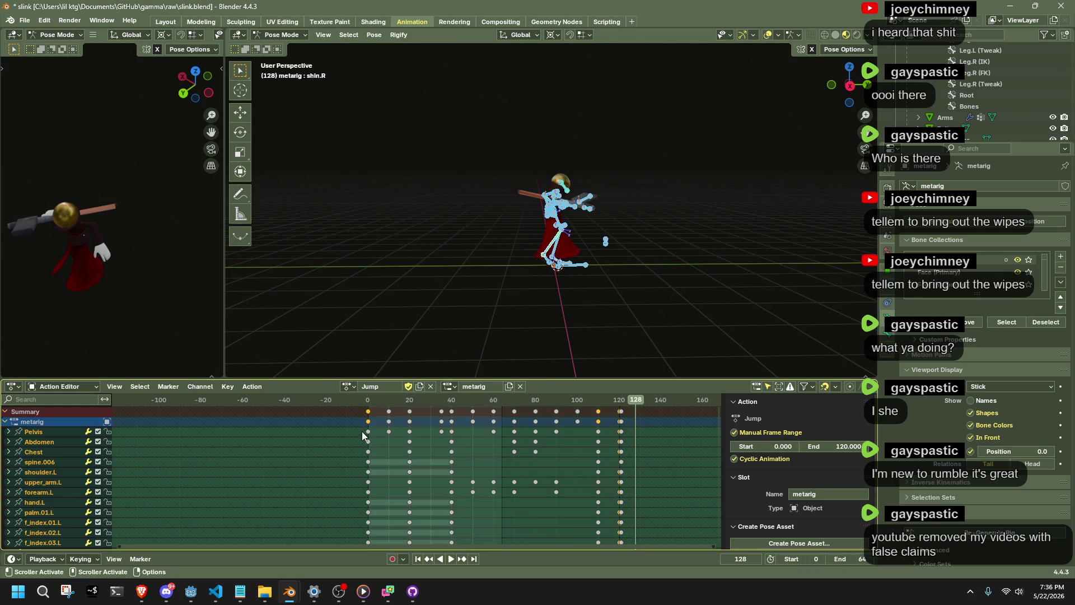
left_click(617, 400)
scroll(631, 414, "up", 5)
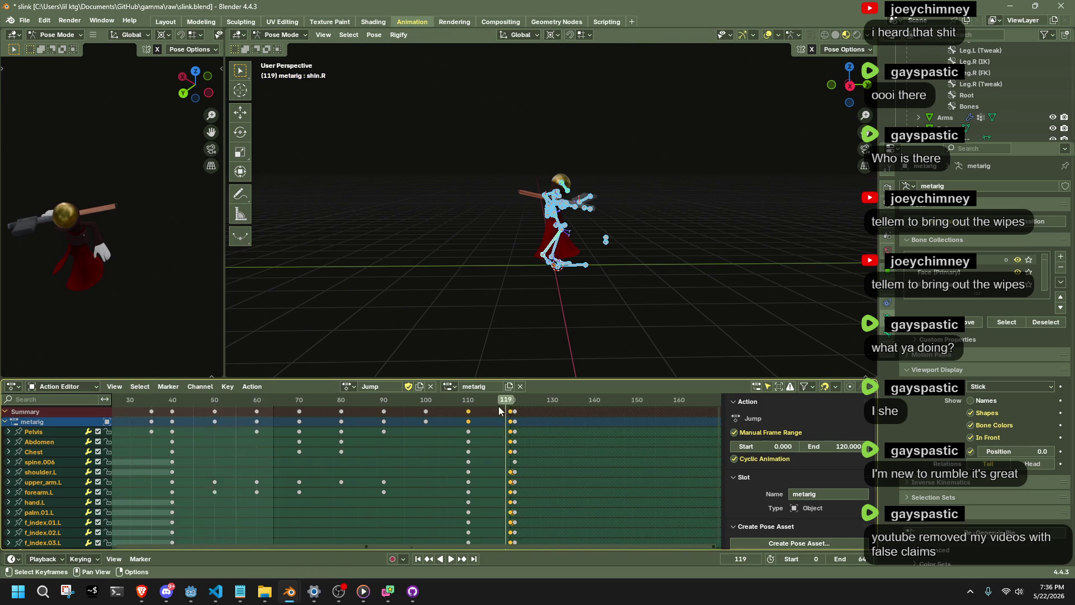
key("space")
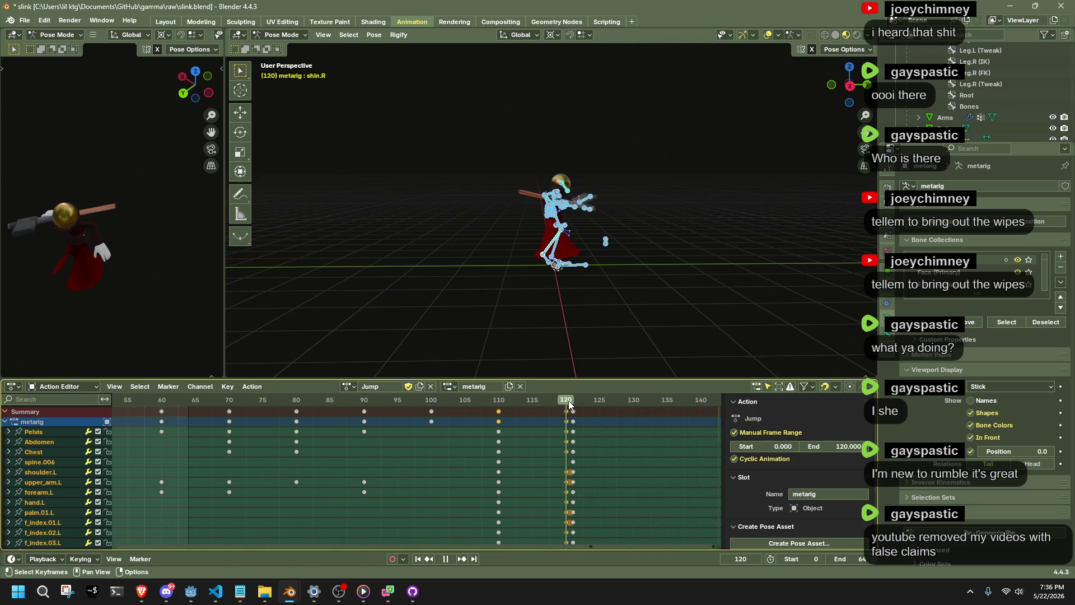
left_click_drag(568, 441, 560, 401)
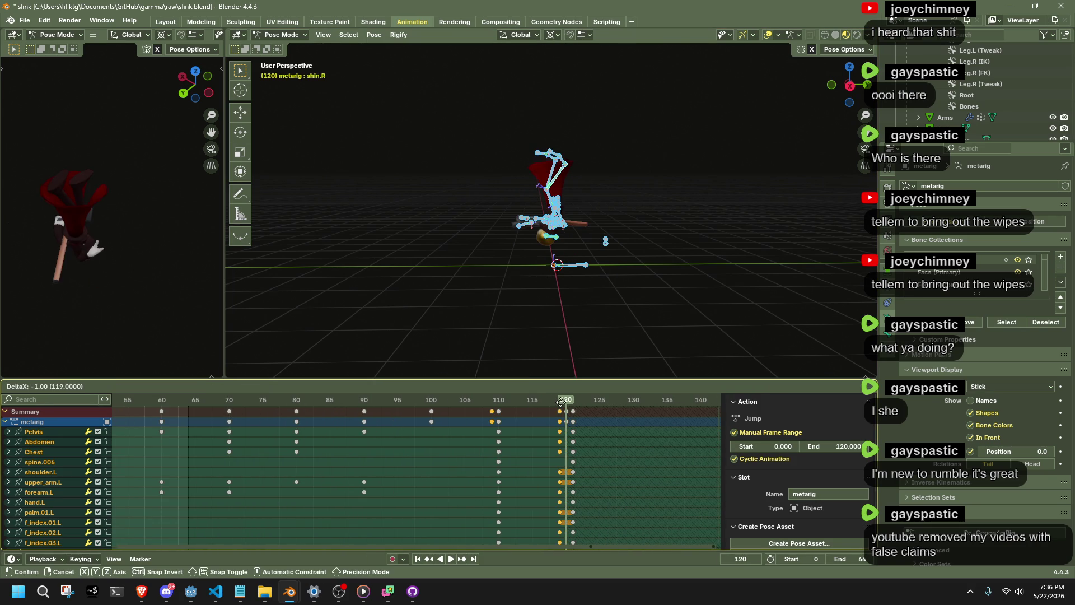
key("Escape")
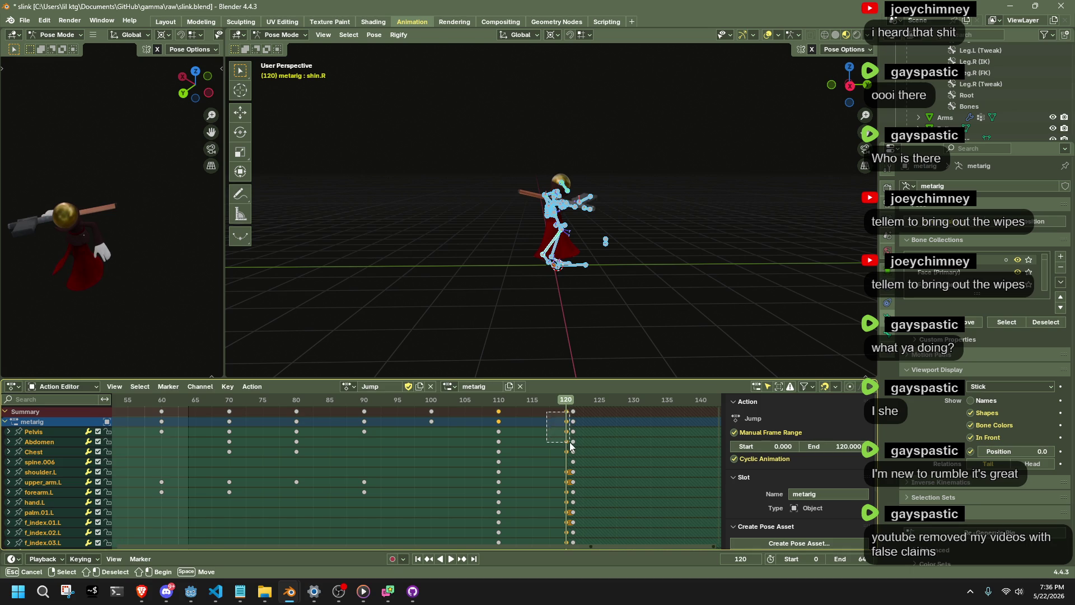
left_click_drag(568, 408, 572, 404)
left_click(350, 386)
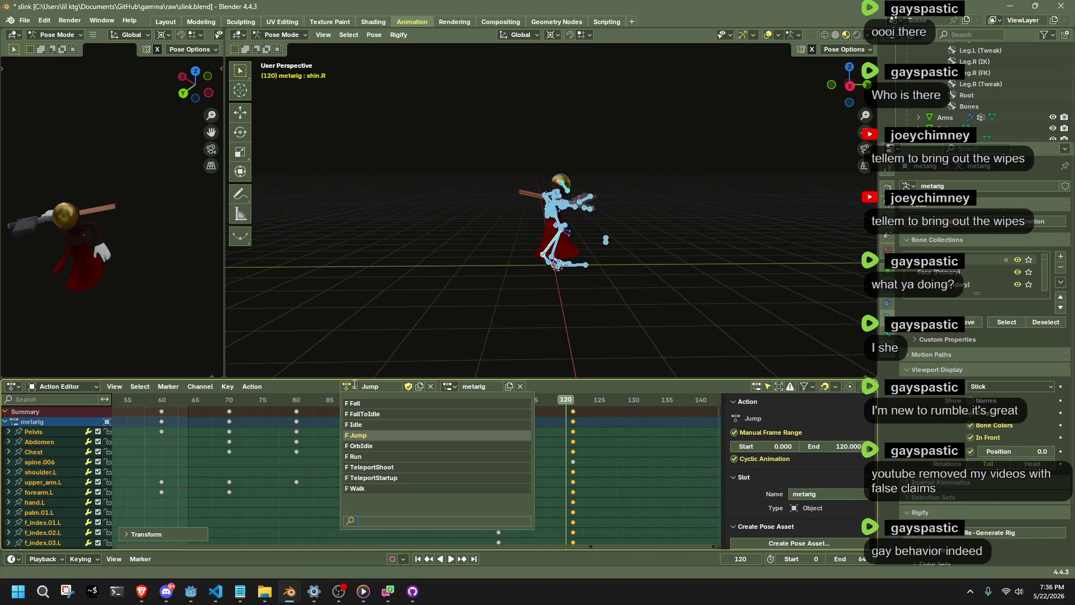
- Copy the rig's pose from frame 0 of the Fall action
left_click(361, 403)
scroll(403, 444, "down", 5)
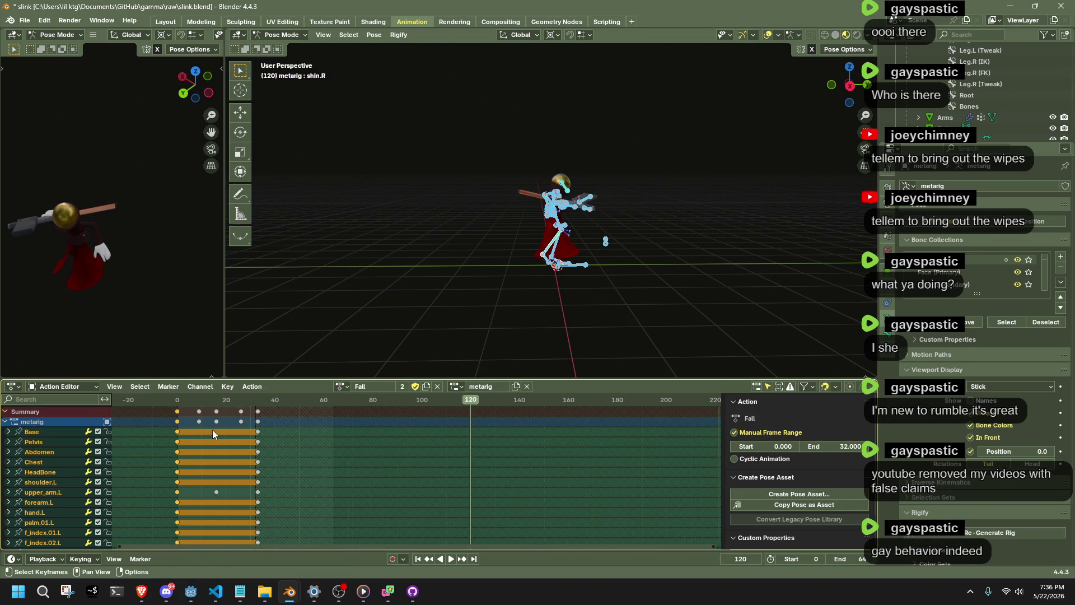
scroll(212, 431, "left", 5)
left_click(292, 400)
key("ctrl+c")
- Paste that pose at frame 121 of the Jump action and check it from another angle
left_click(342, 387)
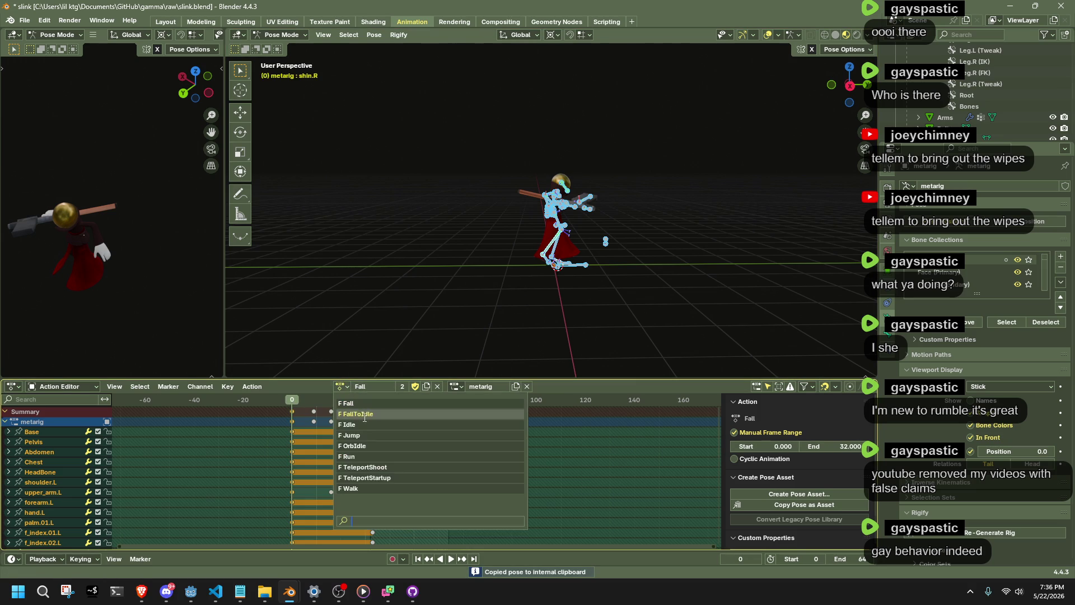
left_click(361, 435)
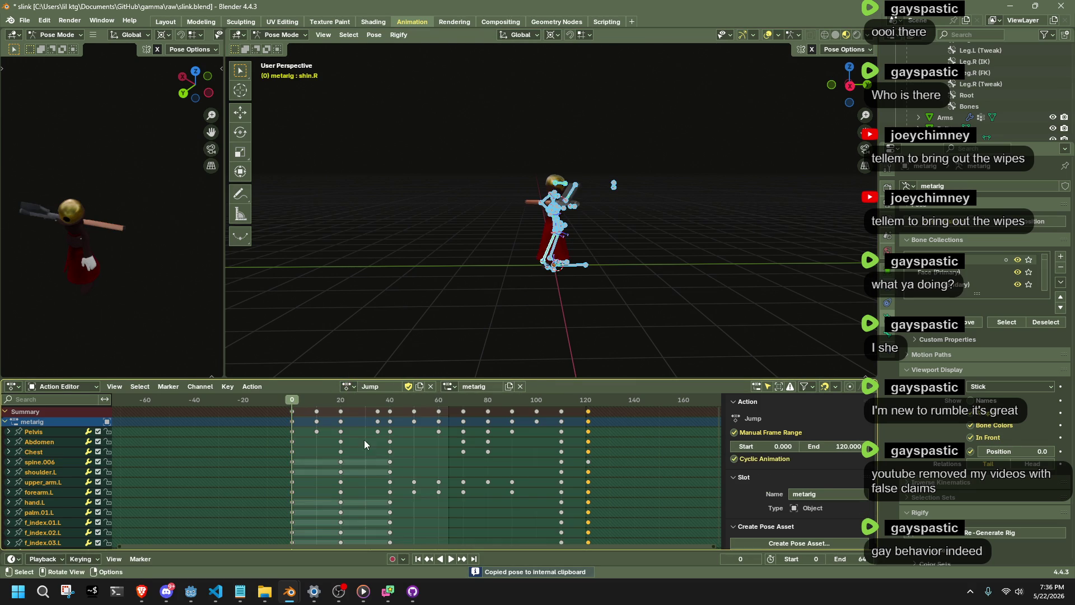
left_click(589, 402)
key("ctrl+v")
scroll(622, 302, "up", 5)
mouse_move(638, 306)
left_mouse_down()
mouse_move(598, 317)
mouse_move(493, 311)
left_mouse_up()
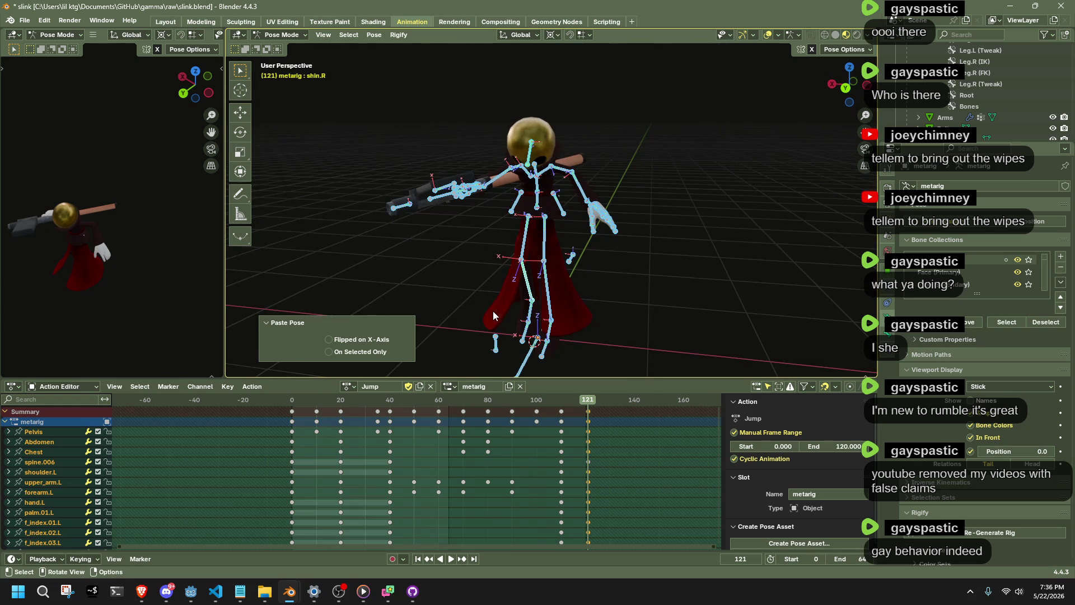
scroll(654, 484, "up", 3)
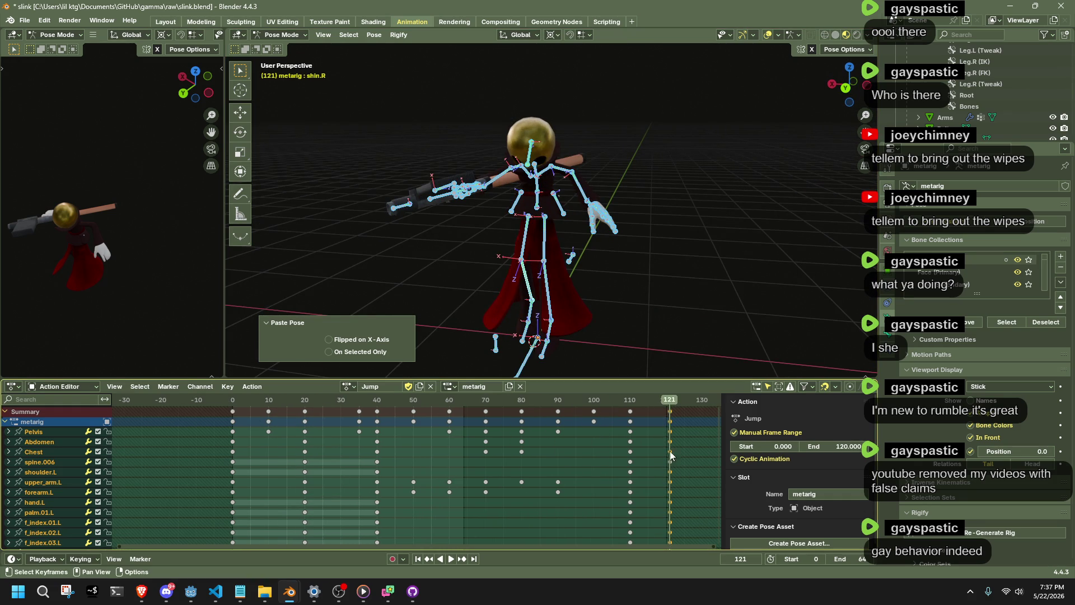
left_click(669, 406)
left_click(856, 560)
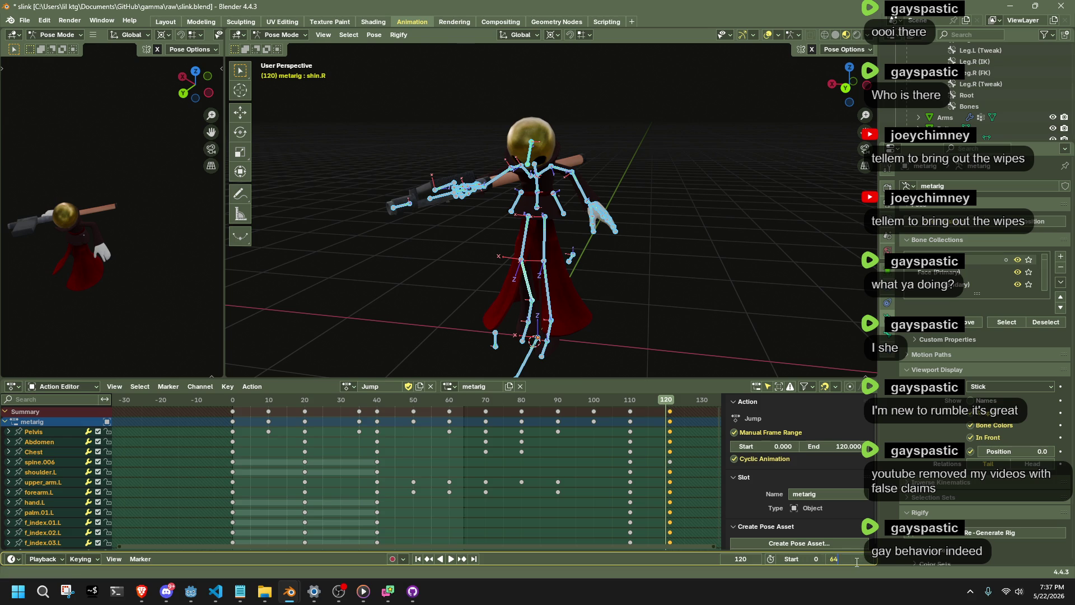
- Set the scene end frame to 120 and play the Jump animation from frame 0
type("120")
key("Return")
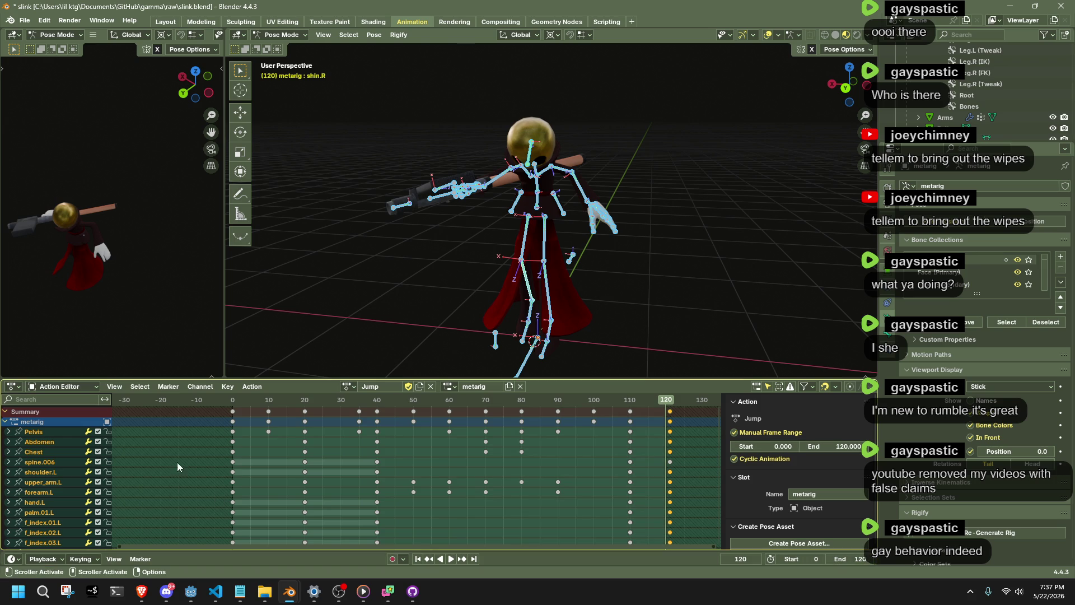
key("space")
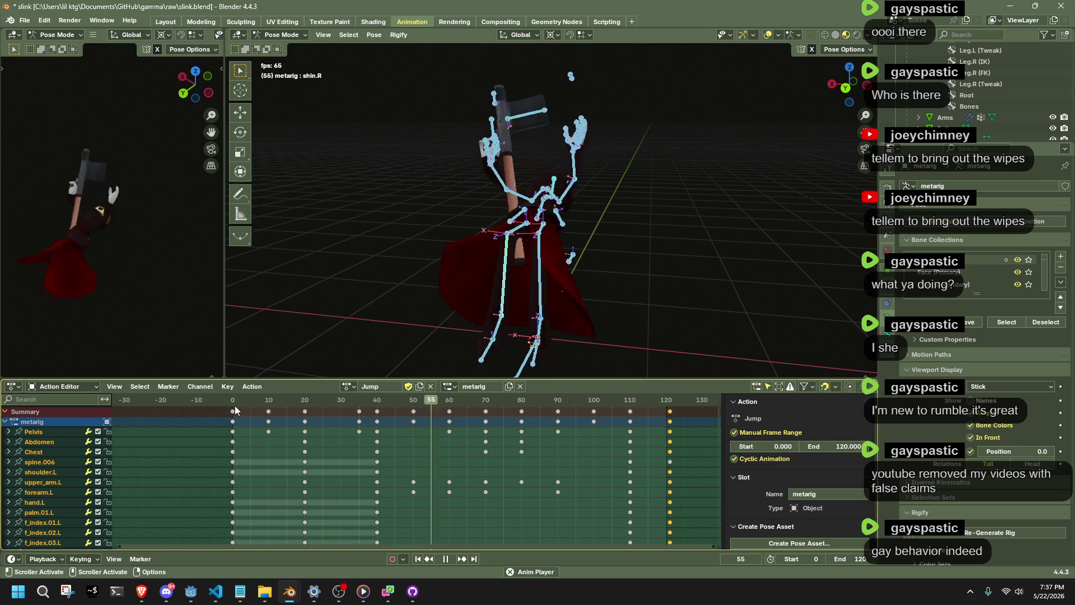
key("space")
key("space")
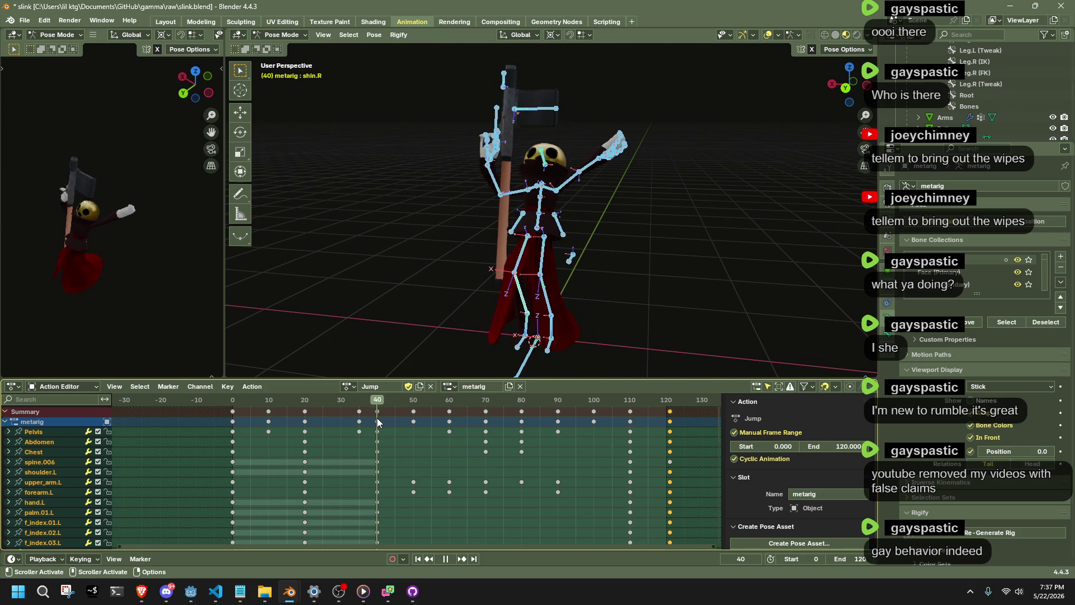
key("space")
left_click(237, 401)
key("space")
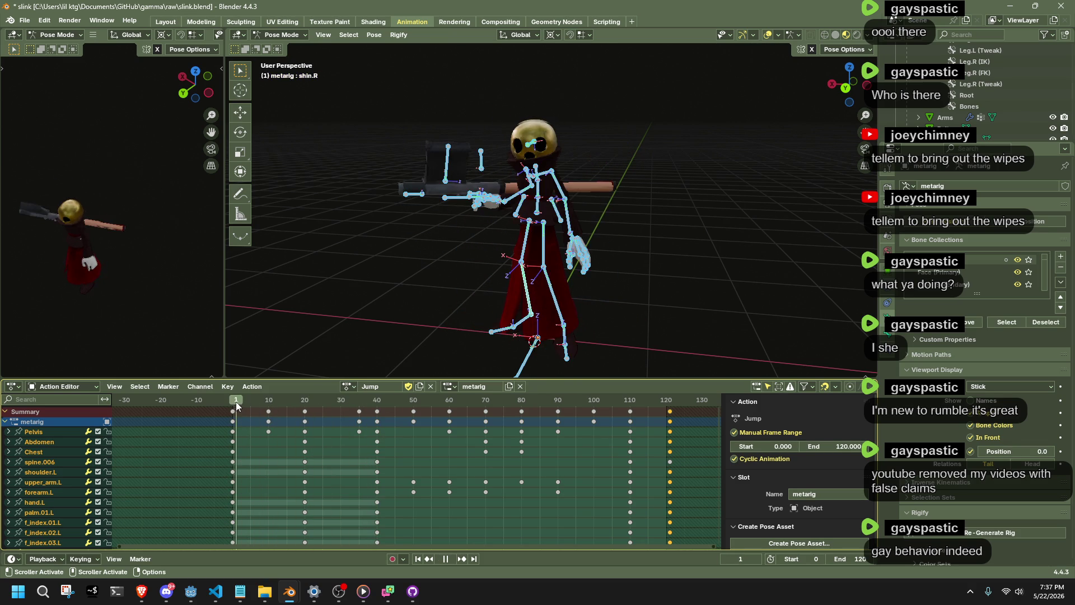
left_click_drag(247, 402, 270, 405)
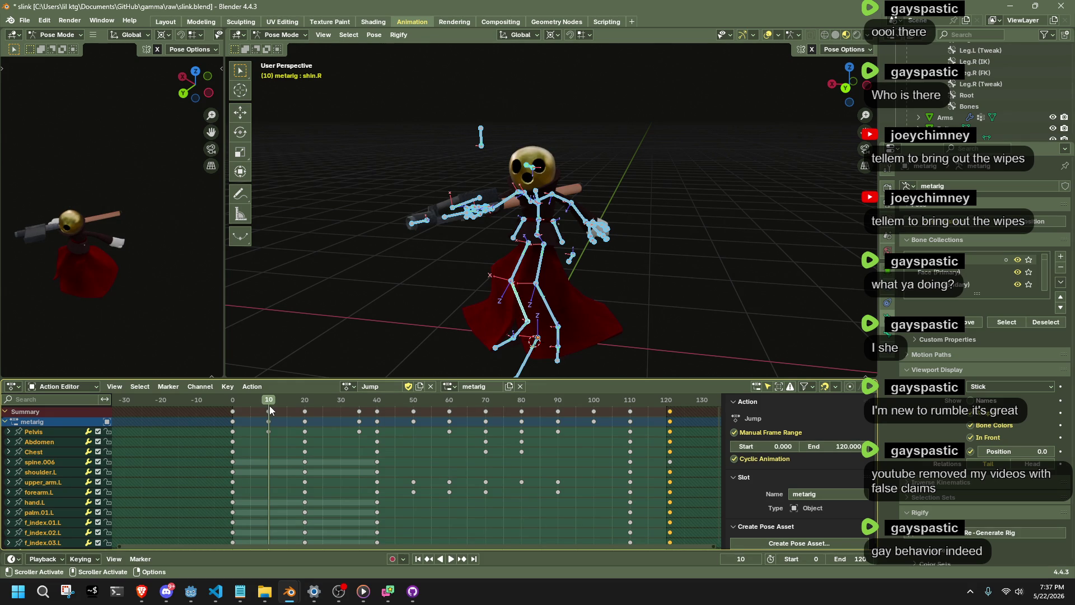
key("space")
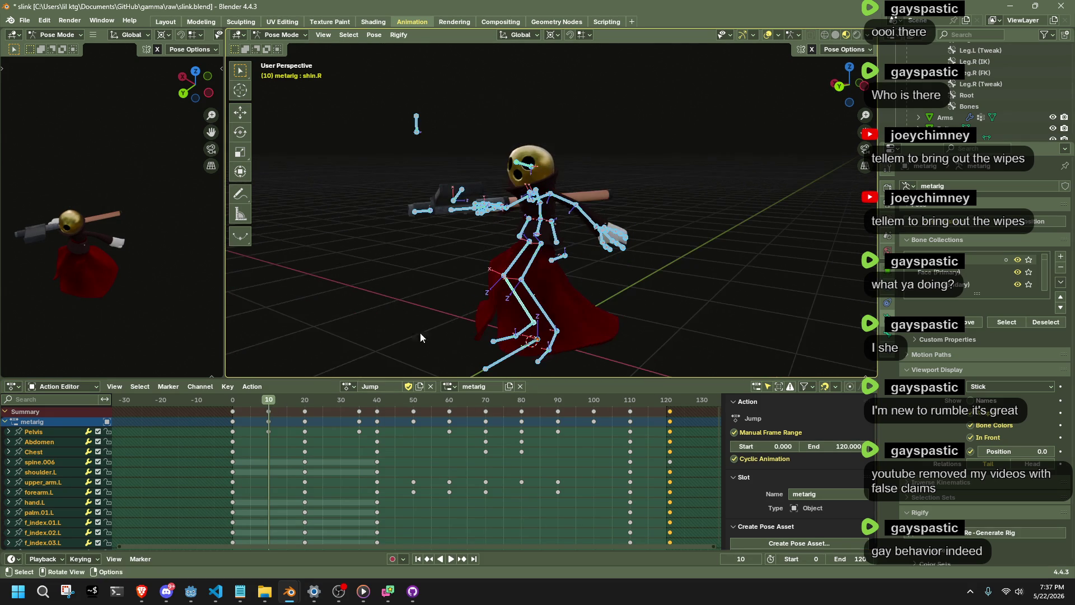
left_click(306, 401)
key("Escape")
- Undo an accidental key shift and box-select the keyframes from frame 0 to 40
mouse_move(314, 336)
left_mouse_down()
mouse_move(263, 331)
mouse_move(322, 317)
mouse_move(271, 344)
mouse_move(458, 330)
mouse_move(479, 311)
mouse_move(513, 307)
mouse_move(599, 347)
mouse_move(660, 304)
mouse_move(852, 281)
mouse_move(317, 268)
mouse_move(425, 258)
mouse_move(409, 326)
mouse_move(383, 344)
mouse_move(262, 347)
mouse_move(385, 315)
mouse_move(511, 304)
mouse_move(611, 314)
left_mouse_up()
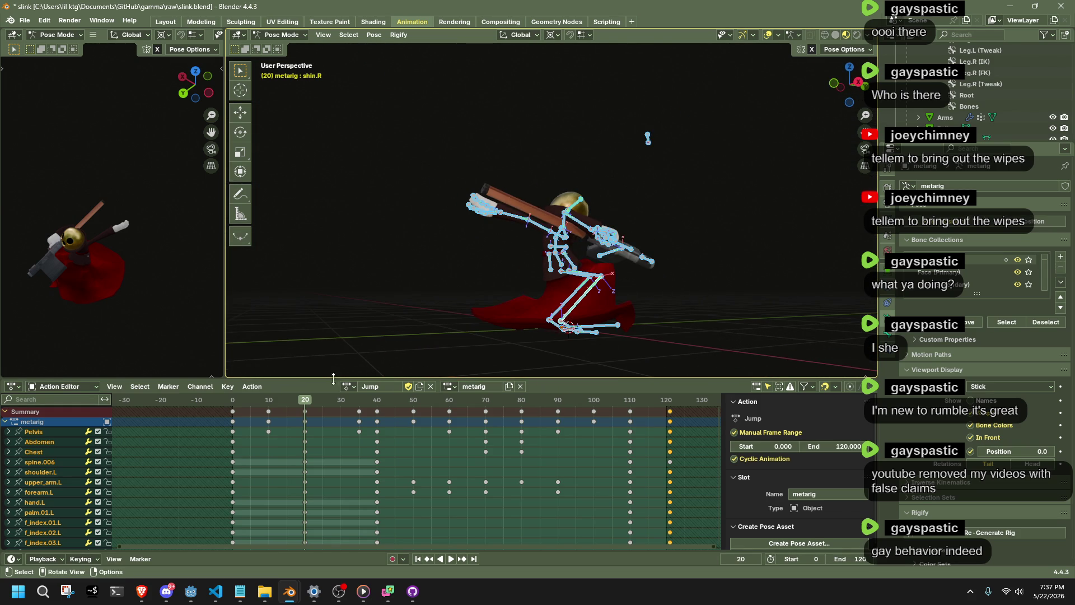
left_click_drag(238, 412, 234, 413)
key("ctrl+z")
mouse_move(399, 449)
left_mouse_down()
mouse_move(344, 405)
mouse_move(271, 399)
left_mouse_up()
left_click(233, 401)
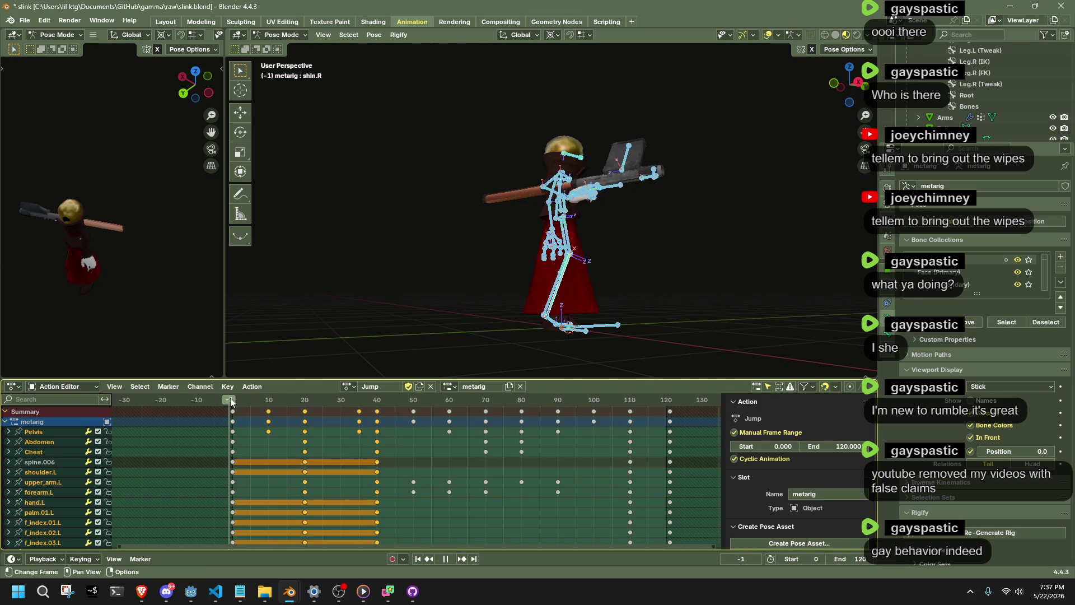
- Scale the selected keys by about 0.77 so they end near frame 30, then play it
key("s")
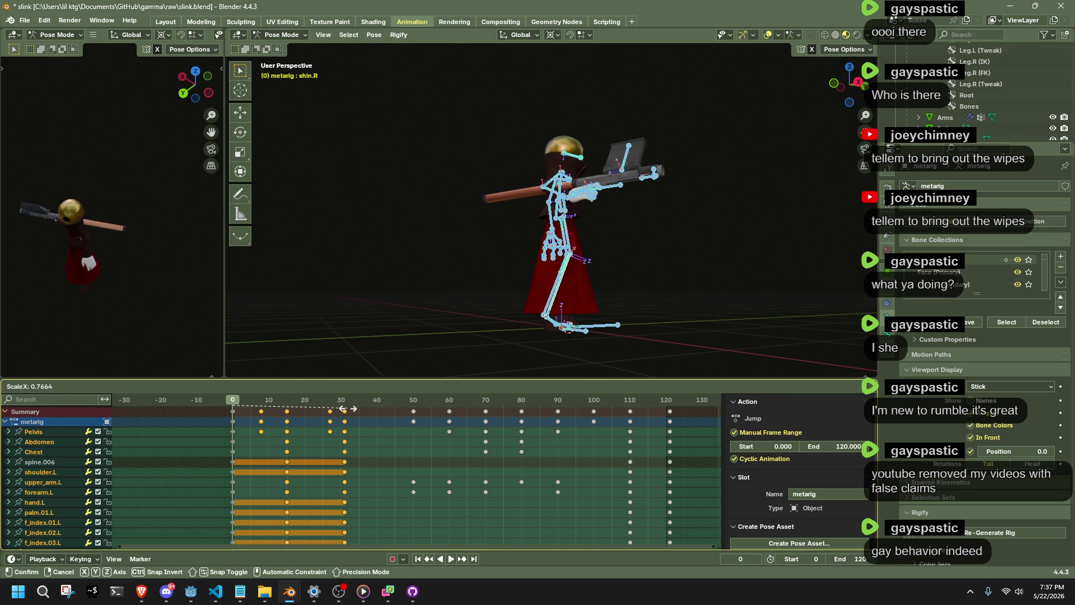
left_click(344, 409)
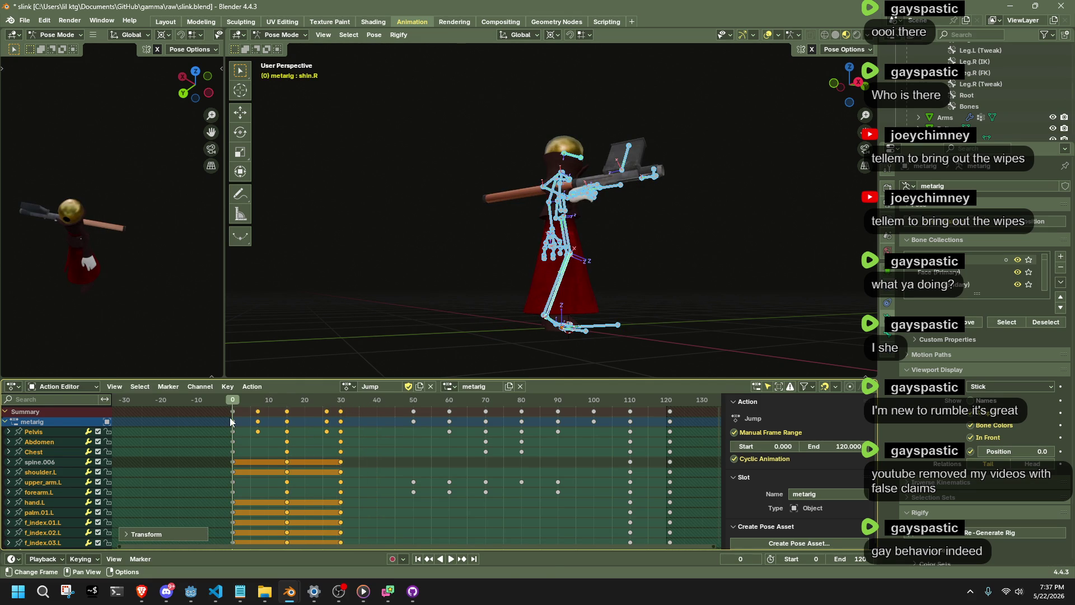
key("space")
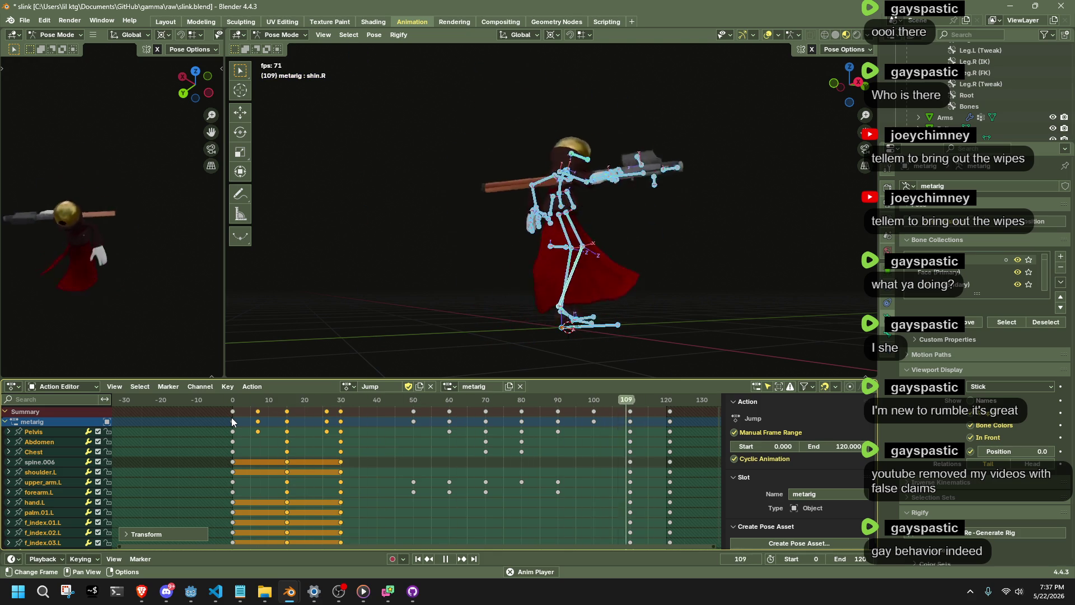
key("space")
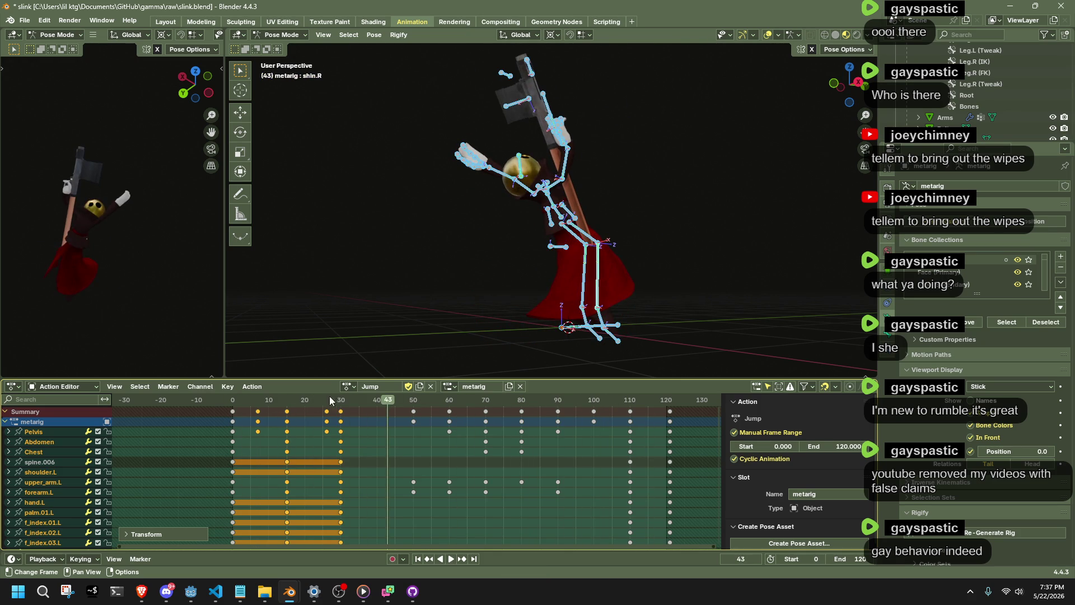
key("space")
key("space")
left_click(413, 417)
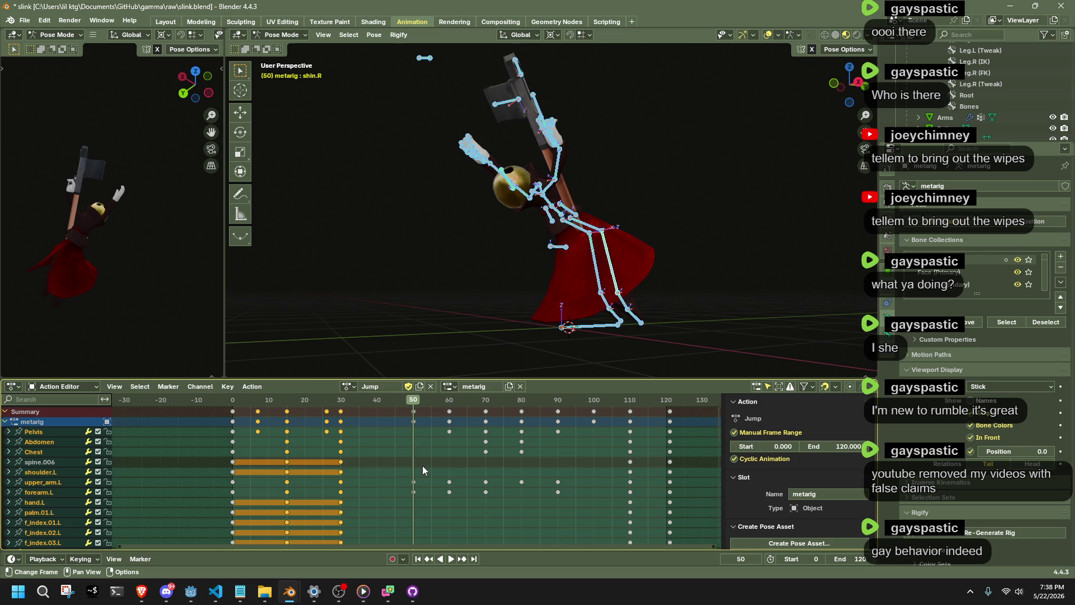
key("space")
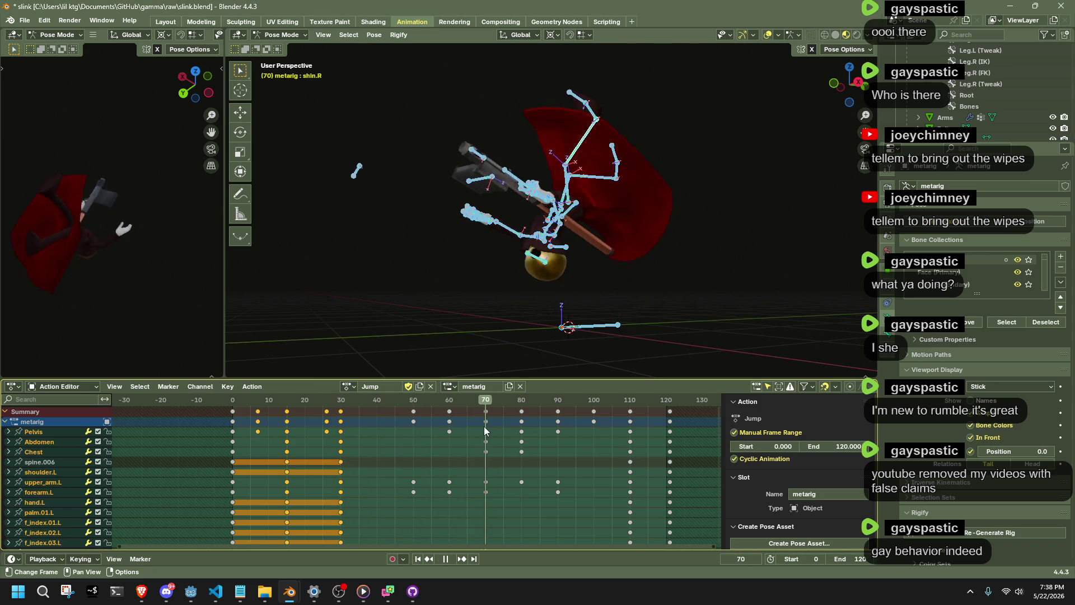
key("Escape")
- Replay the retimed Jump from around frame 29 while orbiting around the rig
mouse_move(492, 336)
left_mouse_down()
mouse_move(515, 350)
mouse_move(493, 369)
mouse_move(485, 245)
mouse_move(420, 369)
left_mouse_up()
key("space")
left_click(338, 404)
key("space")
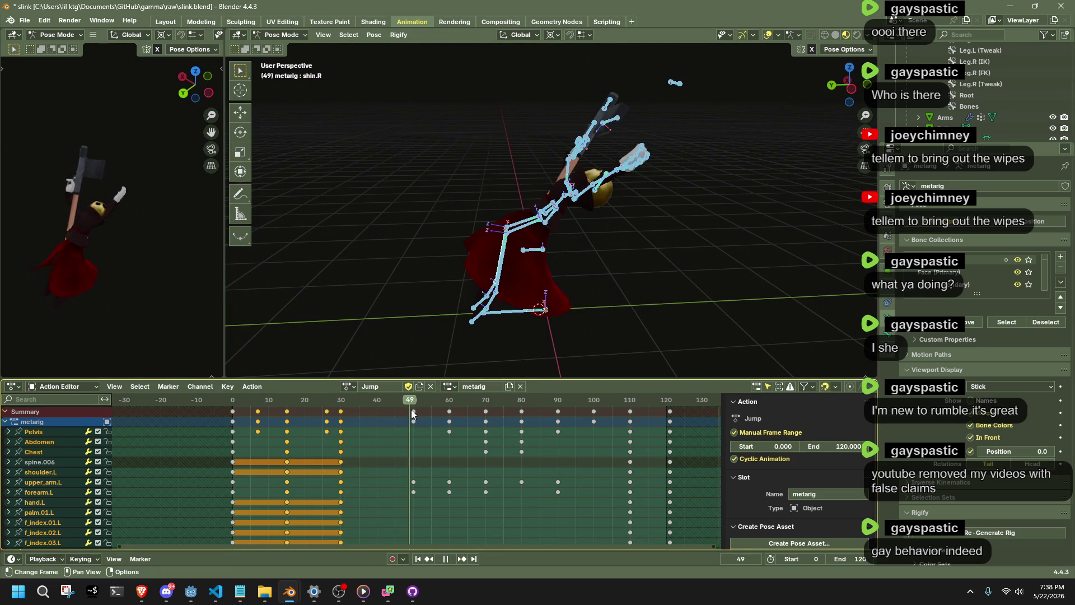
key("space")
left_click_drag(493, 291, 519, 264)
left_click(488, 274)
- Select shin.R, stop the Jump at frame 72 and view it in Left Orthographic
left_click(488, 274)
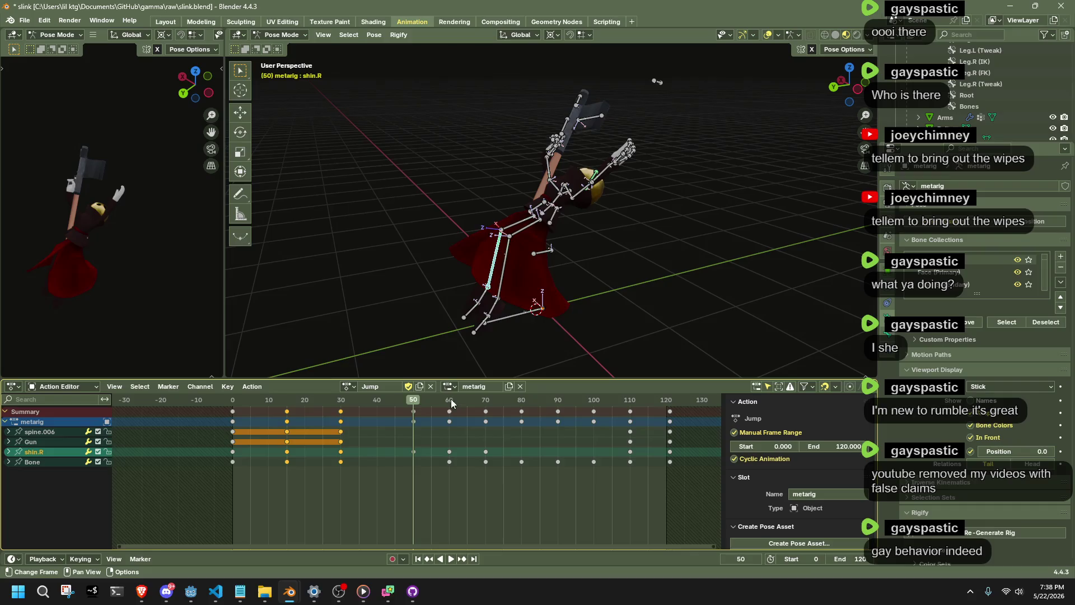
key("space")
left_click_drag(452, 401, 493, 401)
key("space")
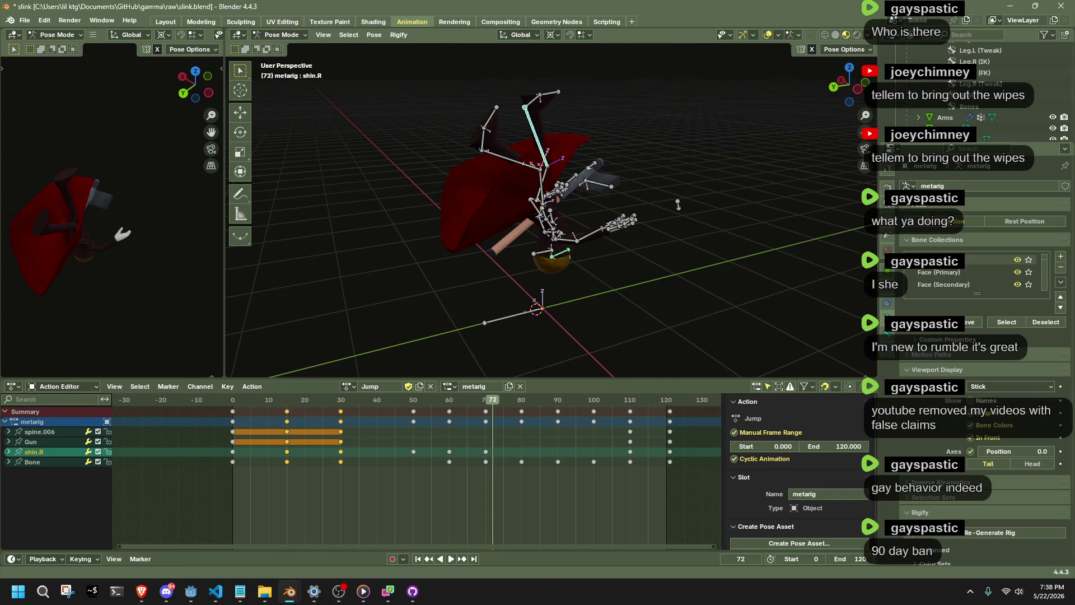
mouse_move(700, 364)
left_mouse_down()
mouse_move(510, 298)
mouse_move(304, 249)
mouse_move(684, 321)
left_mouse_up()
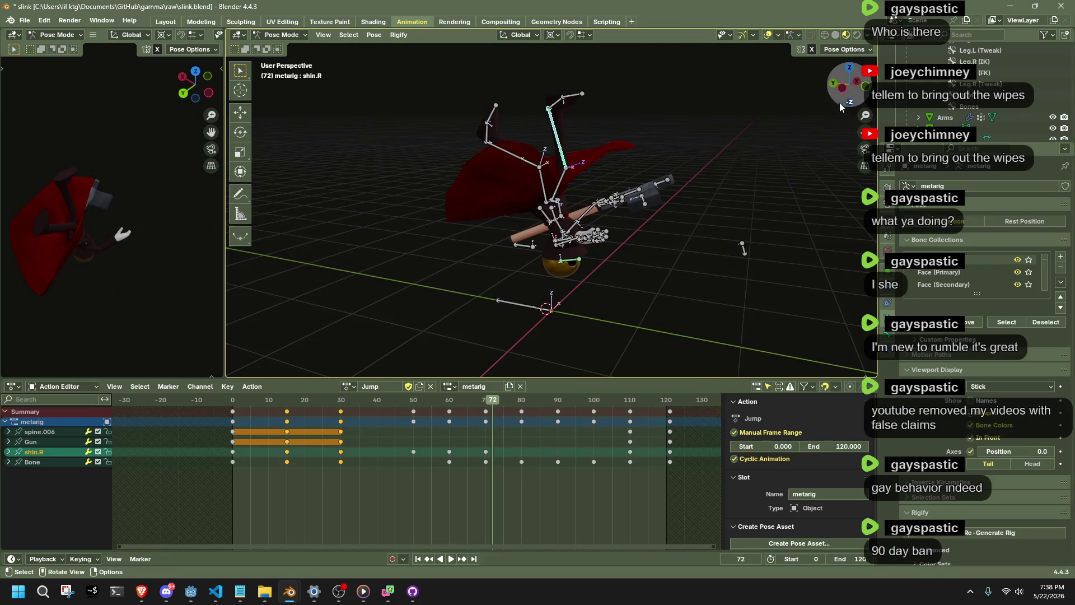
left_click(842, 88)
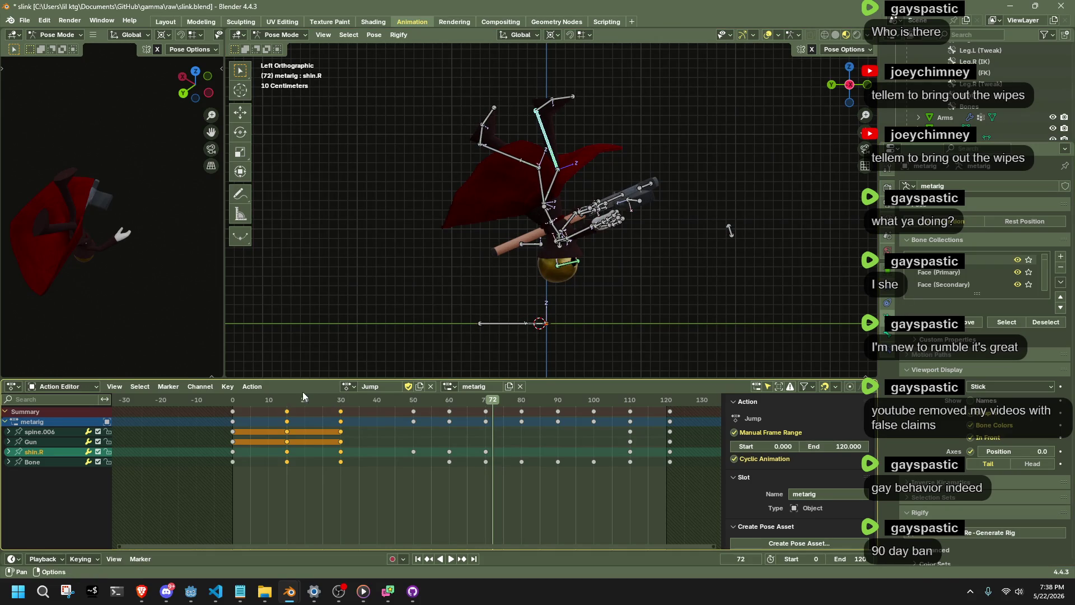
left_click(288, 411)
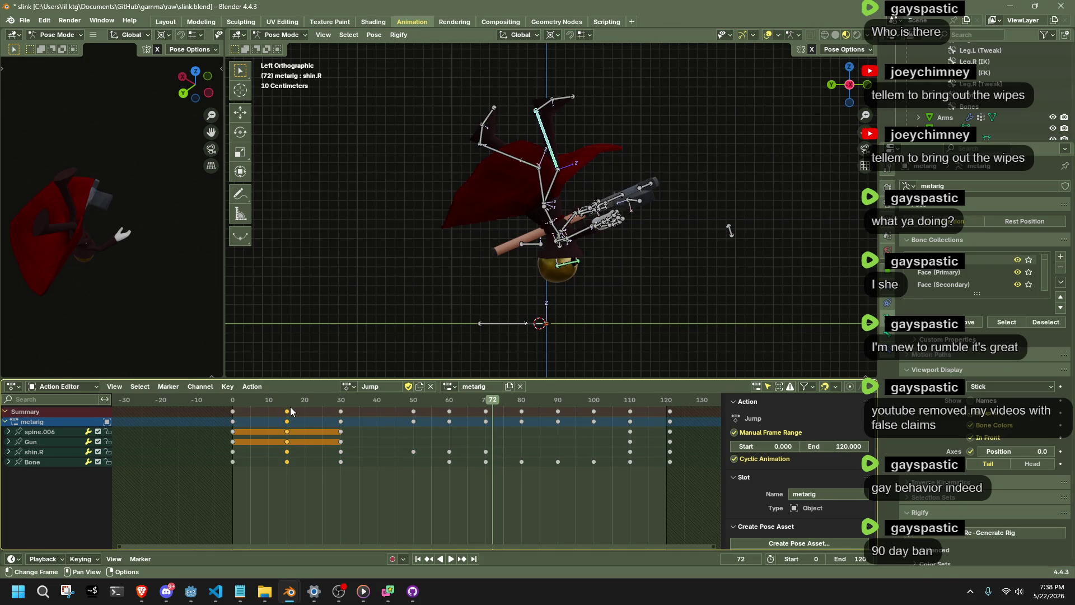
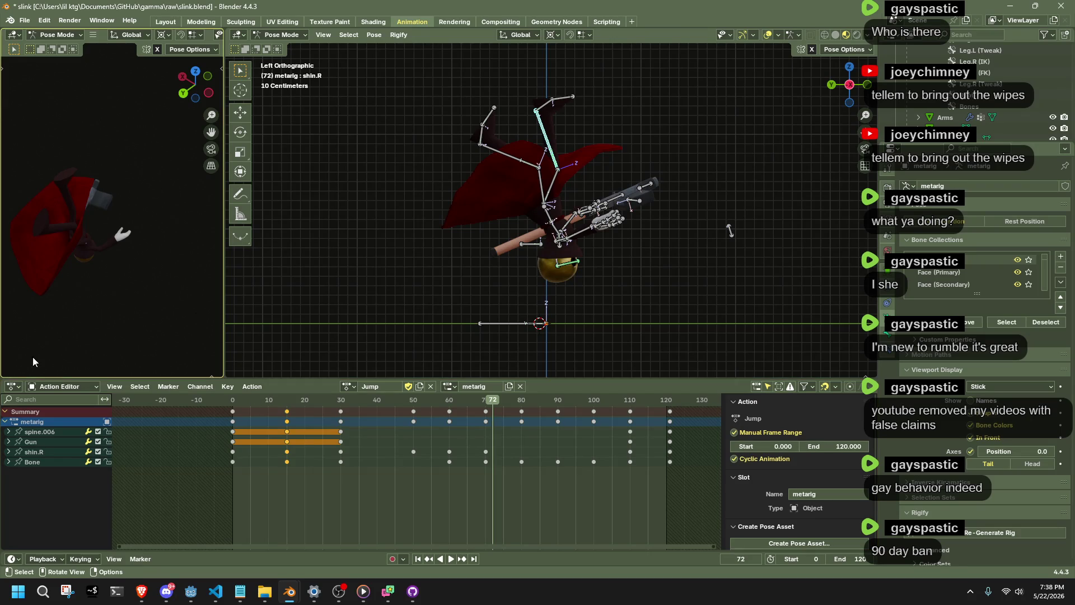
- At frame 80, select shin.R and move it into a new pose from the side view
left_click(485, 400)
key("space")
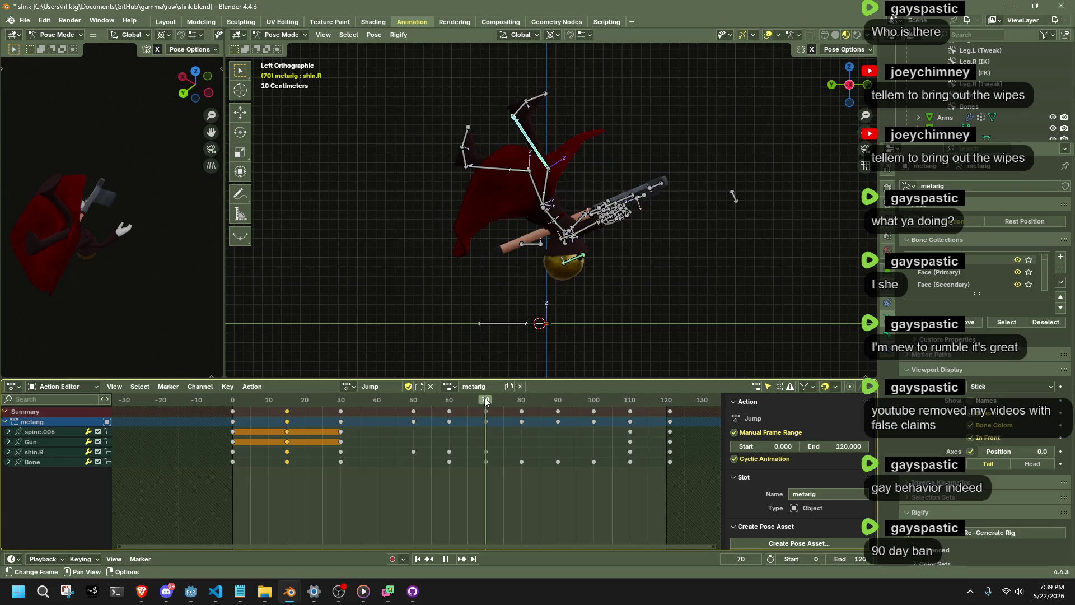
left_click_drag(486, 401, 522, 405)
key("space")
left_click(615, 174)
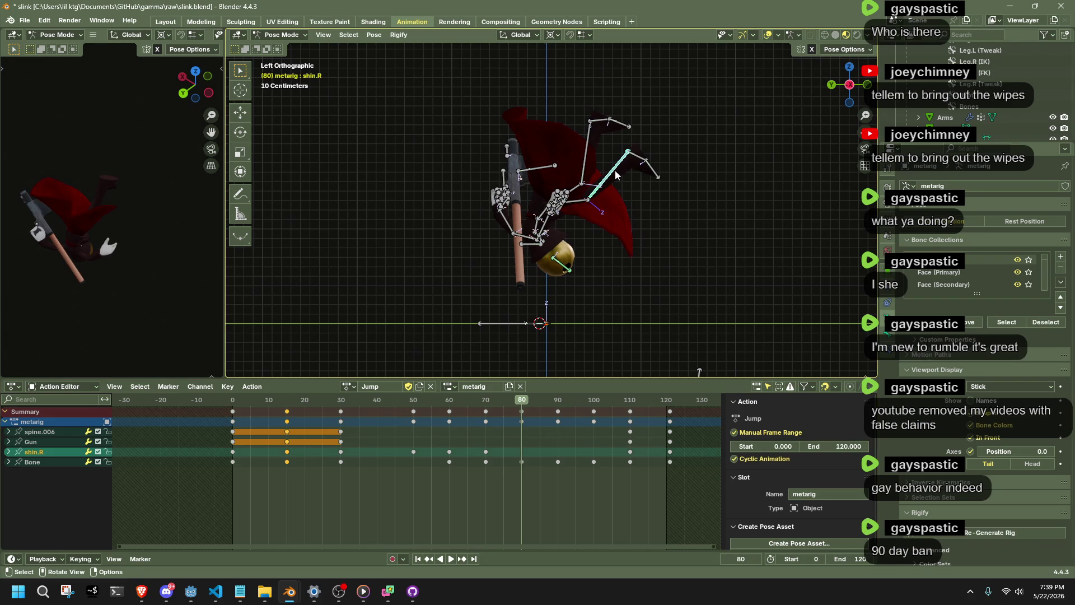
mouse_move(627, 173)
left_mouse_down()
mouse_move(564, 212)
mouse_move(371, 218)
left_mouse_up()
left_click(852, 86)
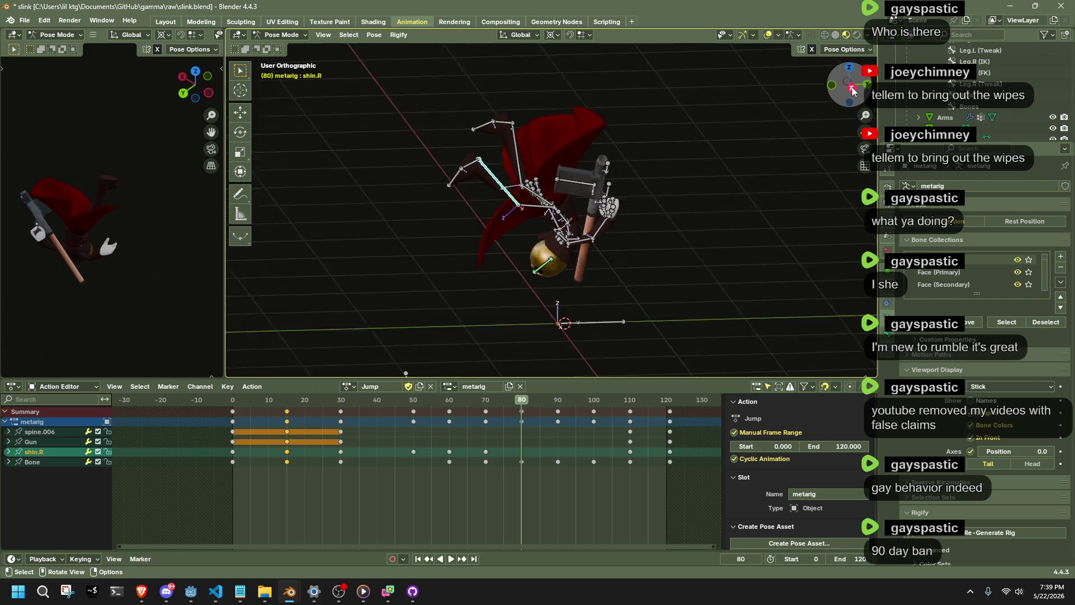
key("g")
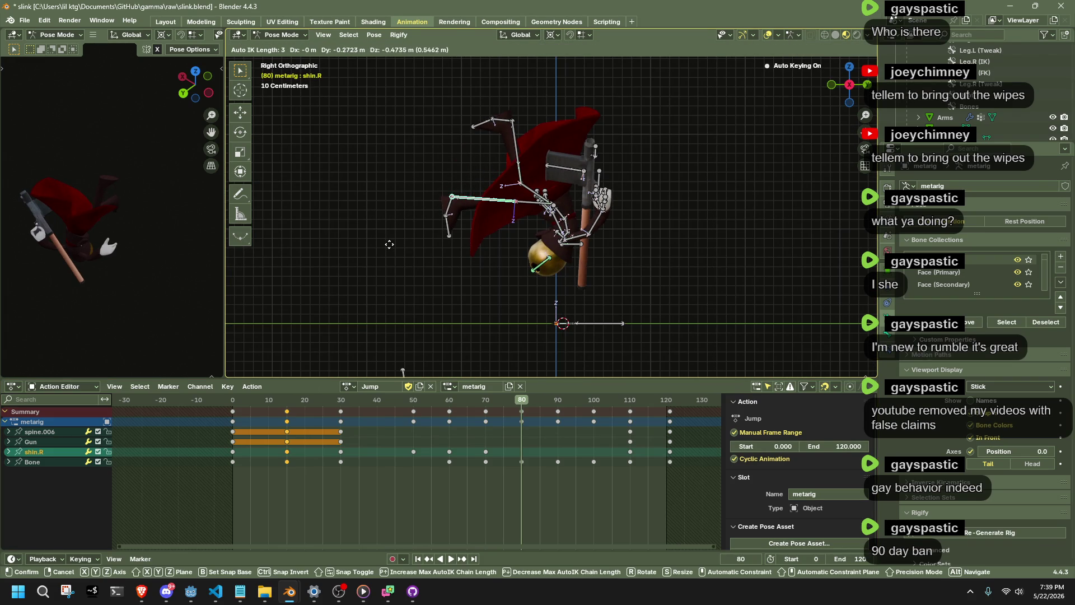
left_click(390, 246)
- Move shin.L into a new pose at frame 80, then play the Jump action from an early frame
mouse_move(390, 246)
left_mouse_down()
mouse_move(619, 146)
mouse_move(515, 168)
mouse_move(482, 203)
left_mouse_up()
left_click(518, 144)
left_click(841, 95)
key("g")
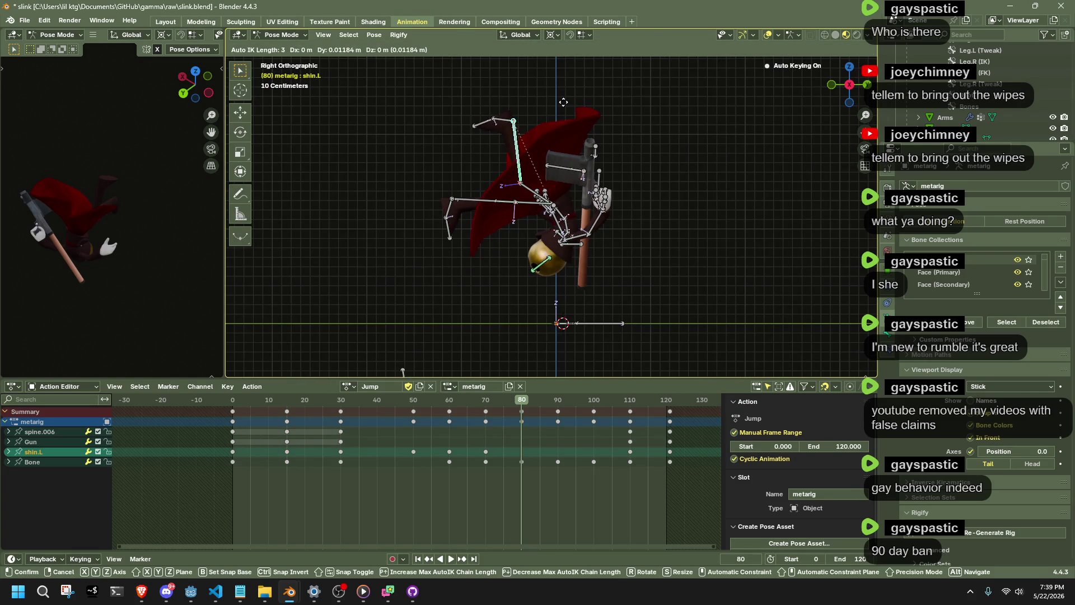
left_click(597, 109)
left_click(238, 399)
key("space")
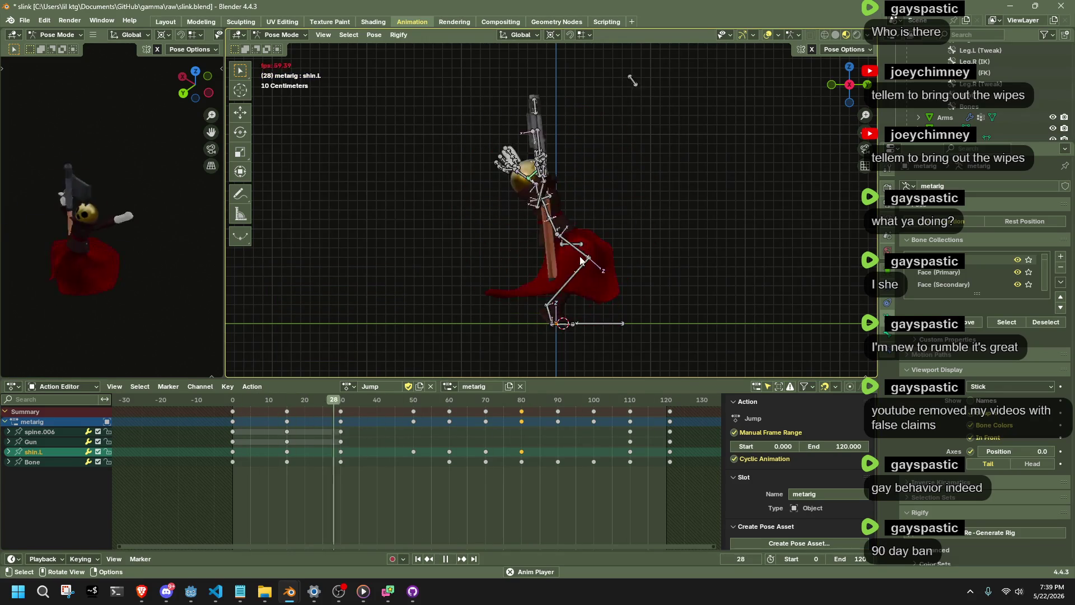
- Select all rig bones and bring the Jump action's closing keyframes into view
key("space")
key("space")
mouse_move(611, 402)
left_mouse_down()
mouse_move(658, 402)
mouse_move(607, 413)
mouse_move(645, 413)
left_mouse_up()
key("a")
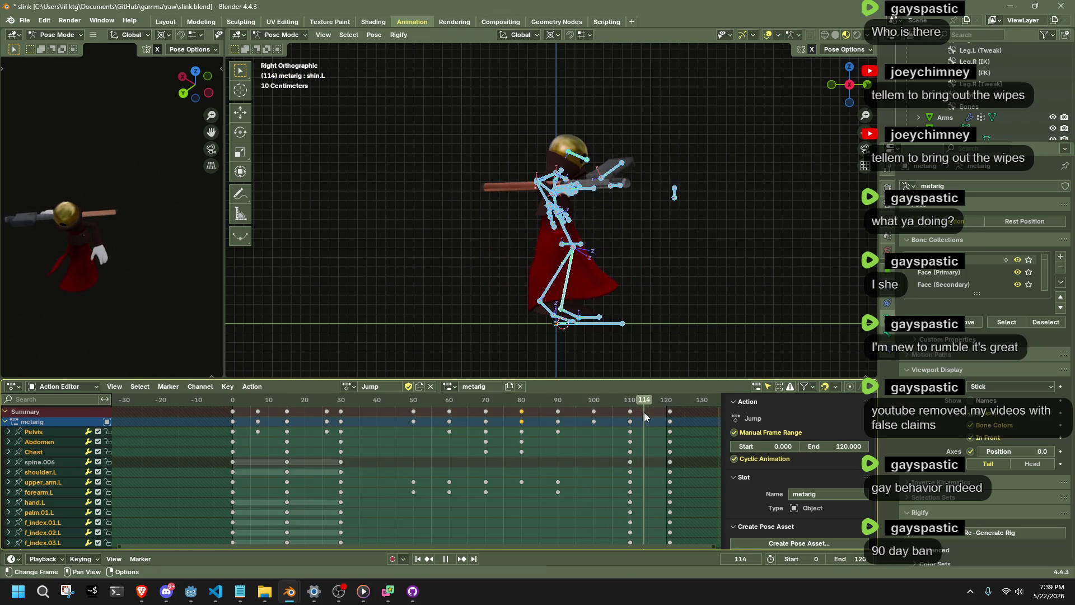
key("space")
scroll(641, 431, "down", 3)
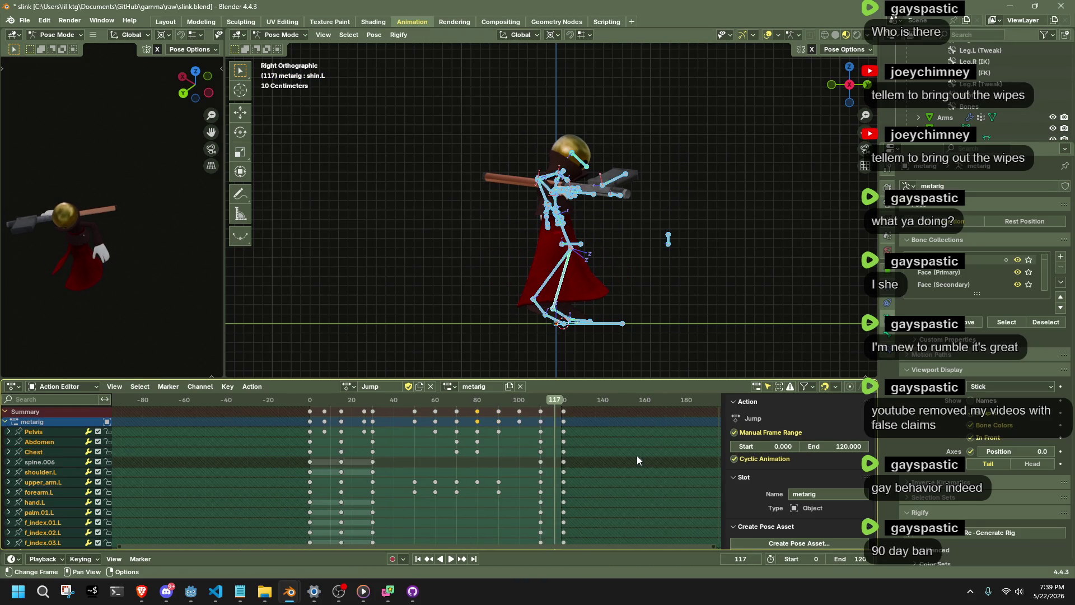
scroll(558, 407, "right", 2)
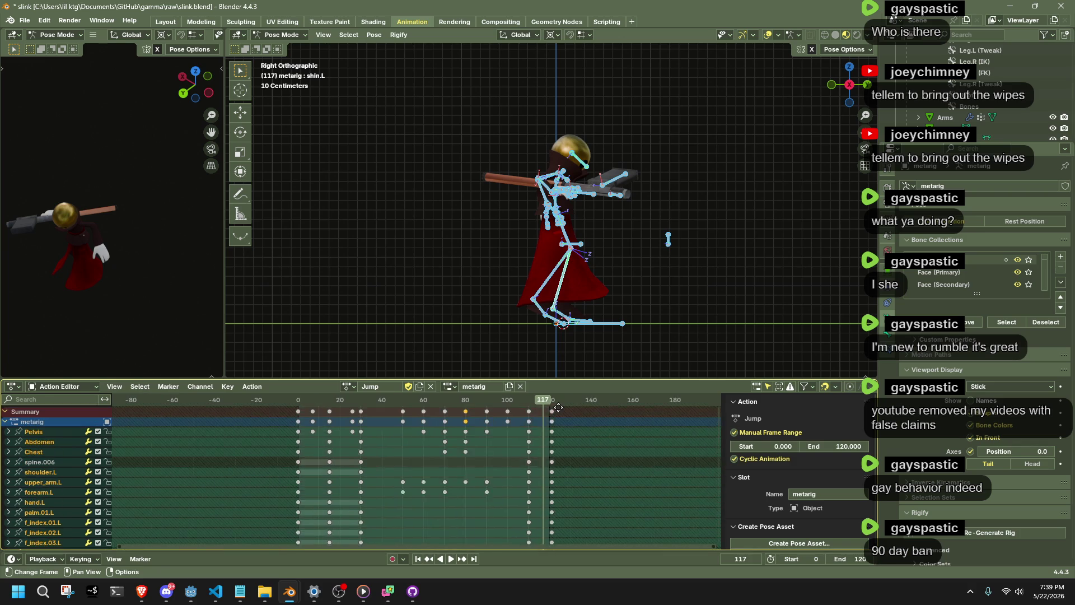
scroll(558, 407, "right", 3)
- Change the interpolation mode of the selected end keyframes, then play back and scrub to frame 117
right_click(515, 420)
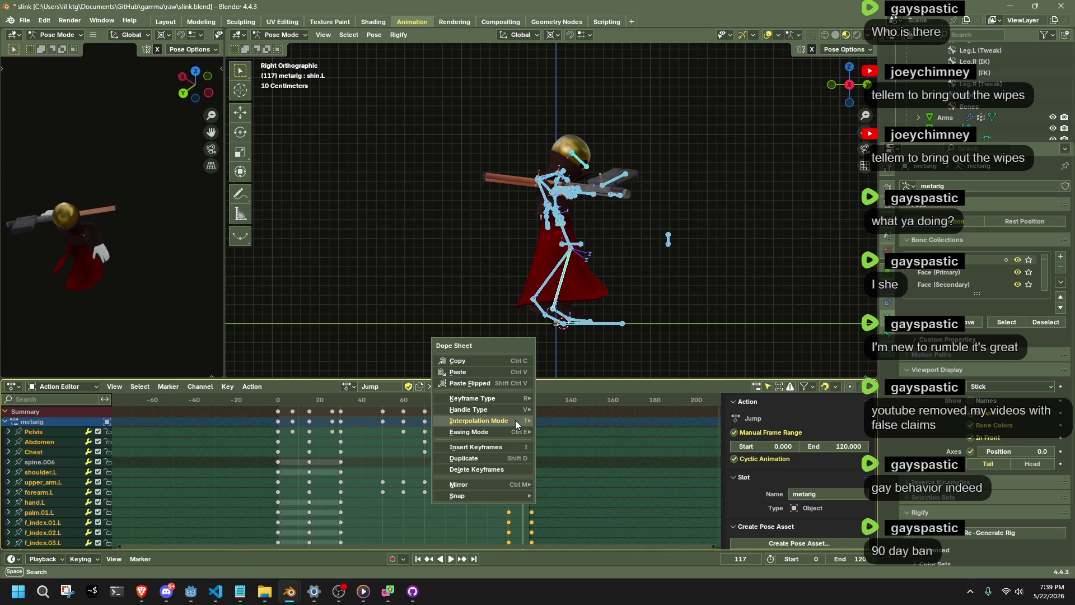
mouse_move(515, 428)
left_click(582, 447)
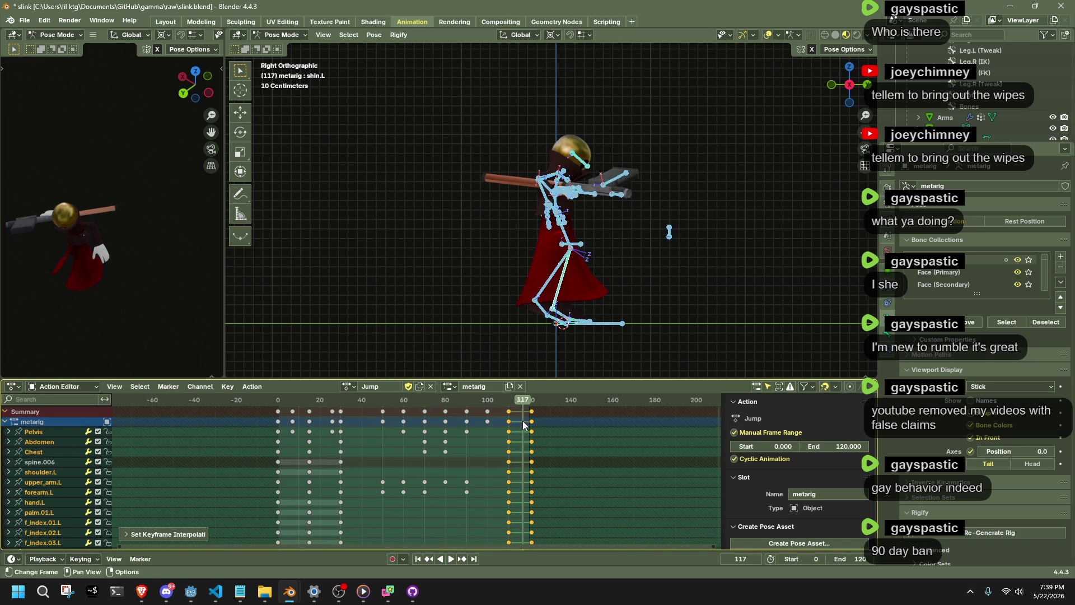
key("space")
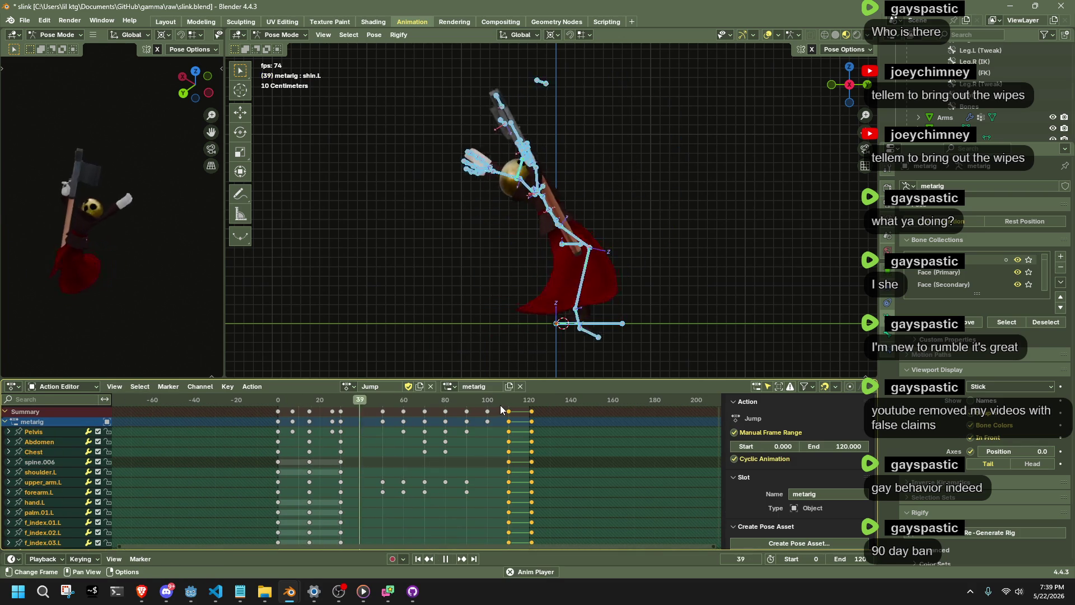
key("space")
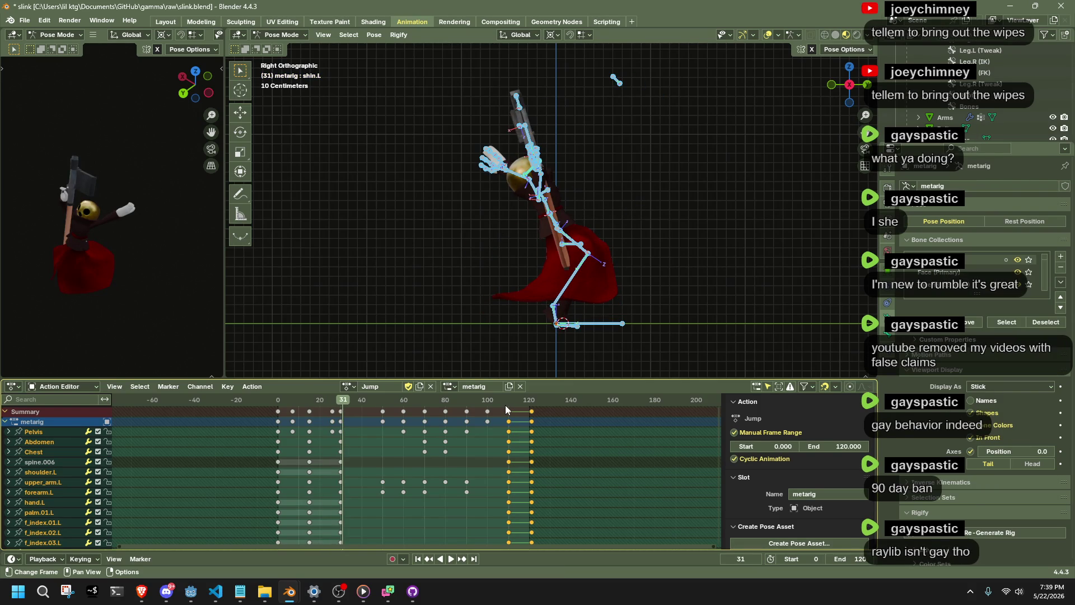
mouse_move(505, 405)
left_mouse_down()
mouse_move(532, 434)
mouse_move(522, 426)
left_mouse_up()
- Stop the playhead at frame 110 and move the left shin bone into a new pose
scroll(523, 402, "up", 2)
scroll(523, 402, "up", 4)
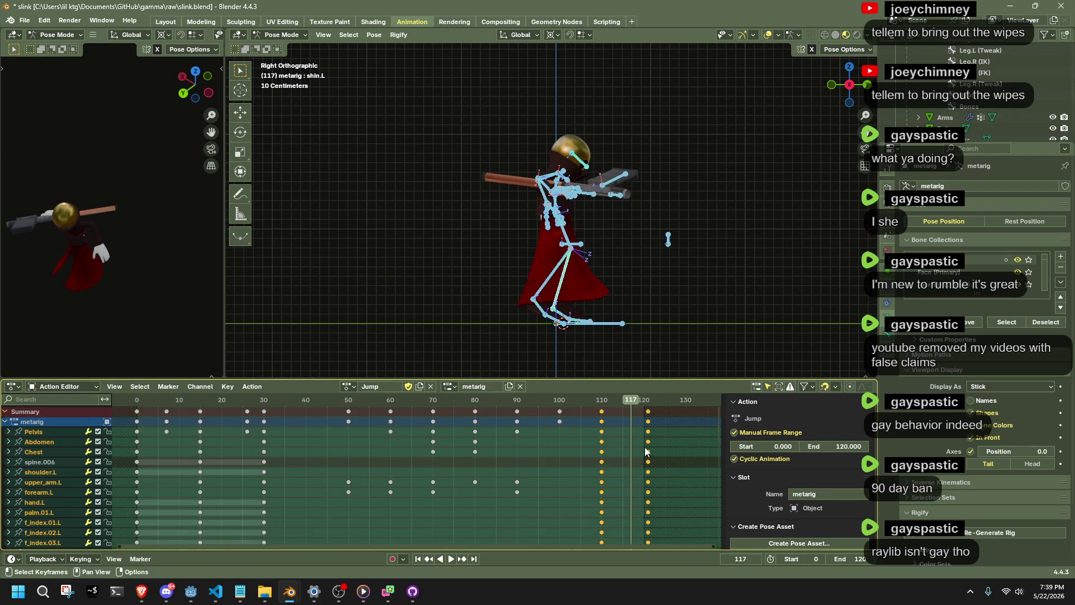
left_click_drag(483, 395, 335, 421)
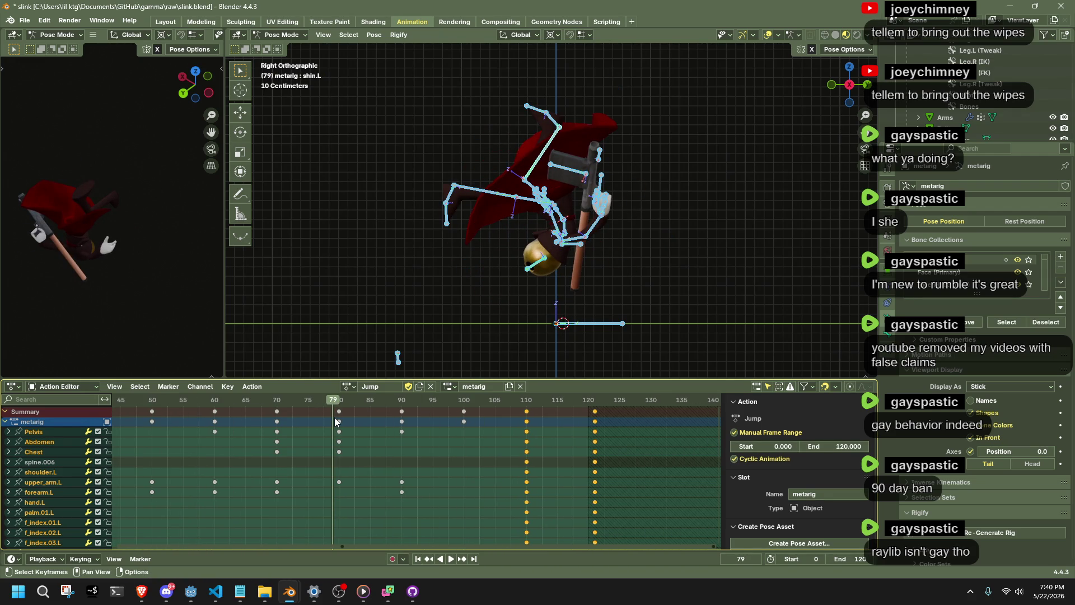
left_click_drag(343, 548, 338, 548)
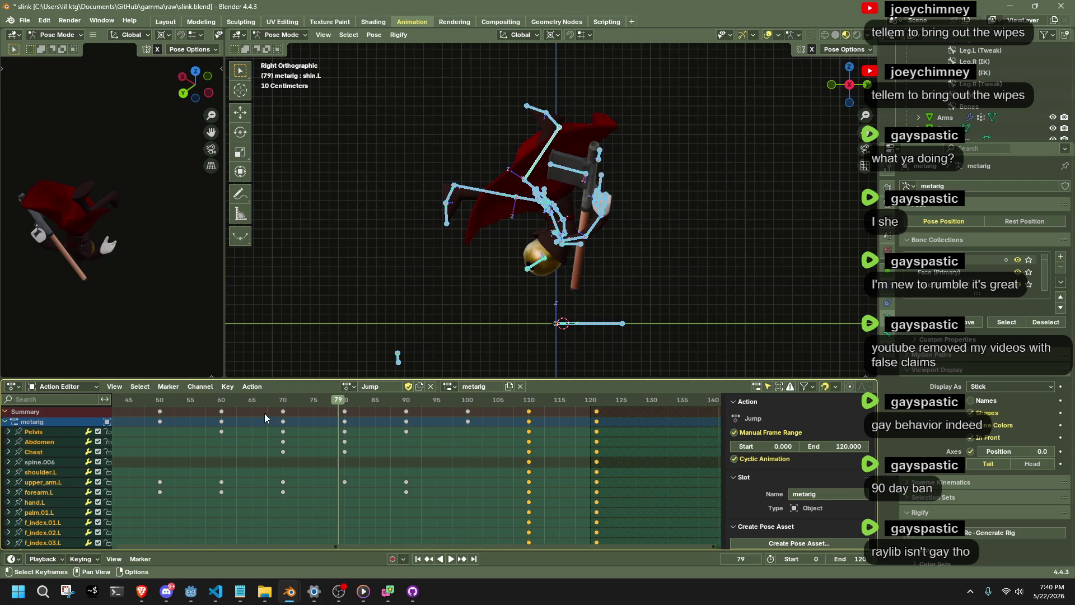
key("space")
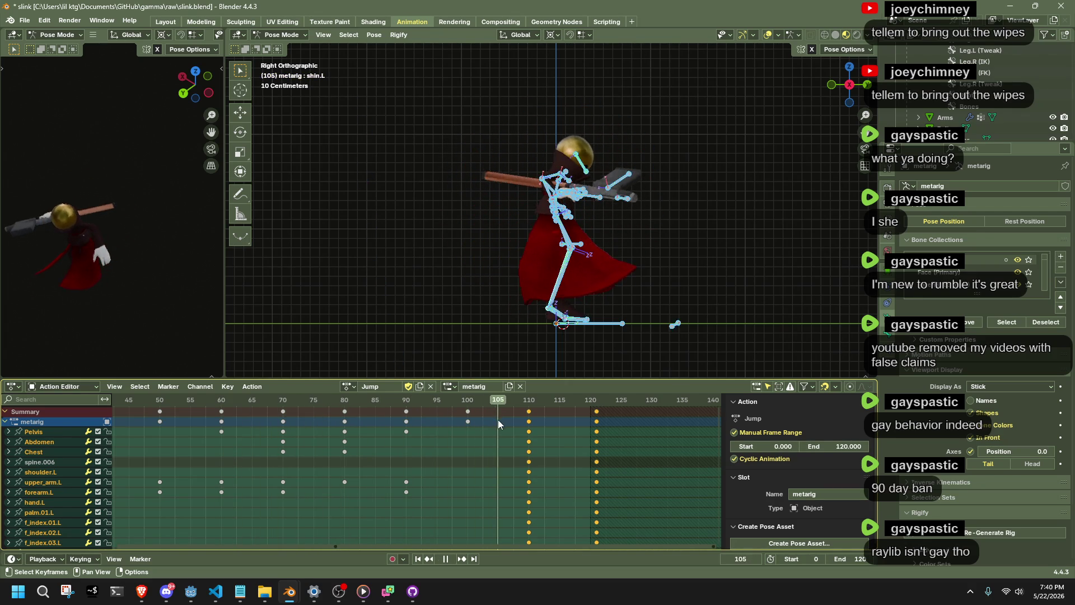
key("space")
left_click(574, 289)
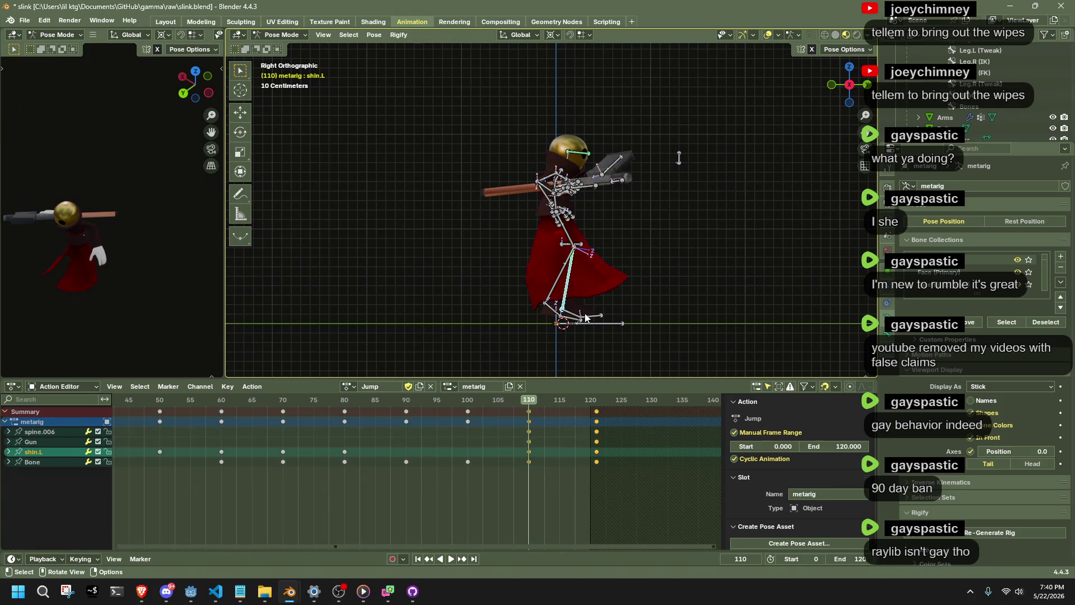
key("g")
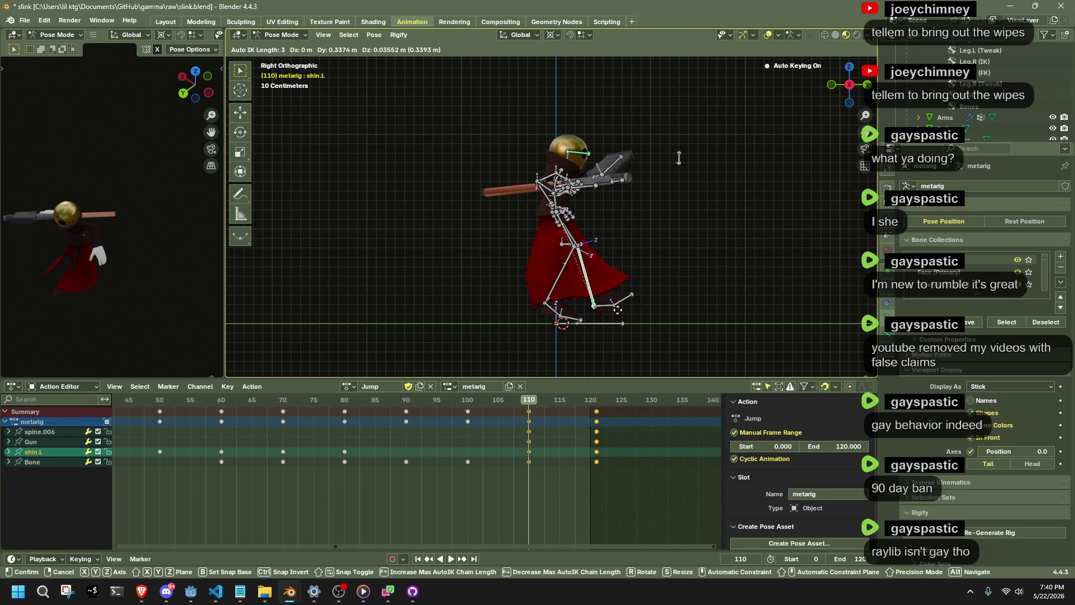
left_click(617, 309)
- Check the crouch from the side view between frames 106 and 114, and select the pelvis bone
mouse_move(518, 312)
left_mouse_down()
mouse_move(512, 323)
mouse_move(663, 290)
mouse_move(673, 264)
mouse_move(656, 253)
mouse_move(613, 268)
left_mouse_up()
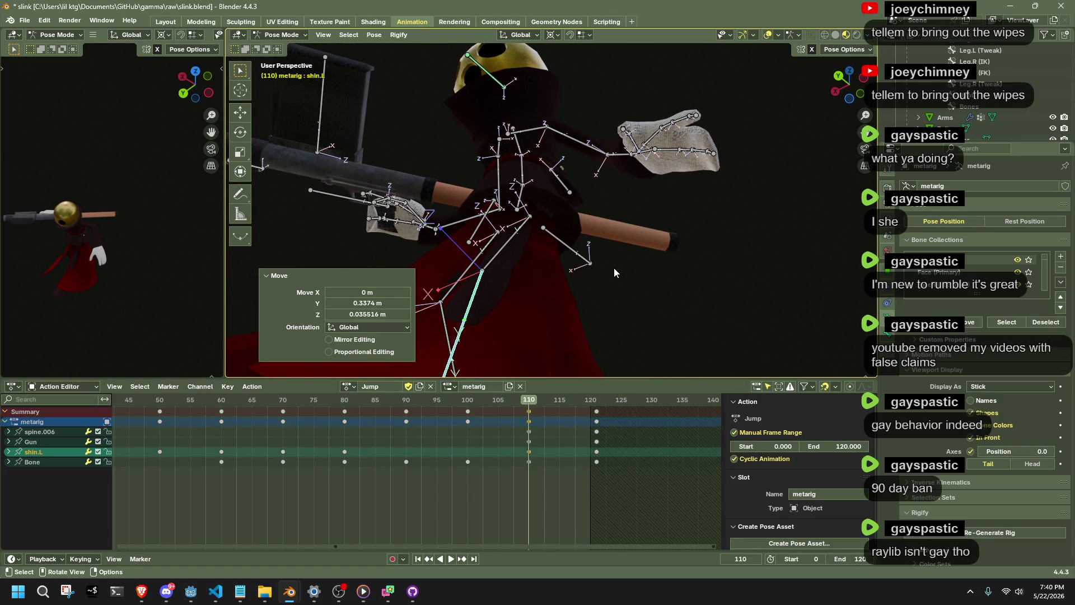
scroll(458, 461, "down", 2)
scroll(458, 461, "up", 20)
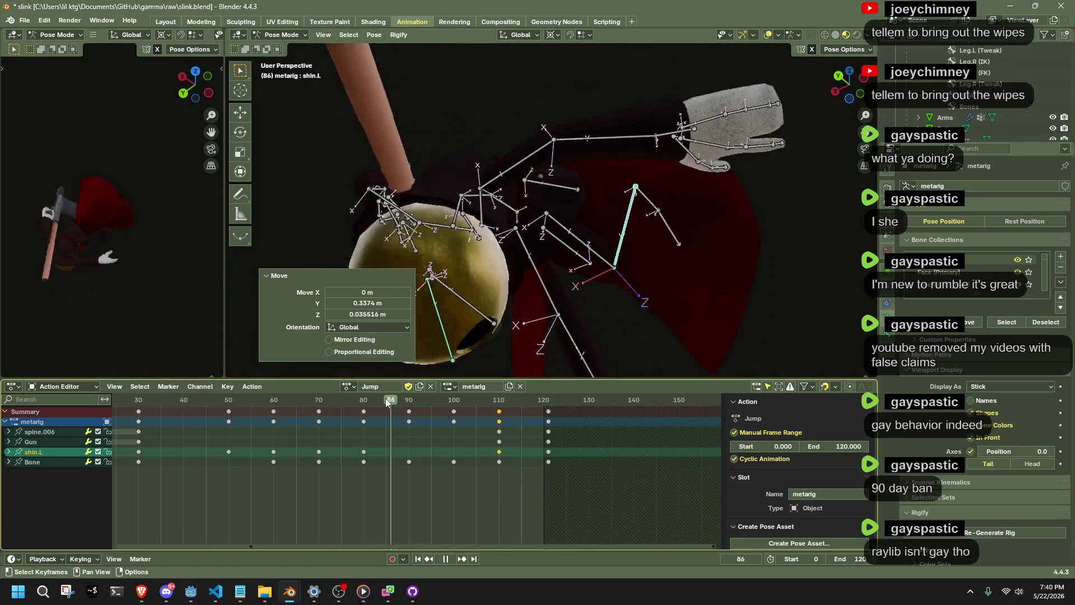
key("ctrl+KP_3")
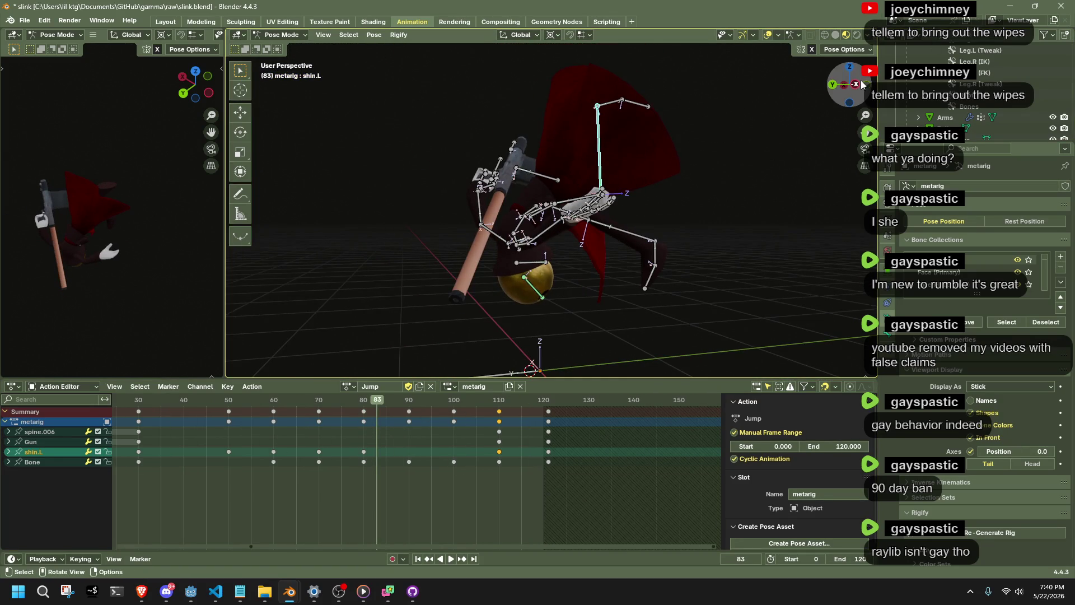
key("space")
mouse_move(378, 408)
left_mouse_down()
mouse_move(538, 405)
mouse_move(516, 414)
left_mouse_up()
left_click_drag(537, 213, 560, 191)
left_click(539, 207)
mouse_move(476, 412)
left_mouse_down()
mouse_move(455, 409)
mouse_move(524, 417)
left_mouse_up()
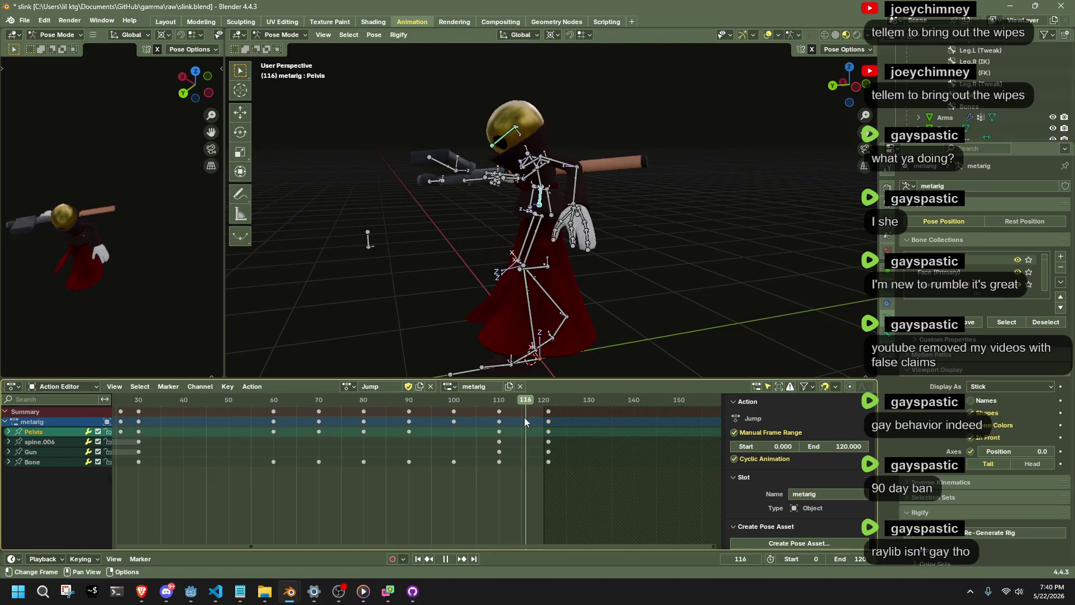
- Delete every bone's keyframes at frame 120, replay the ending, and save slink.blend
key("a")
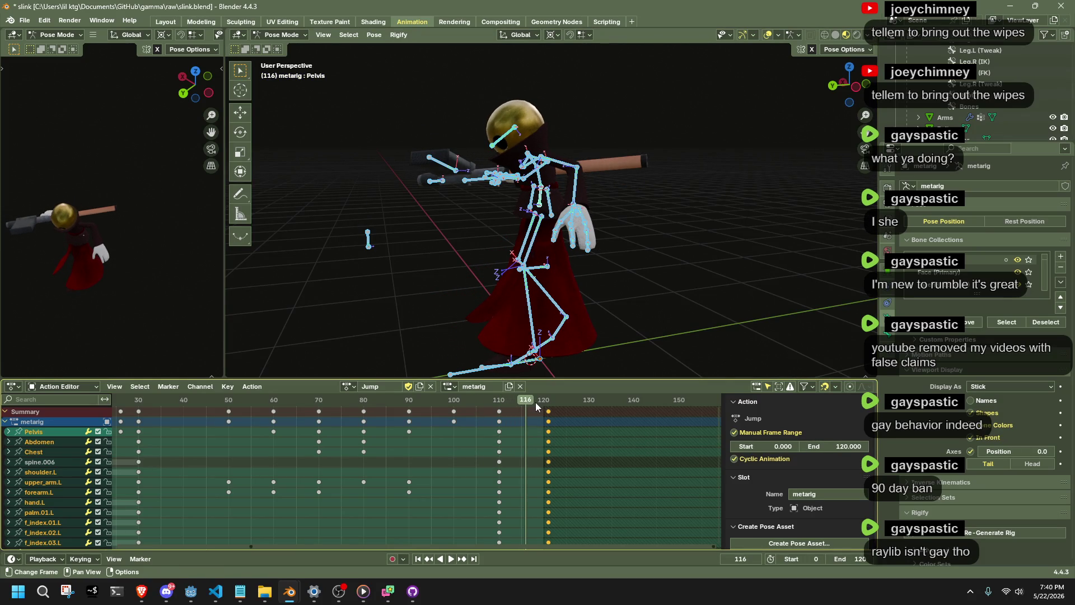
key("x")
left_click(510, 405)
key("space")
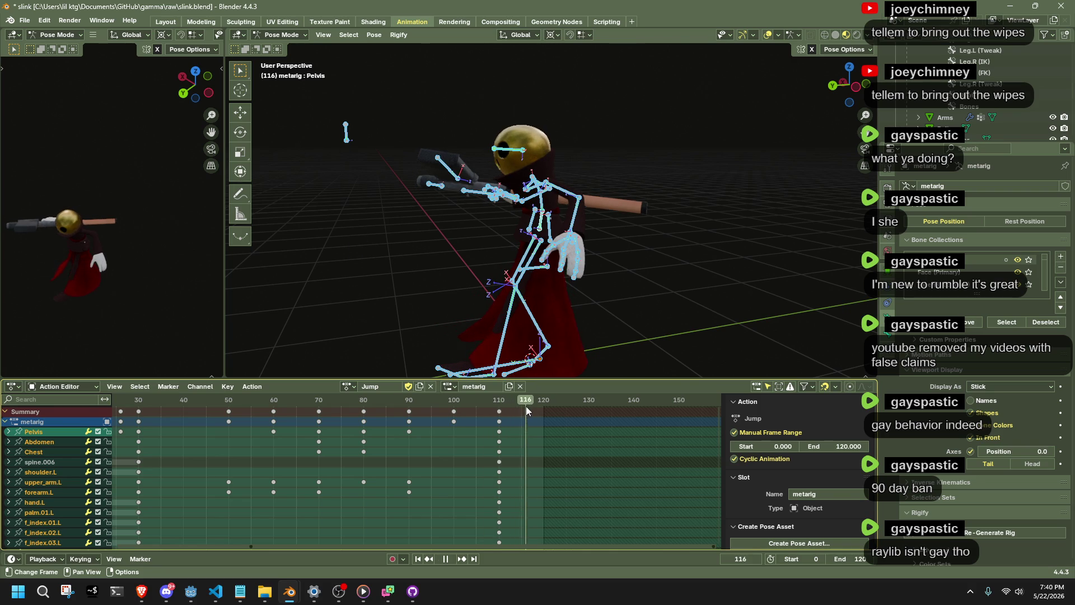
left_click_drag(543, 410, 547, 409)
key("space")
key("ctrl+s")
- Switch the action to Fall, switch back to Jump, and return to frame 120
left_click(345, 386)
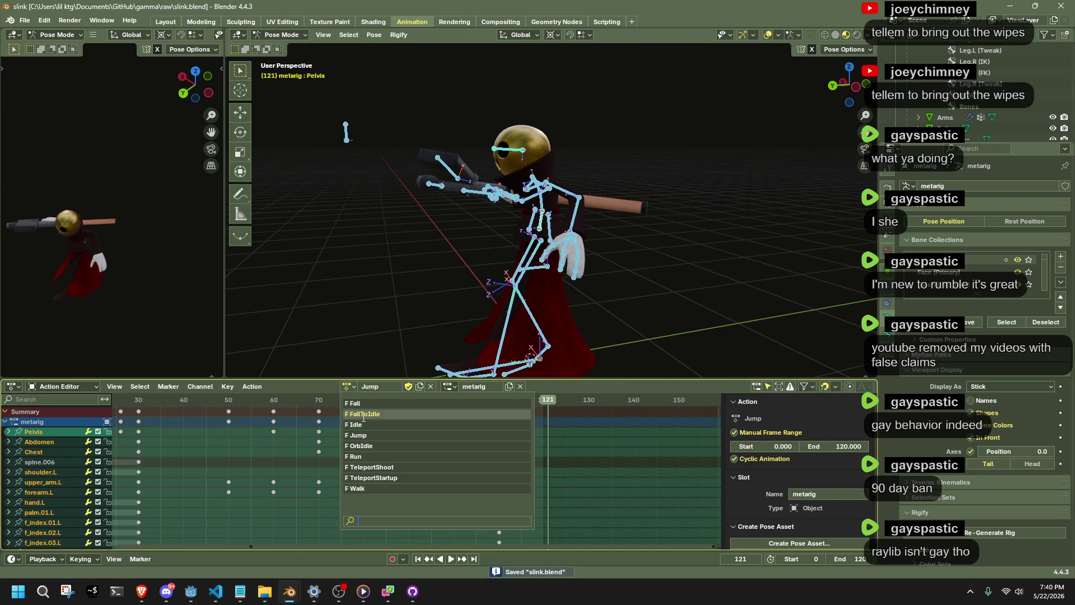
left_click(361, 402)
scroll(230, 455, "down", 3)
scroll(369, 441, "left", 5)
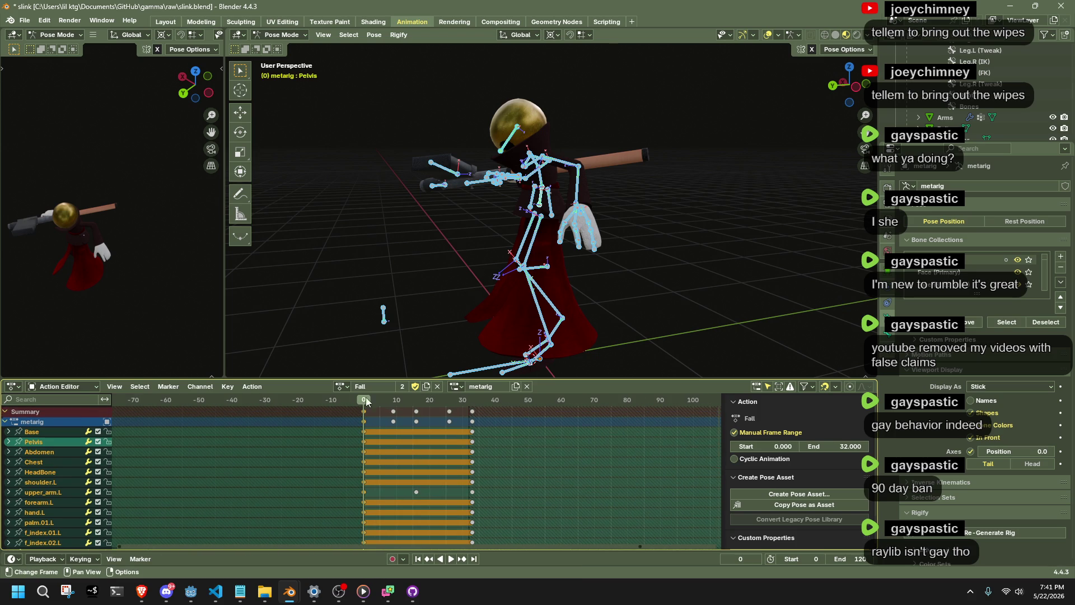
left_click(342, 387)
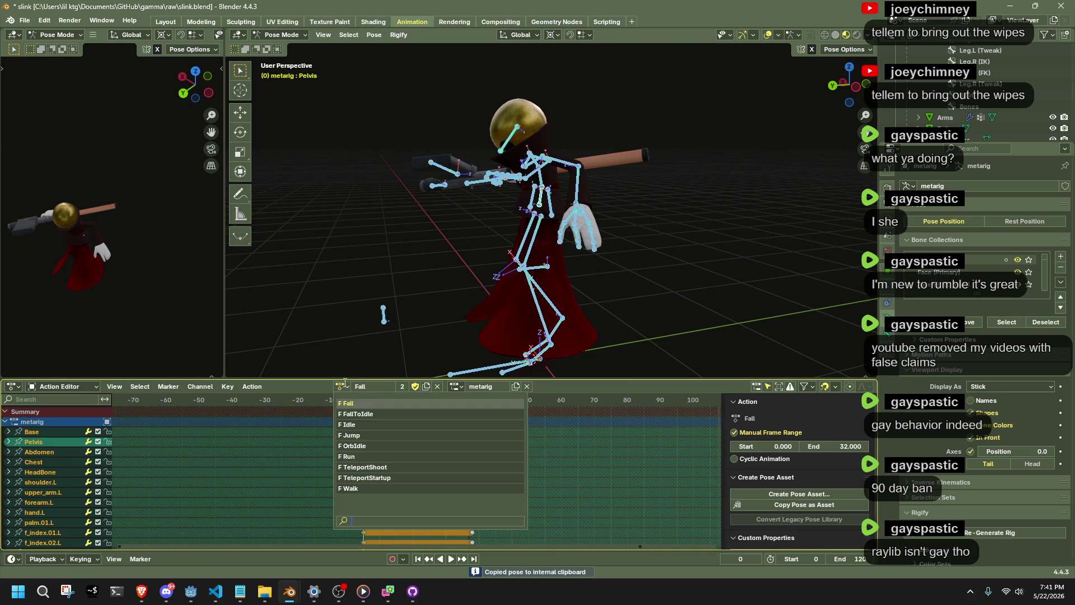
left_click(358, 436)
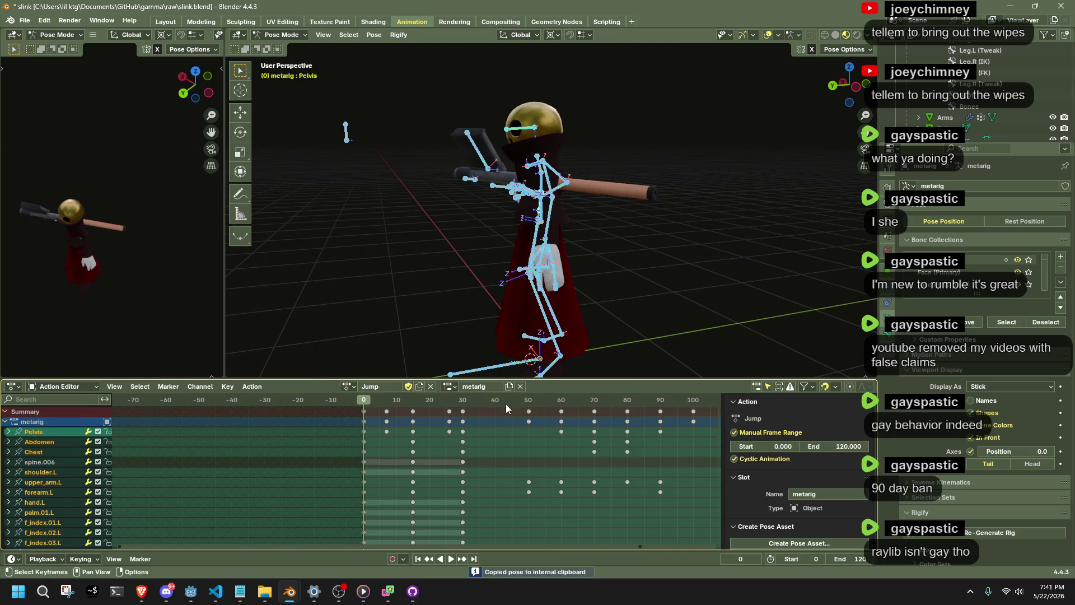
scroll(448, 412, "down", 3)
scroll(448, 412, "up", 2)
left_click(460, 404)
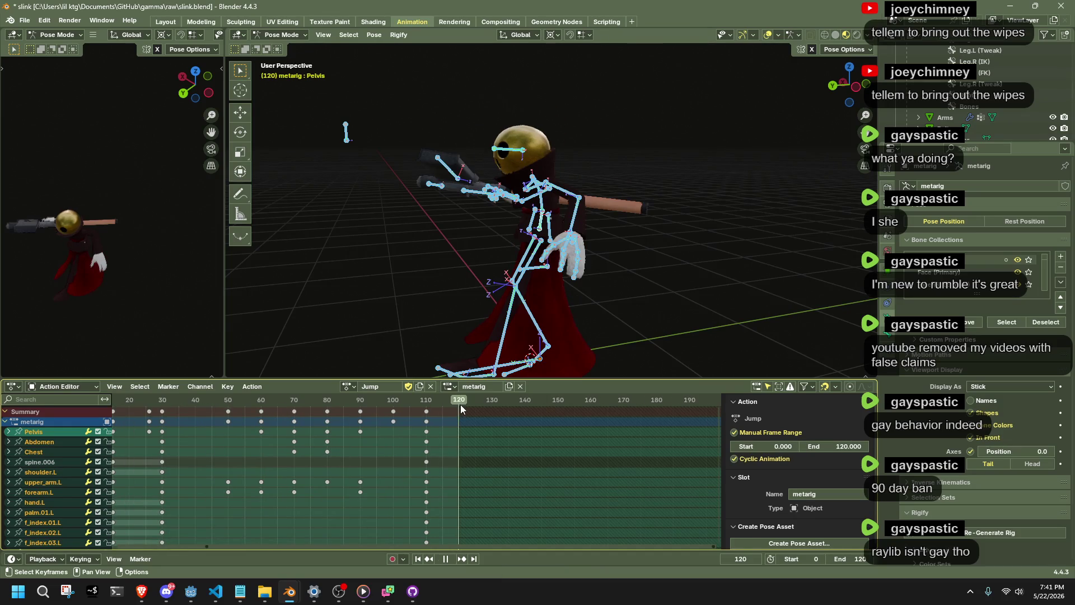
key("alt+Tab")
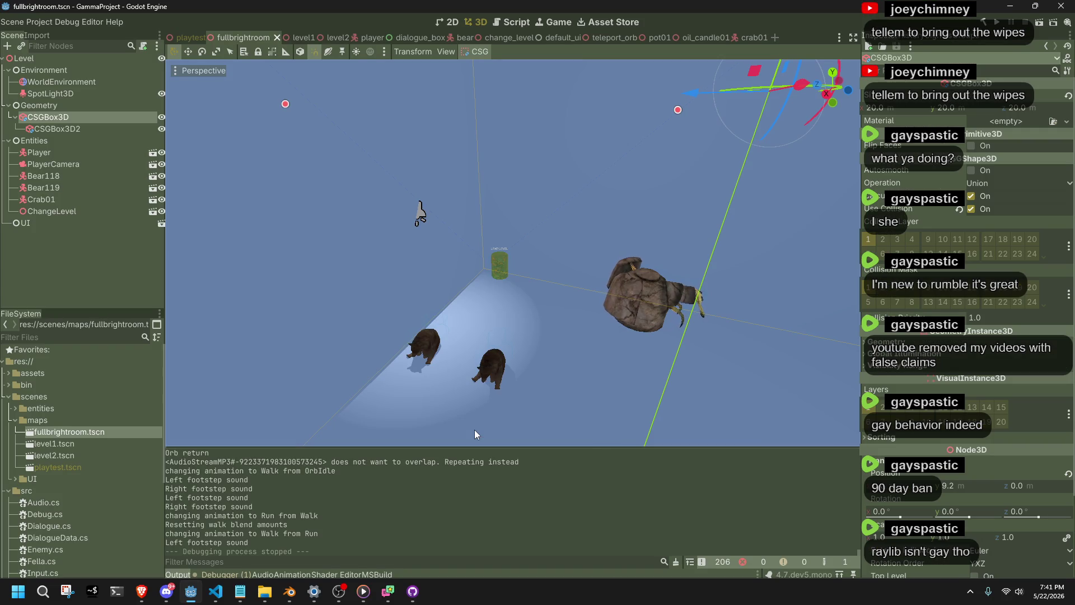
- Return to Blender and reopen slink.blend from File > Open Recent
left_click(289, 591)
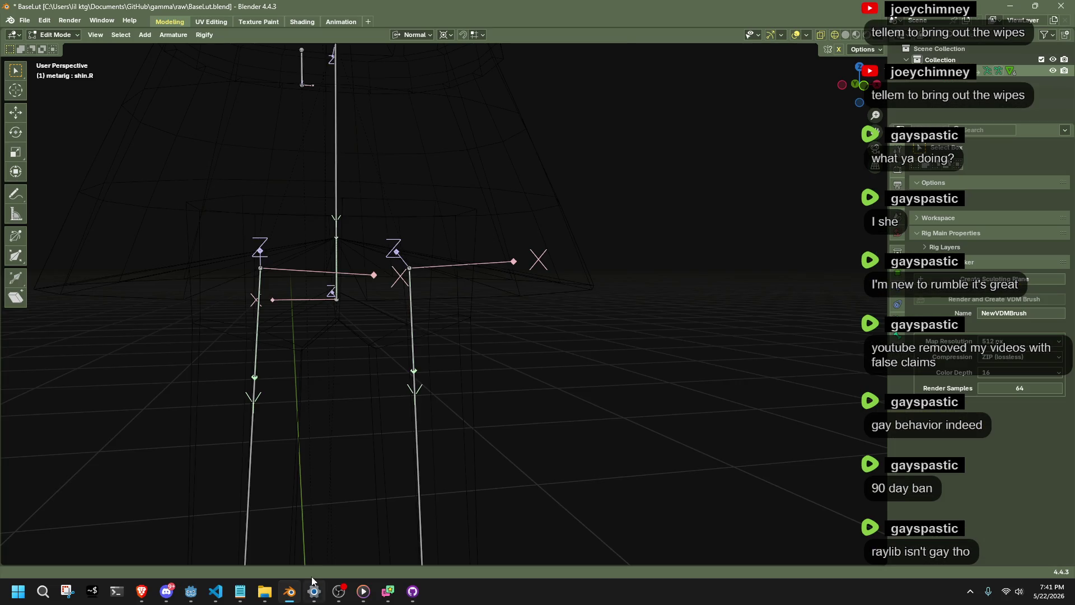
mouse_move(460, 400)
left_mouse_down()
mouse_move(554, 387)
mouse_move(681, 396)
mouse_move(687, 376)
left_mouse_up()
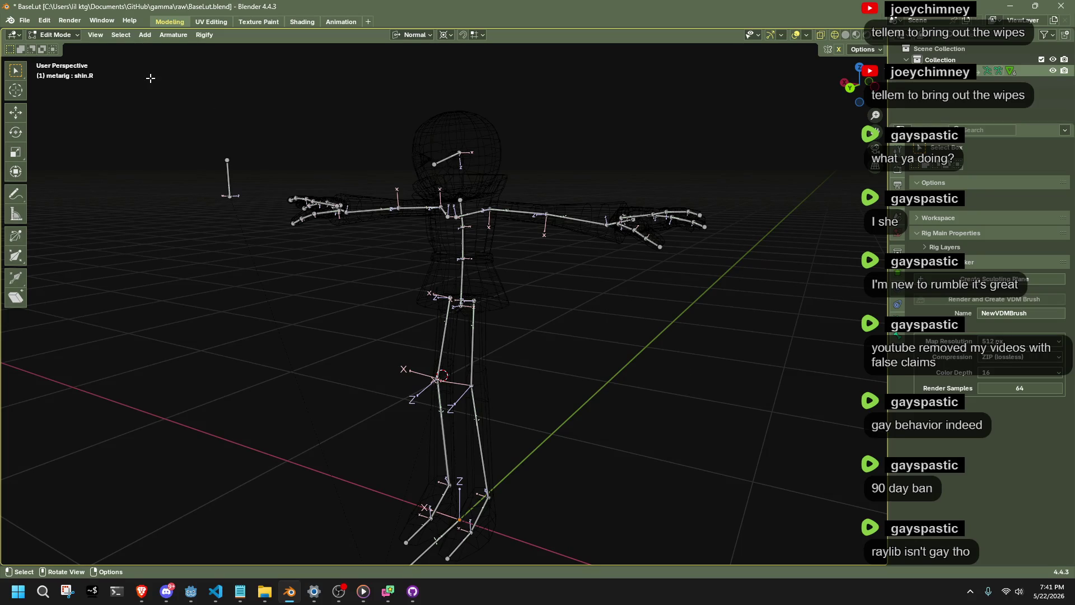
left_click(25, 22)
mouse_move(53, 56)
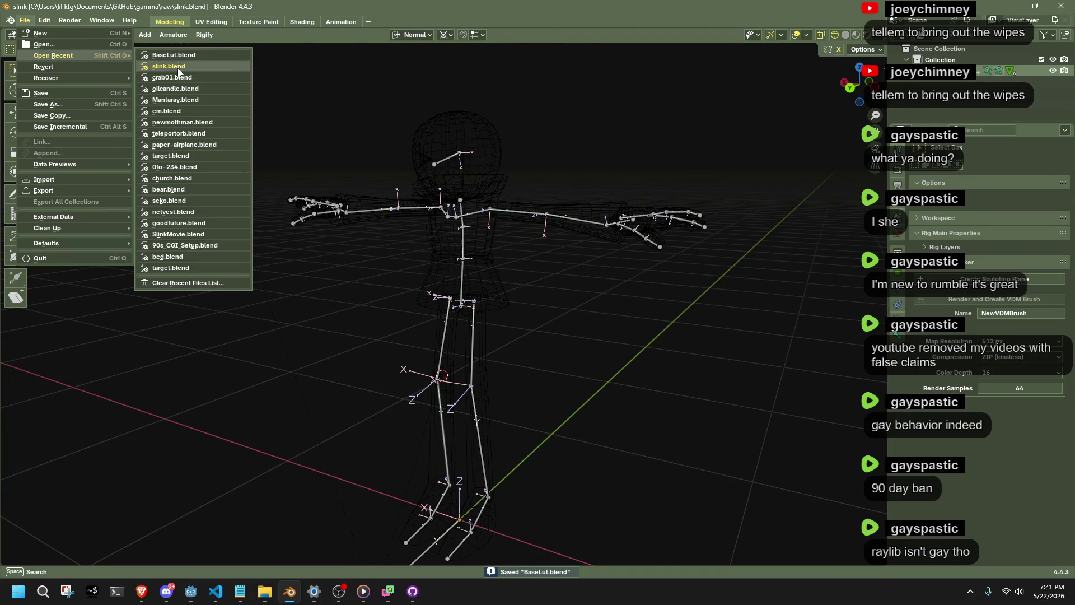
left_click(178, 68)
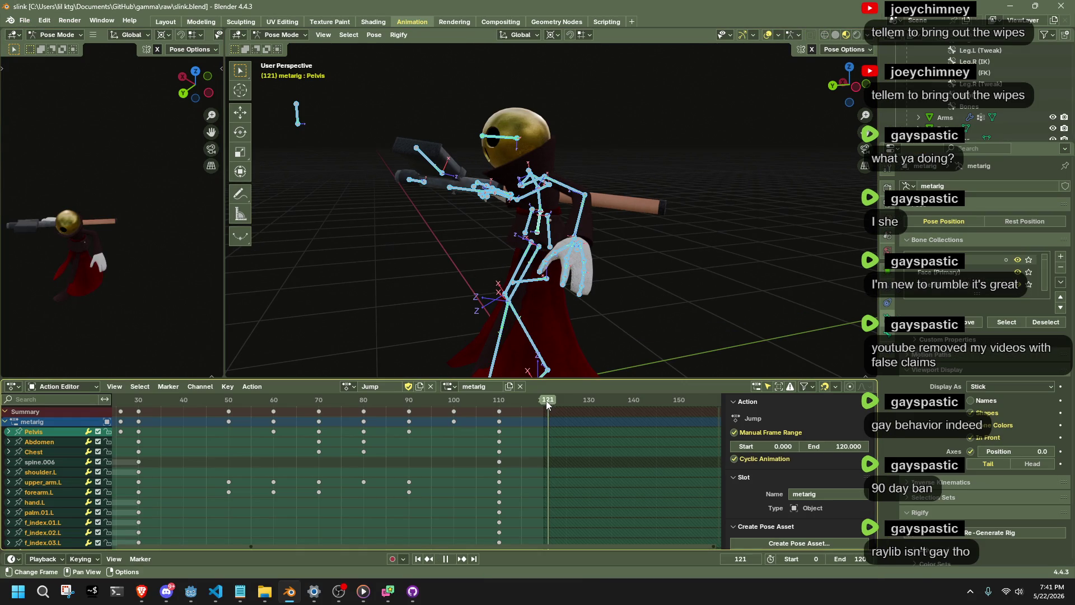
- Copy the Fall action's frame-0 pose and paste it at frame 121 of the Jump action
left_click(348, 386)
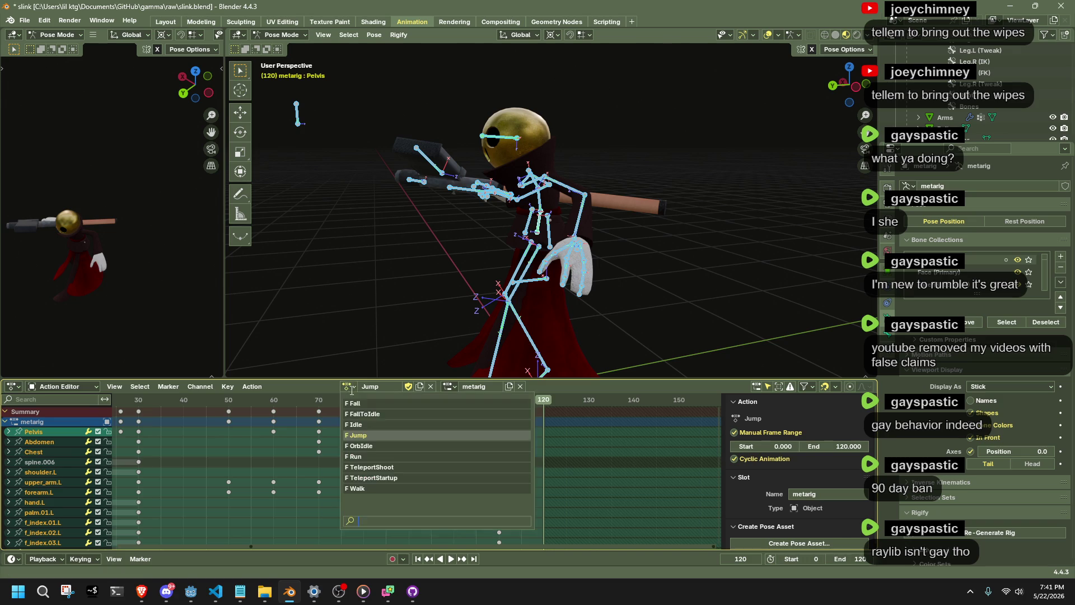
left_click(380, 410)
scroll(258, 421, "left", 5)
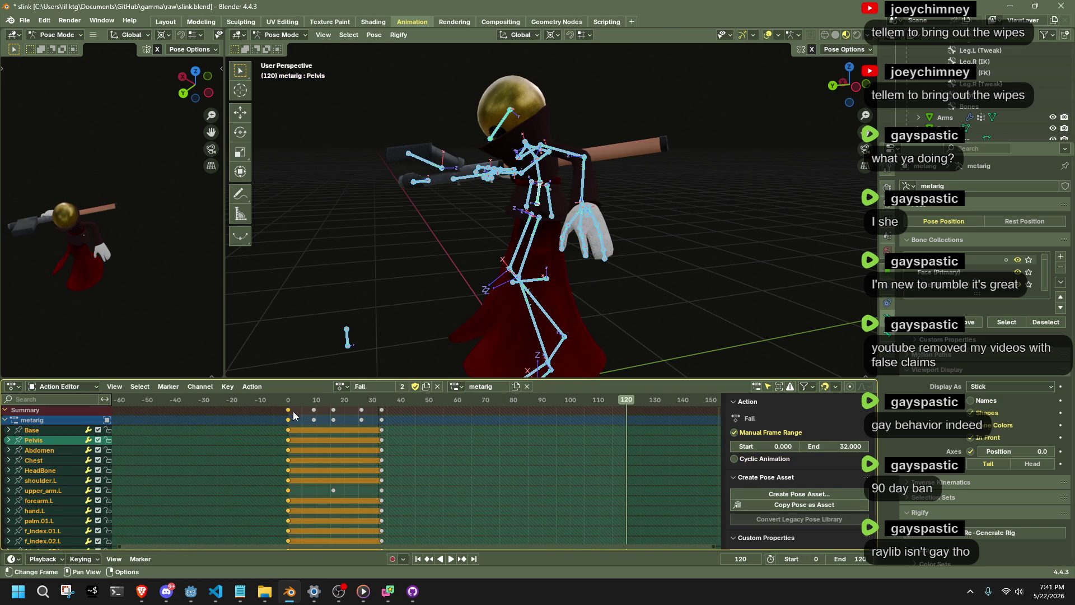
key("Escape")
mouse_move(588, 235)
left_mouse_down()
mouse_move(685, 199)
mouse_move(611, 241)
left_mouse_up()
key("ctrl+c")
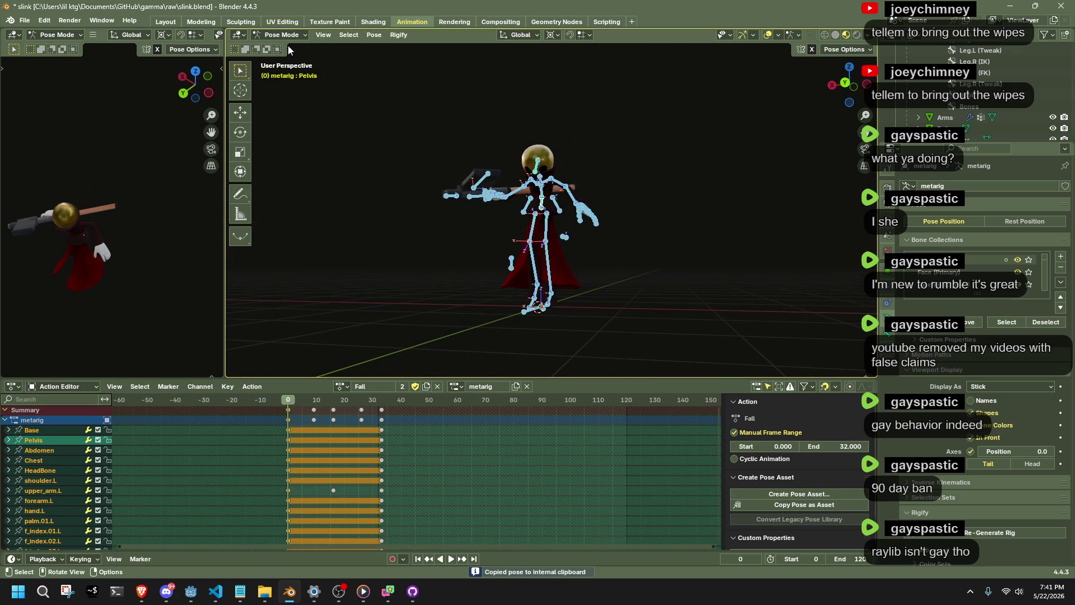
left_click(342, 387)
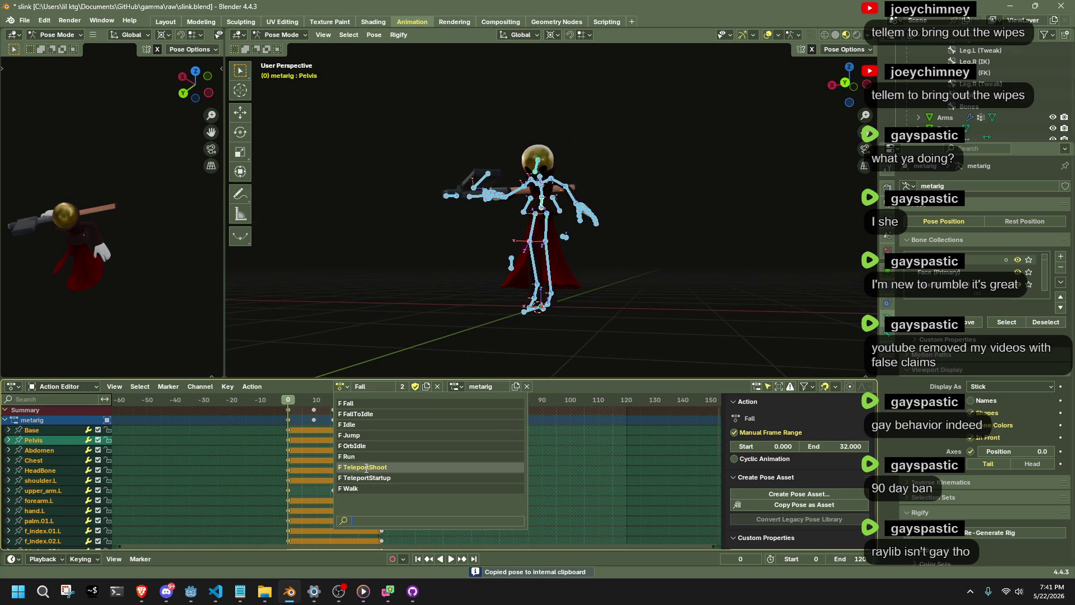
left_click(351, 435)
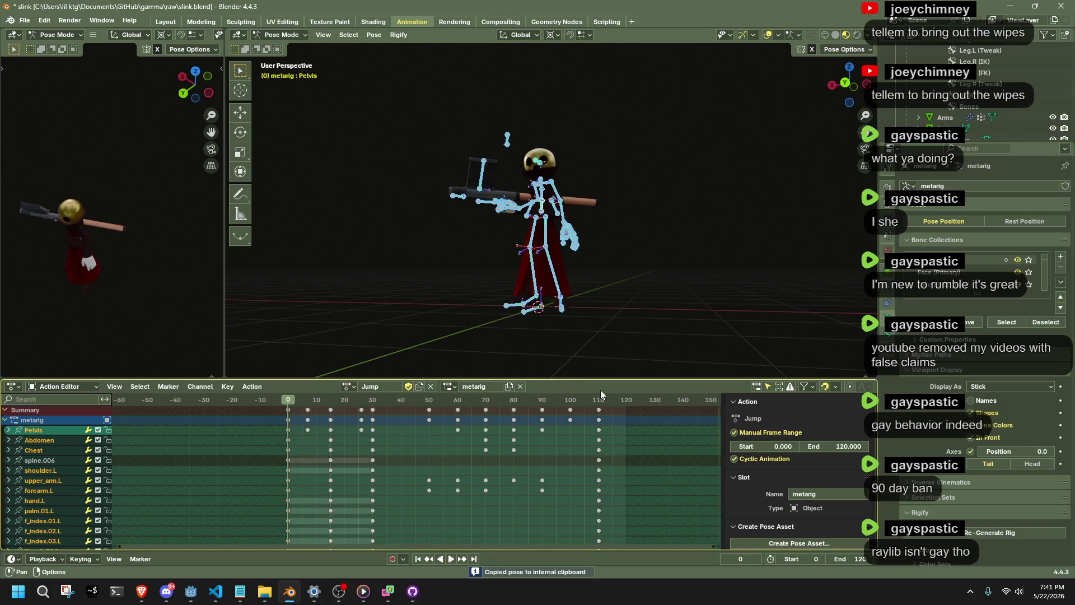
left_click(630, 405)
key("ctrl+v")
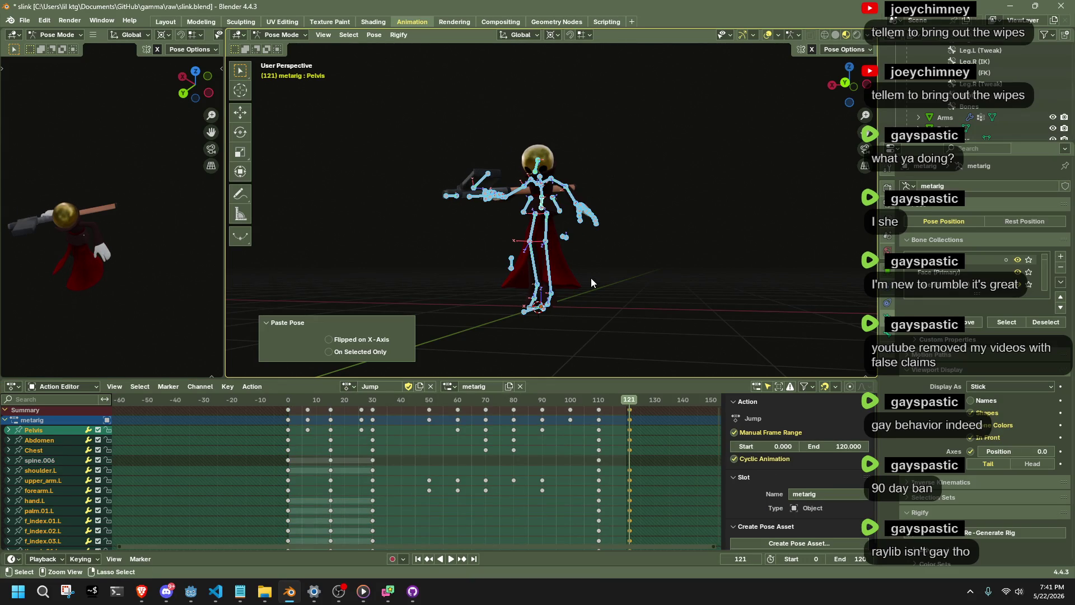
- Delete the Jump action's keyframes at frame 109
key("space")
left_click_drag(566, 404, 612, 414)
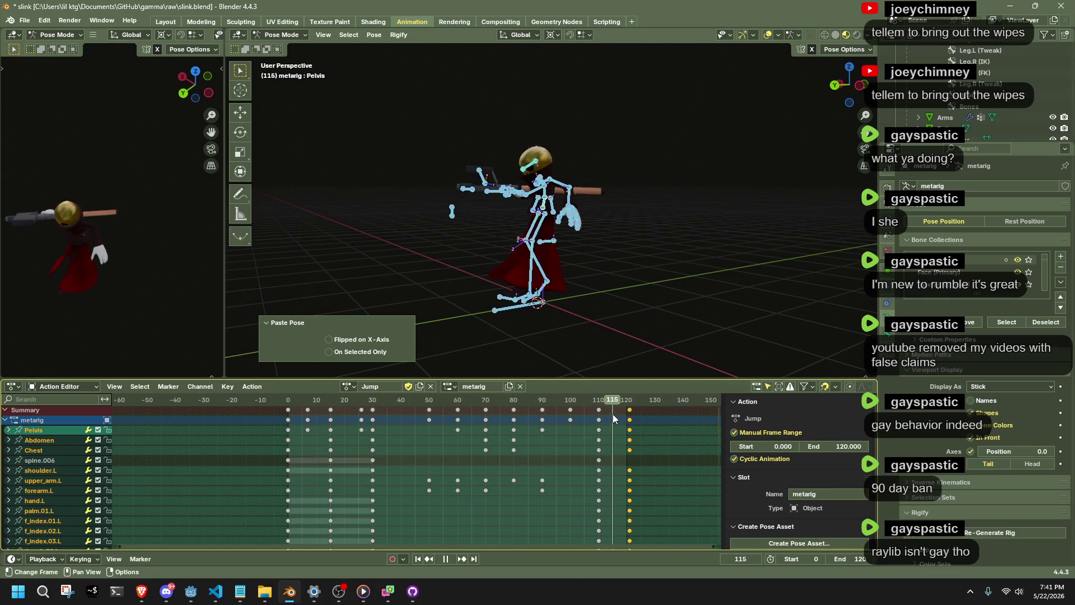
left_click(596, 409)
key("space")
left_click_drag(419, 152, 451, 180)
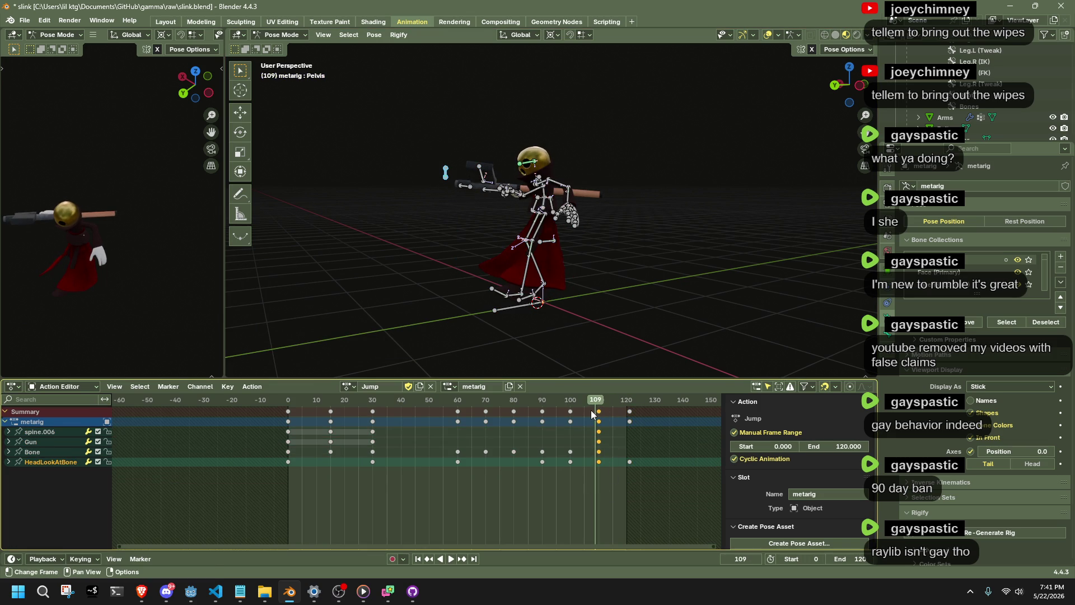
key("Delete")
- In left side view, raise the selected bones at frame 100 and play back the jump
scroll(607, 237, "up", 5)
mouse_move(694, 130)
left_mouse_down()
mouse_move(748, 131)
mouse_move(547, 337)
mouse_move(525, 311)
mouse_move(637, 182)
left_mouse_up()
left_click(836, 95)
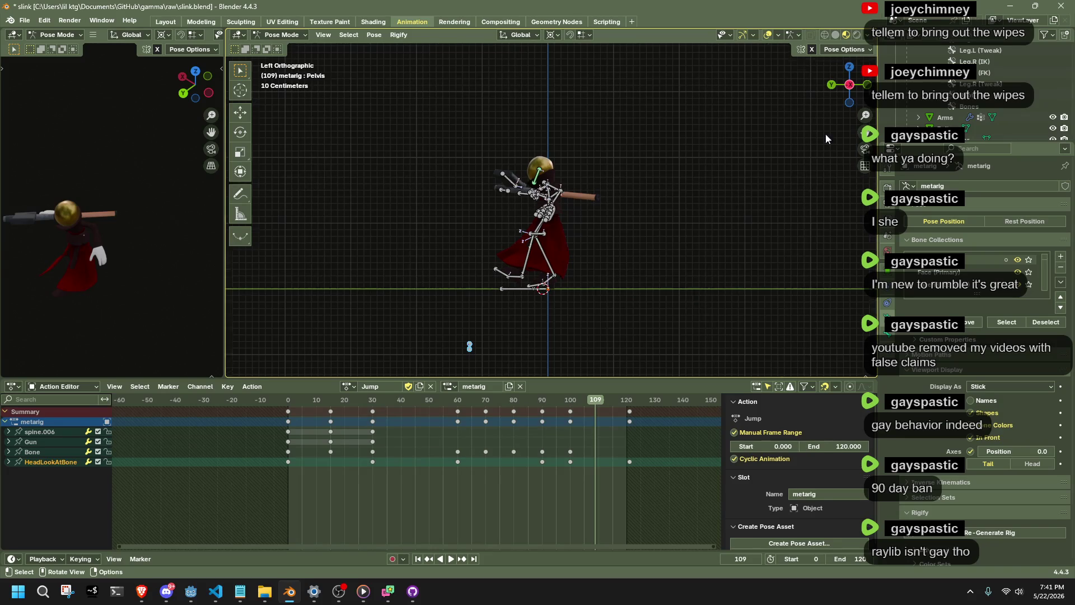
left_click(629, 401)
key("space")
left_click_drag(631, 401, 569, 408)
key("space")
scroll(504, 280, "down", 4)
scroll(536, 317, "up", 3)
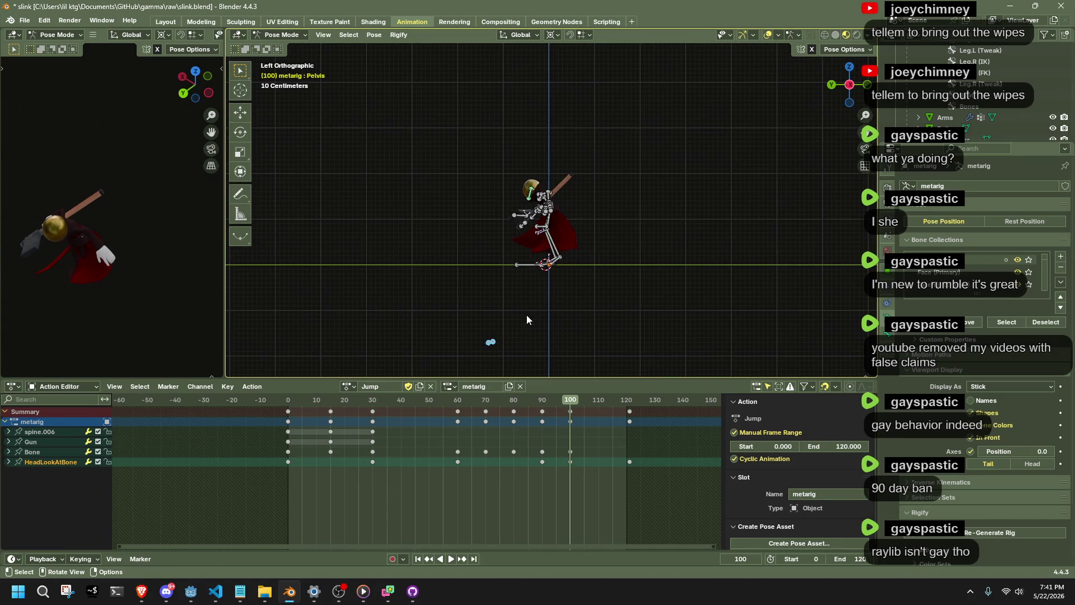
key("g")
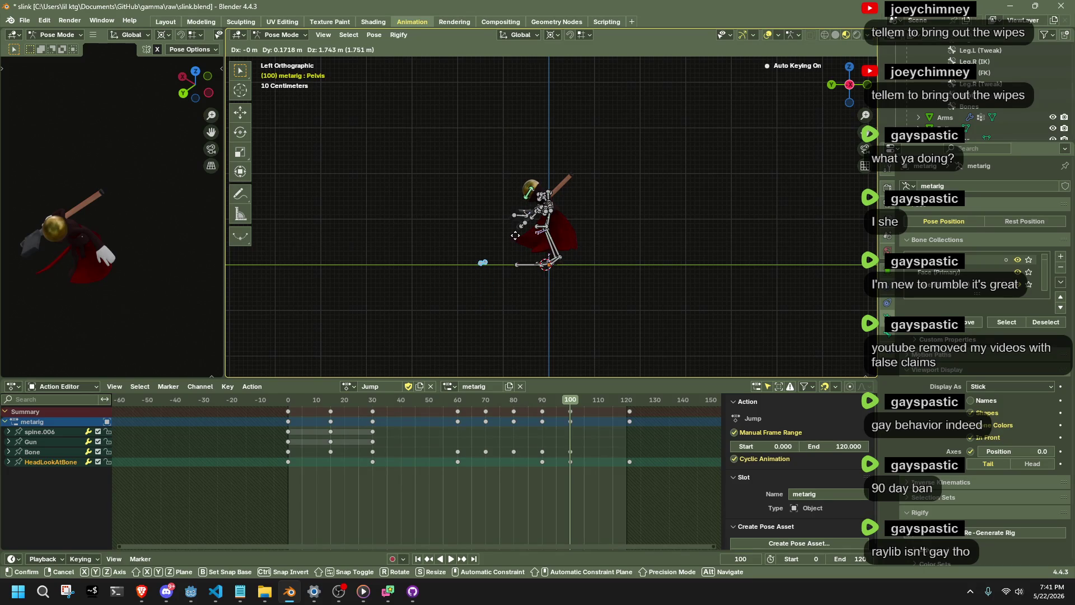
left_click(521, 236)
key("space")
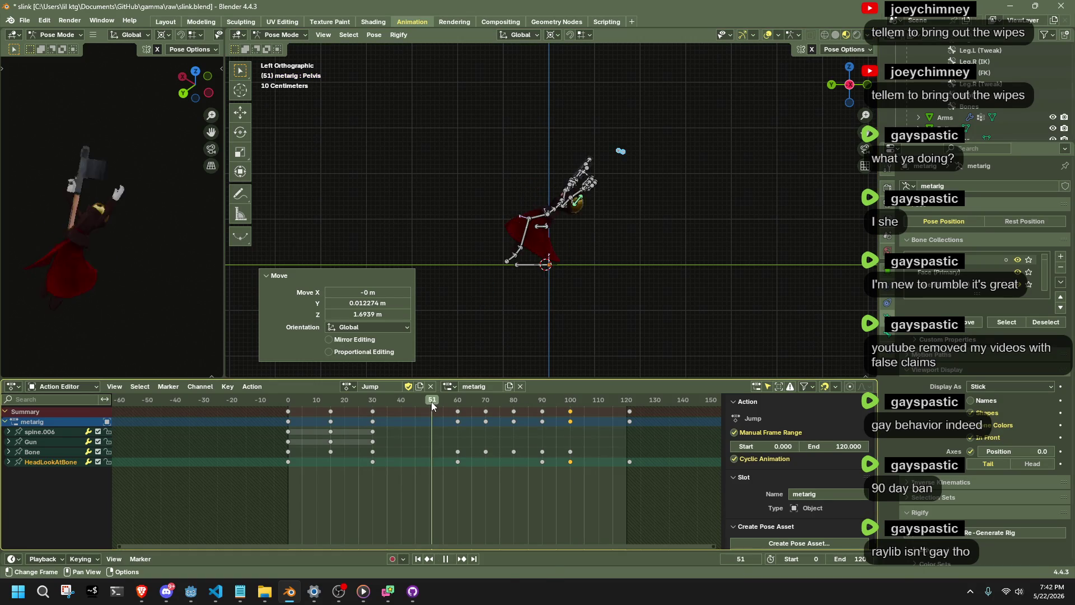
scroll(560, 244, "down", 2)
scroll(560, 244, "up", 3)
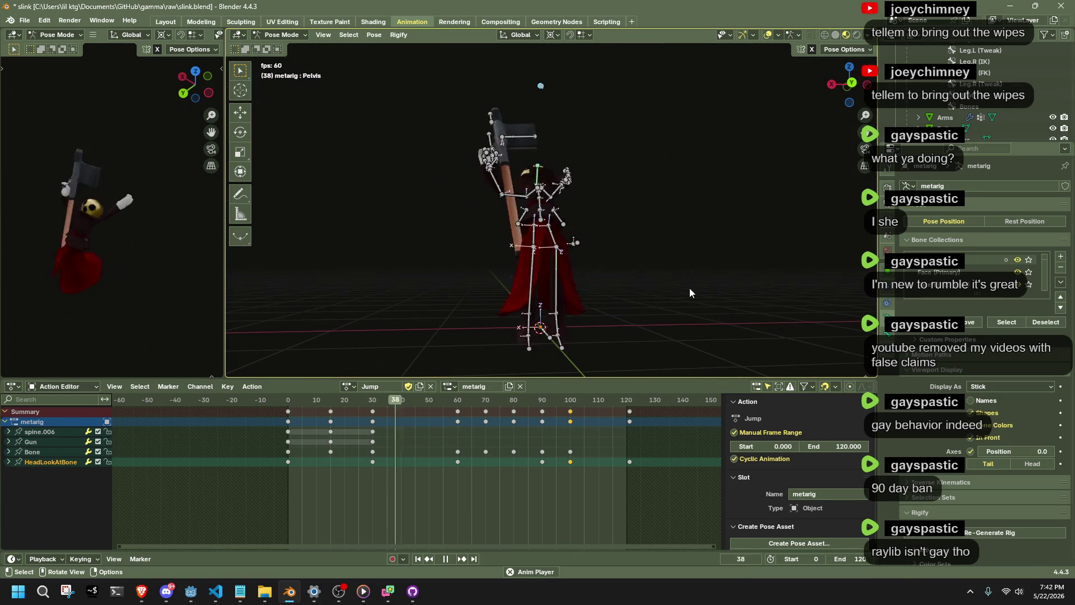
- Stop playback and unhide the dress bones with Alt+H
mouse_move(683, 303)
left_mouse_down()
mouse_move(567, 294)
mouse_move(639, 329)
left_mouse_up()
left_click_drag(646, 275, 556, 312)
key("space")
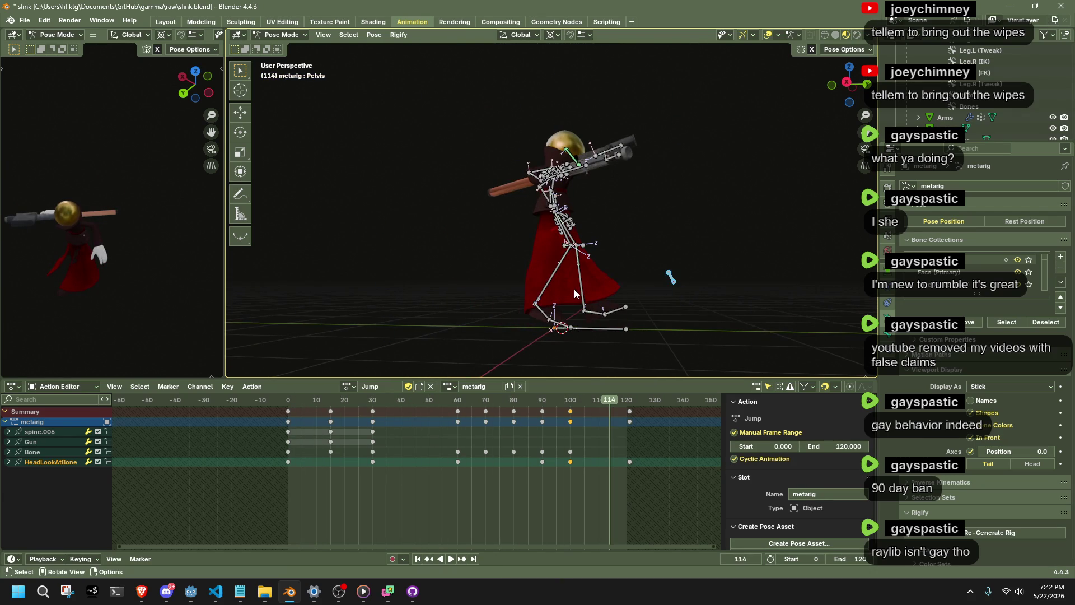
key("alt+h")
mouse_move(574, 289)
left_mouse_down()
mouse_move(596, 264)
mouse_move(510, 294)
left_mouse_up()
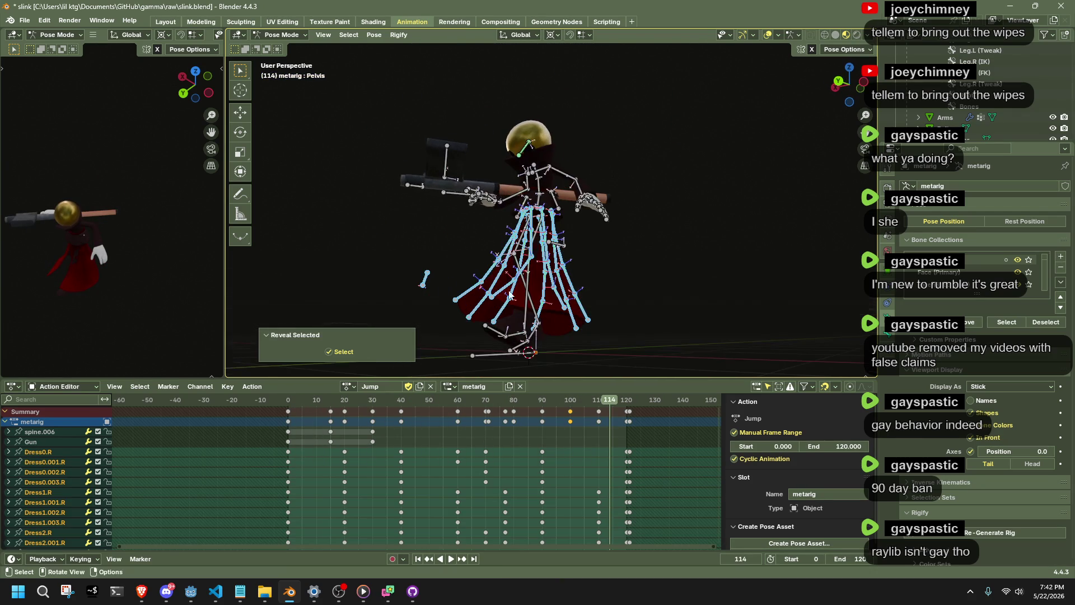
scroll(624, 422, "up", 3)
- Select all bones and shift the Jump action's final keys one frame later, to frame 121
key("a")
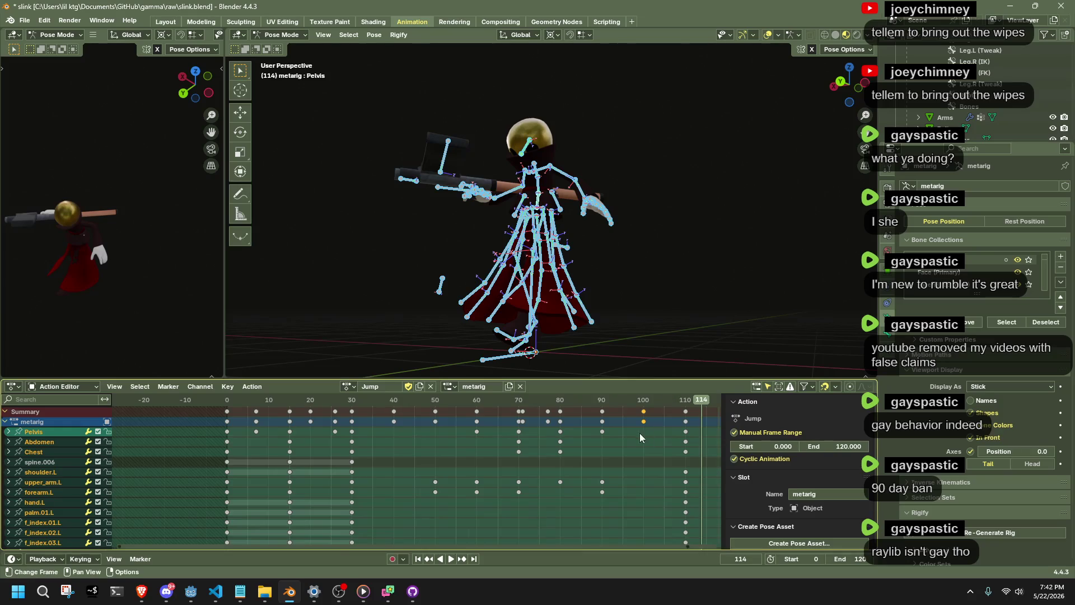
scroll(639, 432, "right", 5)
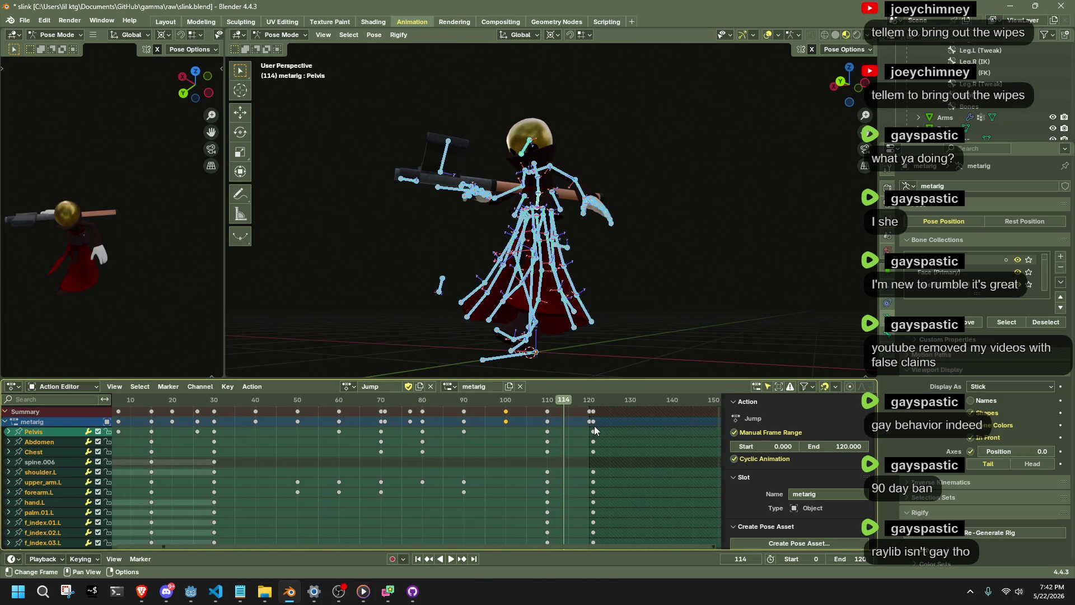
left_click_drag(587, 430, 590, 415)
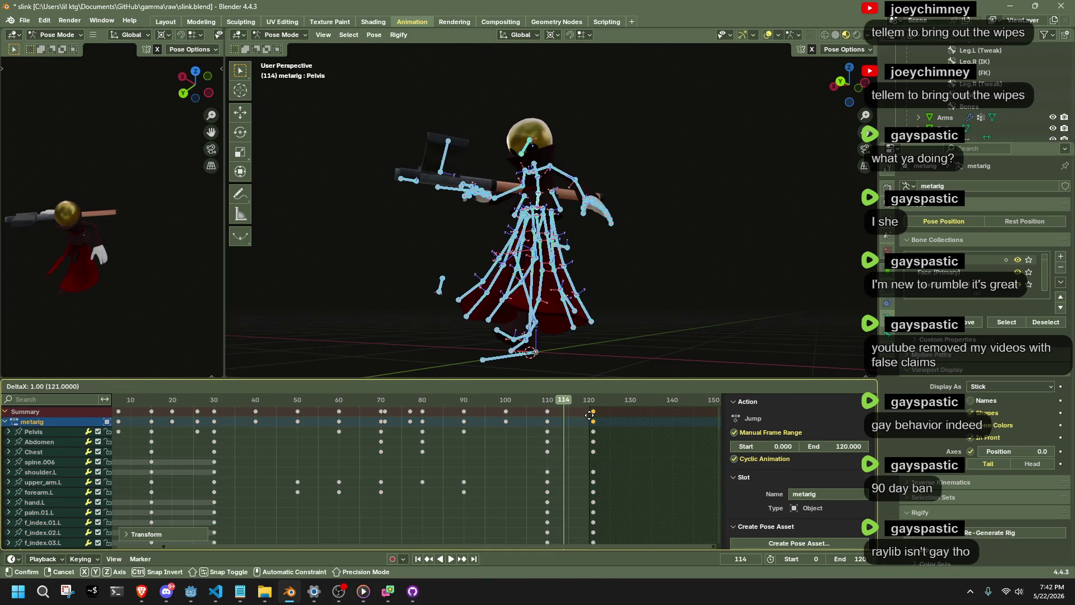
left_click(590, 415)
scroll(605, 294, "up", 4)
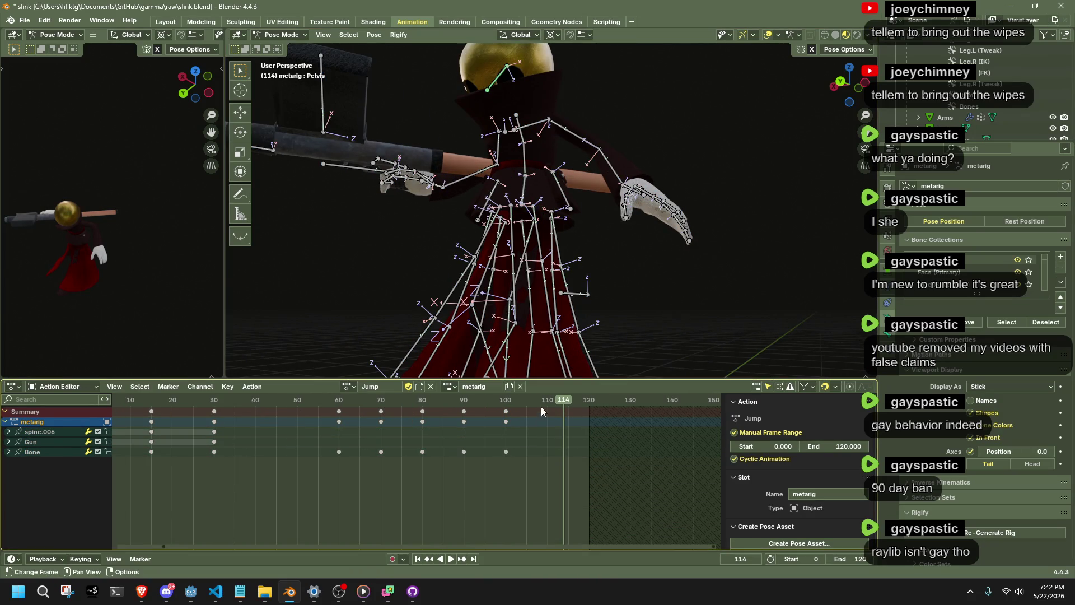
- At frame 110, move the Dress4.L bone so a new key is recorded
key("a")
left_click(548, 400)
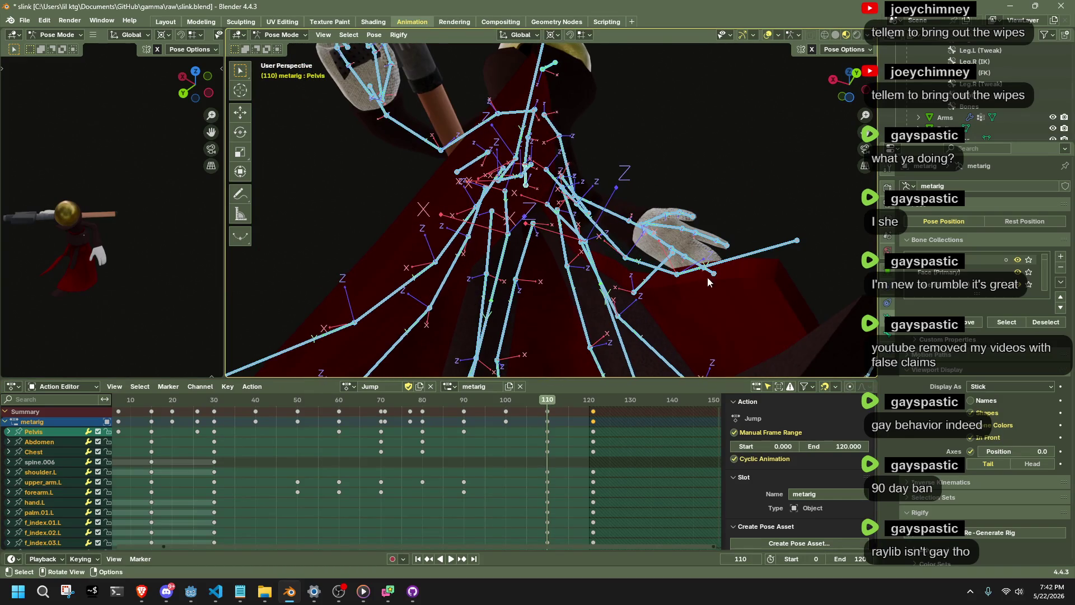
left_click(727, 283)
mouse_move(727, 284)
left_mouse_down()
mouse_move(743, 331)
mouse_move(662, 252)
mouse_move(646, 257)
mouse_move(657, 277)
mouse_move(631, 233)
mouse_move(551, 270)
mouse_move(472, 190)
mouse_move(573, 166)
mouse_move(529, 154)
mouse_move(597, 234)
left_mouse_up()
mouse_move(515, 208)
left_mouse_down()
mouse_move(504, 118)
mouse_move(532, 147)
left_mouse_up()
left_click(534, 146)
key("g")
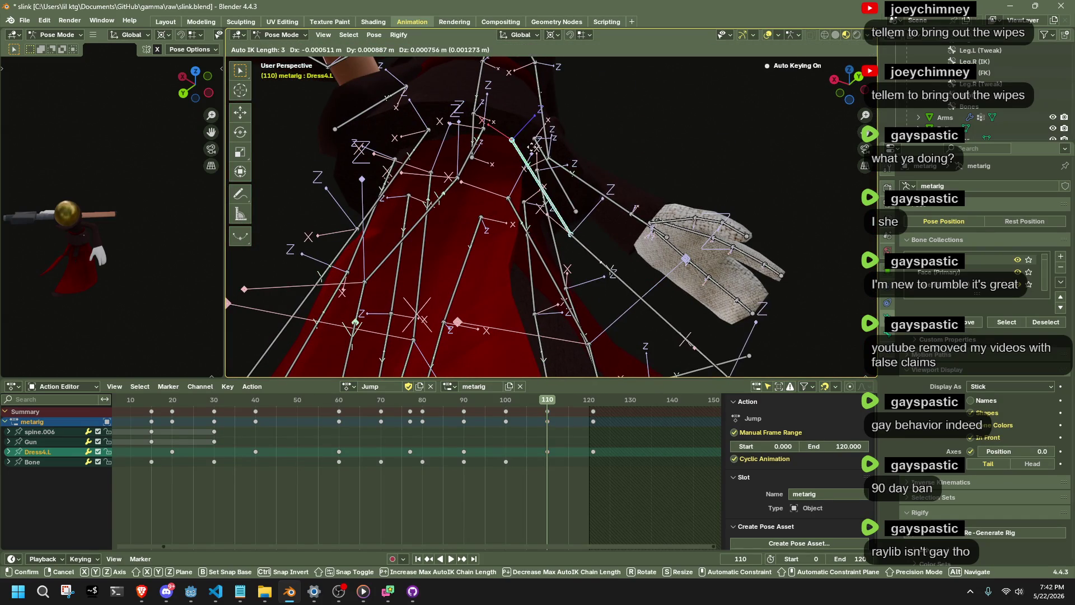
left_click(559, 133)
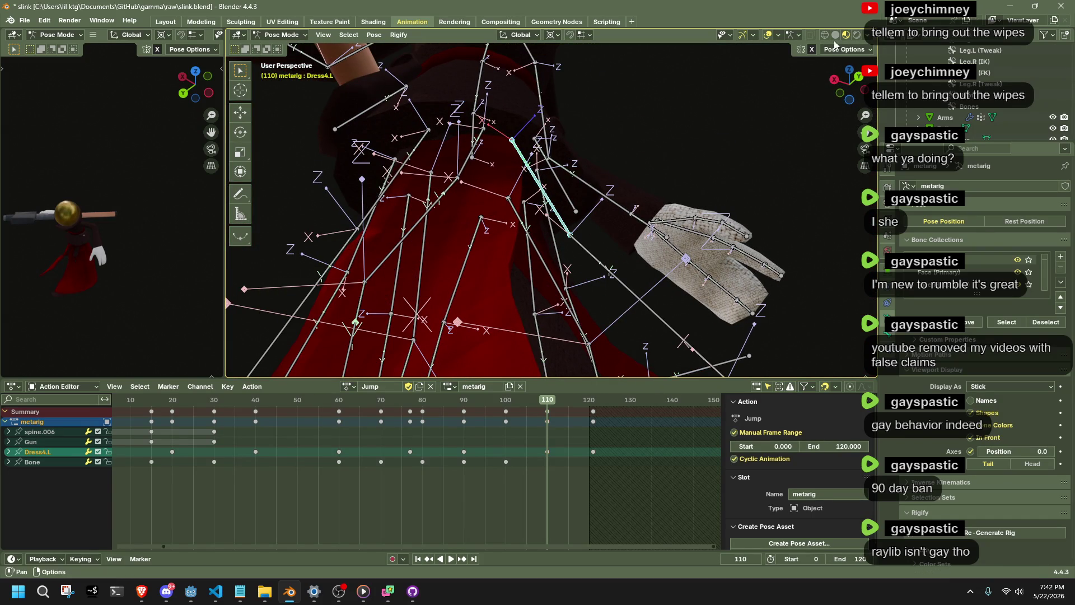
- Open Pose Options, look over the rig, and start a screen capture
left_click(840, 49)
left_click_drag(516, 64, 508, 109)
scroll(510, 125, "up", 2)
scroll(510, 130, "up", 3)
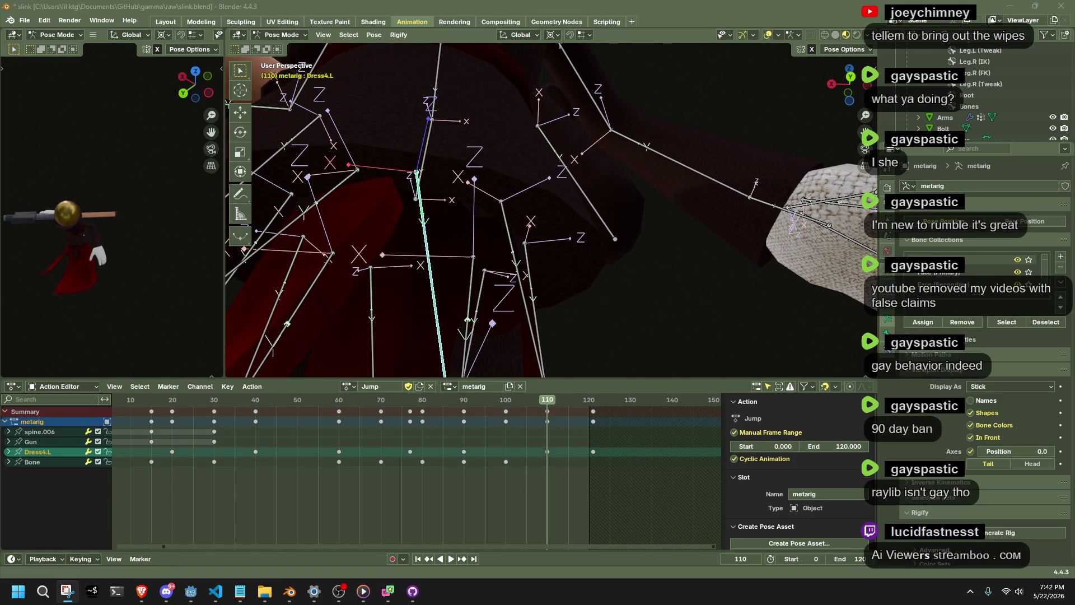
key("super+shift+s")
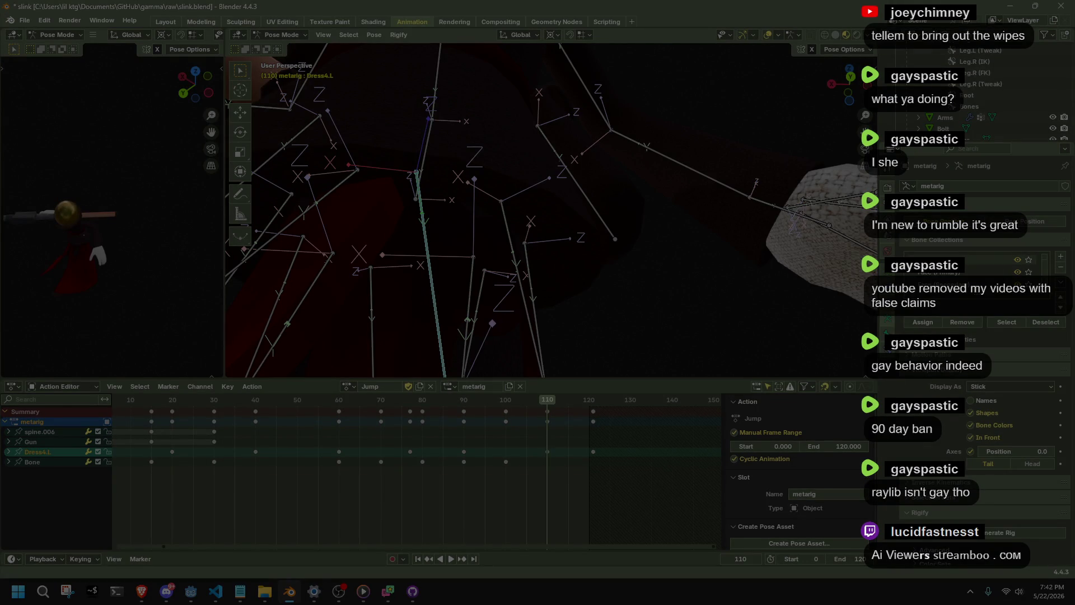
- Take a screen snip, then move the Snipping Tool window aside and close it
key("Escape")
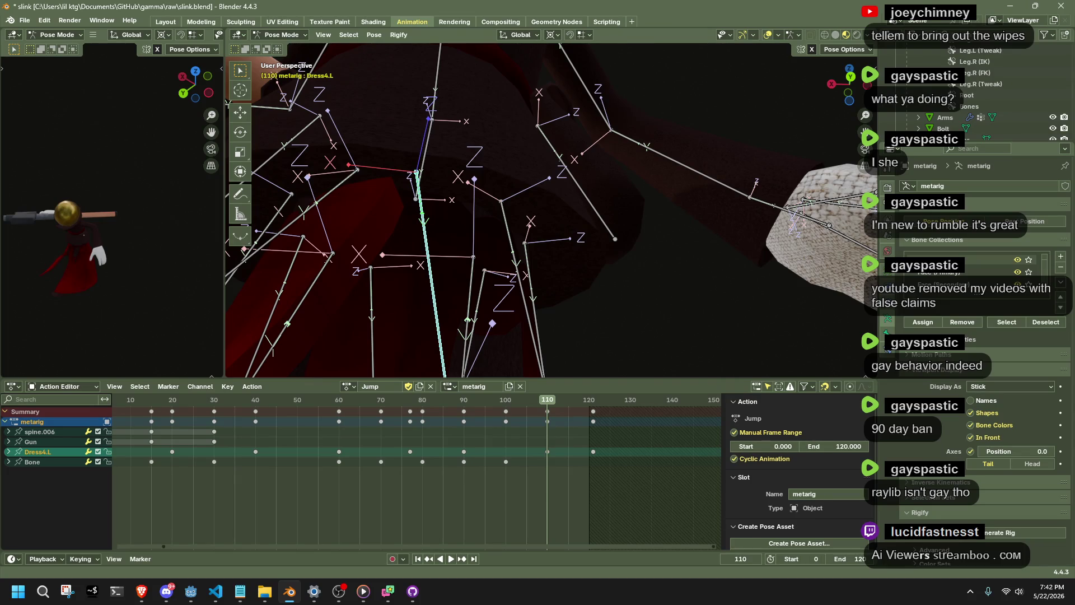
key("super+shift+s")
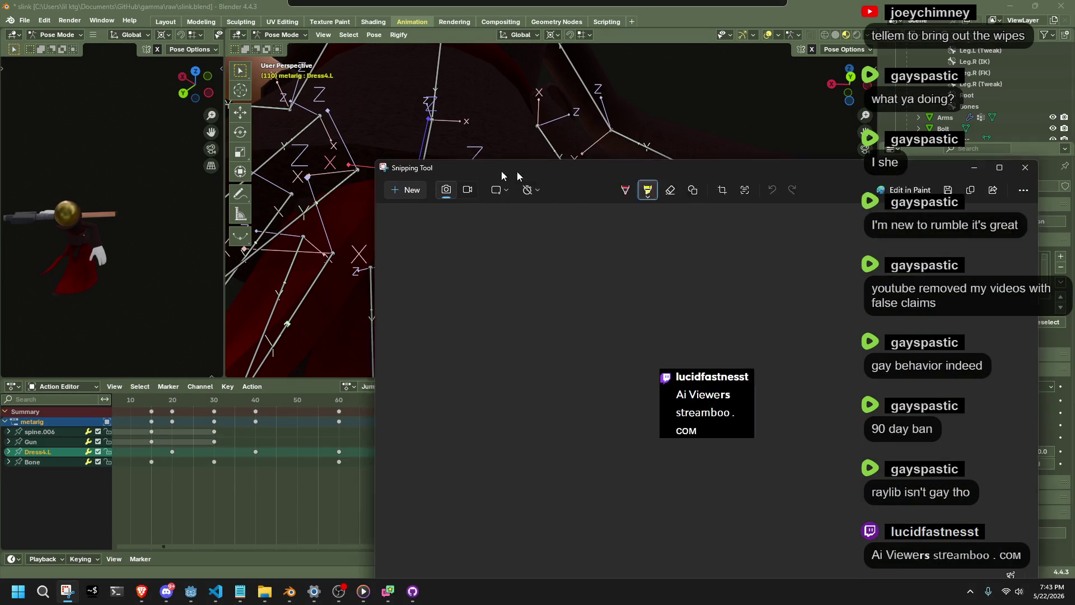
scroll(546, 287, "up", 2)
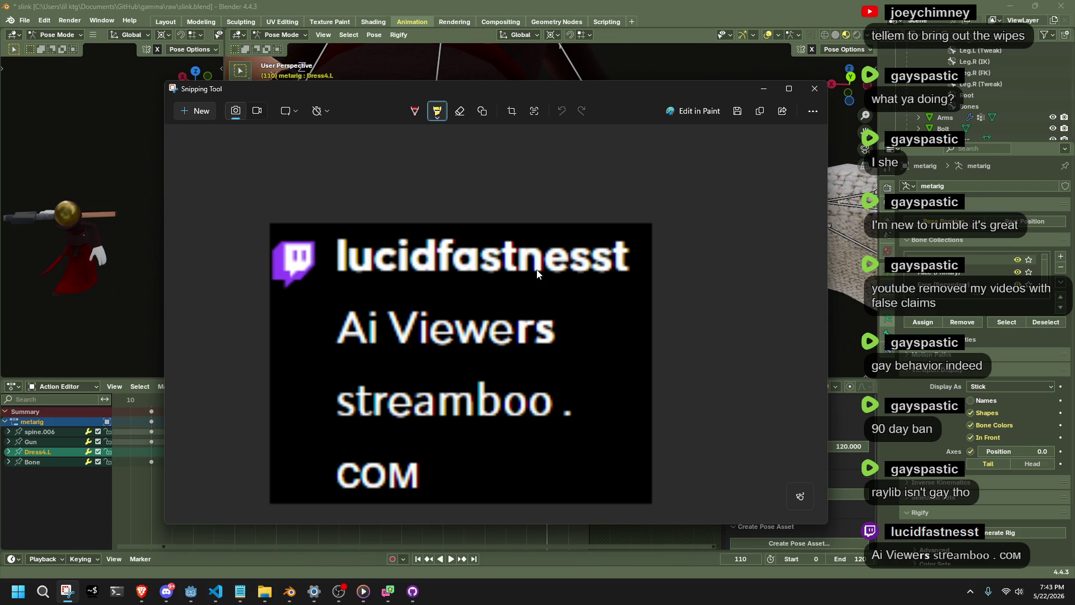
key("alt+Tab")
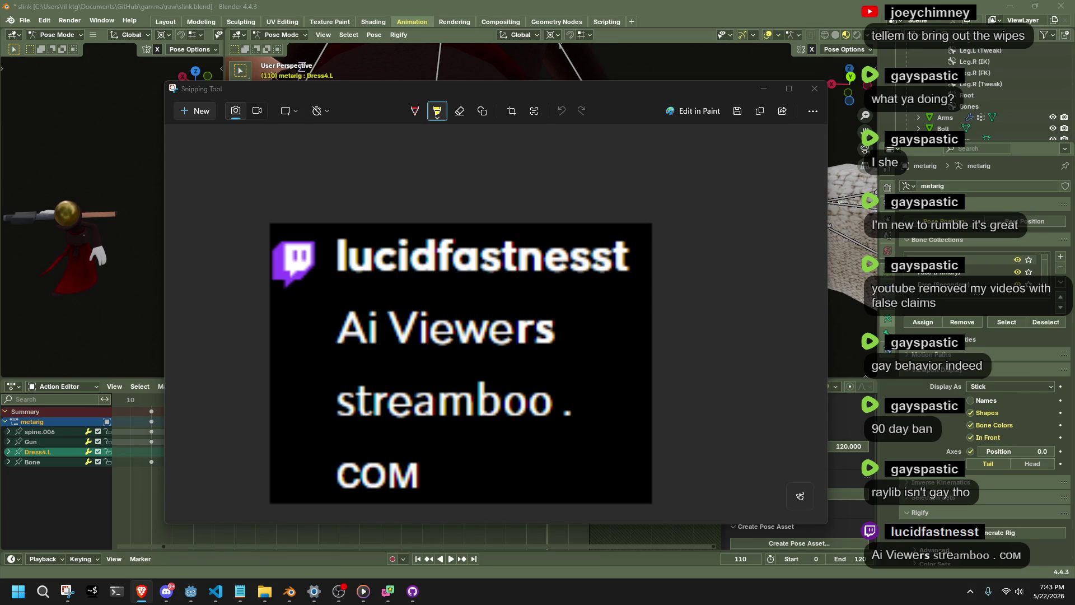
mouse_move(592, 91)
left_mouse_down()
mouse_move(639, 139)
mouse_move(627, 146)
left_mouse_up()
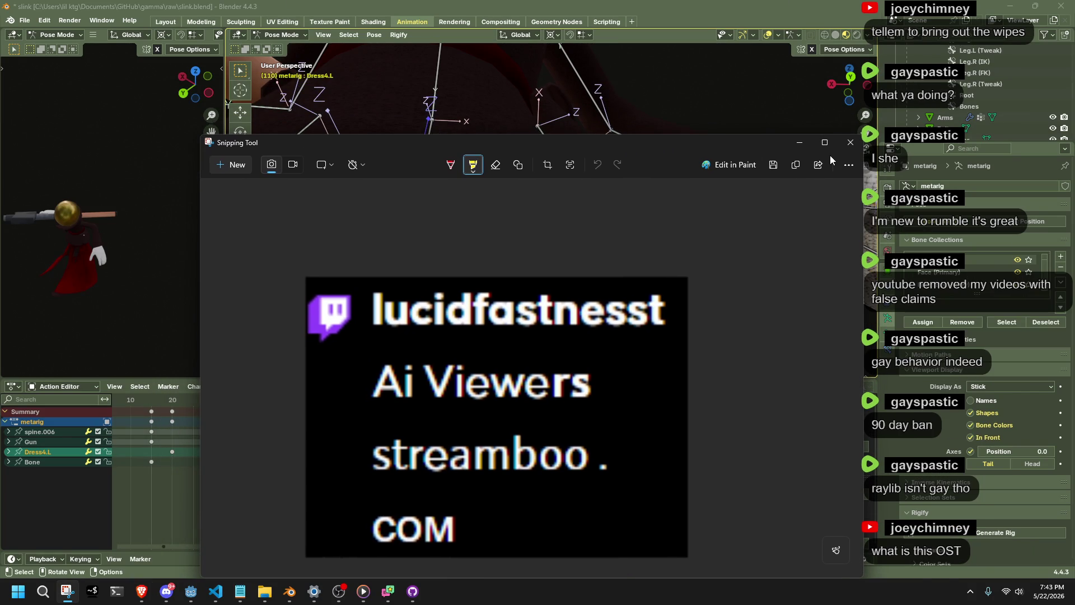
left_click(857, 143)
mouse_move(762, 284)
left_mouse_down()
mouse_move(606, 261)
mouse_move(616, 303)
mouse_move(462, 252)
mouse_move(561, 197)
mouse_move(504, 185)
left_mouse_up()
key("alt+Tab")
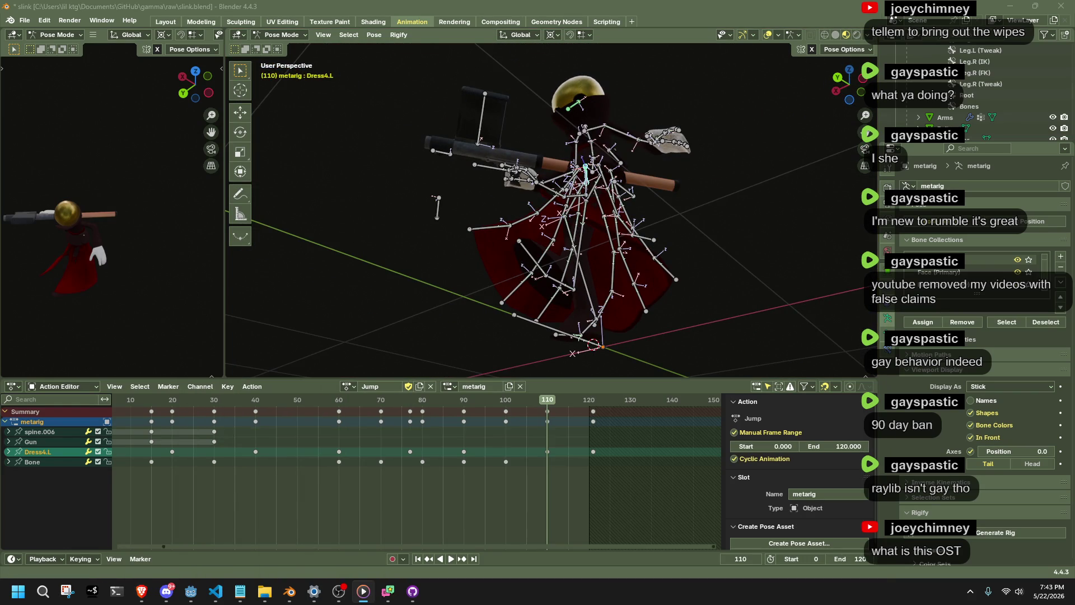
- Select the Dress0.002.L bone, try moving it, and undo that move
key("alt+Tab")
mouse_move(560, 185)
left_mouse_down()
mouse_move(489, 77)
mouse_move(499, 87)
left_mouse_up()
left_click(499, 258)
mouse_move(499, 258)
left_mouse_down()
mouse_move(625, 153)
mouse_move(700, 112)
left_mouse_up()
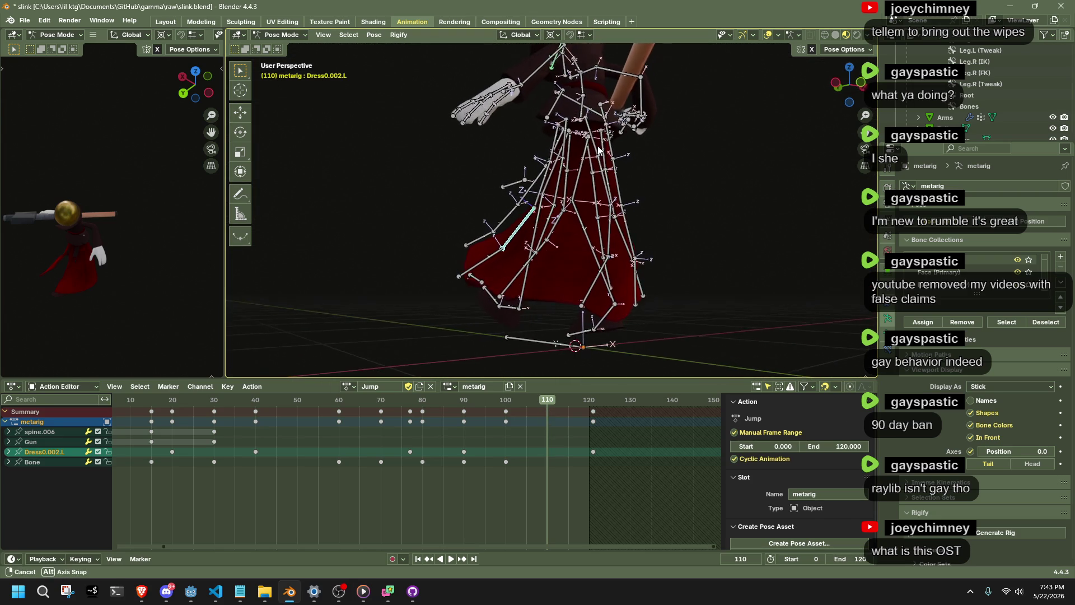
key("g")
left_click(787, 69)
key("ctrl+z")
- Enable Auto IK in Pose Options and re-pose Dress0.002.L, keyed at frame 110
left_click(845, 49)
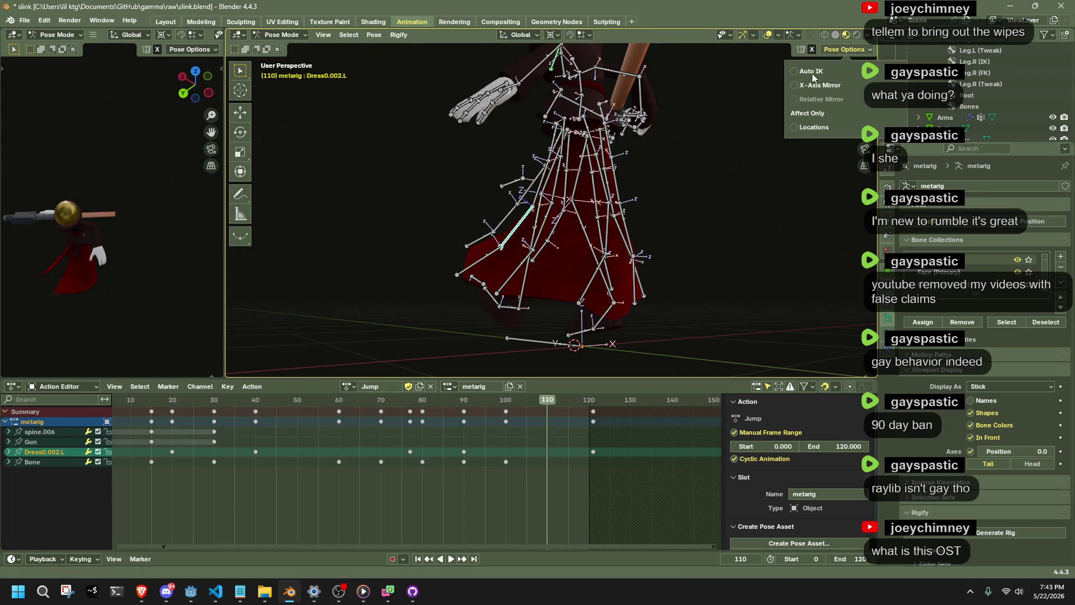
key("g")
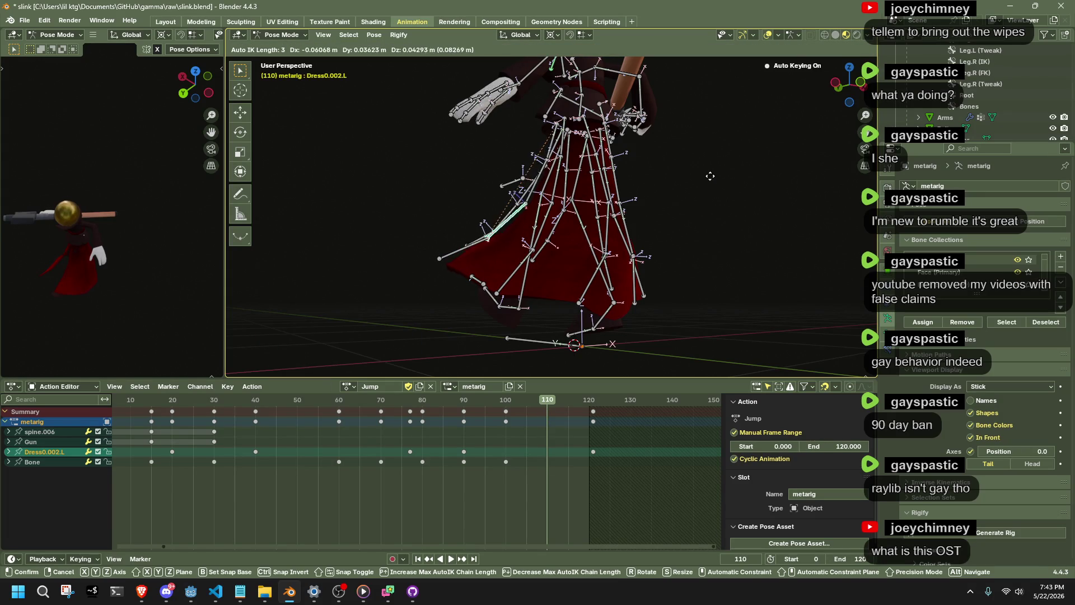
left_click(719, 173)
scroll(700, 140, "up", 5)
- Hide the bones to inspect the dress mesh, then scrub back toward frame 90
key("h")
mouse_move(688, 136)
left_mouse_down()
mouse_move(727, 156)
mouse_move(751, 120)
mouse_move(528, 335)
left_mouse_up()
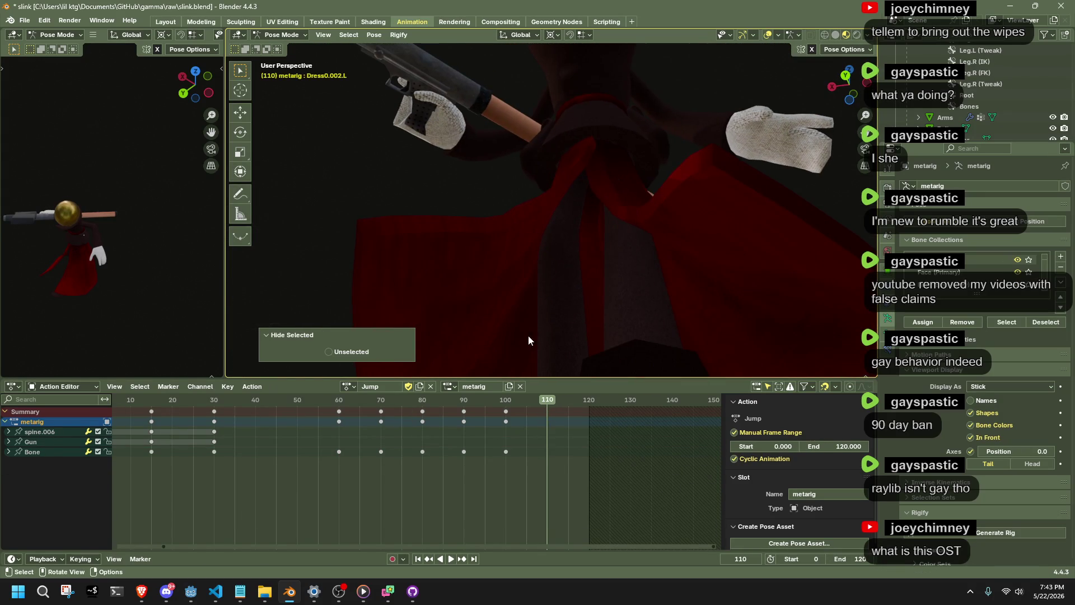
mouse_move(387, 399)
left_mouse_down()
mouse_move(475, 408)
mouse_move(466, 411)
left_mouse_up()
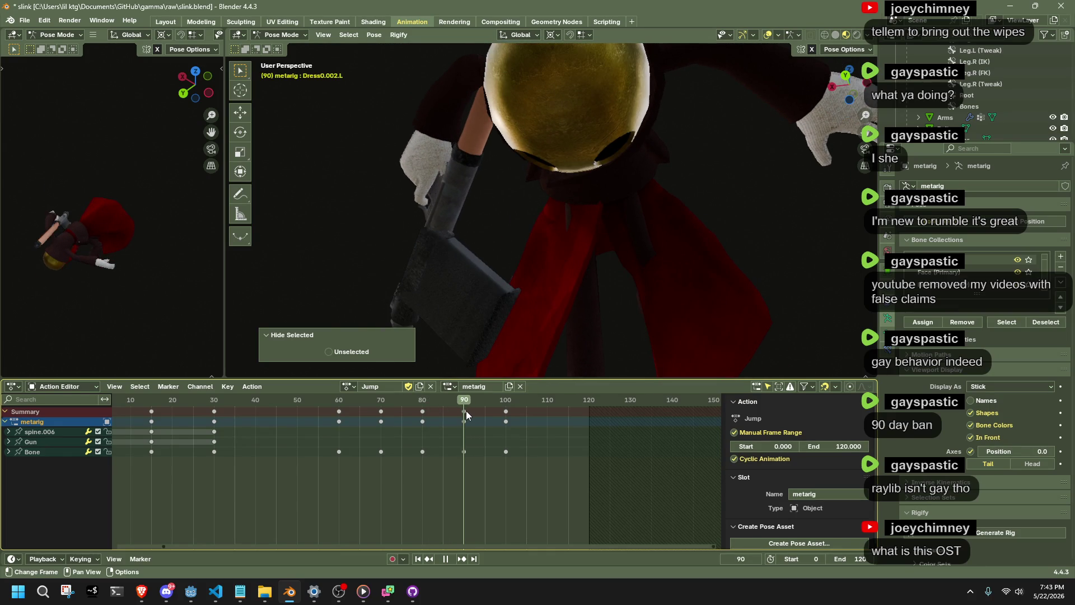
- Reveal the bones and move the Dress0.R bone twice to reshape the skirt
key("alt+h")
mouse_move(580, 229)
left_mouse_down()
mouse_move(517, 210)
mouse_move(387, 256)
mouse_move(634, 207)
mouse_move(678, 187)
mouse_move(597, 253)
mouse_move(431, 234)
mouse_move(512, 225)
mouse_move(663, 290)
mouse_move(546, 269)
mouse_move(452, 202)
mouse_move(439, 206)
left_mouse_up()
left_click(597, 253)
key("g")
left_click(540, 267)
key("g")
left_click(623, 251)
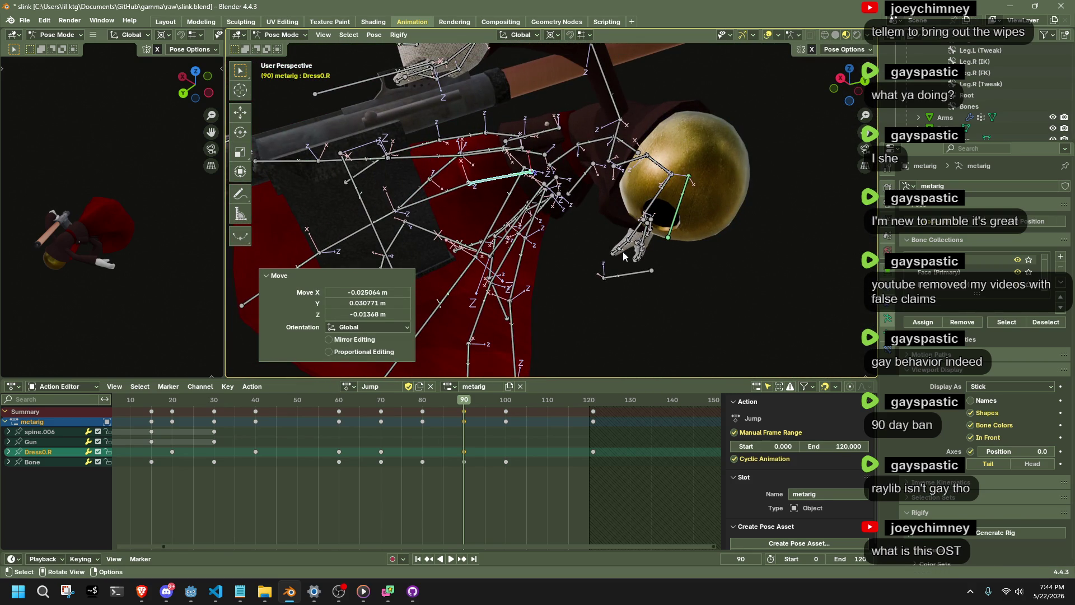
- Move the Dress4.001.L bone by about -0.096, 0.101, -0.060 m at frame 90
key("alt+Tab")
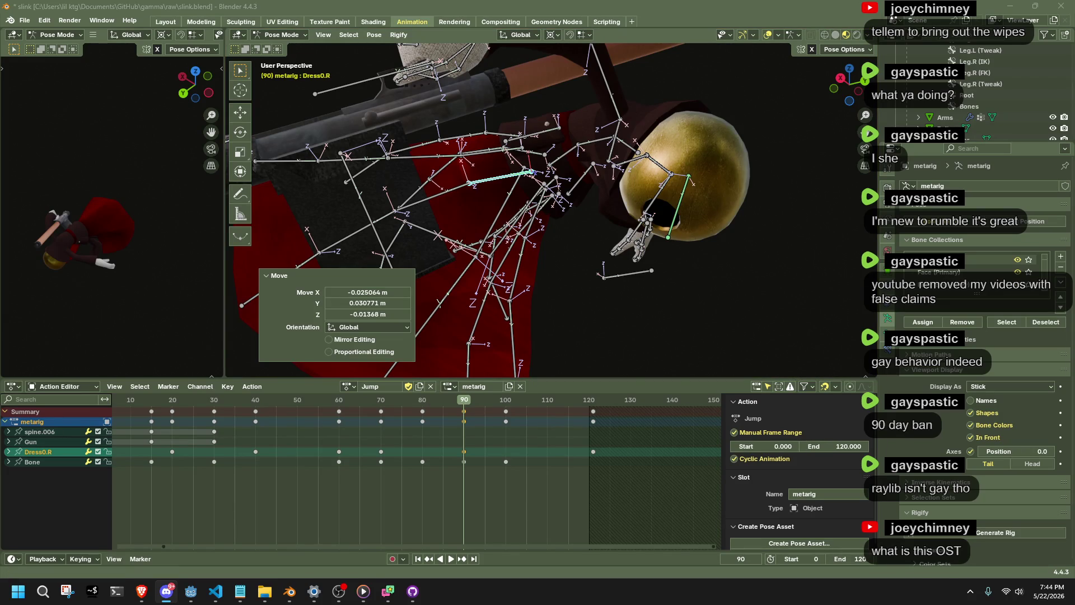
key("alt+Tab")
mouse_move(588, 246)
left_mouse_down()
mouse_move(416, 253)
mouse_move(335, 284)
mouse_move(448, 235)
left_mouse_up()
left_click(712, 149)
mouse_move(712, 148)
left_mouse_down()
mouse_move(717, 65)
mouse_move(651, 156)
mouse_move(671, 211)
left_mouse_up()
left_click(664, 220)
key("g")
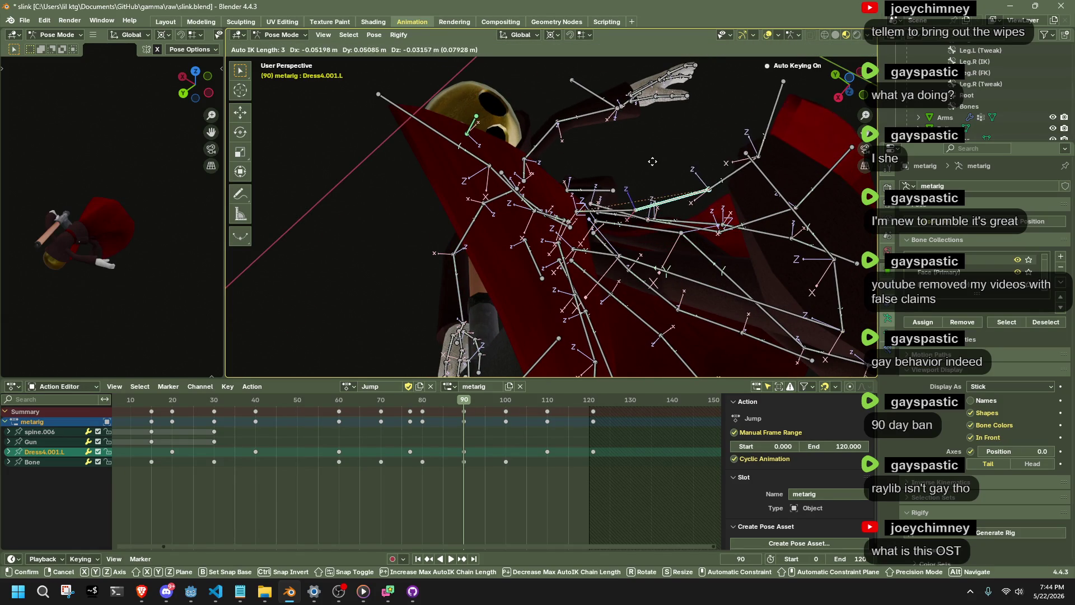
left_click(634, 132)
mouse_move(635, 134)
left_mouse_down()
mouse_move(633, 231)
mouse_move(704, 252)
mouse_move(730, 310)
mouse_move(646, 249)
mouse_move(654, 253)
mouse_move(567, 277)
mouse_move(673, 243)
mouse_move(676, 265)
mouse_move(707, 291)
mouse_move(767, 270)
mouse_move(647, 273)
mouse_move(718, 273)
mouse_move(728, 244)
mouse_move(719, 242)
left_mouse_up()
left_click(647, 273)
- Try two free rotations of the Dress4.002.L bone, undoing the second
key("r")
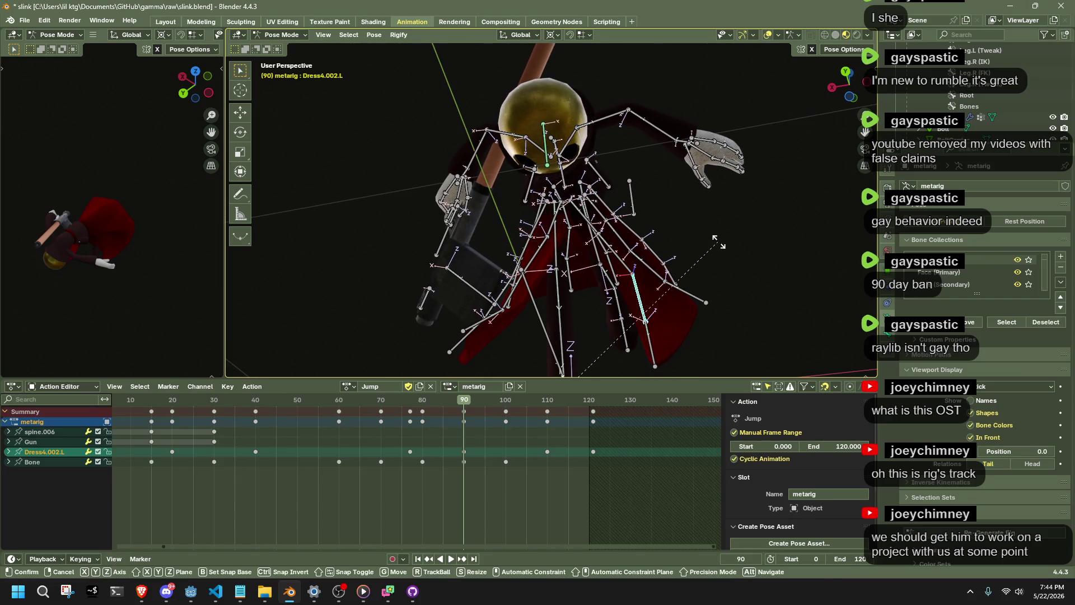
left_click(723, 280)
left_click_drag(722, 280, 730, 319)
key("r")
left_click(730, 260)
key("ctrl+z")
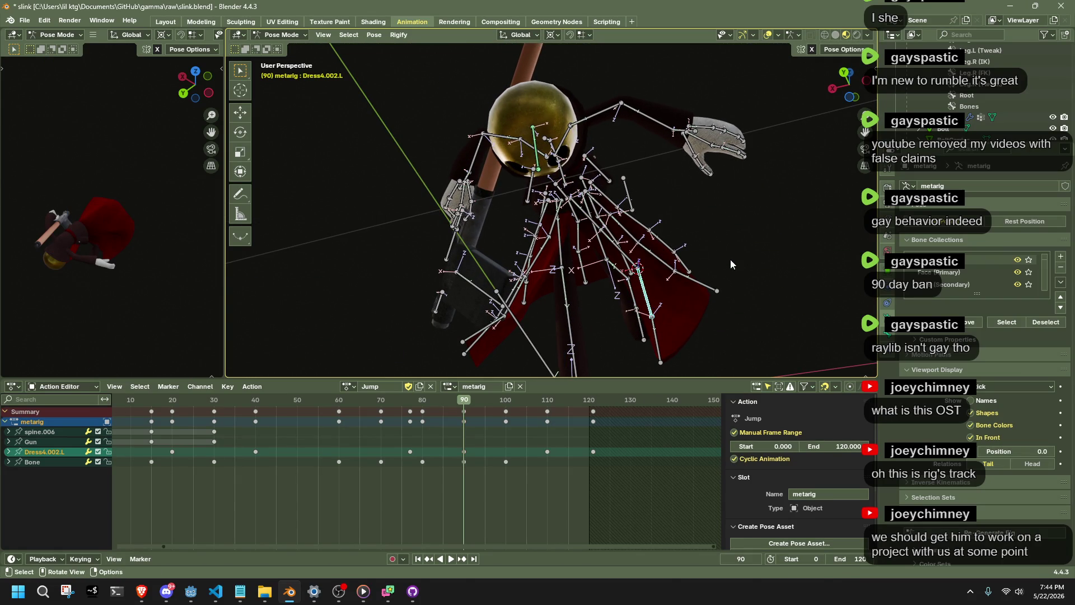
- Rotate Dress4.002.L about 23° around the Y axis and inspect the skirt
key("r")
key("y")
left_click(689, 271)
left_click_drag(689, 271, 595, 311)
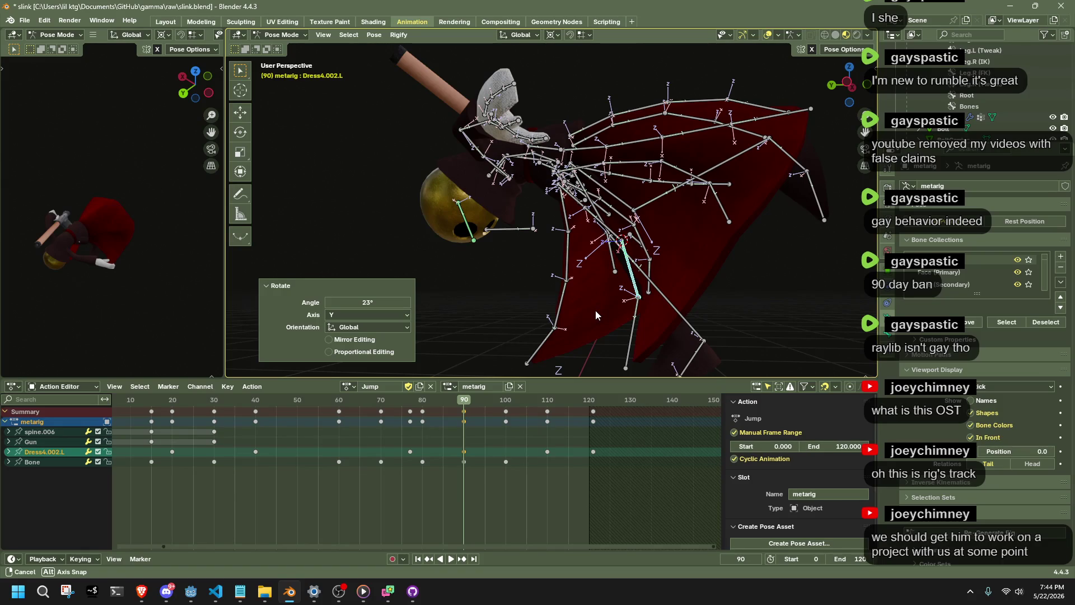
mouse_move(596, 311)
left_mouse_down()
mouse_move(517, 334)
mouse_move(480, 318)
mouse_move(478, 284)
mouse_move(725, 226)
mouse_move(751, 280)
mouse_move(597, 166)
mouse_move(544, 304)
mouse_move(552, 231)
mouse_move(613, 214)
mouse_move(639, 298)
mouse_move(585, 247)
mouse_move(750, 260)
mouse_move(741, 303)
mouse_move(758, 307)
mouse_move(716, 312)
mouse_move(830, 299)
mouse_move(240, 291)
mouse_move(275, 250)
mouse_move(858, 235)
mouse_move(815, 293)
mouse_move(808, 340)
mouse_move(560, 293)
mouse_move(620, 181)
left_mouse_up()
left_click(614, 205)
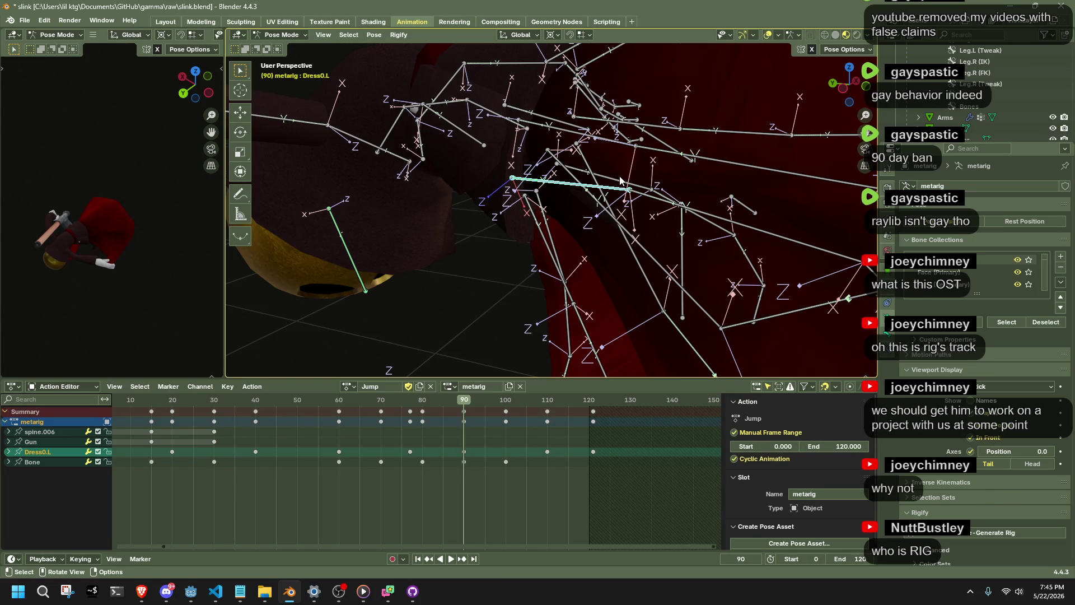
- Hide all bones and orbit around the character to inspect the dress mesh
mouse_move(674, 166)
left_mouse_down()
mouse_move(516, 263)
mouse_move(711, 131)
mouse_move(703, 244)
mouse_move(650, 230)
mouse_move(569, 274)
left_mouse_up()
key("a")
key("h")
scroll(701, 239, "up", 4)
scroll(569, 274, "down", 1)
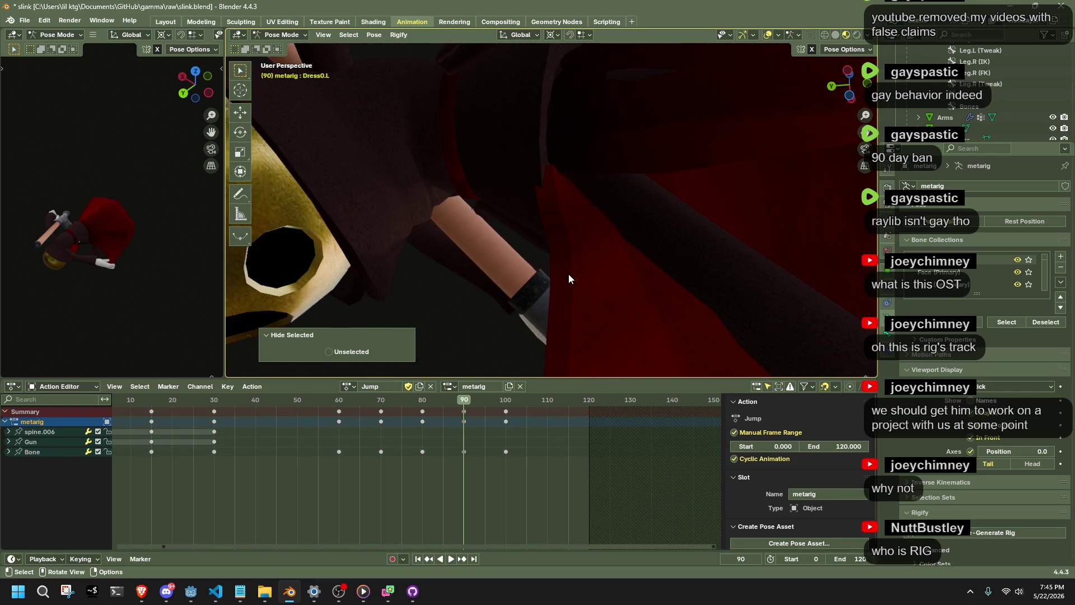
scroll(569, 274, "down", 1)
scroll(569, 274, "down", 2)
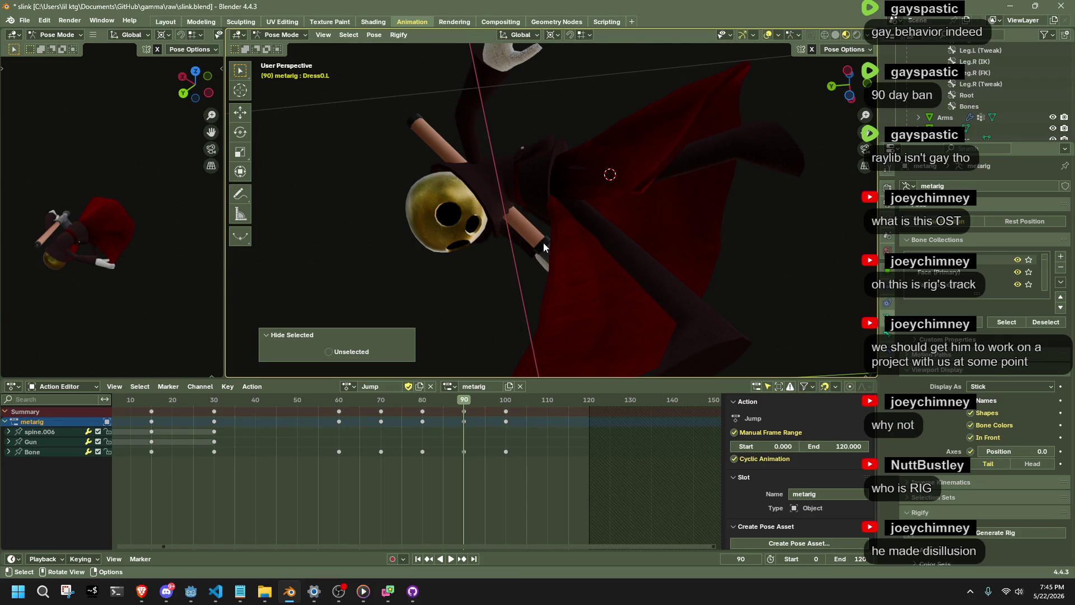
mouse_move(543, 243)
left_mouse_down()
mouse_move(646, 180)
mouse_move(550, 235)
mouse_move(738, 303)
left_mouse_up()
- Reveal the bones and nudge Dress4.R about -0.012 m X and -0.030 m Y at frame 90
key("ctrl+z")
mouse_move(651, 295)
left_mouse_down()
mouse_move(452, 274)
mouse_move(563, 252)
mouse_move(569, 216)
mouse_move(745, 215)
mouse_move(772, 192)
mouse_move(649, 167)
mouse_move(522, 388)
left_mouse_up()
left_click(562, 253)
key("g")
left_click(569, 214)
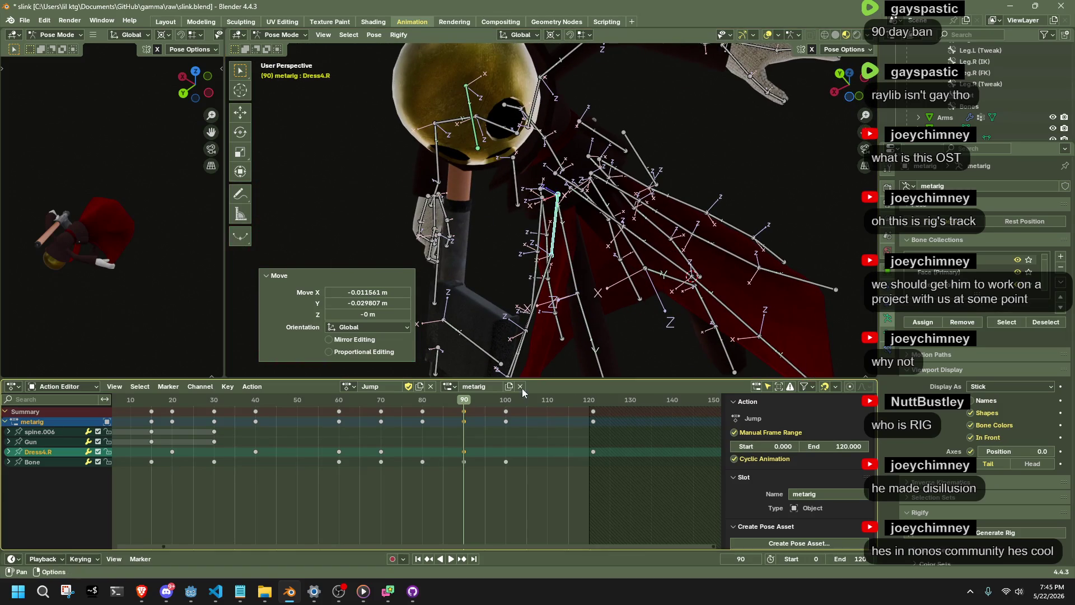
- Select all keys, scrub back to frame 46, and switch to an orthographic left view
key("a")
left_click_drag(425, 399, 280, 399)
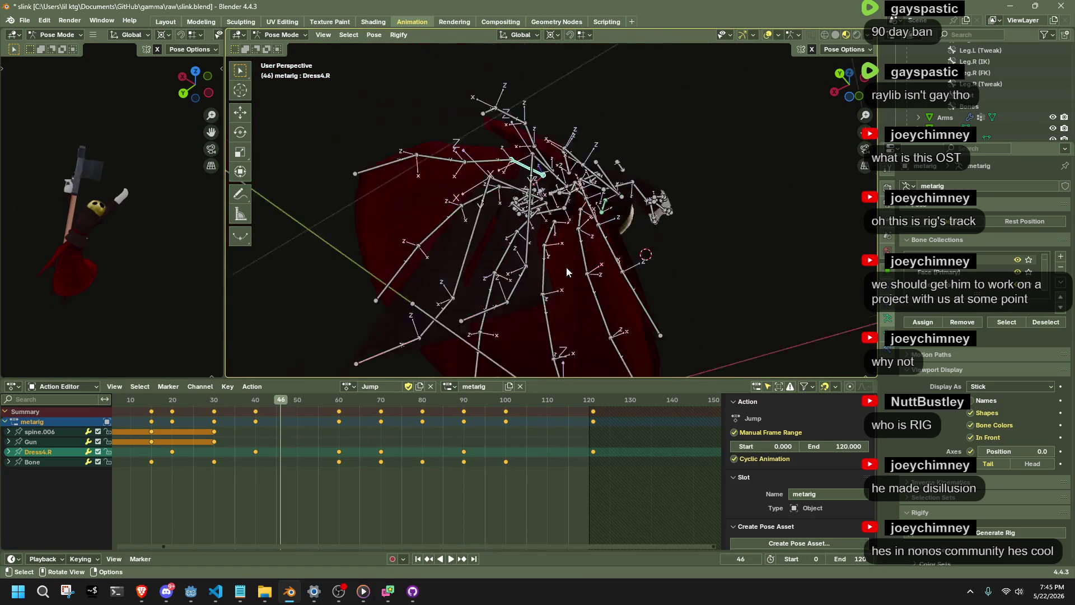
left_click_drag(846, 83, 857, 88)
left_click(857, 88)
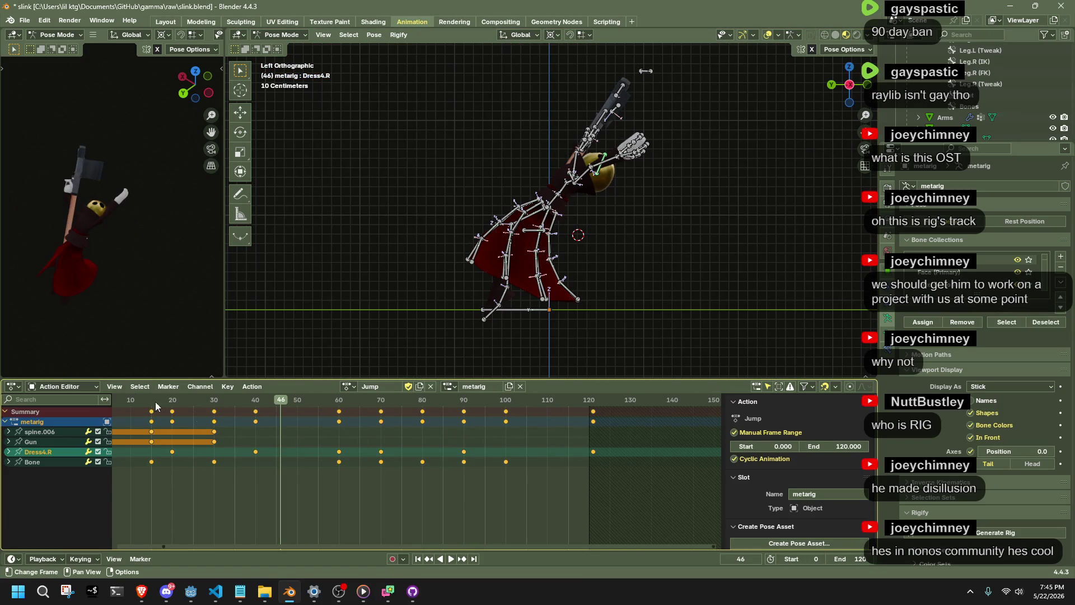
- Deselect all keys and play the Jump action, scrubbing the early frames to review it
scroll(245, 441, "down", 3)
key("alt+a")
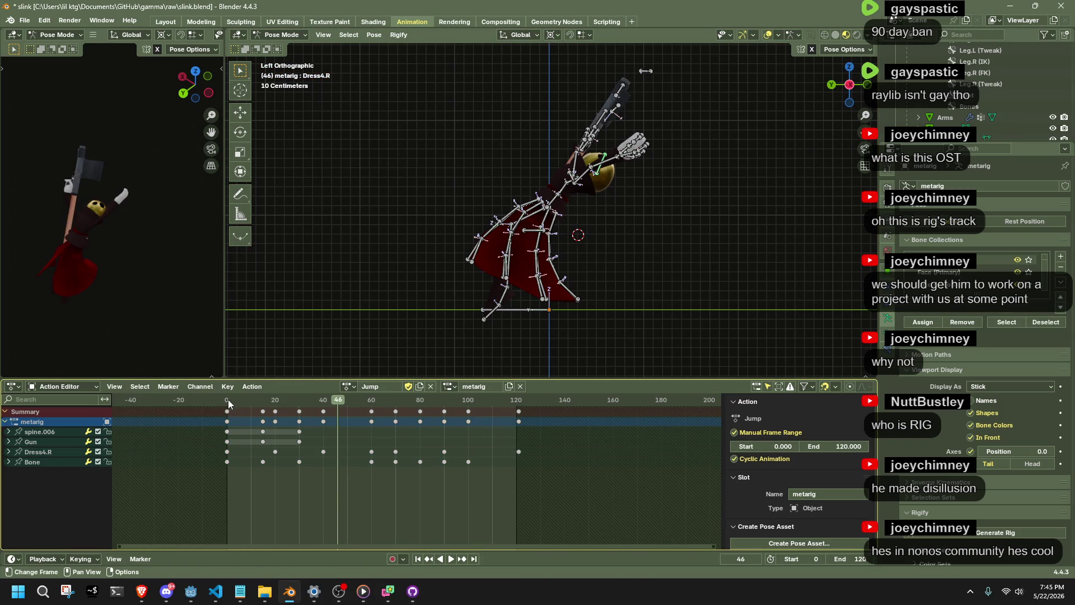
key("space")
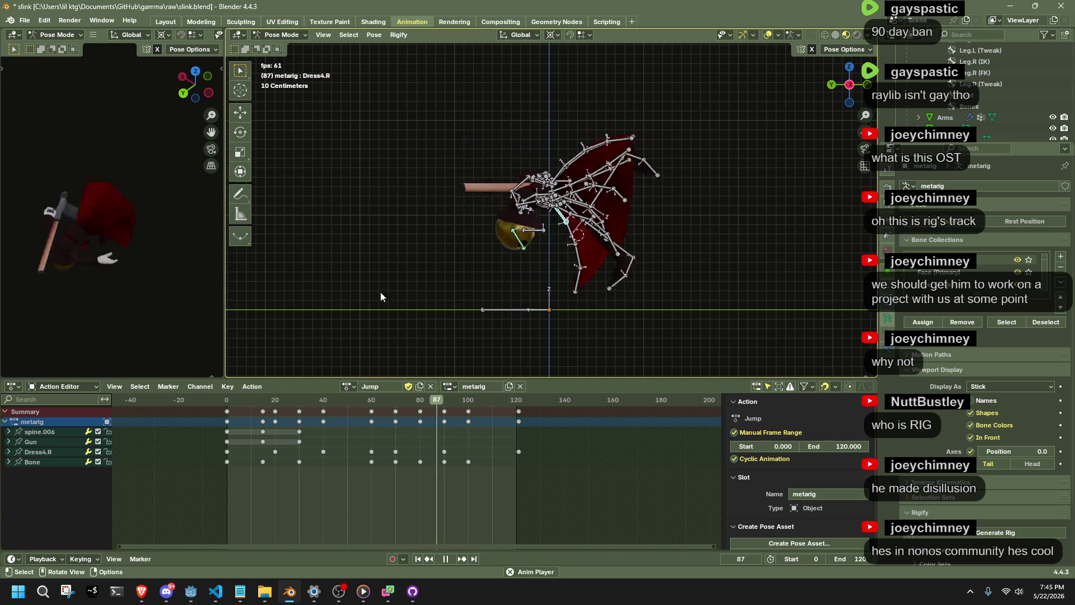
key("space")
mouse_move(252, 402)
left_mouse_down()
mouse_move(408, 417)
mouse_move(372, 419)
left_mouse_up()
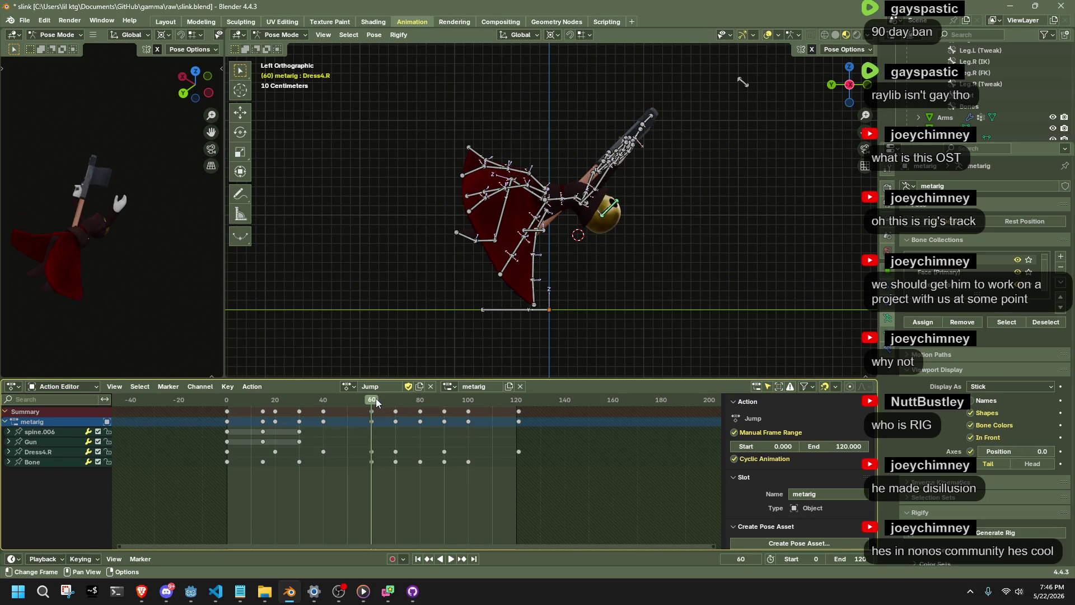
key("space")
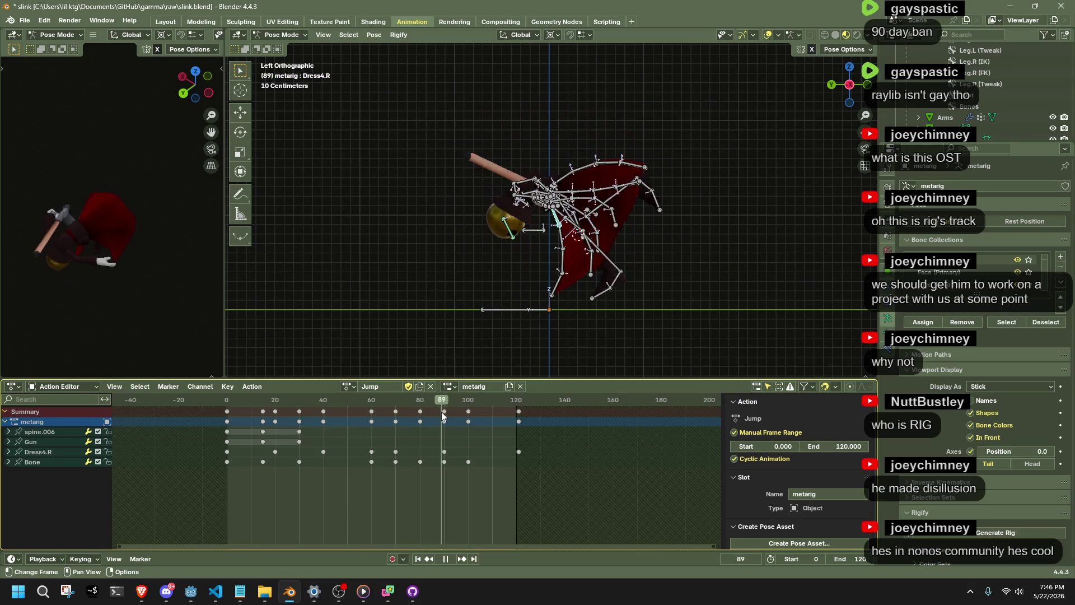
key("space")
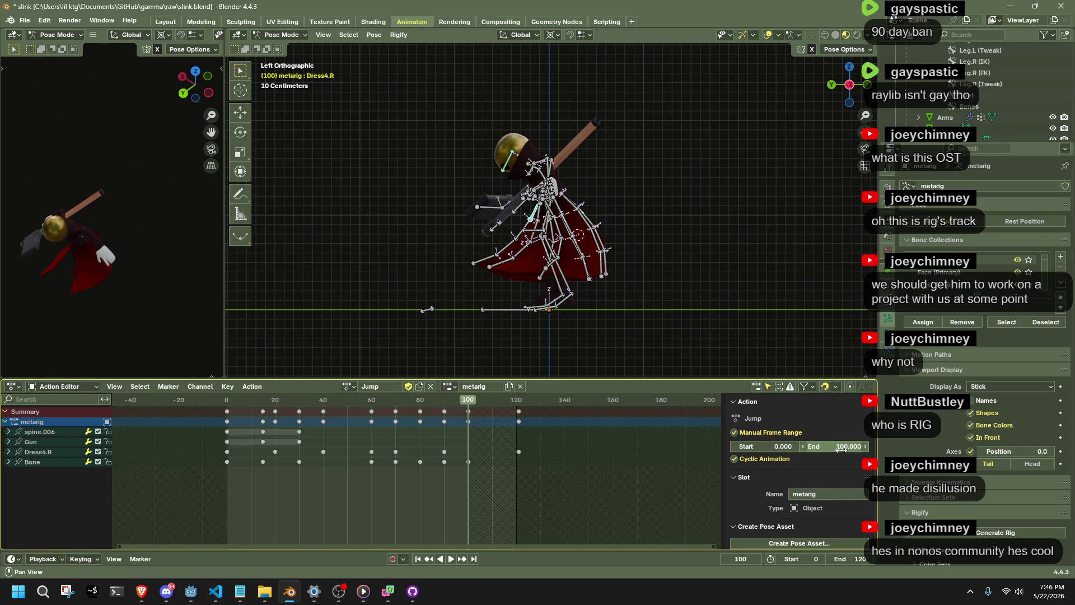
- Box-select the keyframes from frame 60 to 120 and restart playback
mouse_move(613, 488)
left_mouse_down()
mouse_move(388, 426)
mouse_move(371, 402)
left_mouse_up()
left_click(368, 402)
key("space")
key("space")
- Scale the selected keys in time, then trial-move the frame-100 keys and undo
key("s")
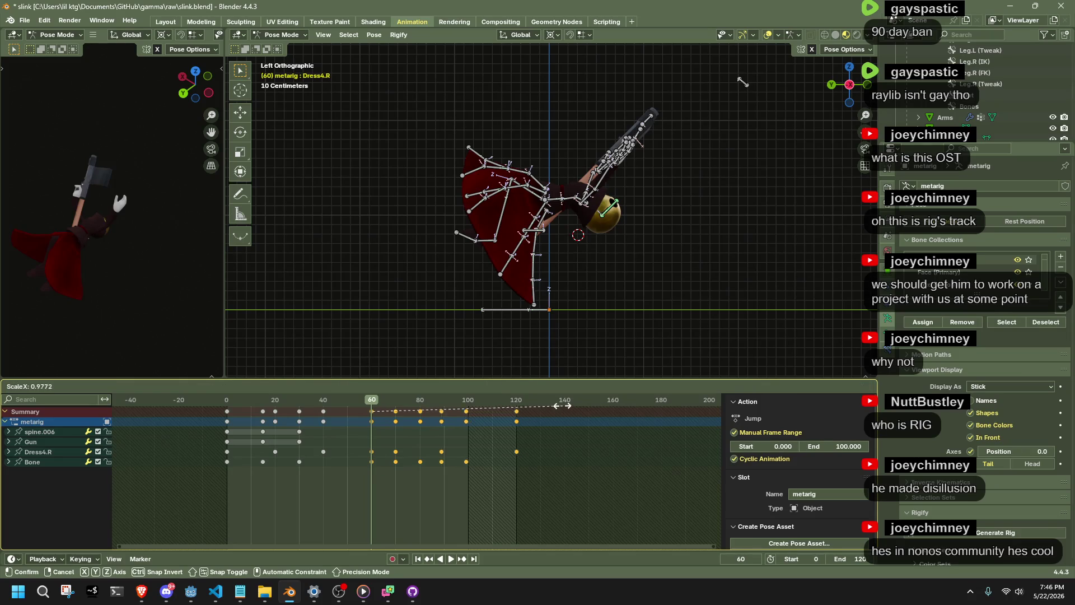
left_click(501, 404)
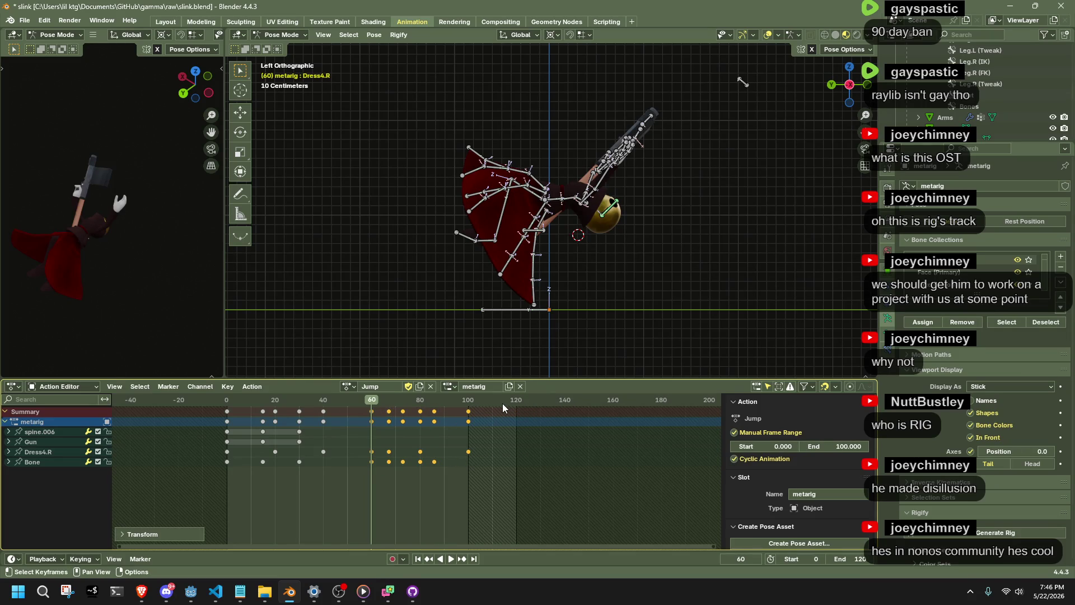
scroll(504, 420, "up", 4)
left_click_drag(557, 466, 514, 408)
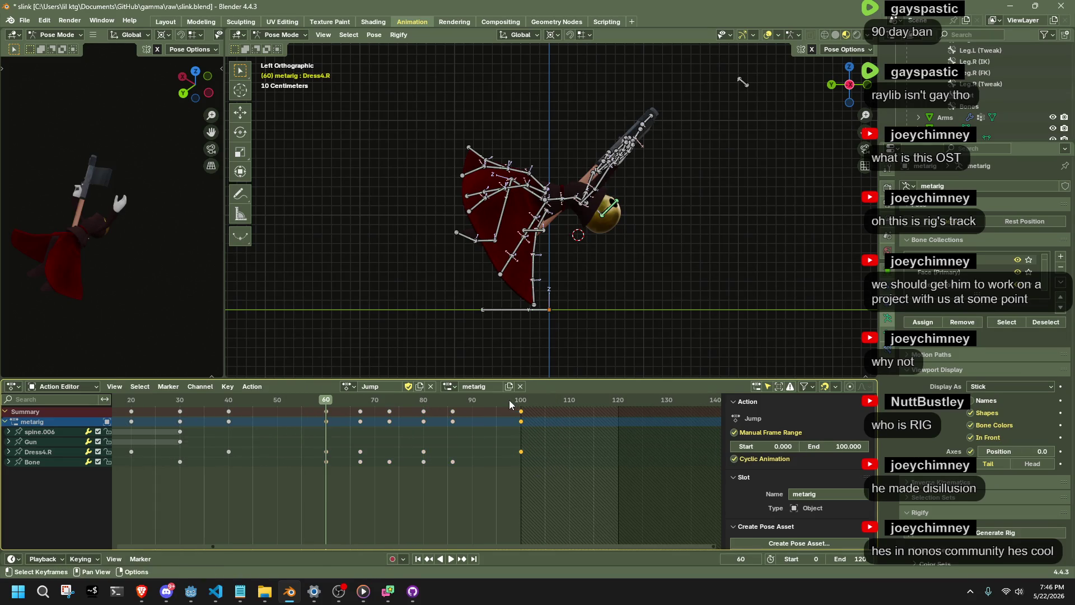
key("g")
left_click(513, 402)
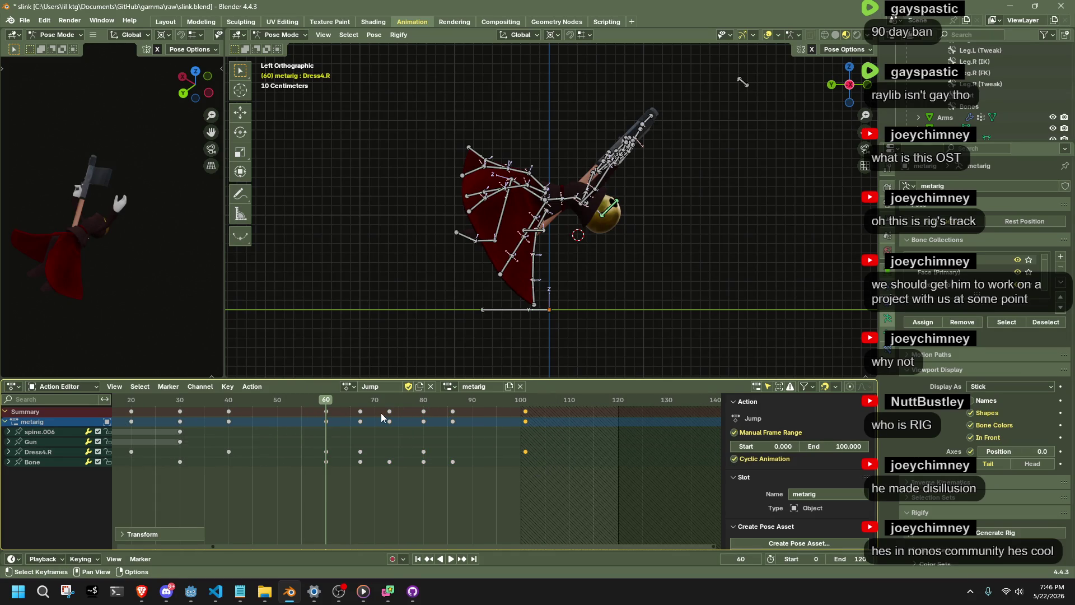
key("ctrl+z")
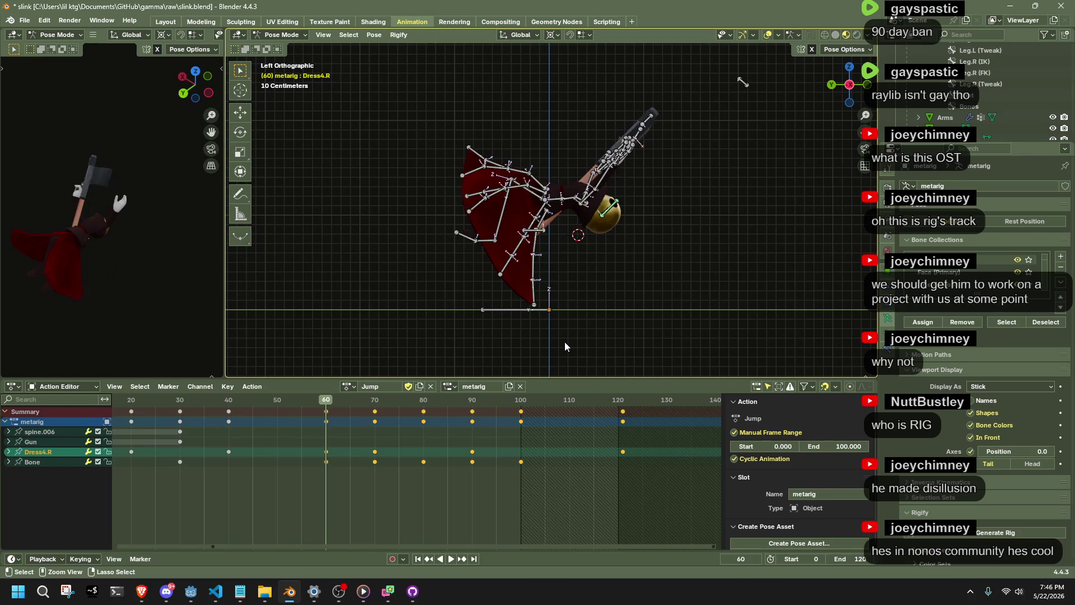
- Select every bone and move the frame-77 keys back to frame 70
key("Up")
key("Up")
key("Up")
key("a")
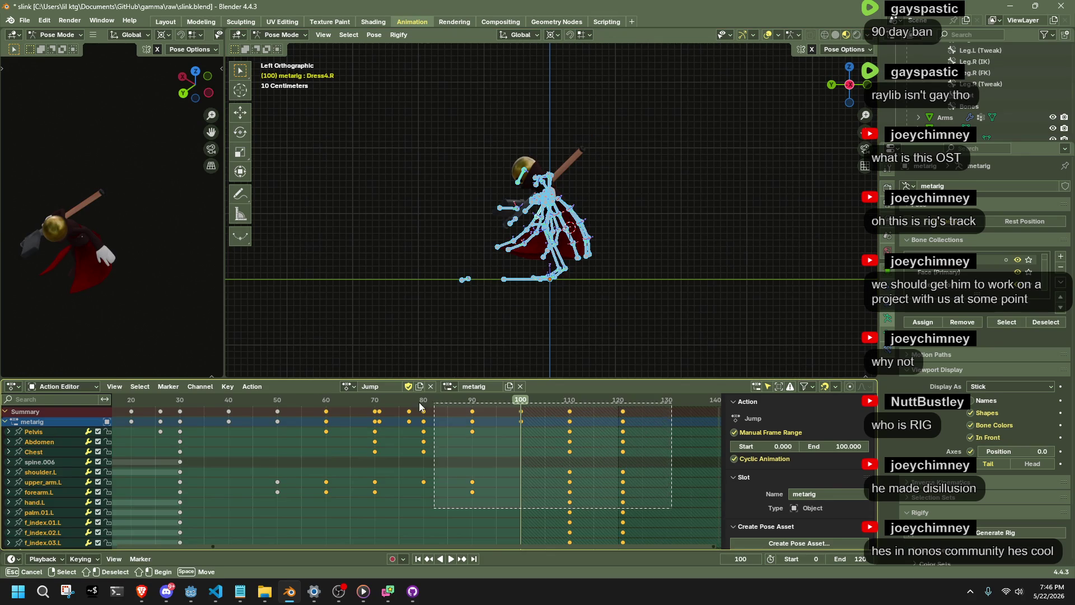
left_click(411, 401)
left_click(409, 412)
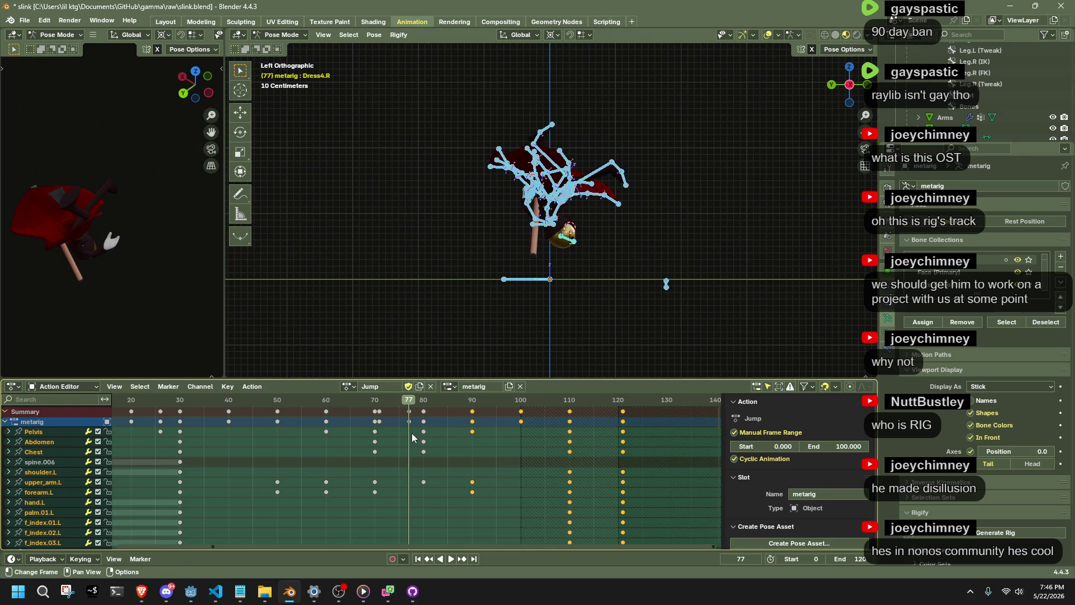
key("g")
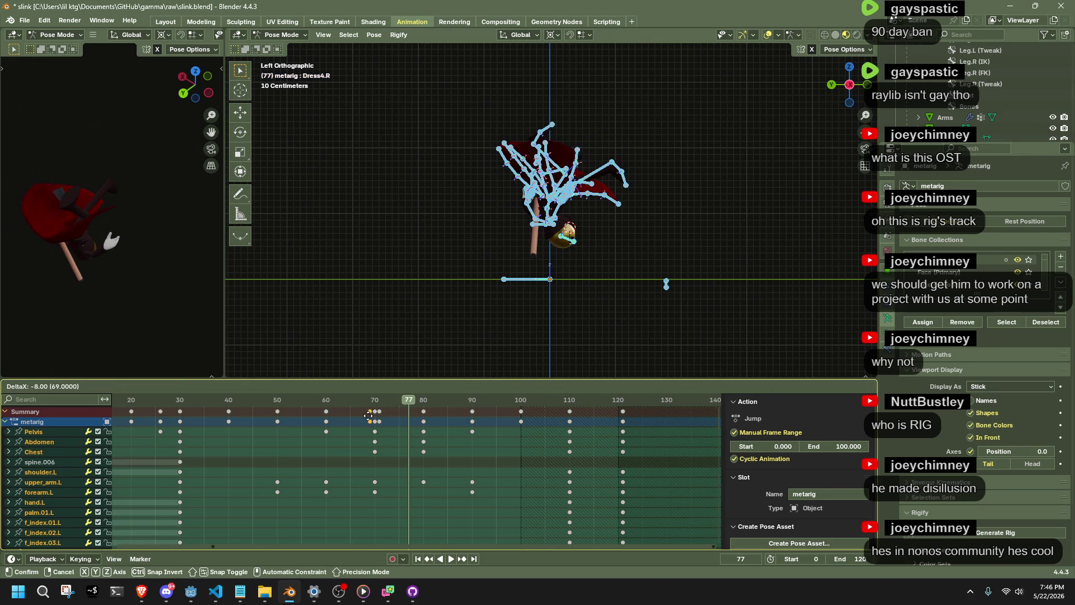
left_click(375, 402)
key("g")
left_click(374, 401)
left_click(364, 591)
left_click(364, 590)
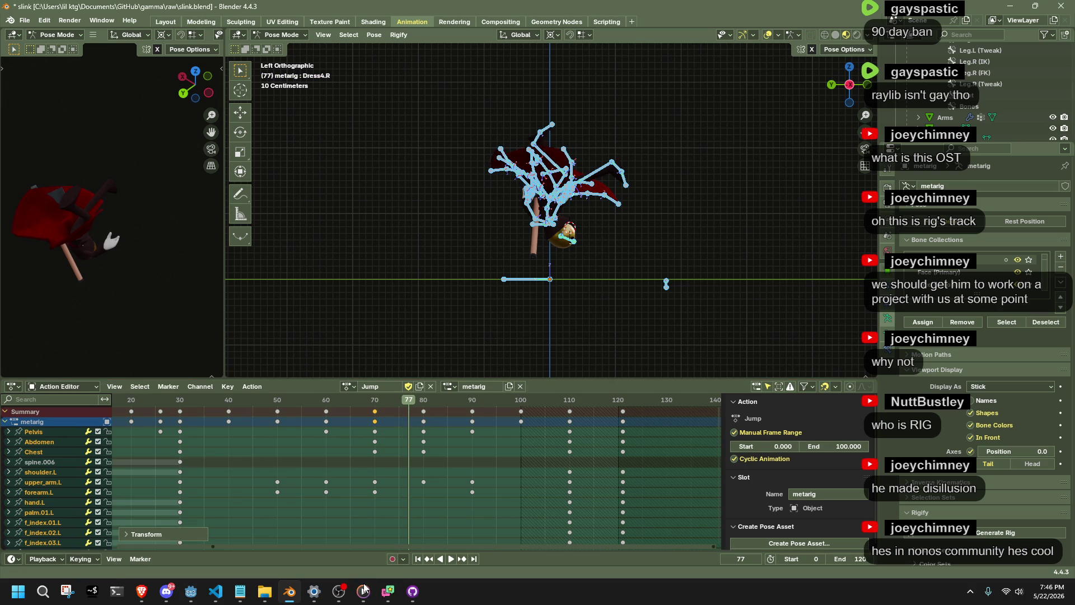
- Squeeze the keys from frame 70 onward toward frame 60, nudging the frame-100 keys one frame later
scroll(521, 461, "down", 3)
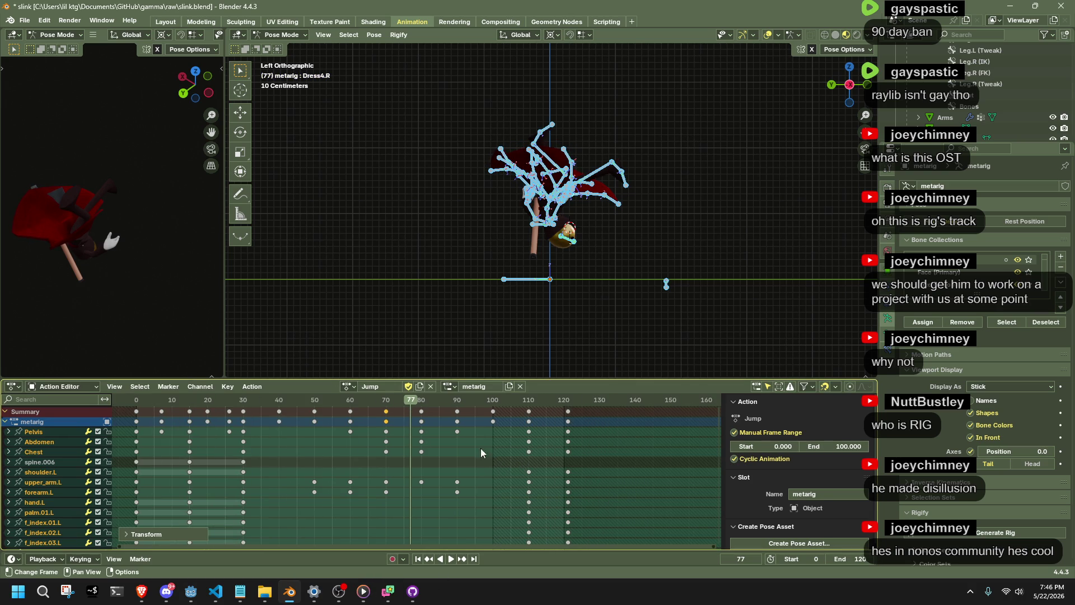
mouse_move(610, 518)
left_mouse_down()
mouse_move(414, 428)
mouse_move(308, 405)
mouse_move(351, 410)
left_mouse_up()
key("space")
key("space")
key("s")
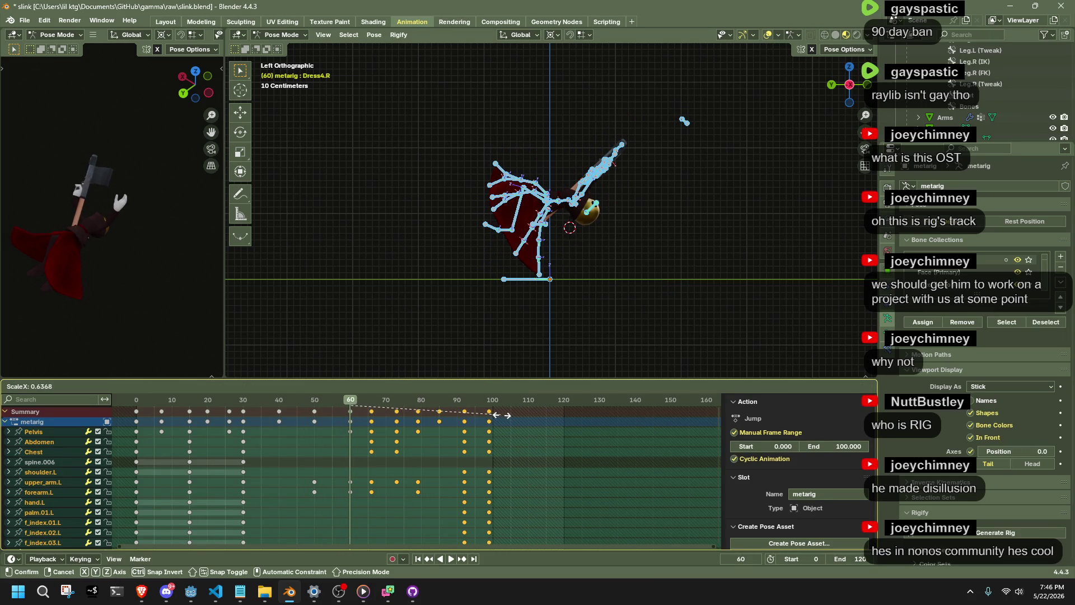
left_click(504, 417)
left_click(493, 411)
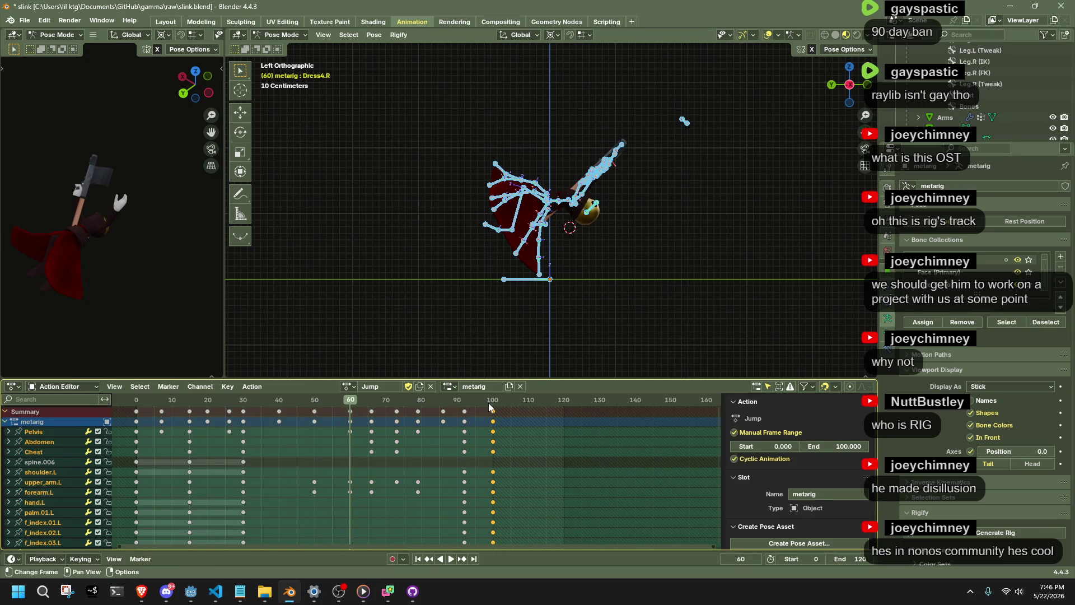
key("g")
left_click(492, 408)
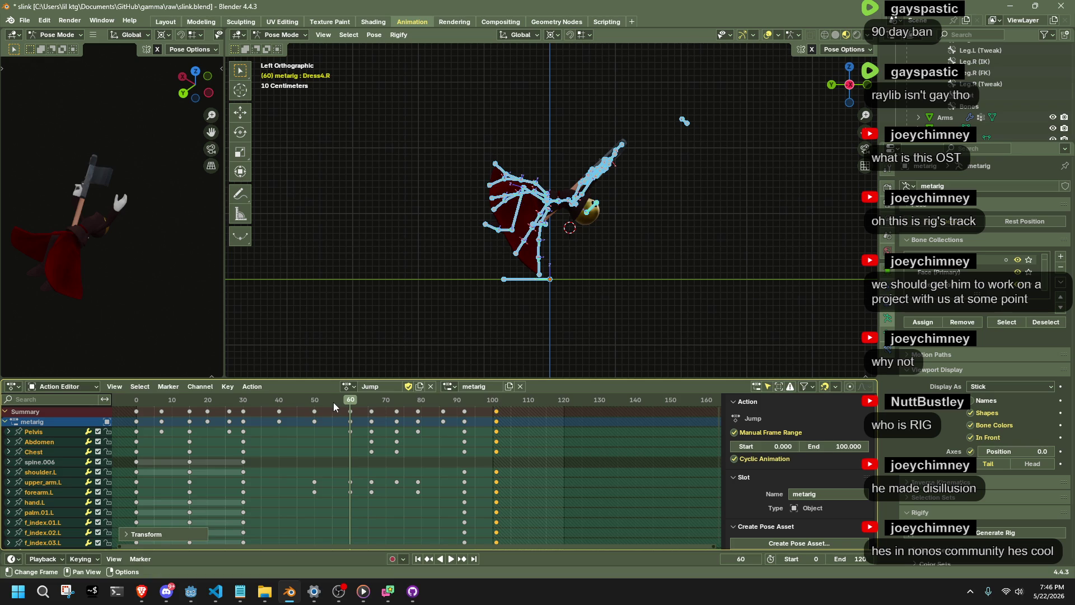
key("space")
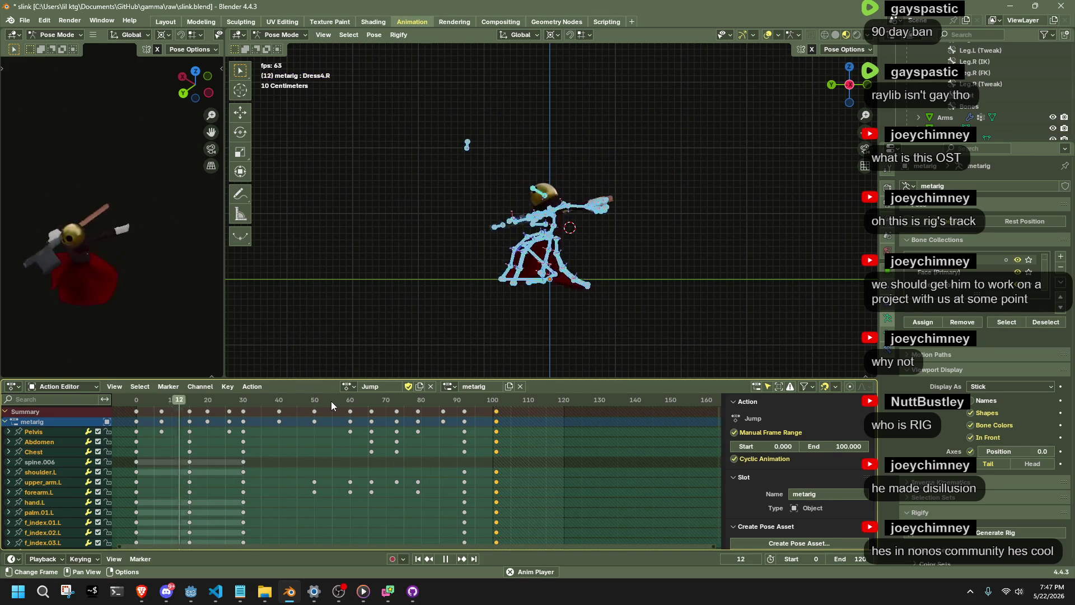
key("space")
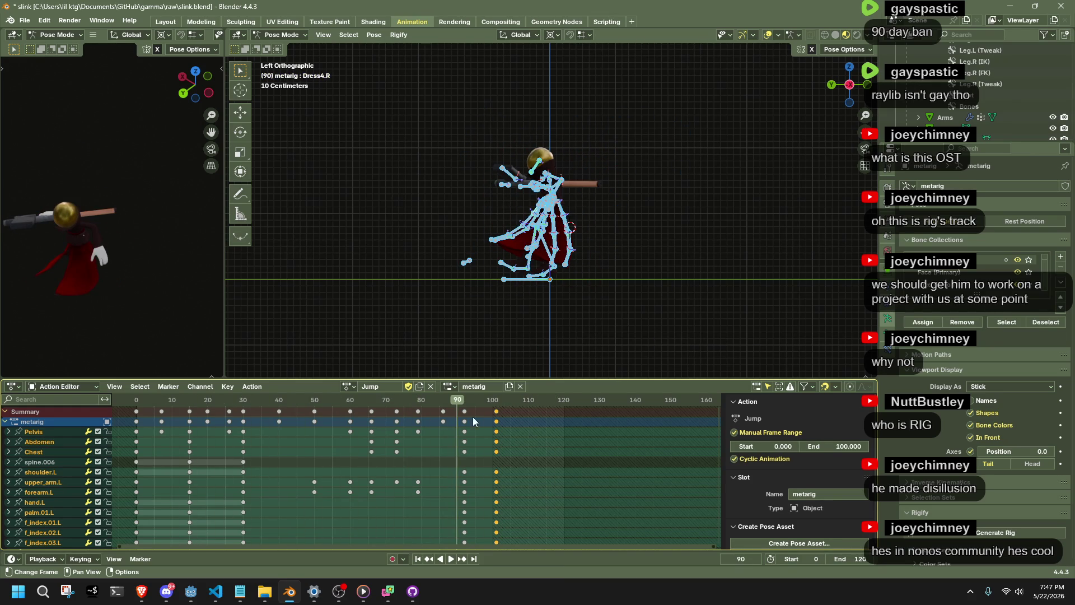
mouse_move(463, 396)
left_mouse_down()
mouse_move(482, 402)
mouse_move(416, 415)
mouse_move(480, 411)
left_mouse_up()
left_click(529, 462)
scroll(721, 210, "up", 6)
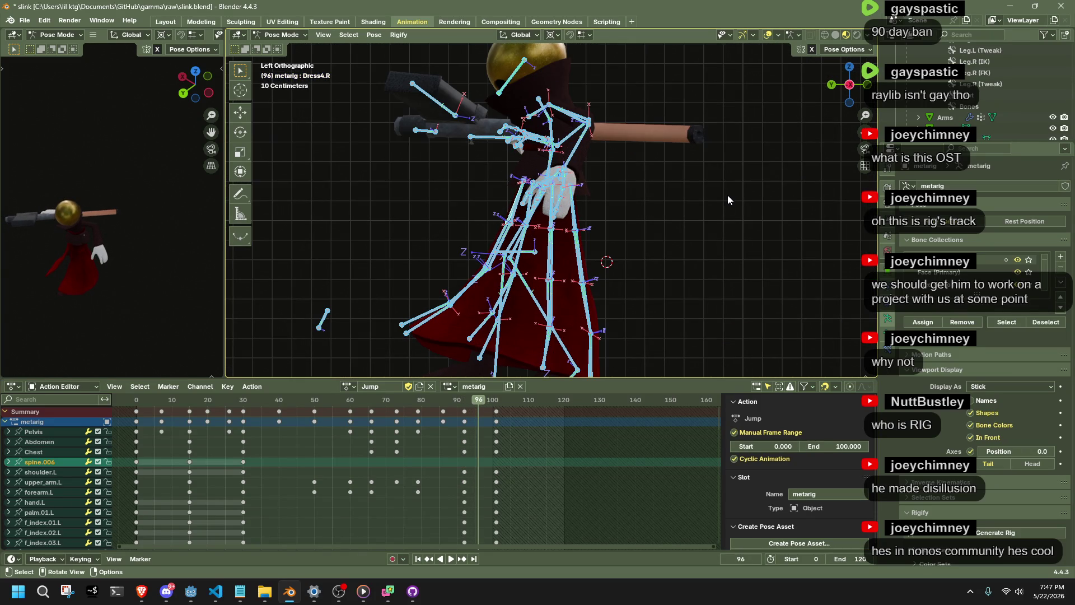
mouse_move(677, 214)
left_mouse_down()
mouse_move(673, 204)
mouse_move(714, 208)
left_mouse_up()
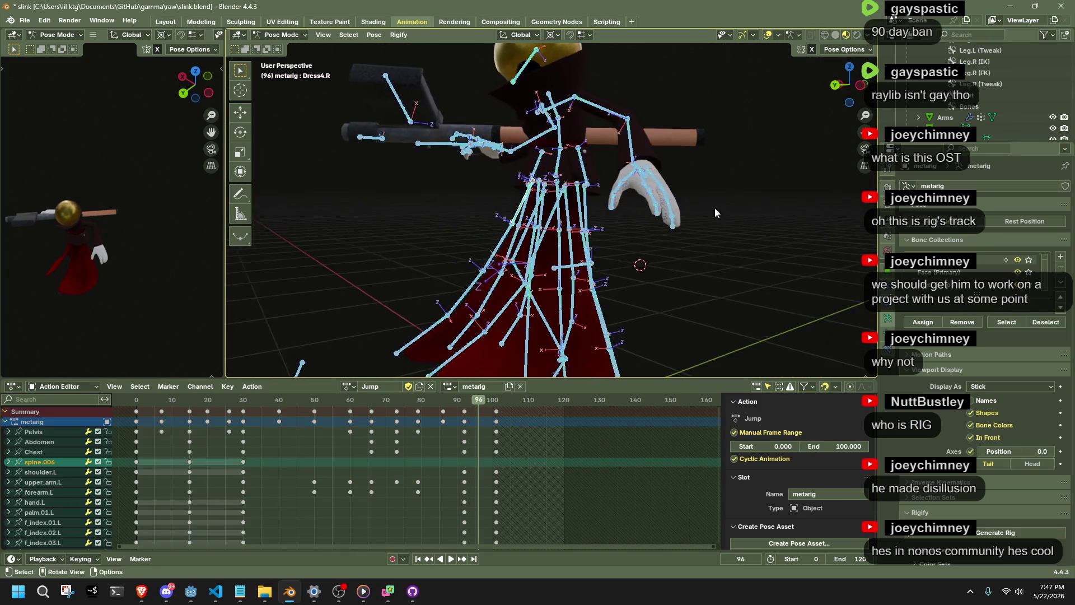
scroll(468, 464, "down", 4)
scroll(453, 458, "up", 7)
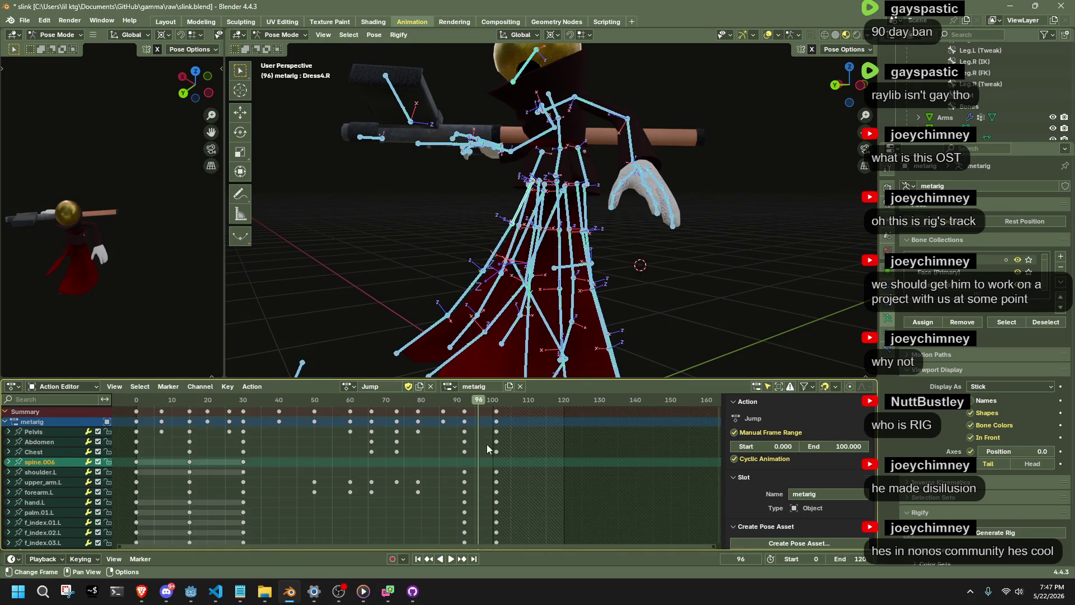
left_click_drag(583, 495, 485, 413)
- Set the selected closing keys to Bounce interpolation and play to check it
right_click(494, 414)
mouse_move(478, 469)
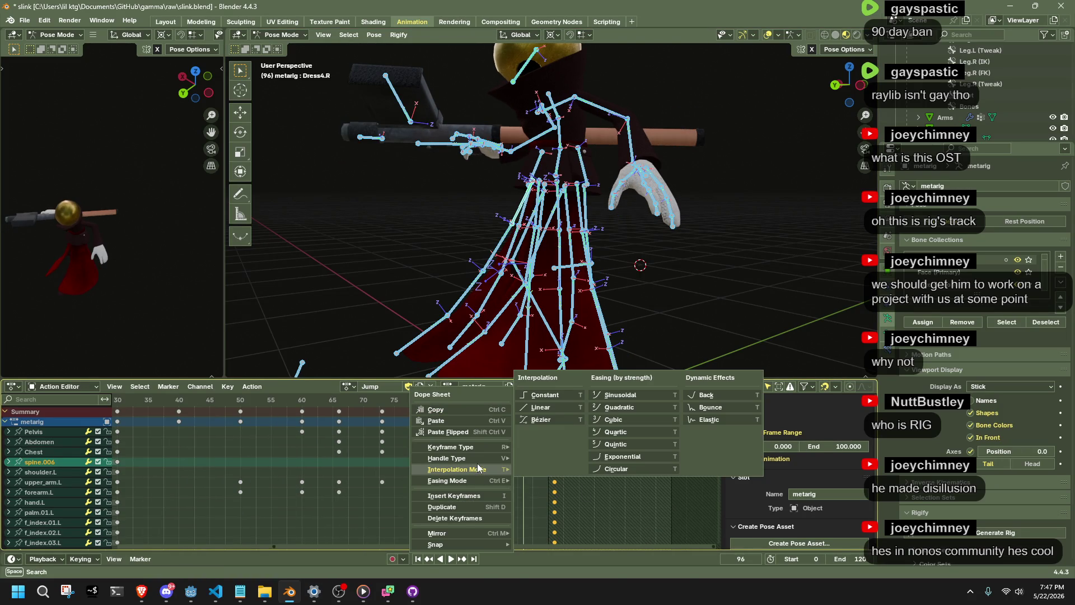
left_click(716, 413)
key("space")
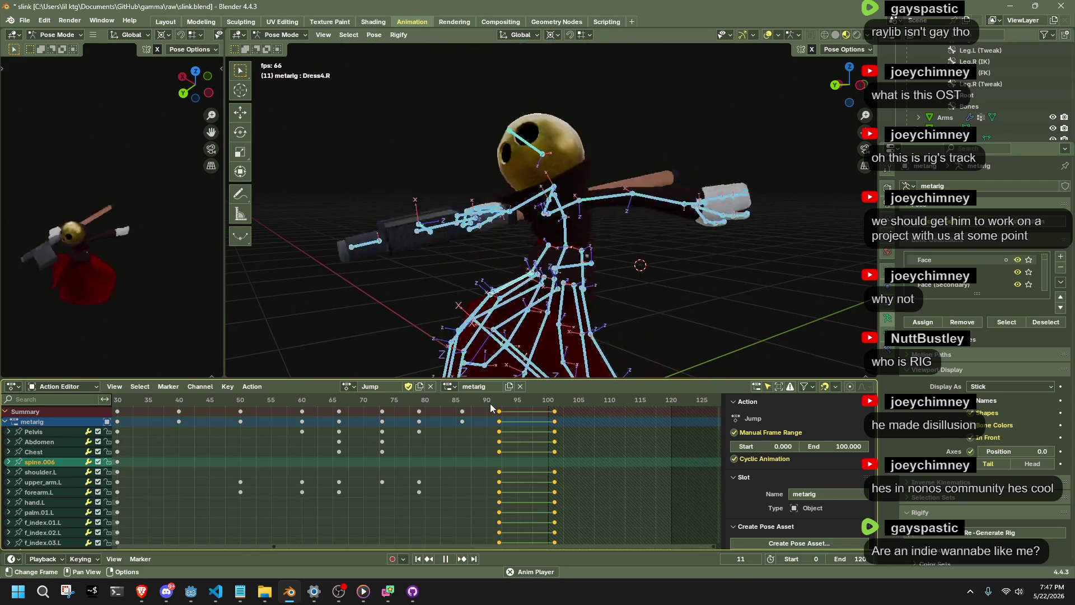
key("space")
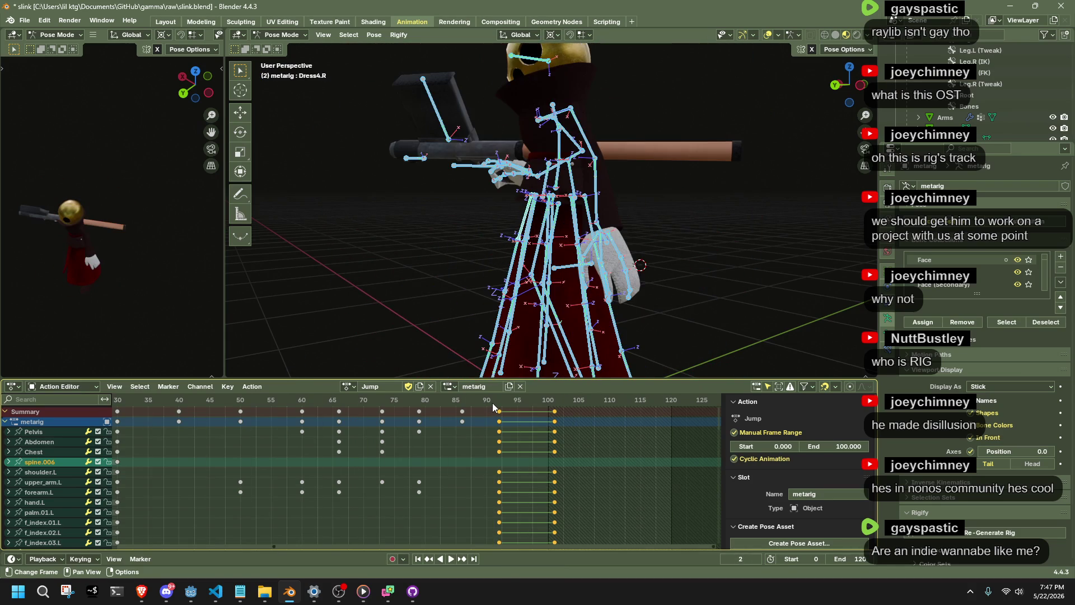
- Apply Bounce easing to another key selection and review playback around frame 98
right_click(492, 402)
mouse_move(519, 419)
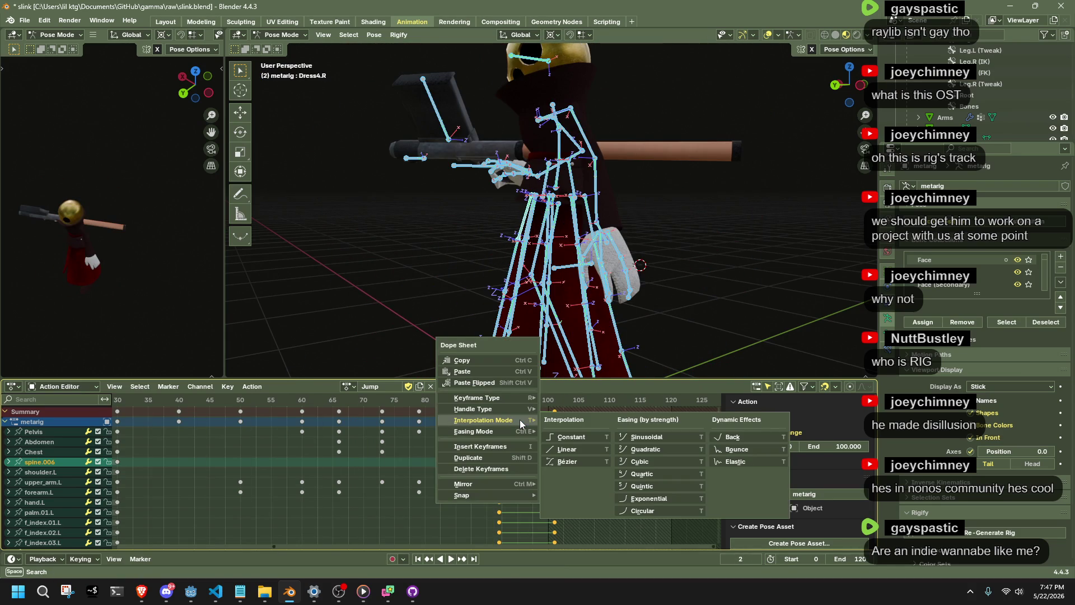
left_click(746, 442)
left_click(497, 402)
key("space")
left_click_drag(497, 403, 536, 404)
key("space")
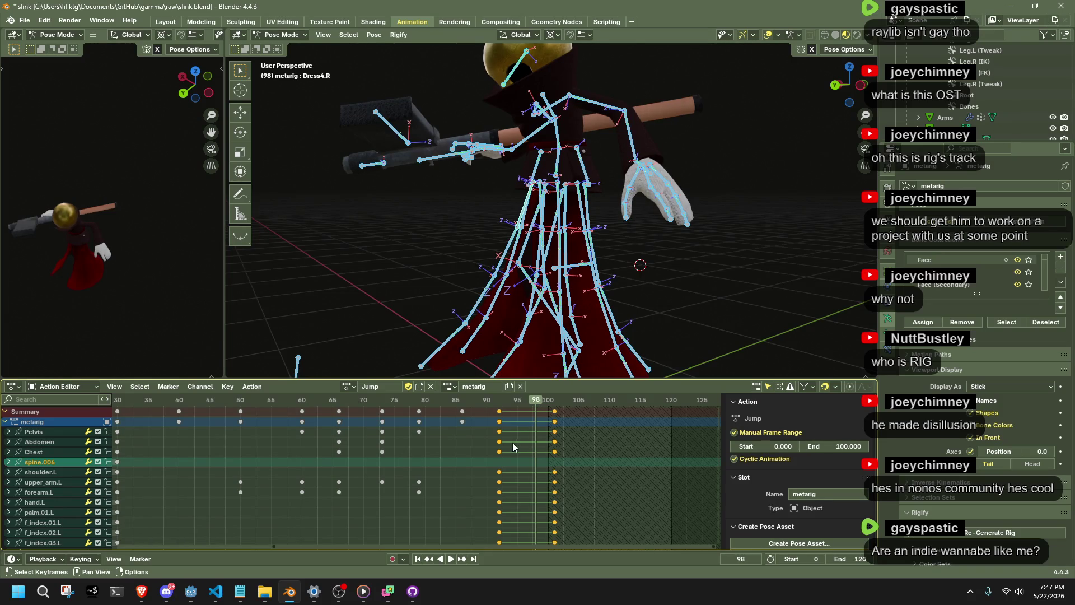
- Test the jump without the keys near frame 92, then restore them and replay
left_click(456, 403)
left_click(494, 411)
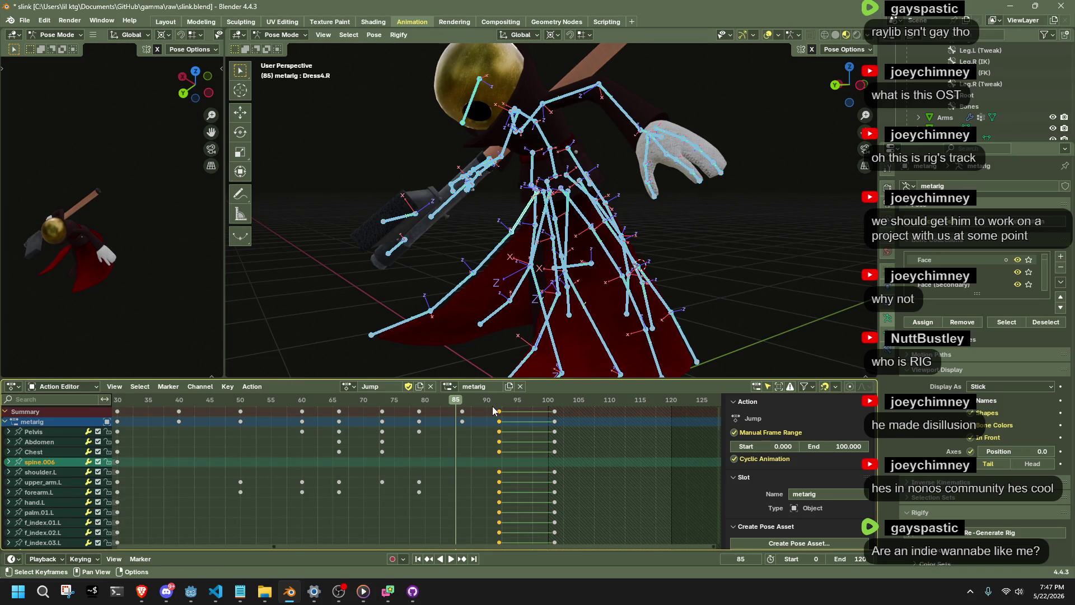
key("Delete")
key("space")
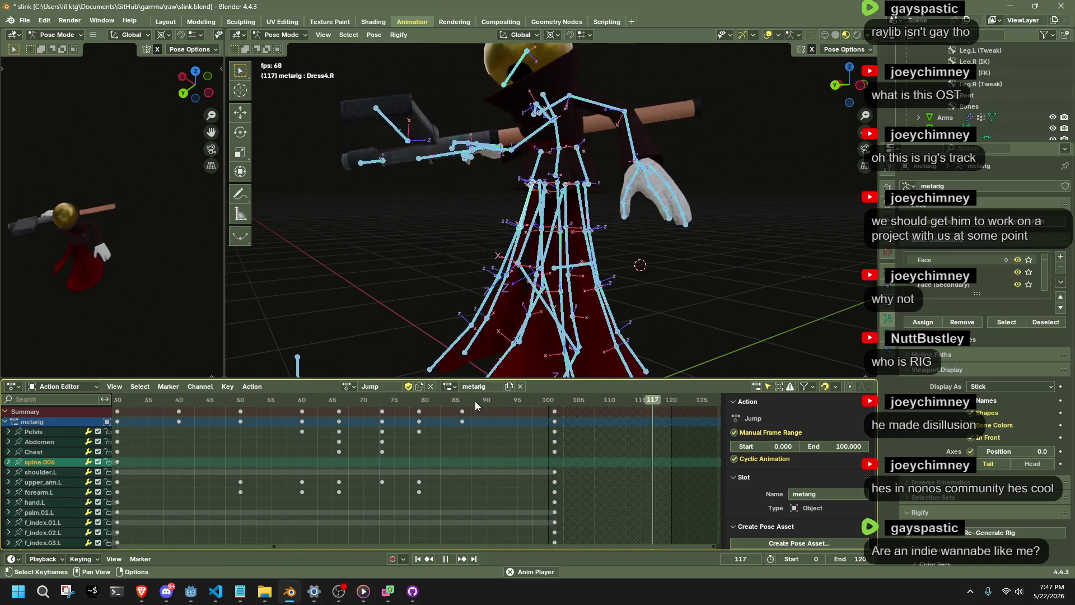
key("Escape")
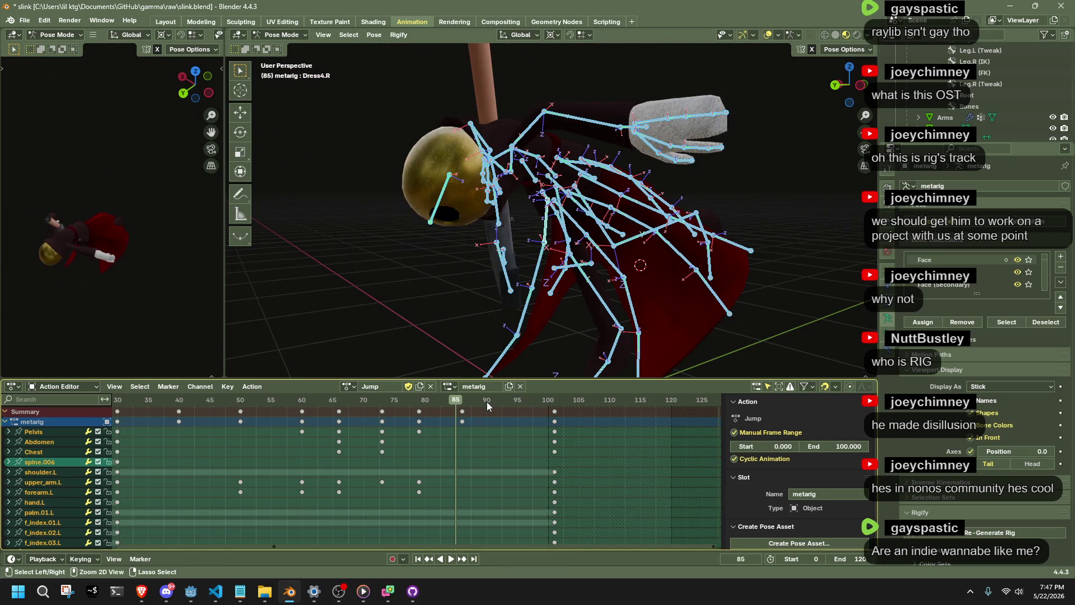
key("ctrl+z")
key("space")
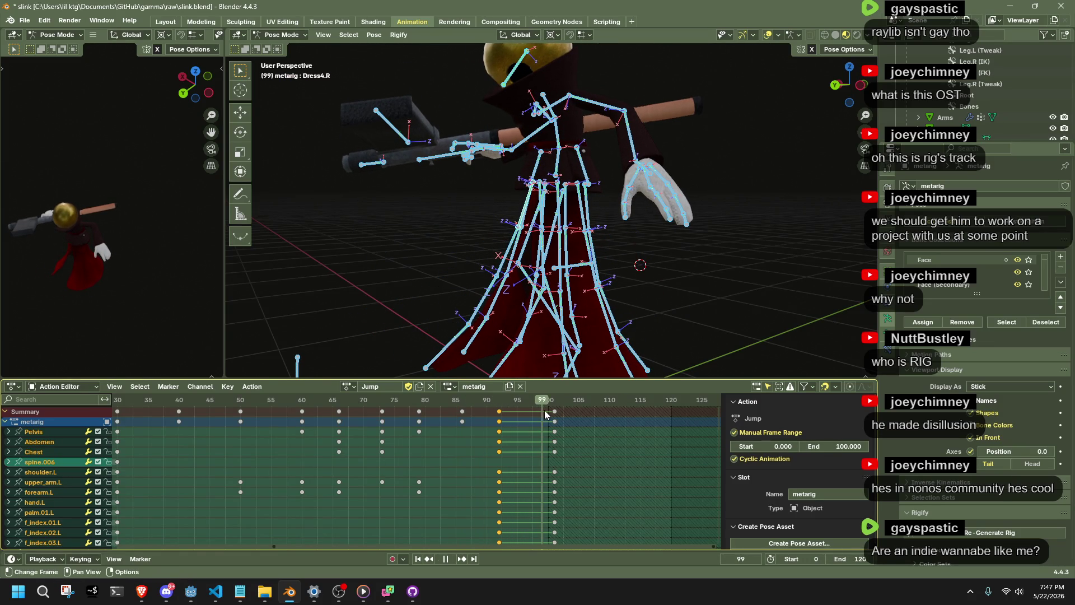
mouse_move(519, 422)
left_mouse_down()
mouse_move(501, 431)
mouse_move(525, 428)
left_mouse_up()
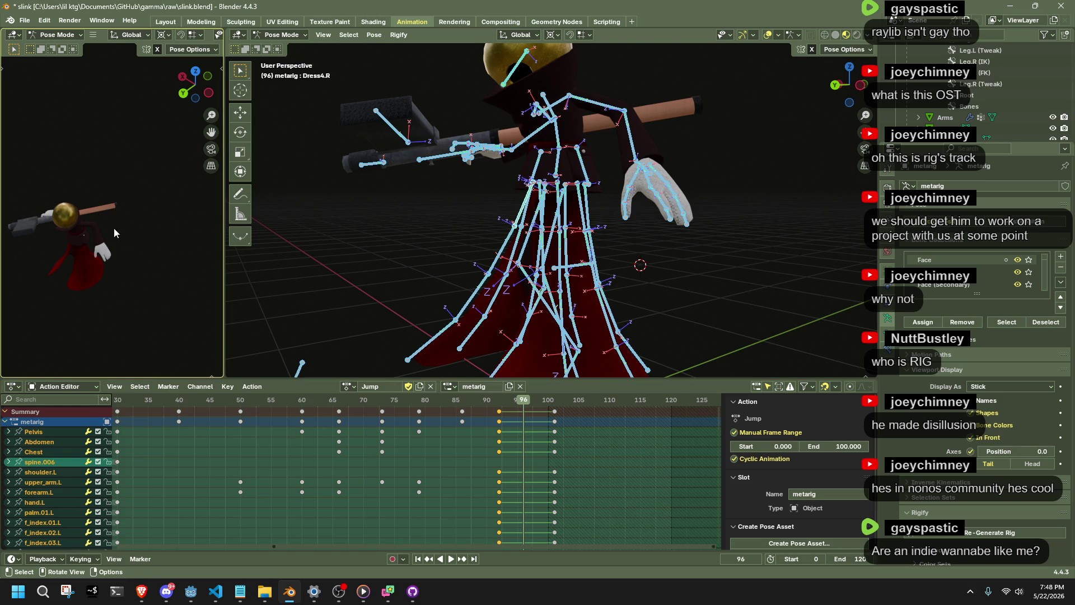
- Deselect the bones and save slink.blend before switching to Godot
left_click(309, 265)
key("ctrl+s")
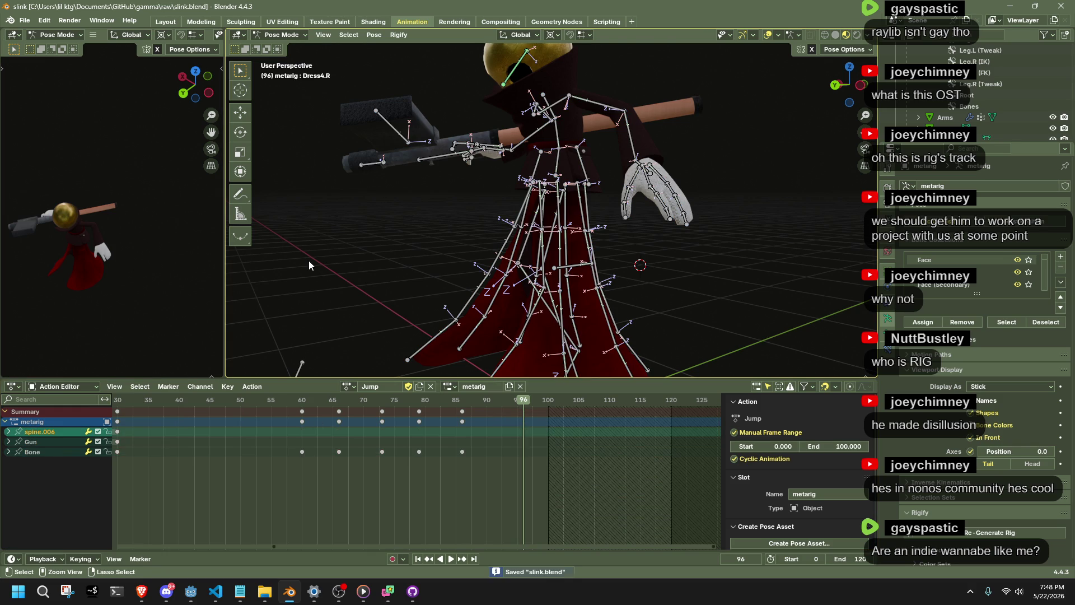
left_click(191, 591)
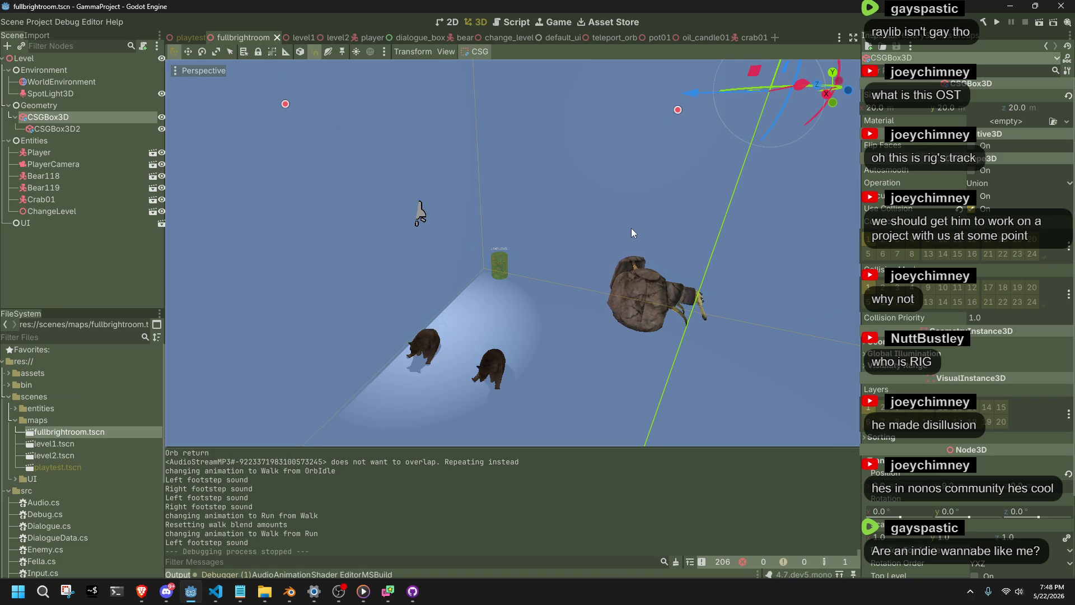
- Frame the CSGBox3D and browse the FileSystem into the assets textures folder
key("f")
scroll(587, 254, "down", 5)
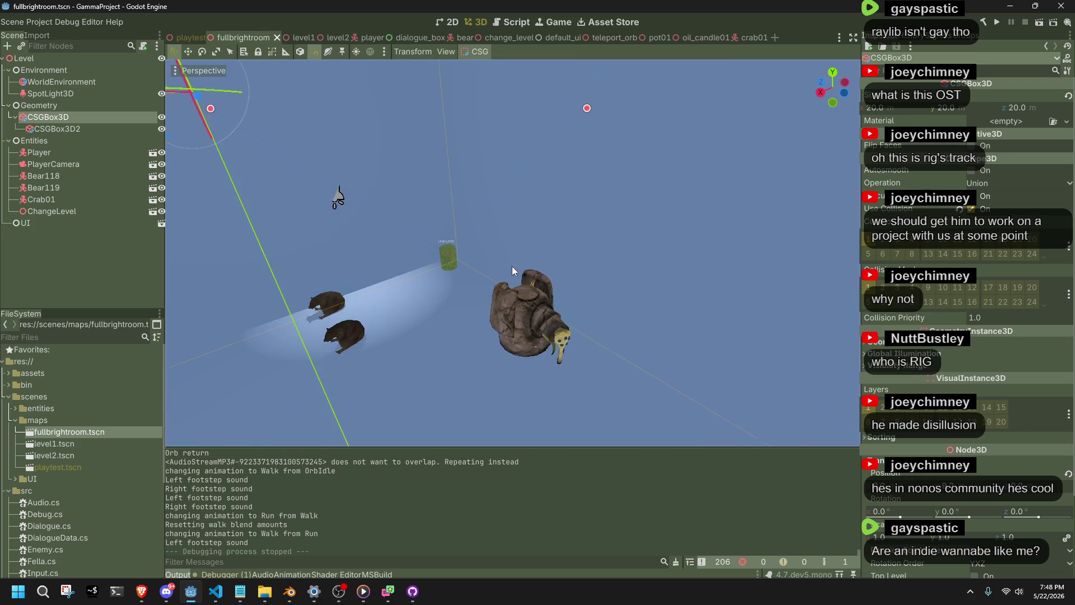
mouse_move(512, 266)
left_mouse_down()
mouse_move(493, 291)
mouse_move(406, 338)
left_mouse_up()
left_click(15, 420)
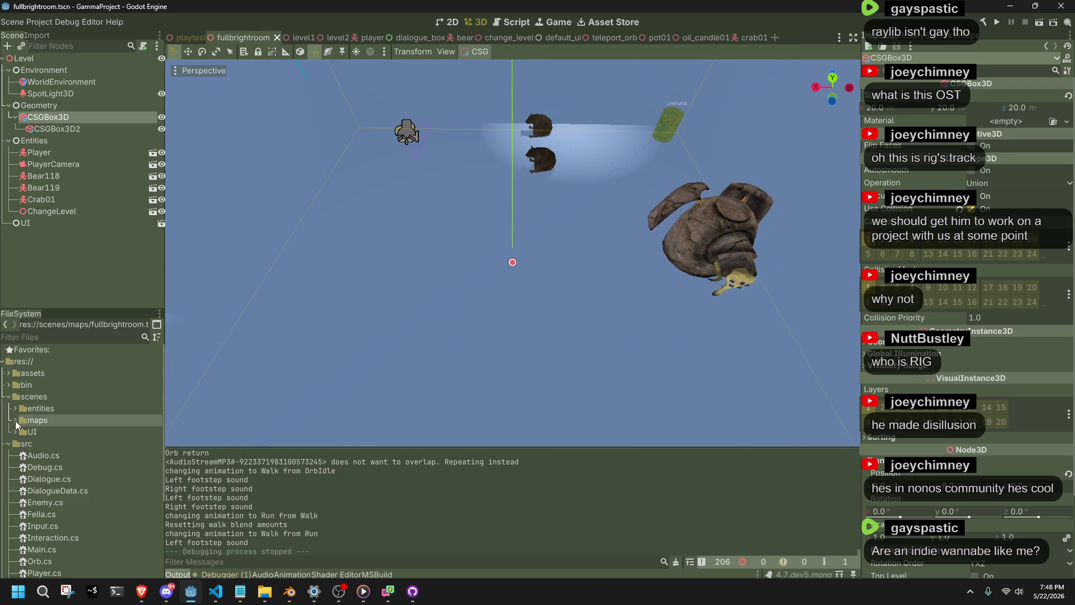
left_click(9, 395)
left_click(8, 373)
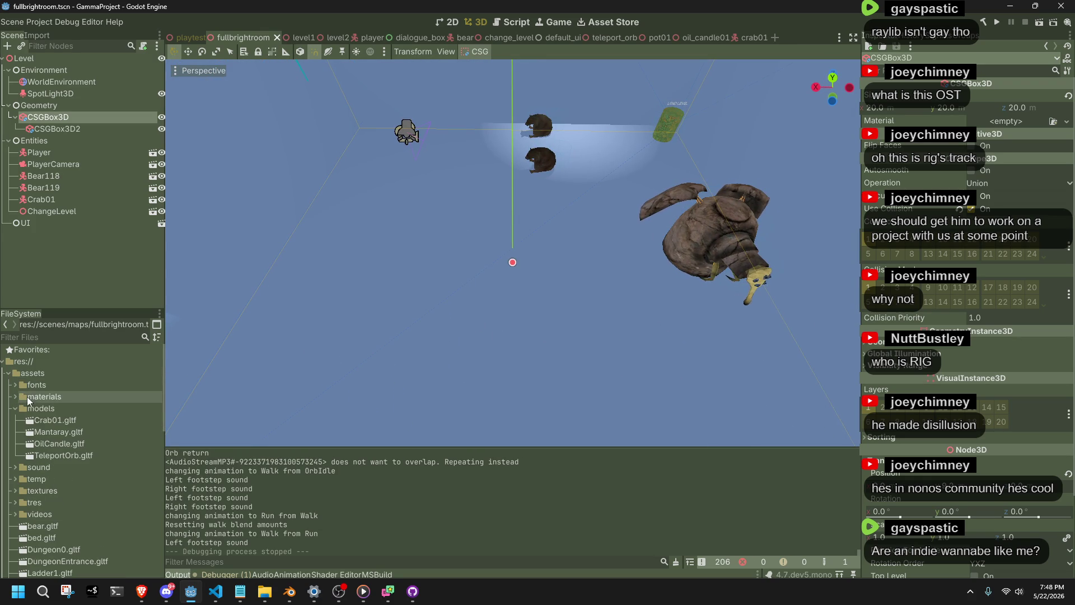
left_click(12, 491)
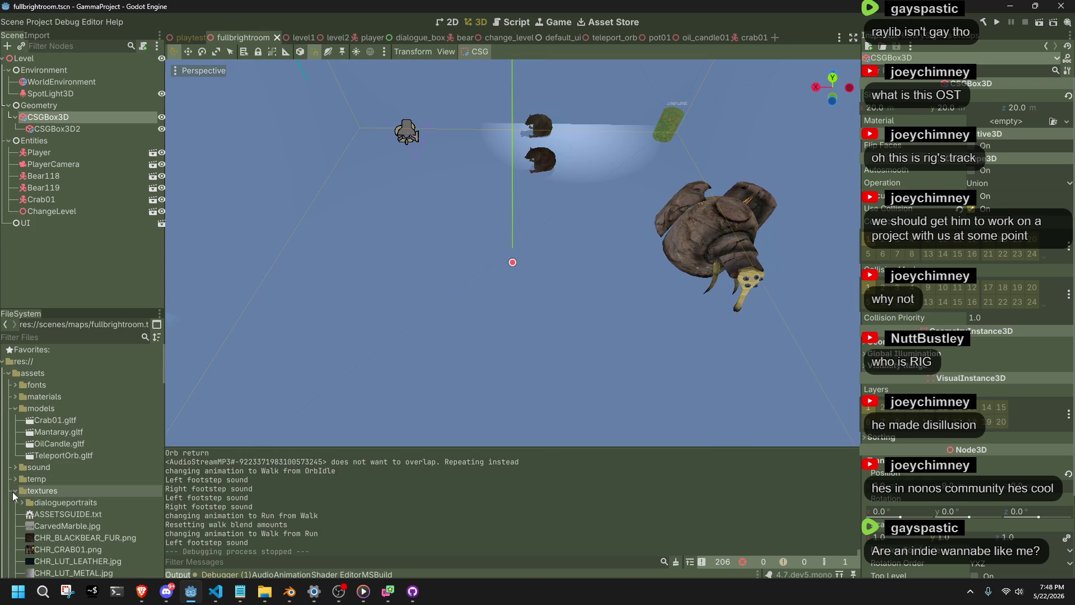
scroll(119, 503, "down", 3)
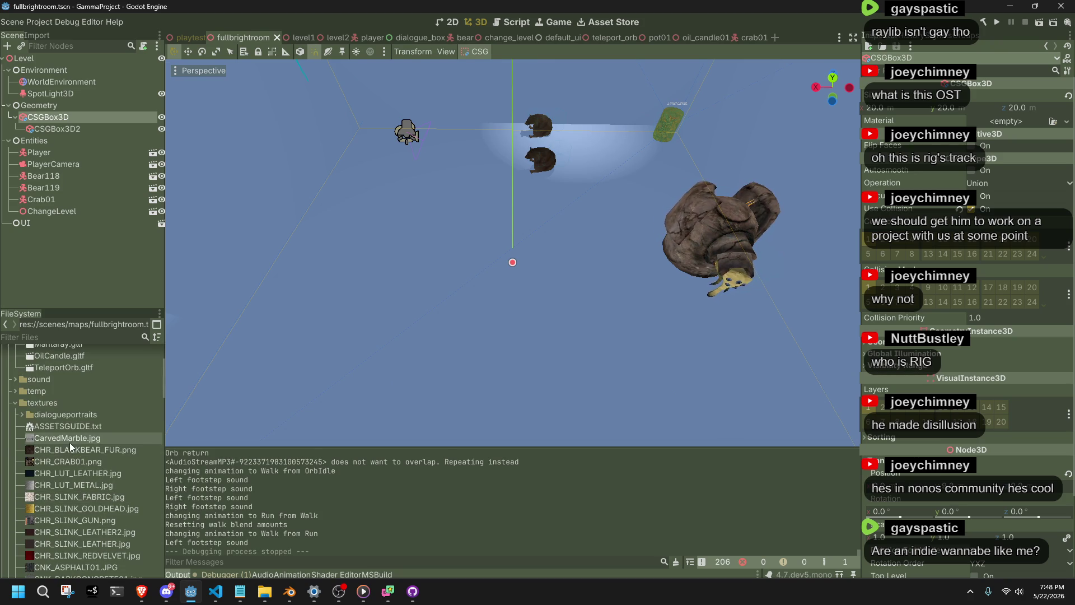
left_click(61, 454)
- Drop Grass_01.png onto the box, expand its Geometry settings, and run the scene
scroll(62, 454, "down", 10)
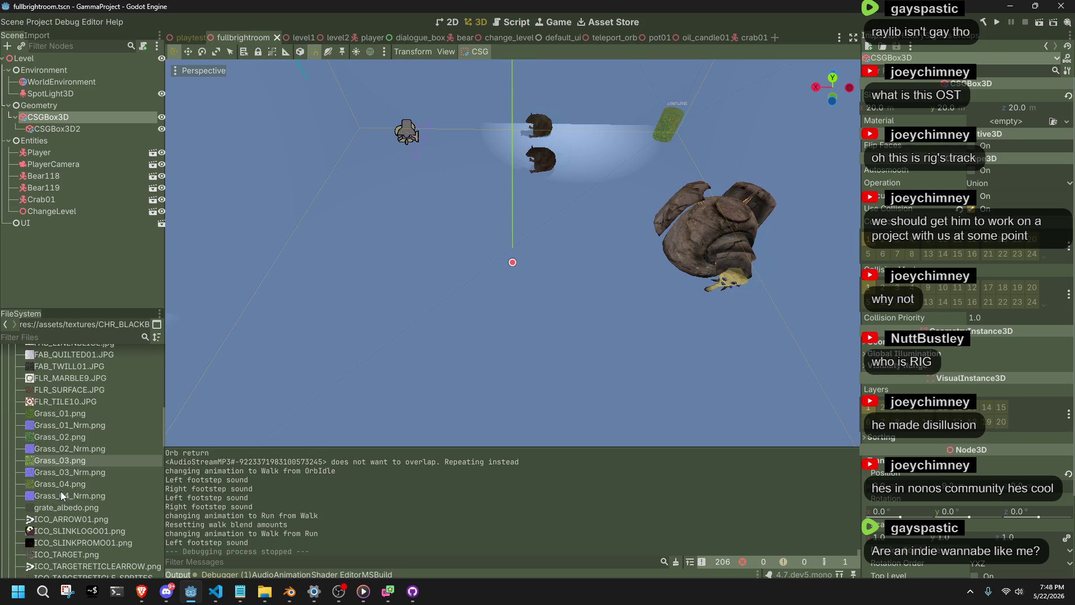
mouse_move(59, 413)
left_mouse_down()
mouse_move(391, 305)
mouse_move(430, 323)
mouse_move(432, 314)
left_mouse_up()
left_click(887, 207)
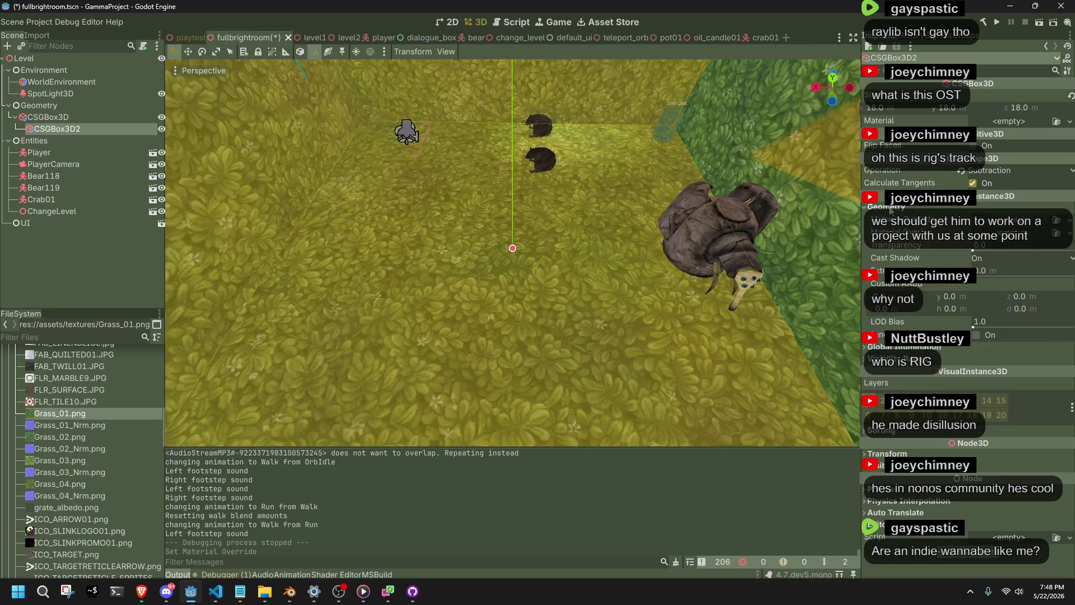
left_click(1038, 24)
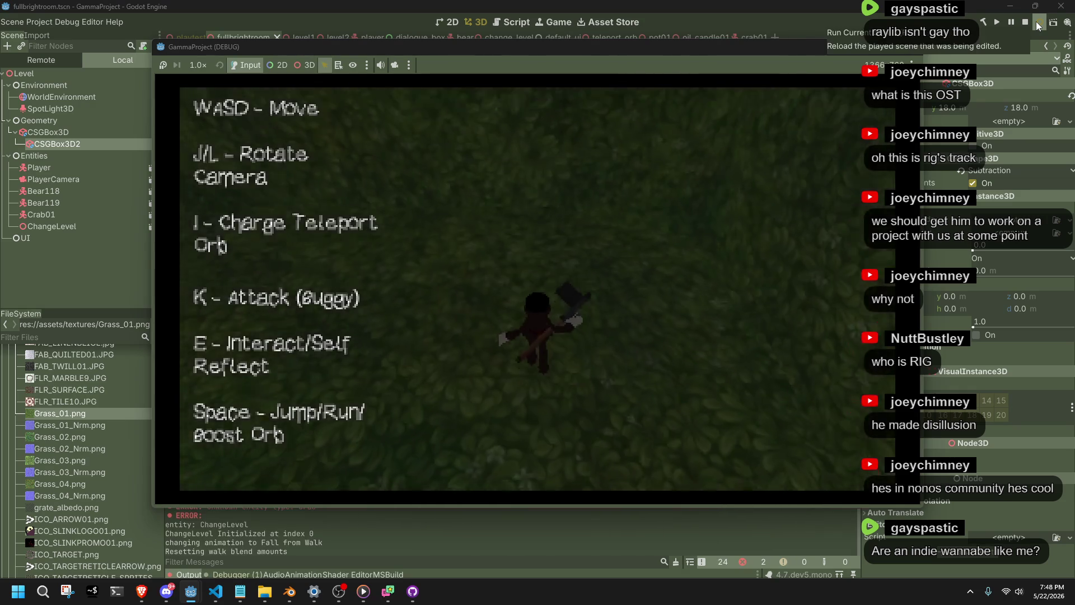
- Walk the character toward the bear with W, jump with Space, then stop the game with F8
key("w")
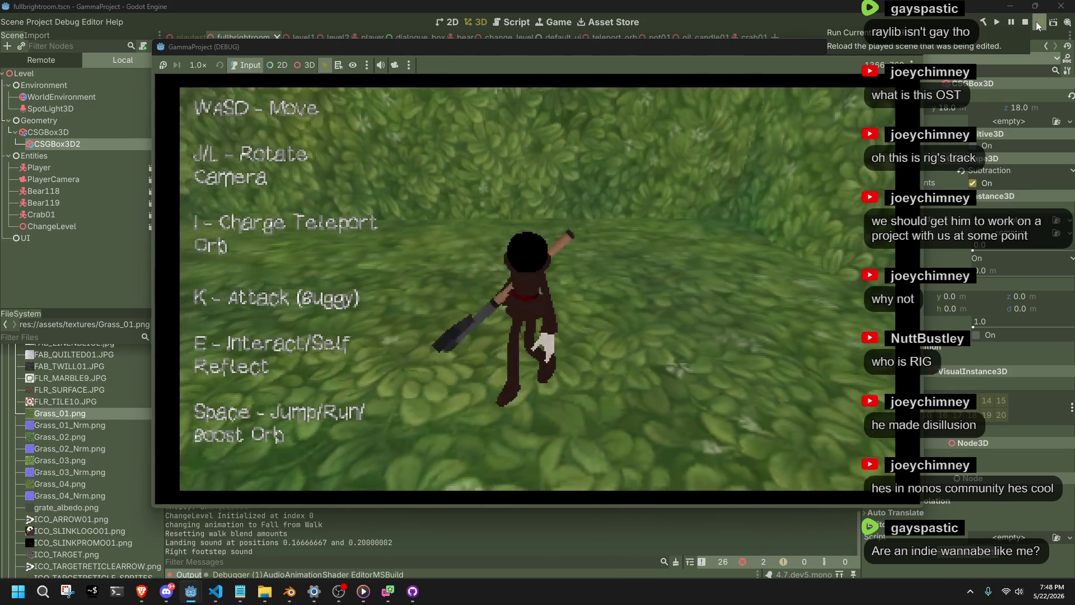
key("space")
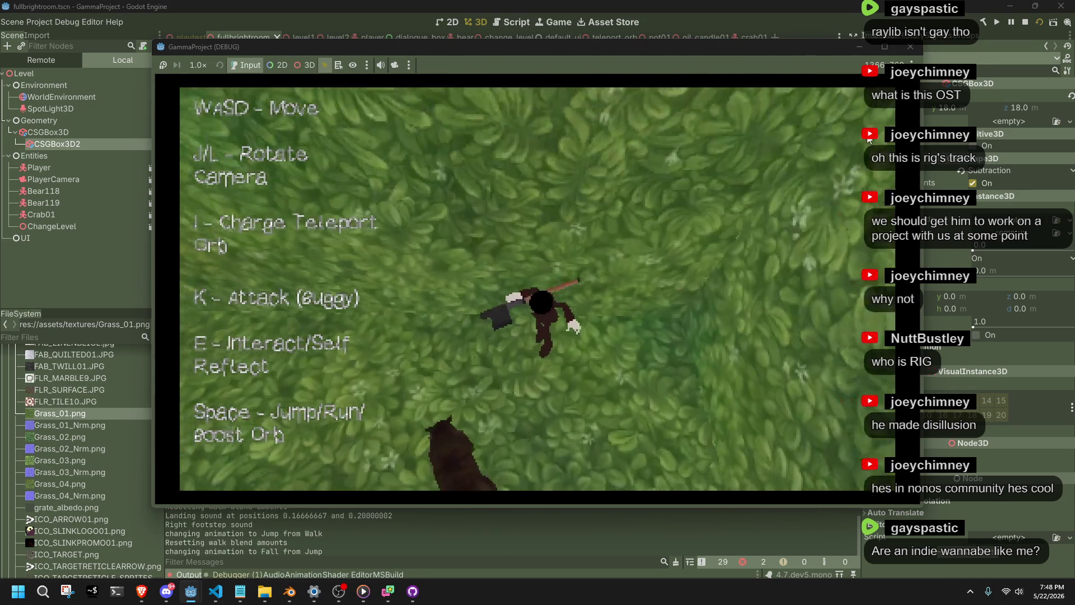
key("w")
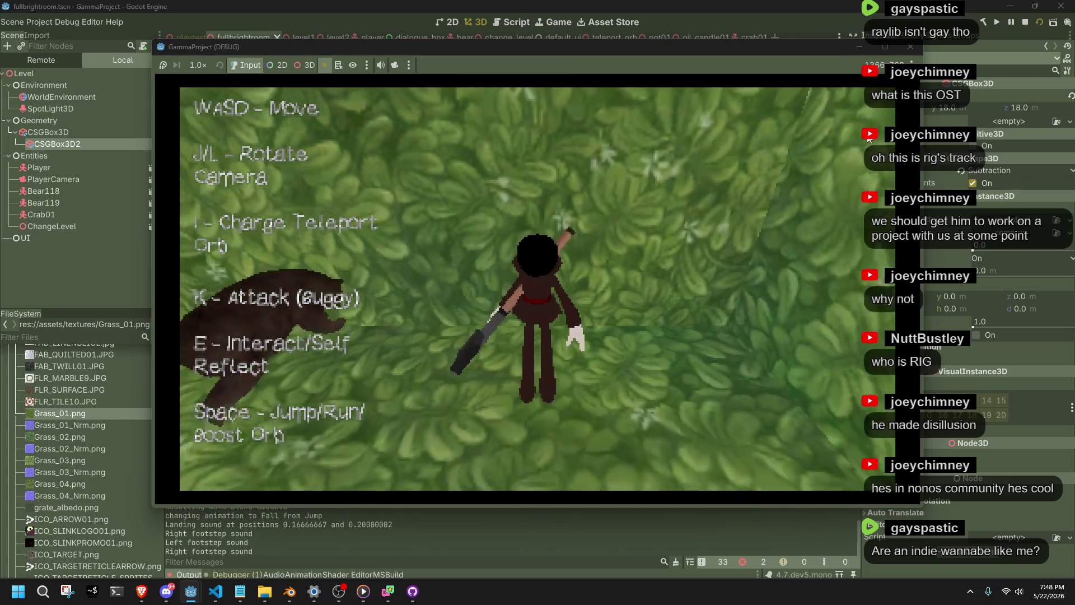
key("space")
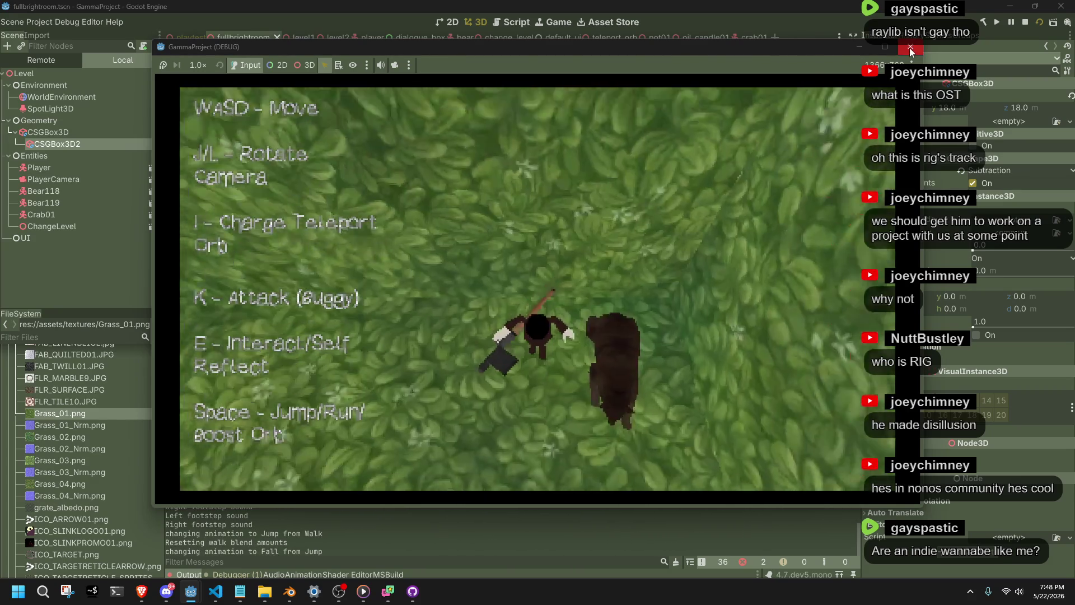
key("F8")
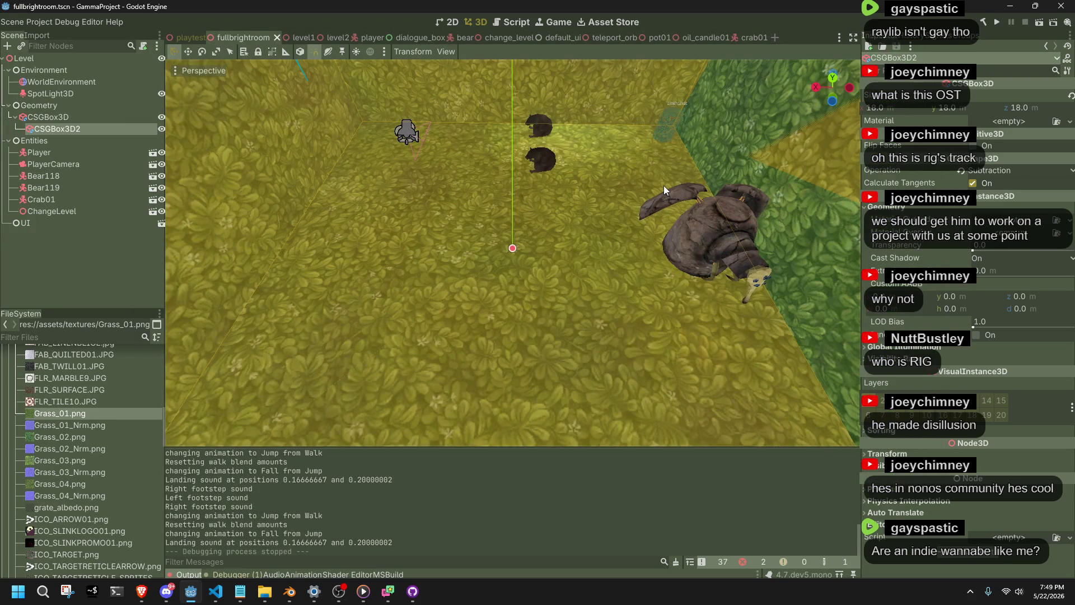
- Back in Blender, play the Jump action and select all of the rig's bones
key("ctrl+s")
key("alt+Tab")
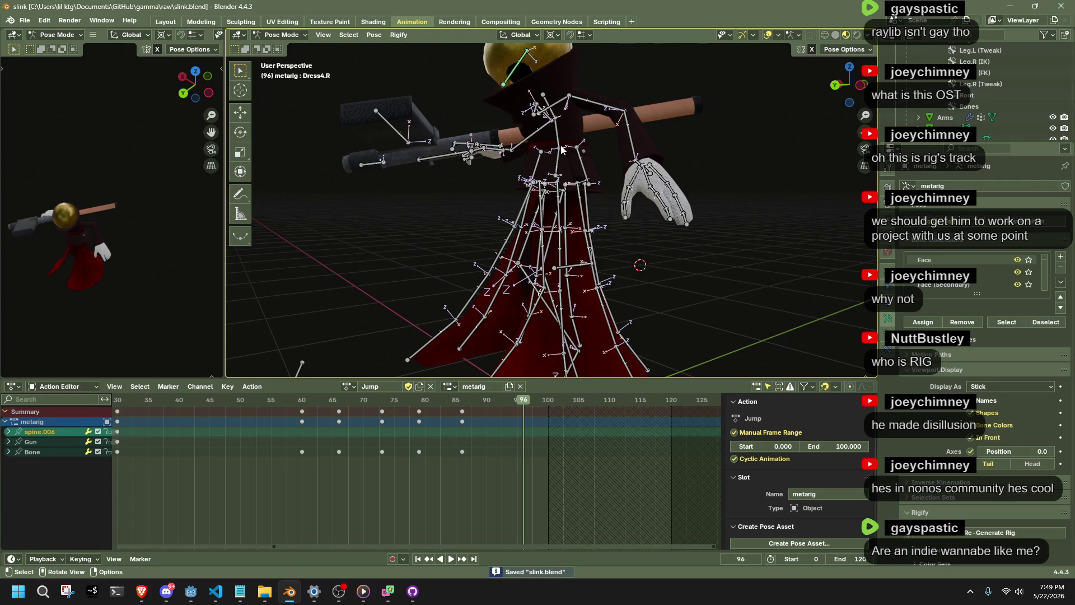
scroll(529, 238, "up", 1)
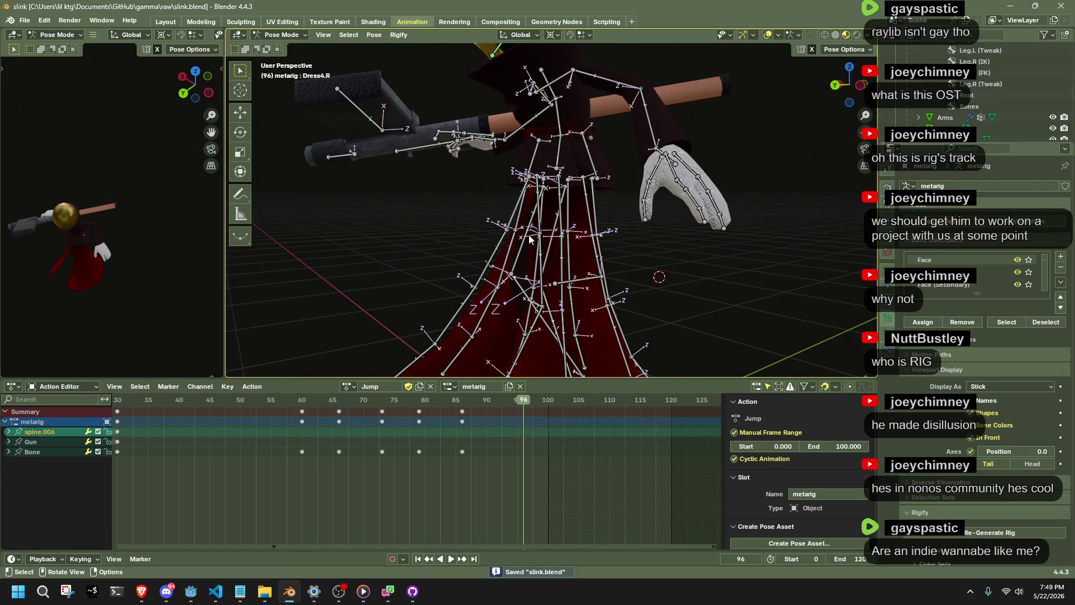
scroll(637, 273, "down", 4)
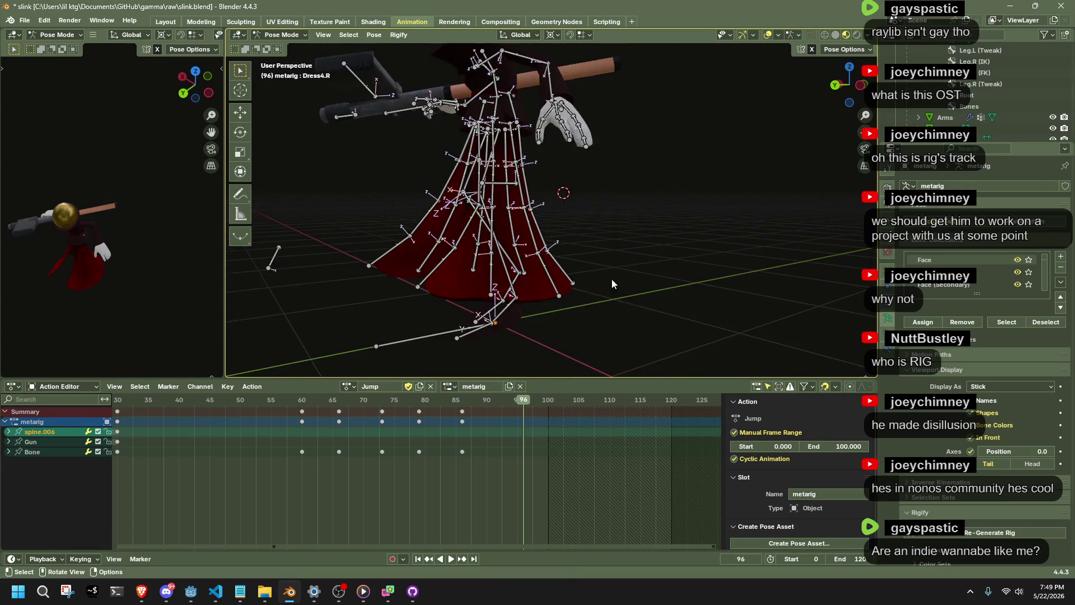
key("space")
key("Escape")
key("a")
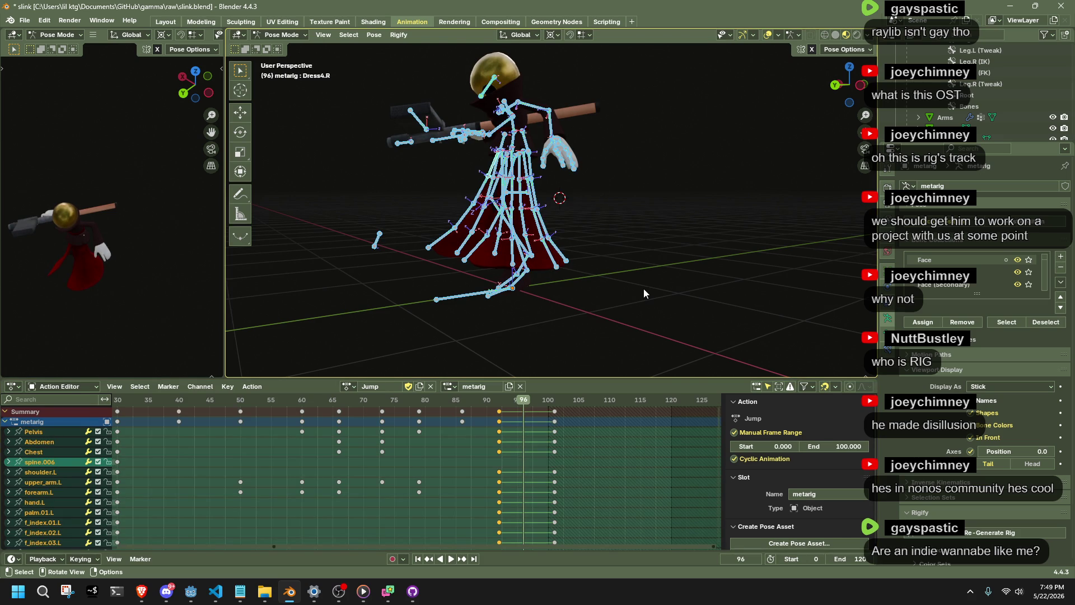
key("Down")
key("Down")
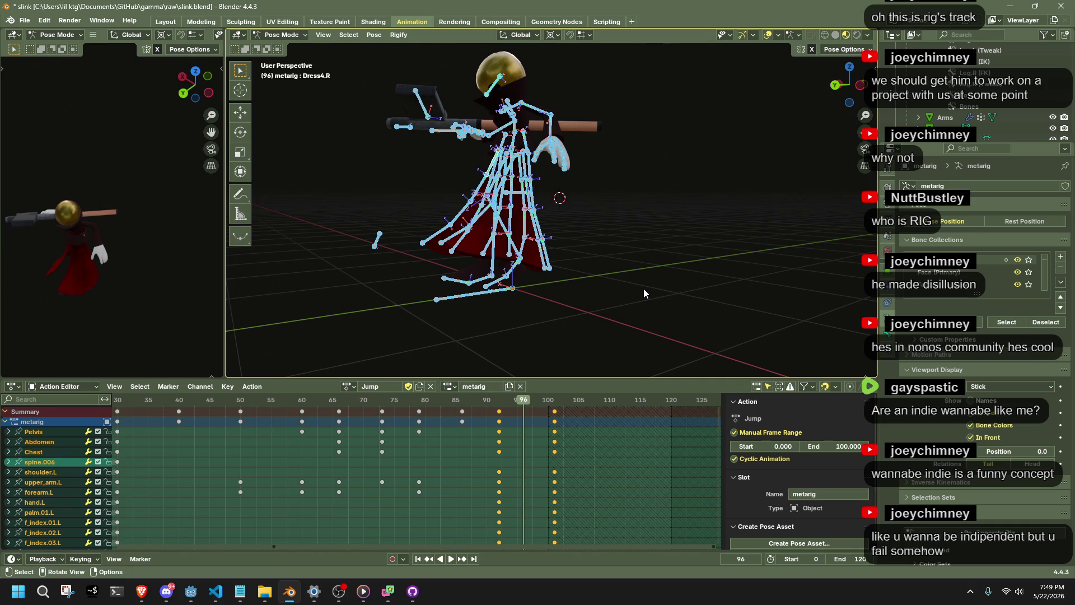
- Select the frame-91 keyframes, move to frame 92 and play the jump back
left_click(497, 409)
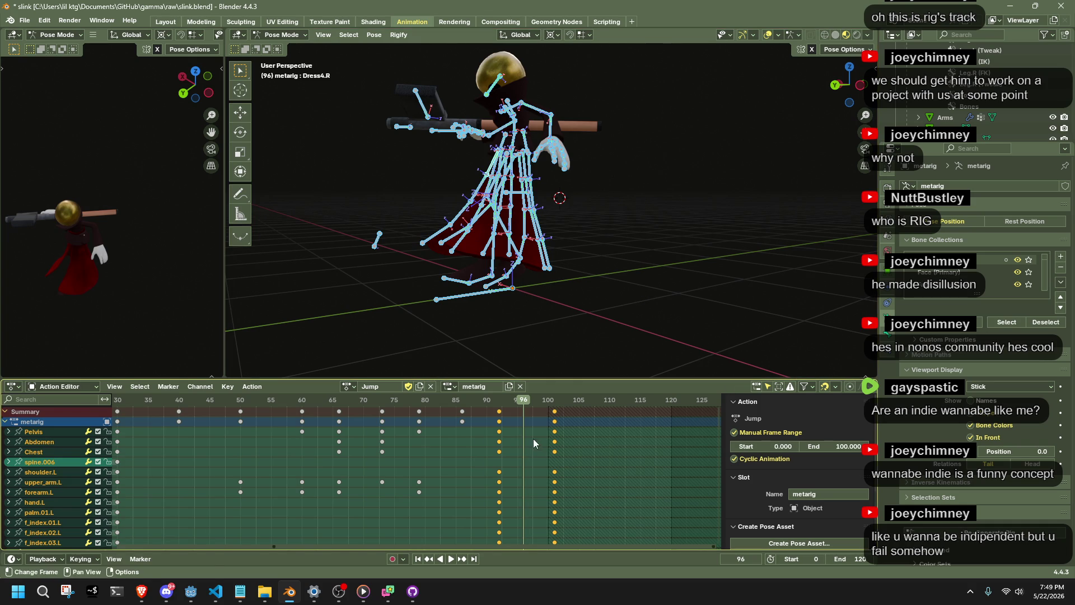
left_click(499, 406)
key("space")
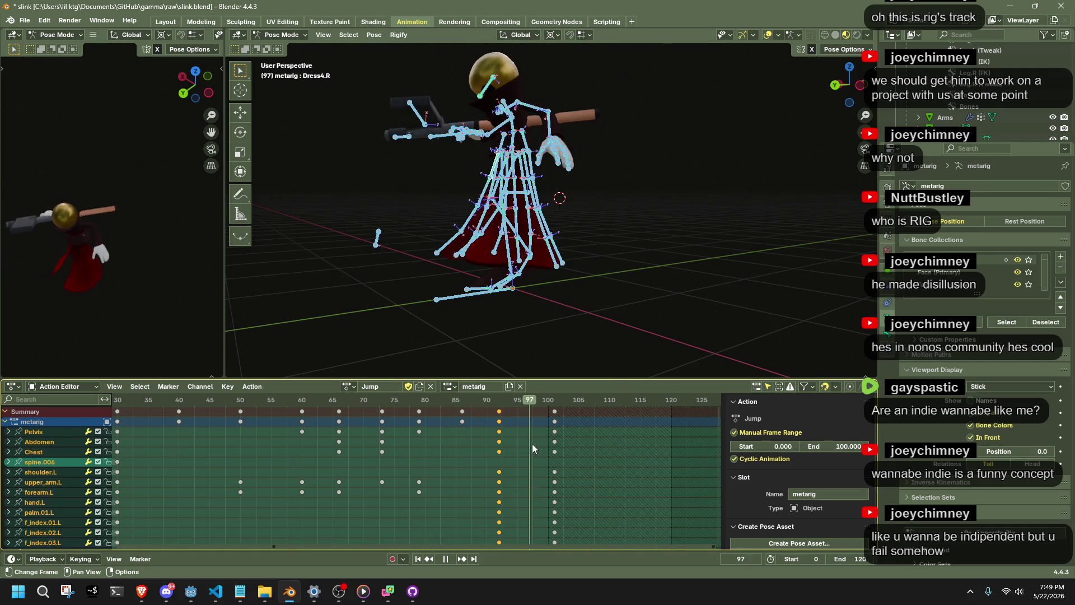
key("space")
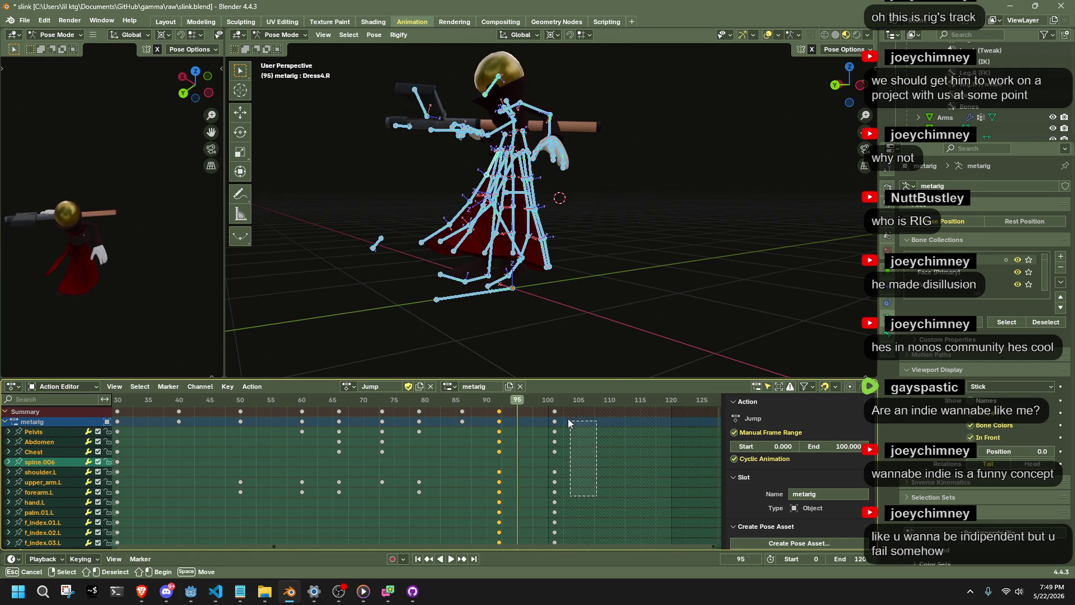
- At frame 101, rotate the selected bones in Left view by an entered angle
left_click(554, 448)
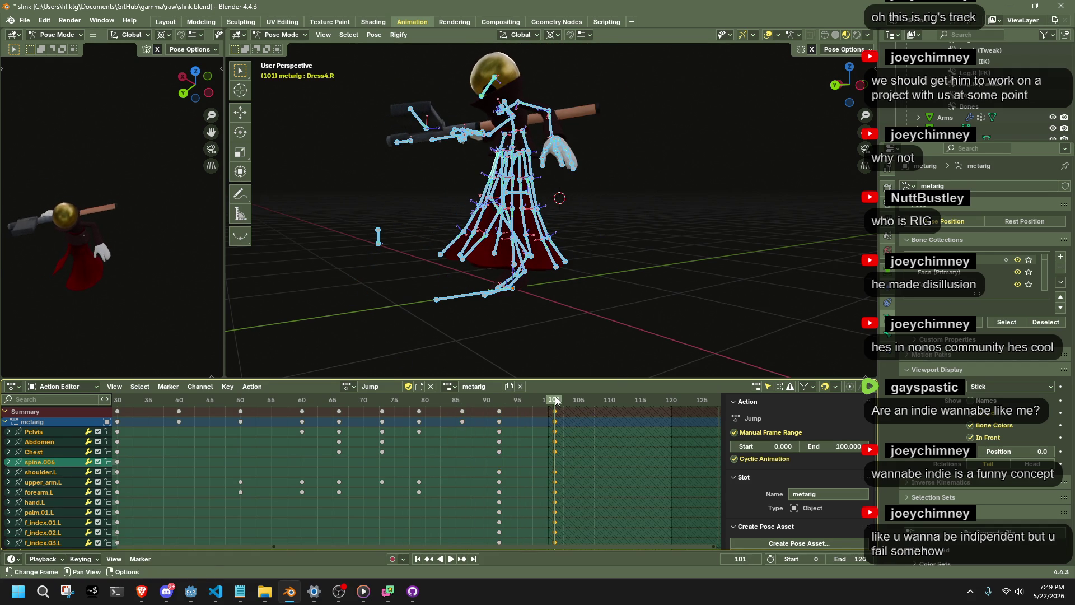
left_click(854, 95)
key("r")
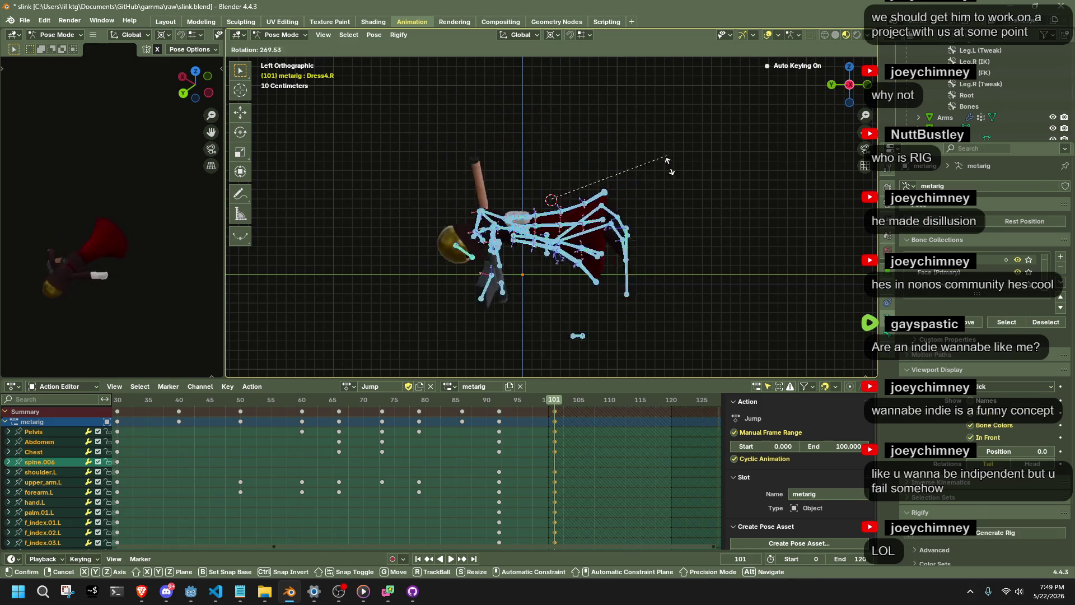
left_click(395, 304)
left_click(358, 304)
key("Return")
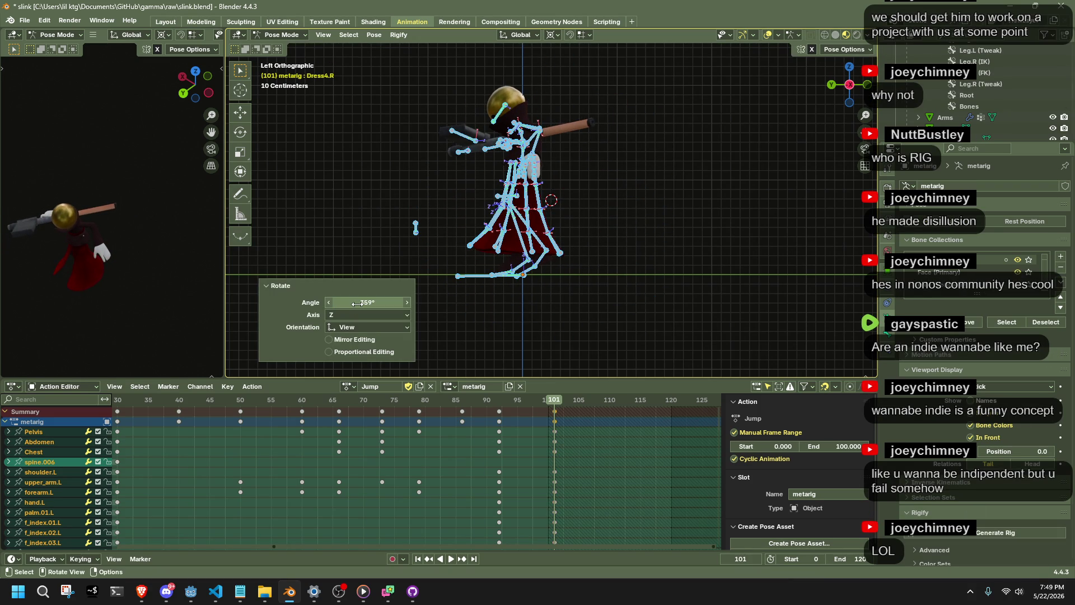
- Replay the corrected jump from the frame-92 keys and save slink.blend
left_click(499, 410)
key("space")
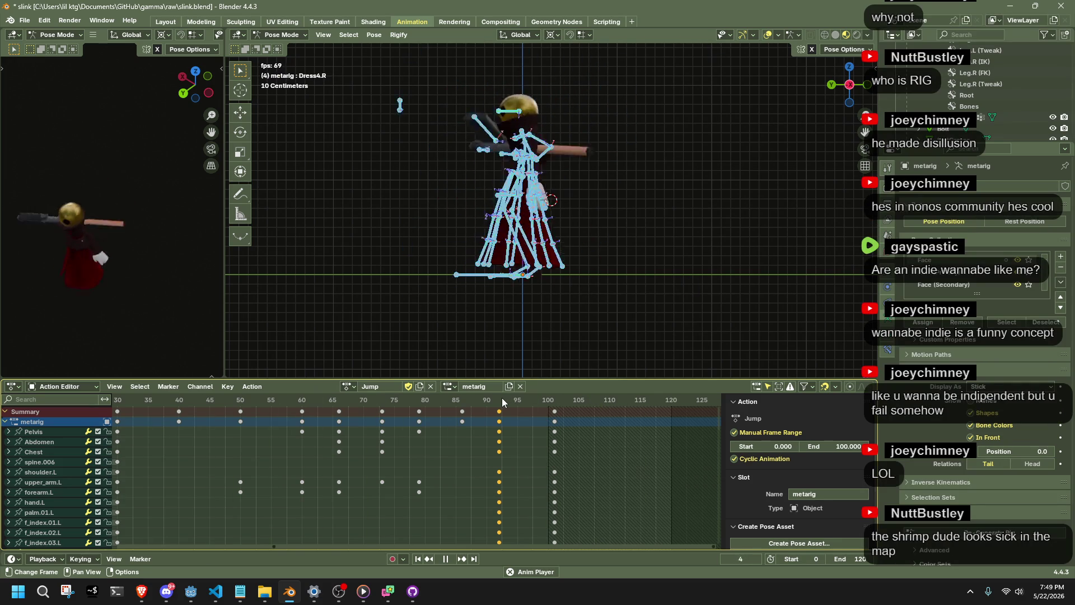
key("space")
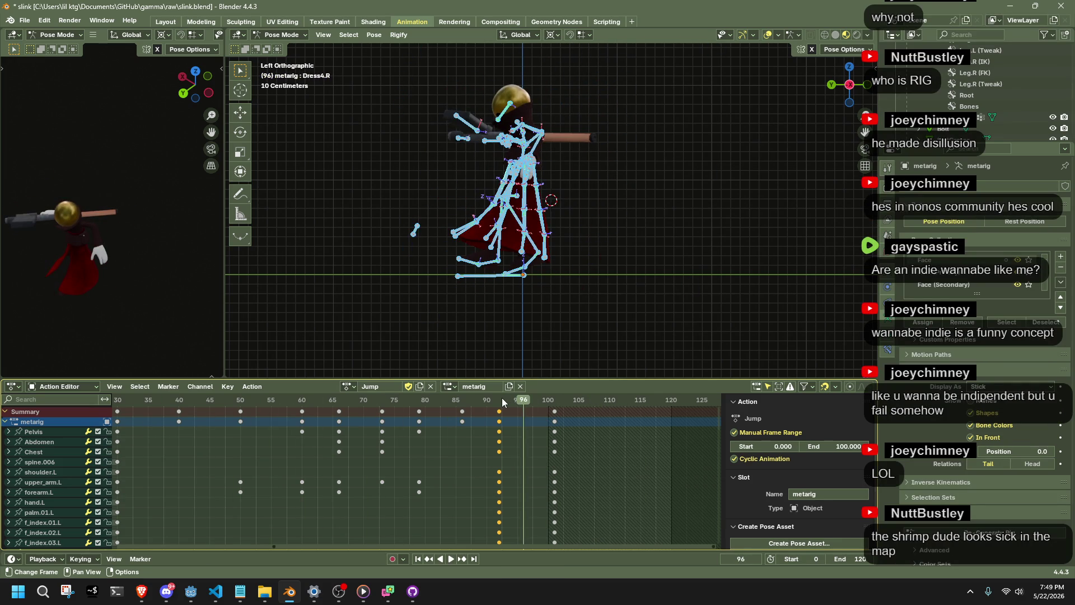
key("ctrl+s")
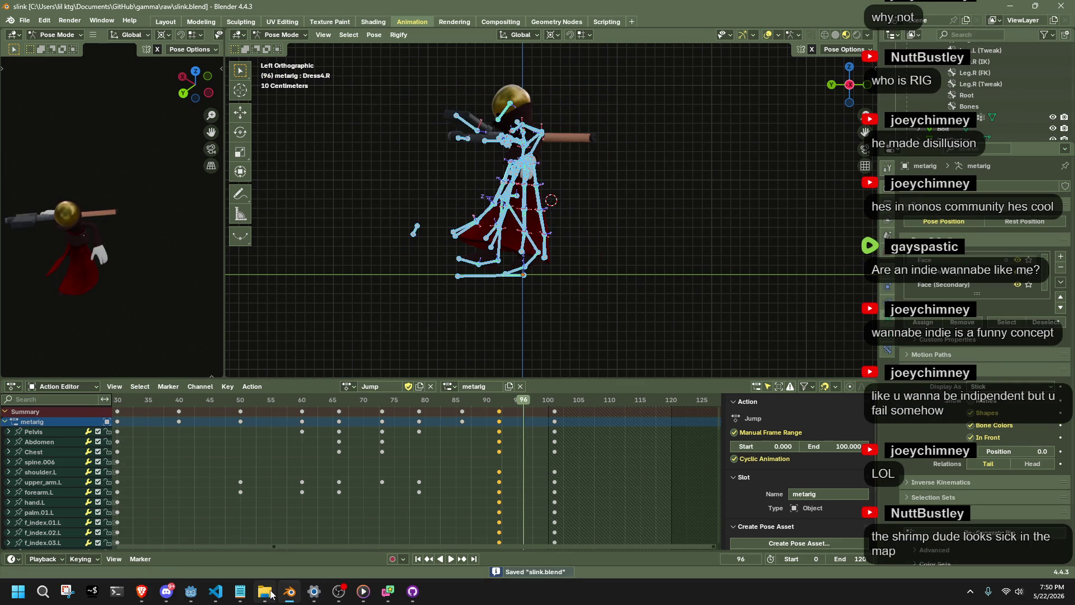
mouse_move(200, 600)
left_click(191, 536)
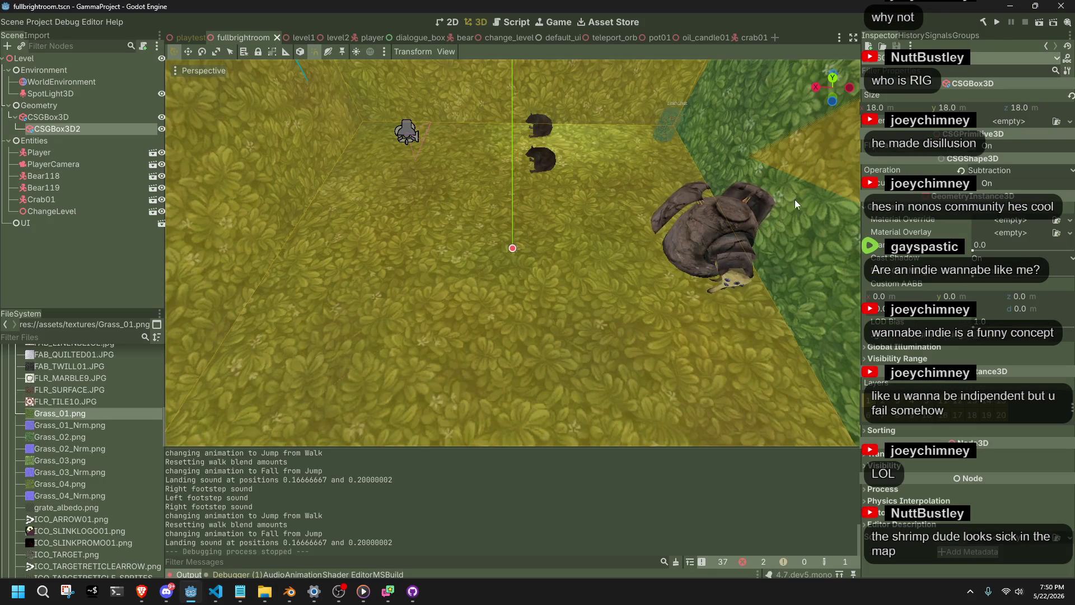
left_click(289, 592)
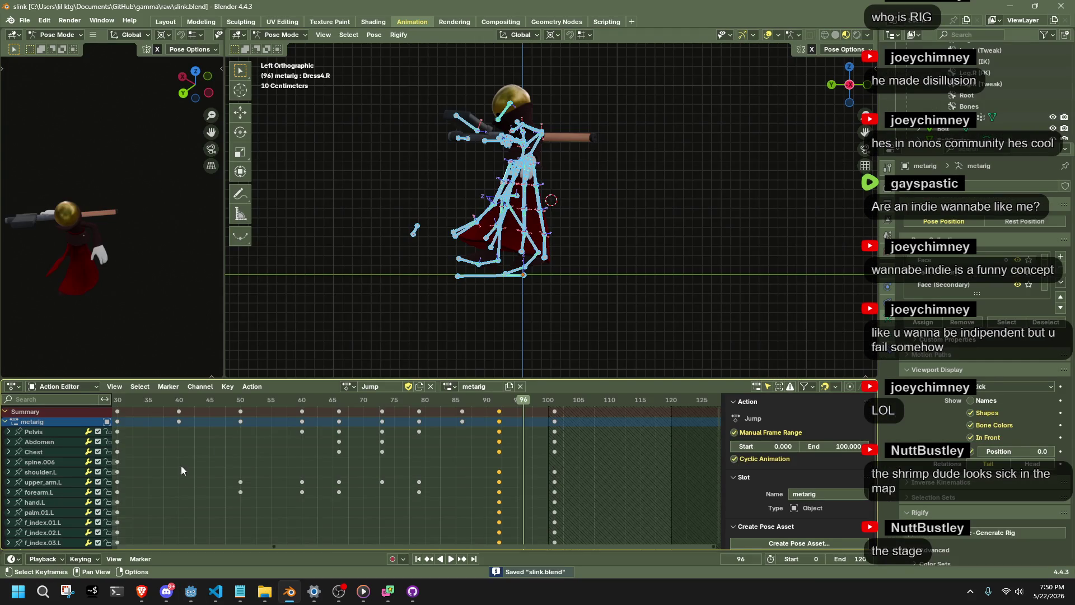
- Play the Jump action, stop around frame 20, zoom in and select the leg and foot bones
key("space")
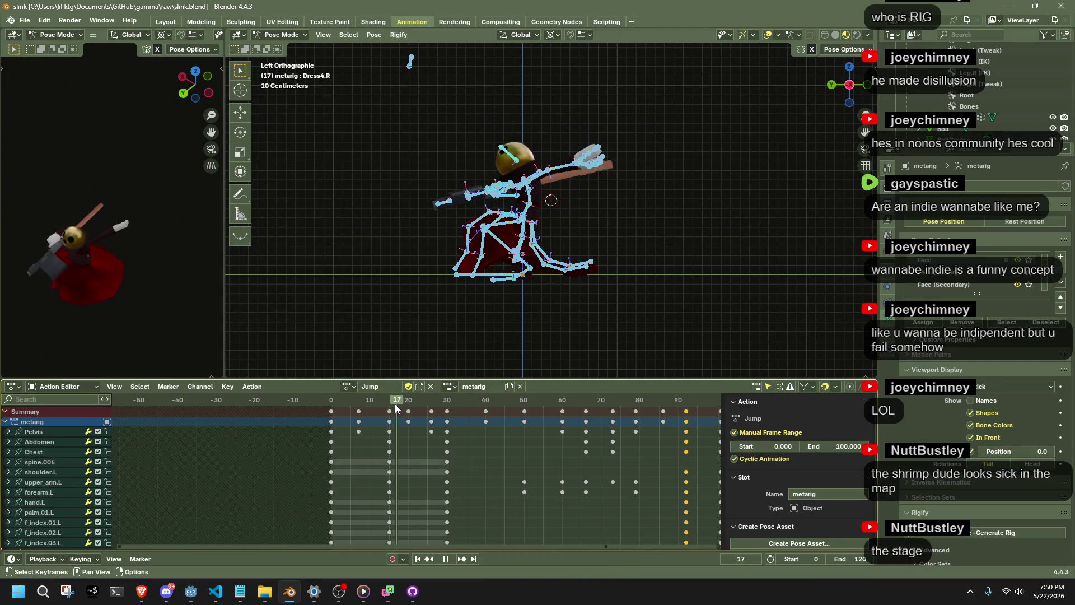
mouse_move(415, 411)
left_mouse_down()
mouse_move(442, 412)
mouse_move(410, 425)
left_mouse_up()
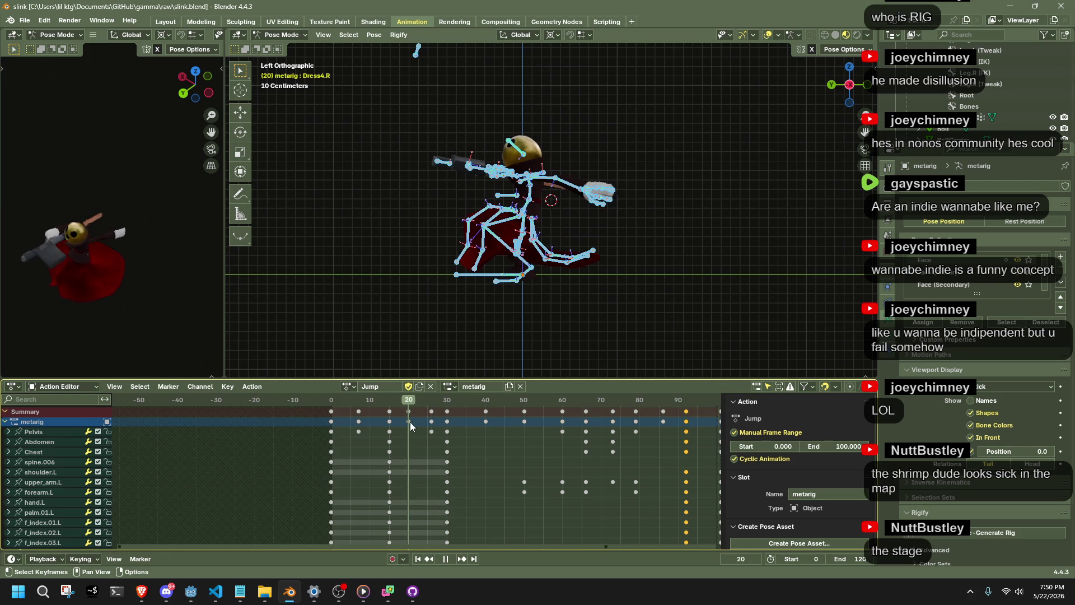
key("space")
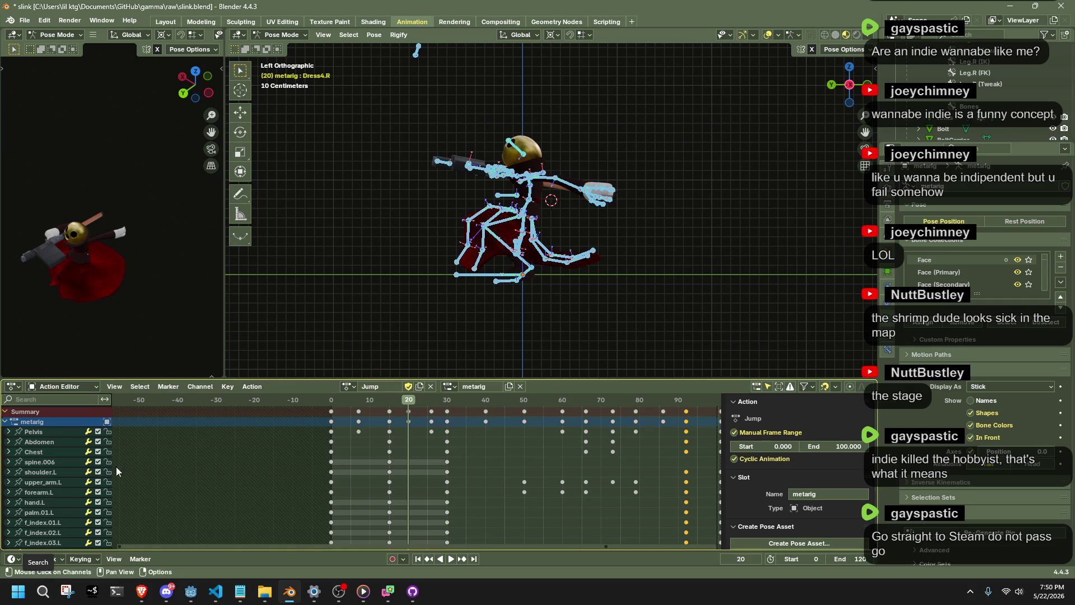
scroll(498, 247, "up", 6)
left_click(521, 254)
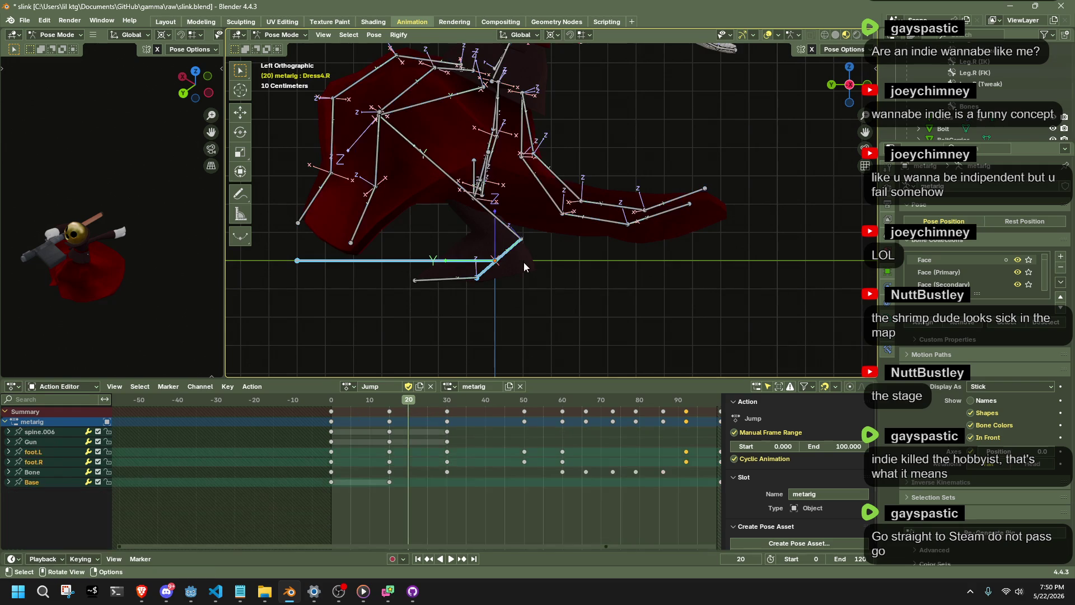
- At frame 15 of the Jump action, raise the leg and foot bones
key("space")
left_click(389, 405)
key("space")
key("g")
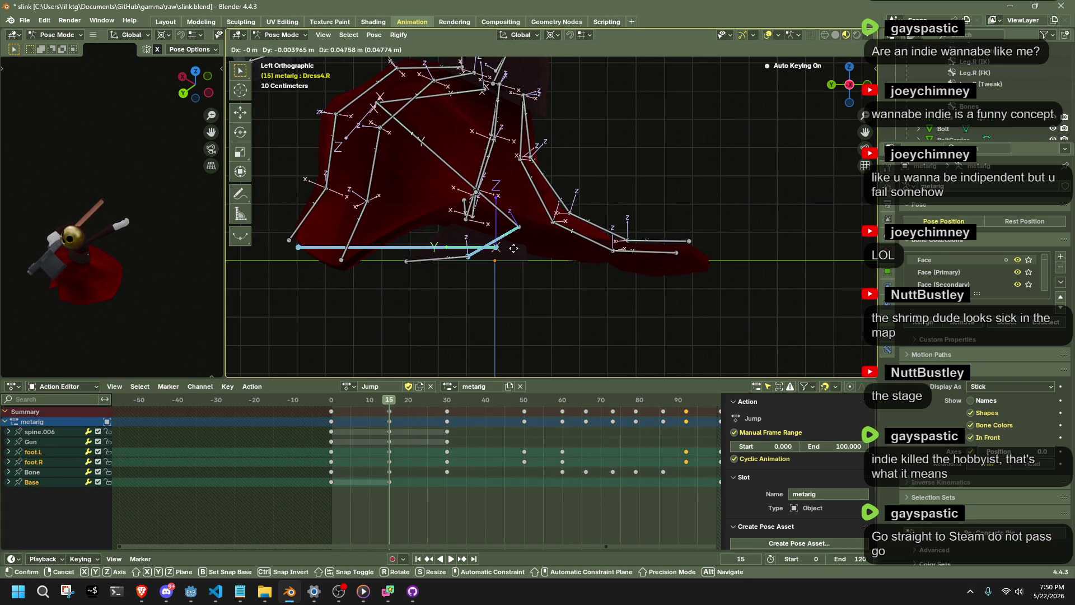
left_click(516, 247)
- Select foot.R alone and reposition it from the side view, keying it at frame 15
mouse_move(659, 251)
left_mouse_down()
mouse_move(482, 264)
mouse_move(493, 261)
left_mouse_up()
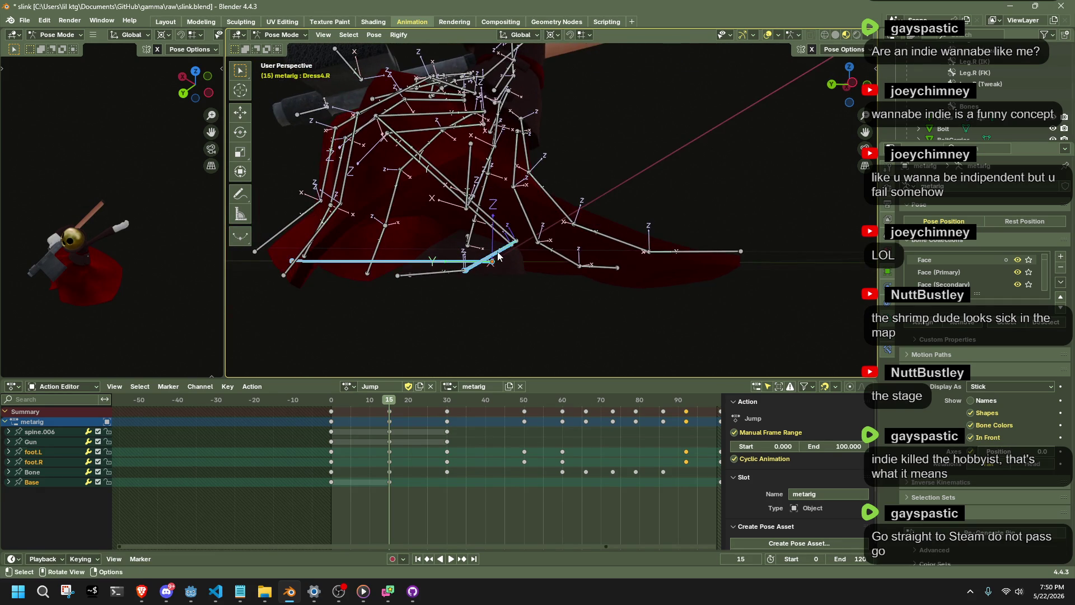
left_click(498, 255)
left_click(851, 84)
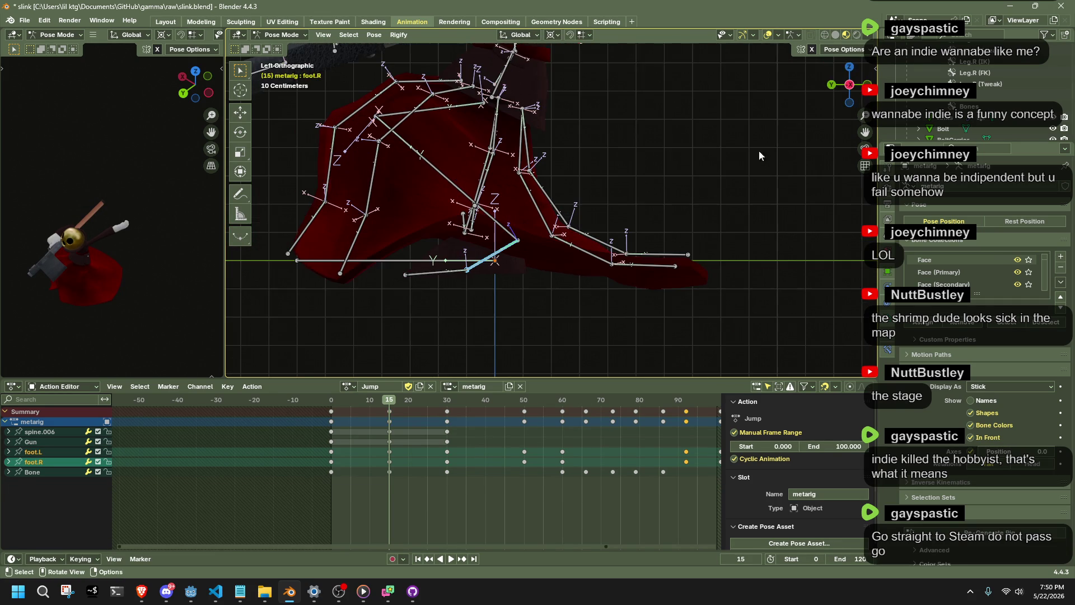
key("g")
key("z")
left_click(691, 171)
key("ctrl+z")
key("g")
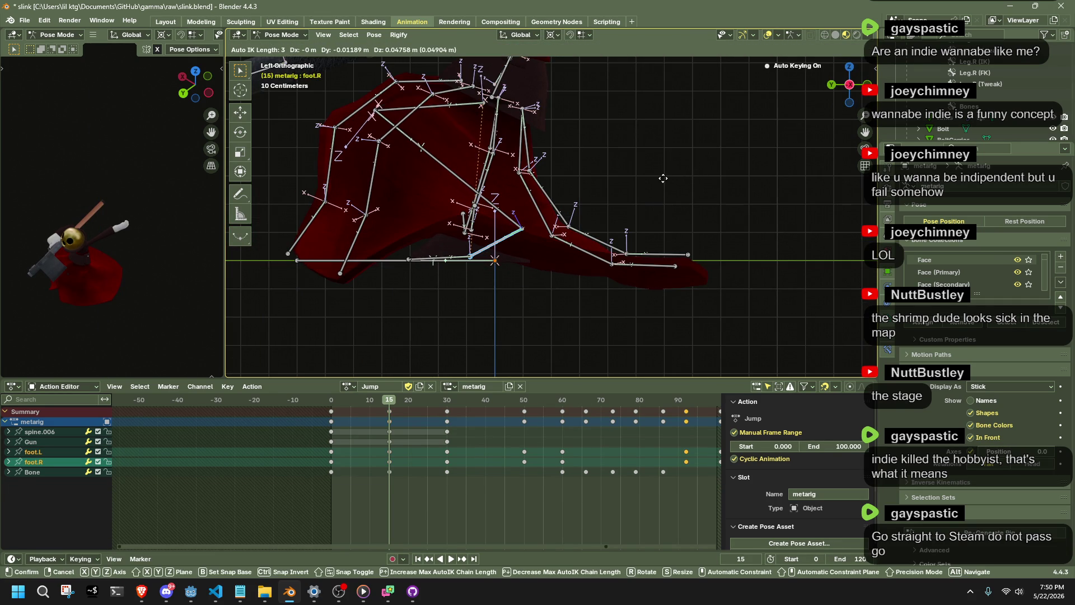
left_click(663, 184)
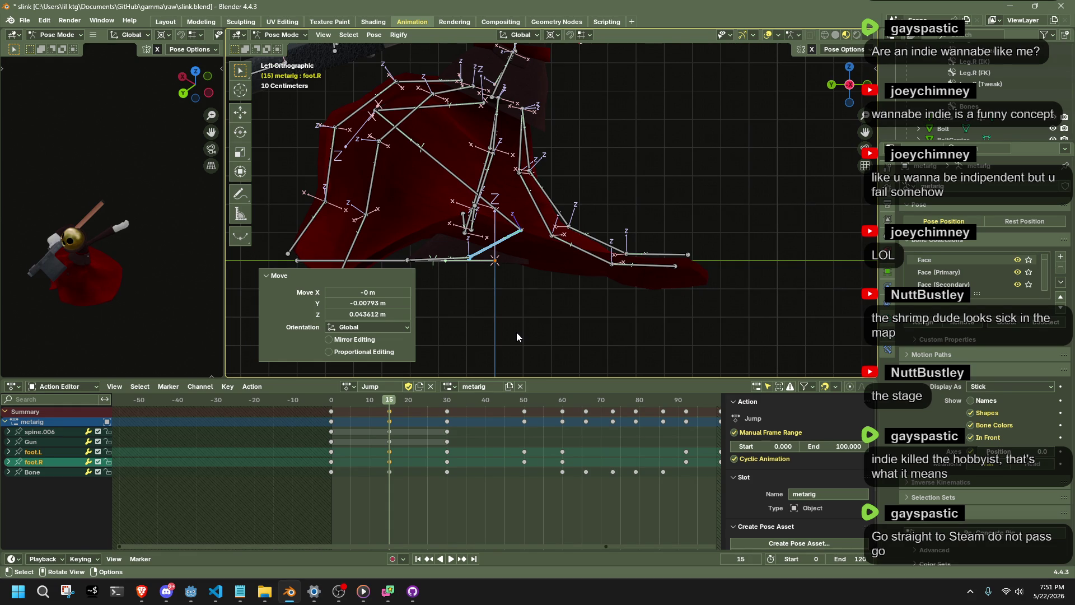
- Replay the Jump action from frames 30 and 20, then save slink.blend
left_click(448, 401)
key("space")
key("Escape")
mouse_move(514, 335)
left_mouse_down()
mouse_move(566, 298)
mouse_move(674, 304)
mouse_move(586, 300)
mouse_move(510, 264)
mouse_move(568, 263)
mouse_move(552, 263)
mouse_move(585, 280)
mouse_move(724, 277)
left_mouse_up()
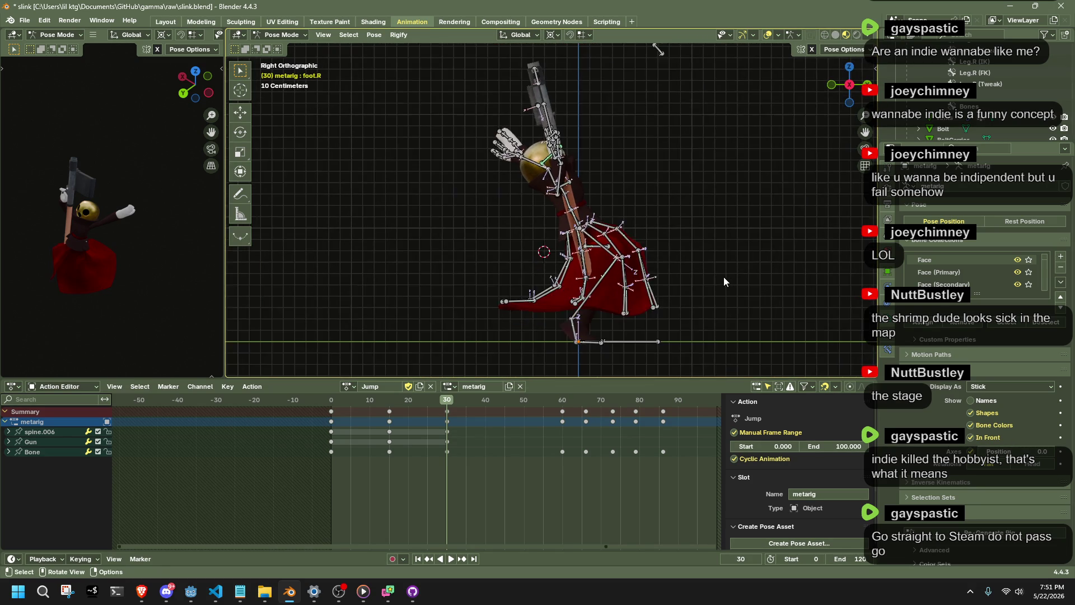
scroll(724, 276, "down", 2)
mouse_move(449, 402)
left_mouse_down()
mouse_move(389, 405)
mouse_move(683, 436)
left_mouse_up()
key("space")
key("ctrl+s")
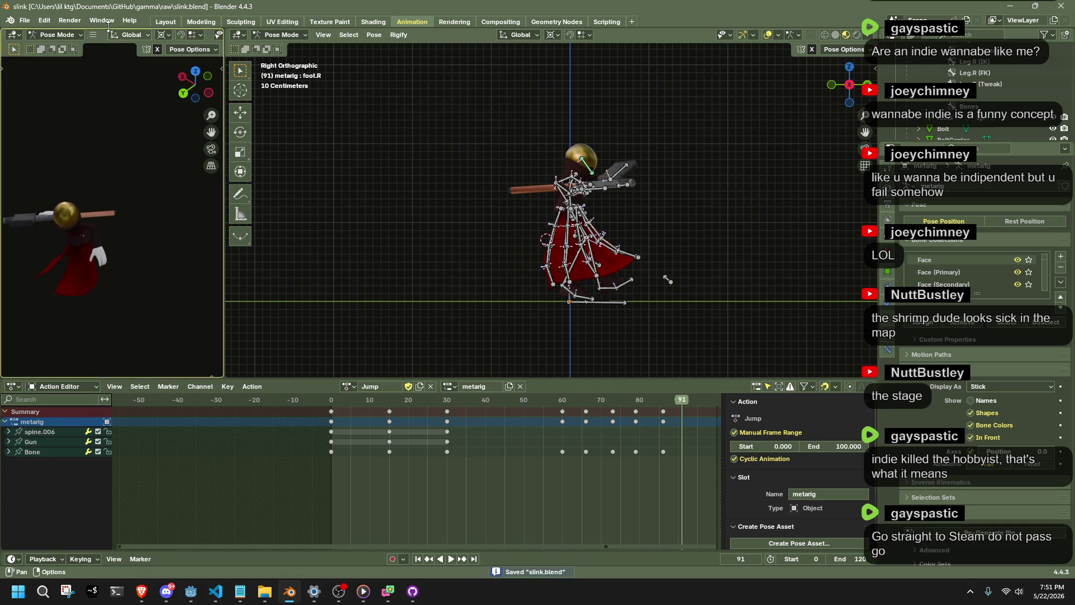
- Export the character as slink.gltf into the game project's assets folder via the F3 glTF export
key("F3")
key("Return")
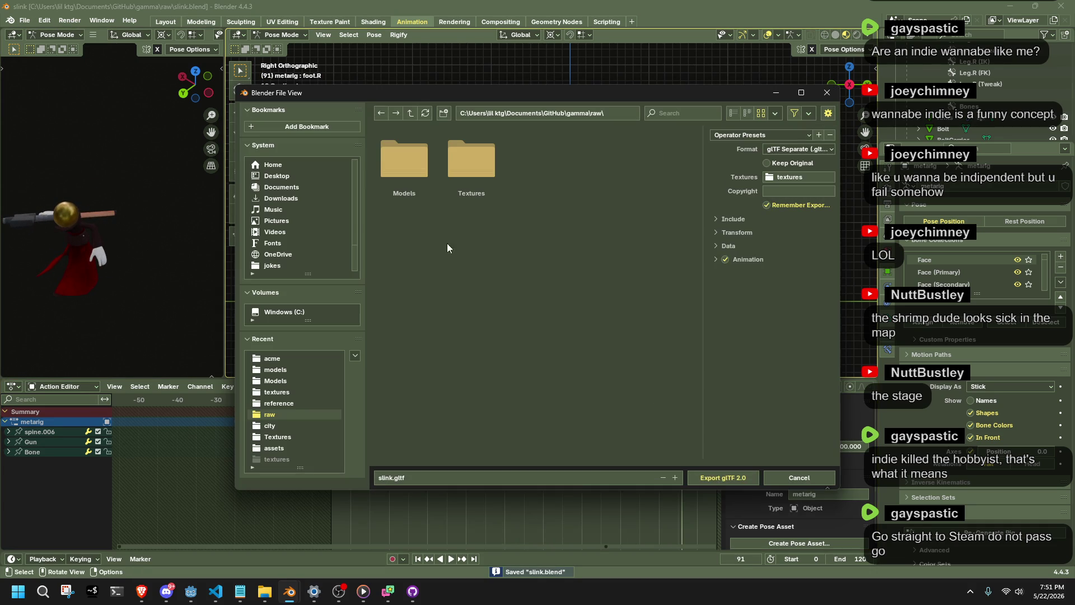
left_click(321, 371)
left_click(625, 113)
key("BackSpace")
key("BackSpace")
key("BackSpace")
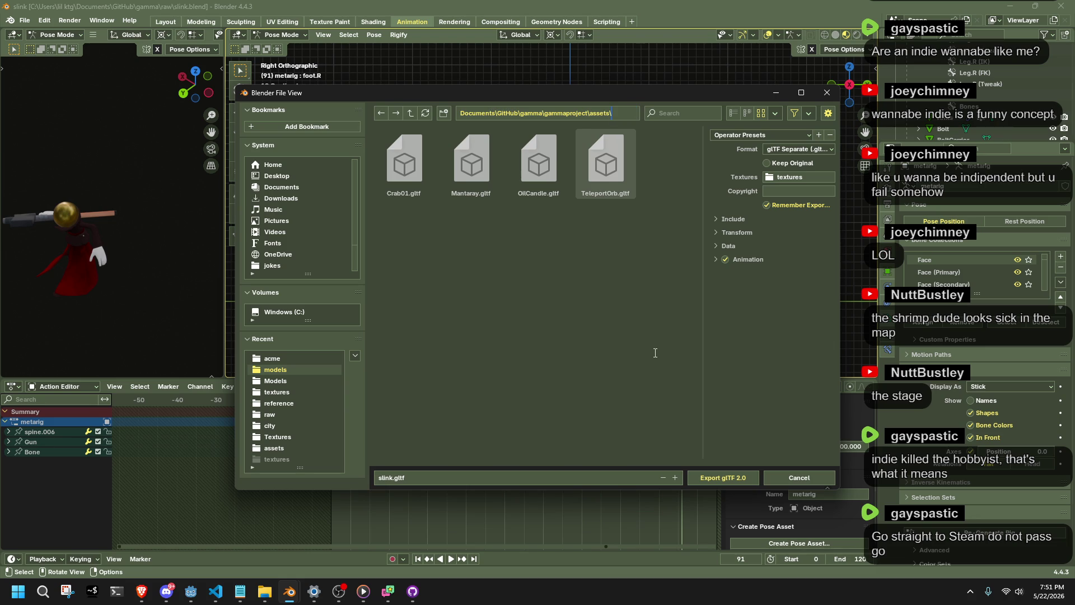
key("Return")
left_click(734, 479)
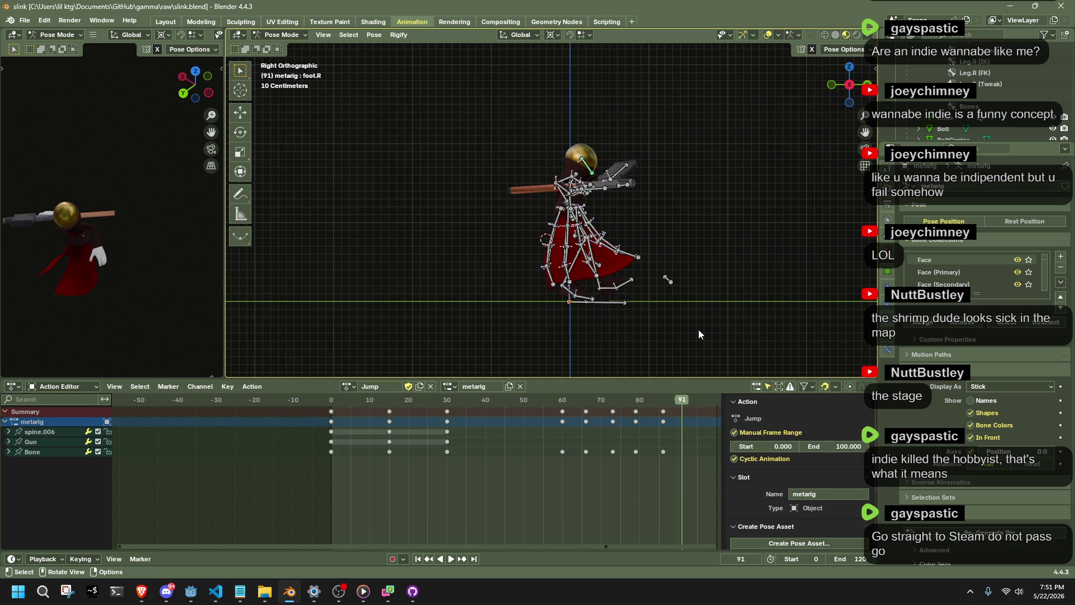
key("alt+Tab")
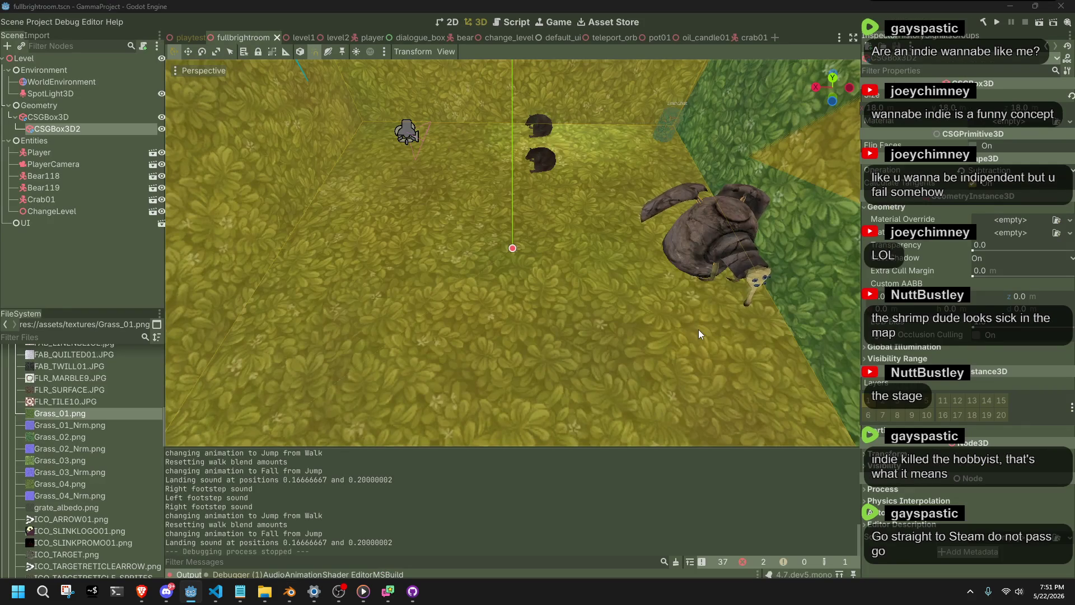
- Bring Godot to the front and scroll the FileSystem panel to find Slink.gltf
key("alt+Tab")
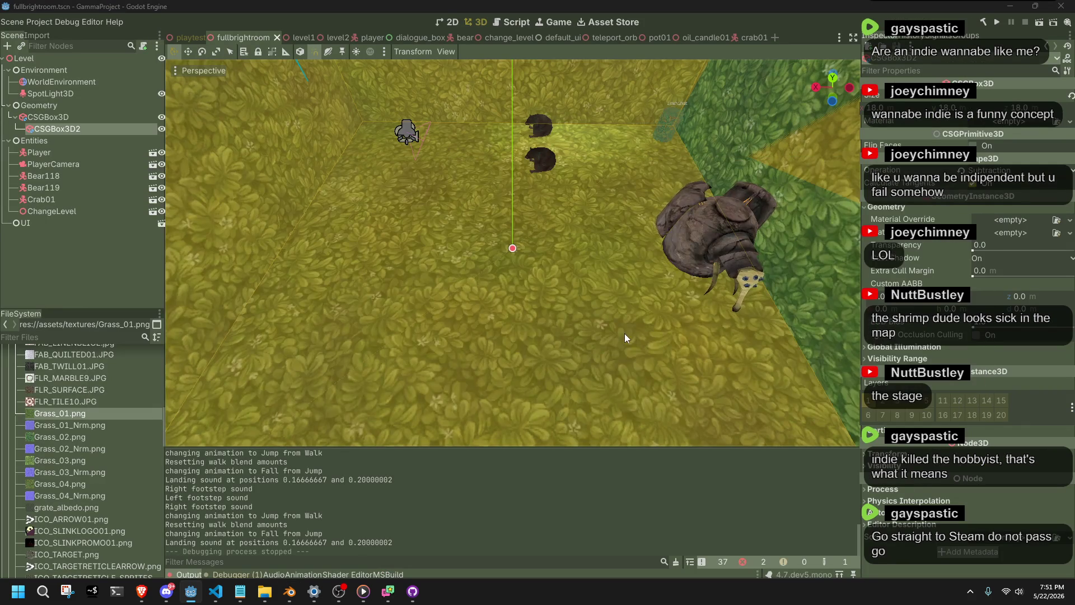
key("alt+Tab")
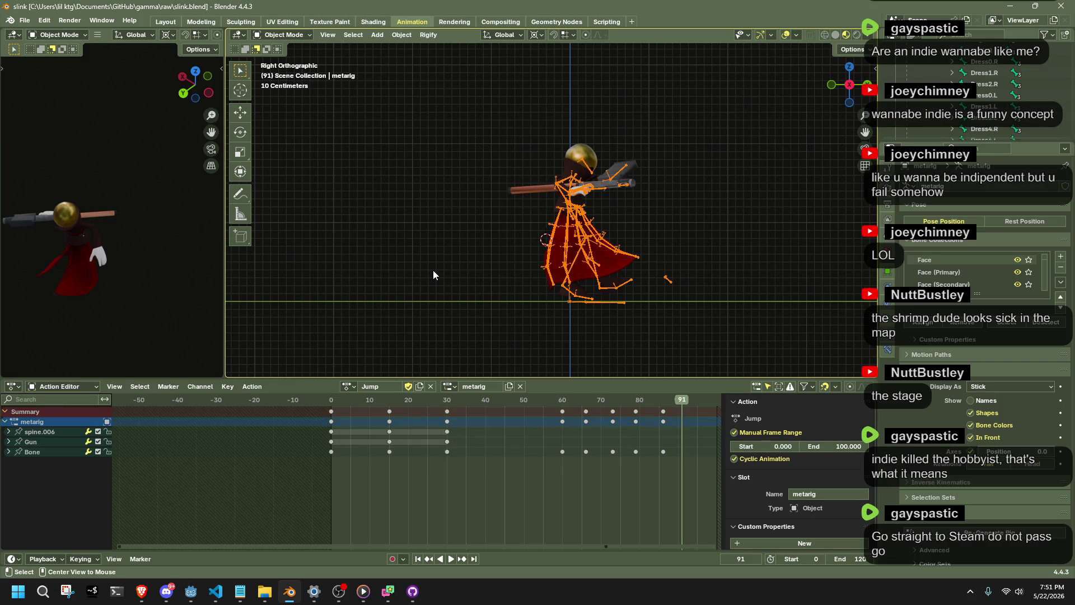
left_click(191, 592)
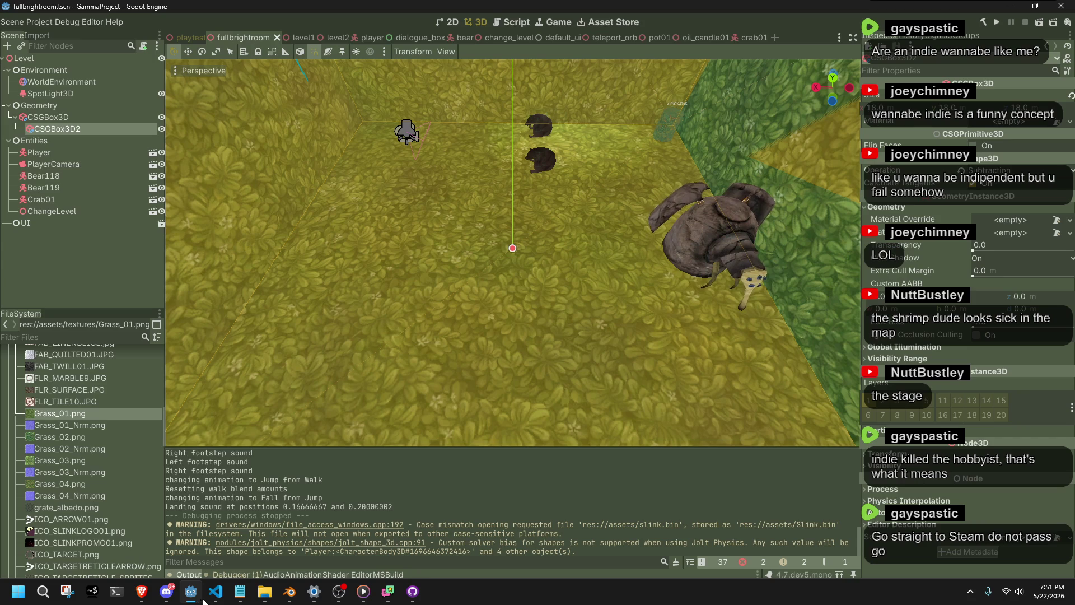
left_click(112, 480)
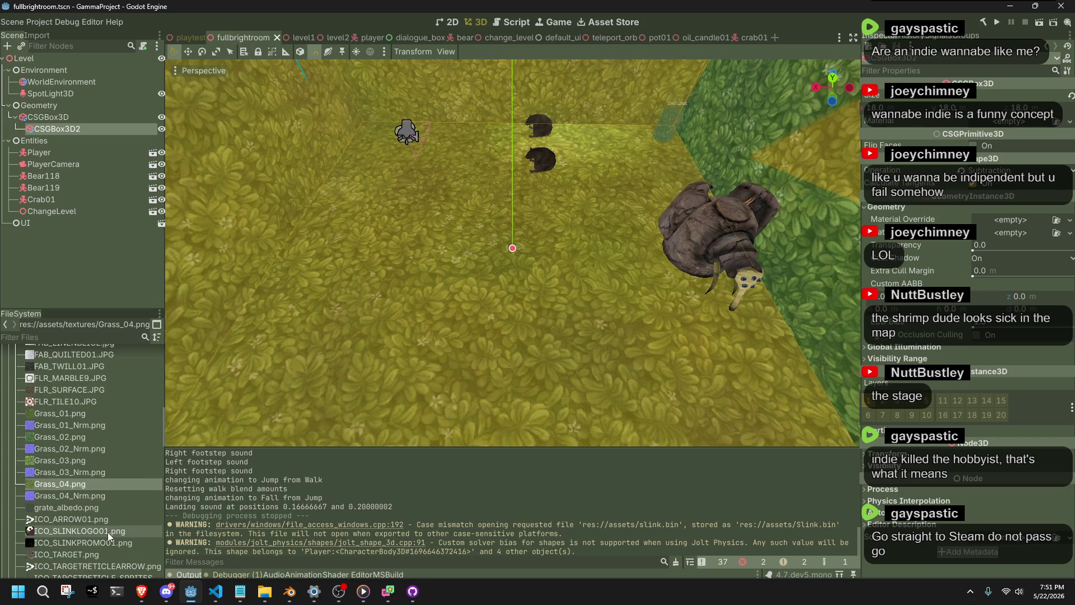
scroll(107, 532, "down", 5)
scroll(107, 532, "down", 10)
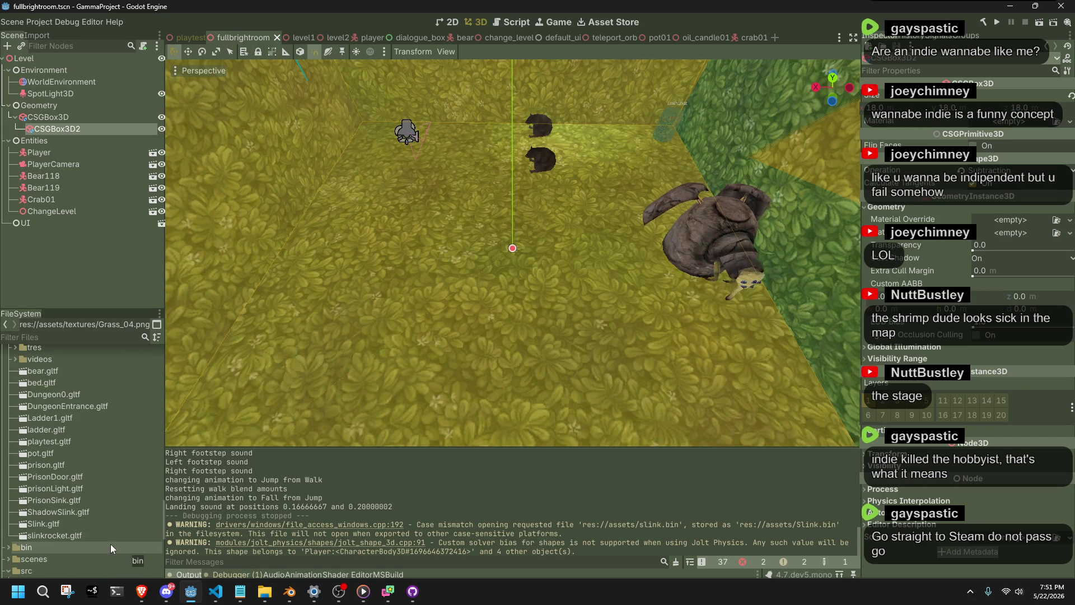
- Reimport Slink.gltf and run the current scene to playtest
left_click(76, 522)
right_click(76, 523)
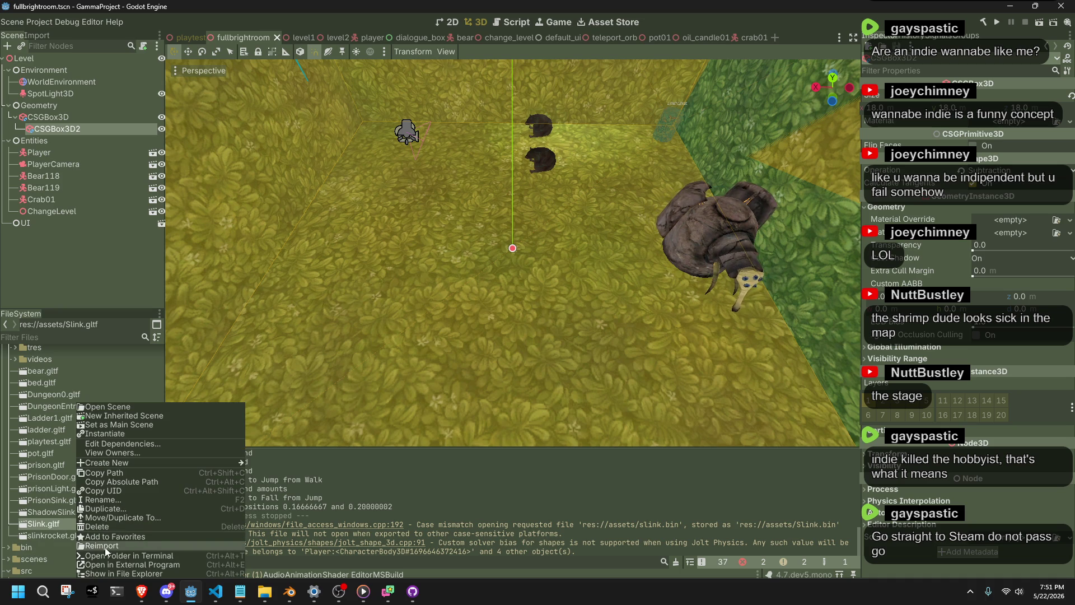
left_click(105, 546)
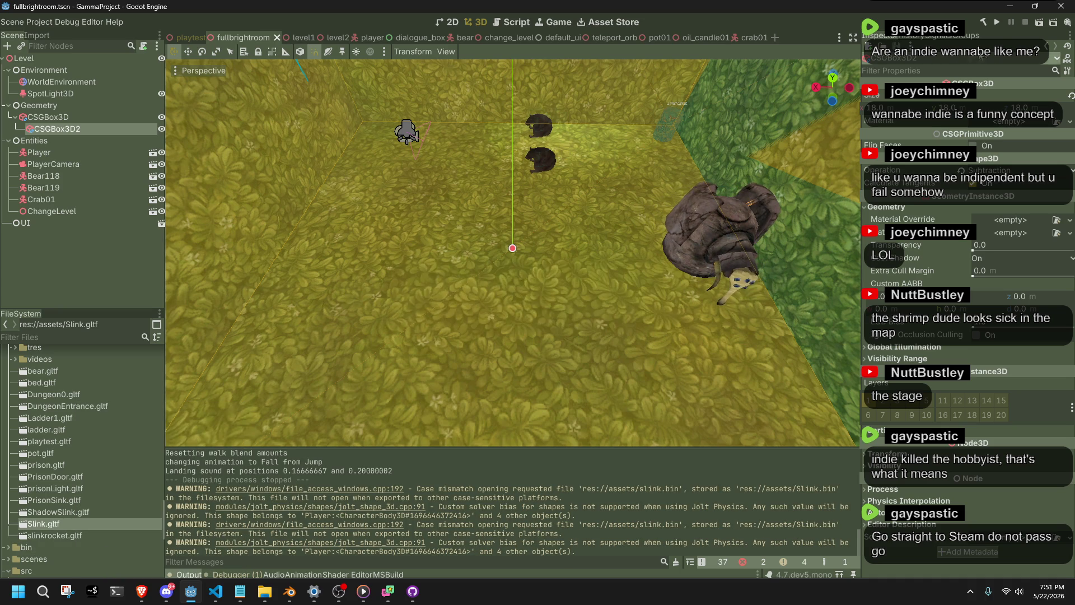
left_click(1037, 24)
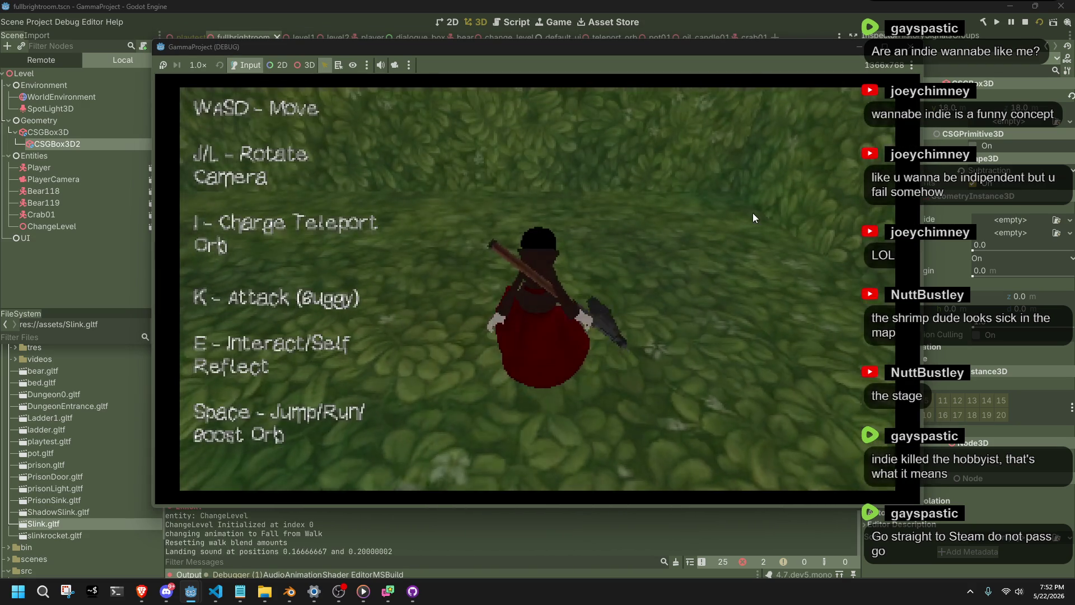
- Playtest jumping, running and walking the character across the grass, then stop the game with F8
key("space")
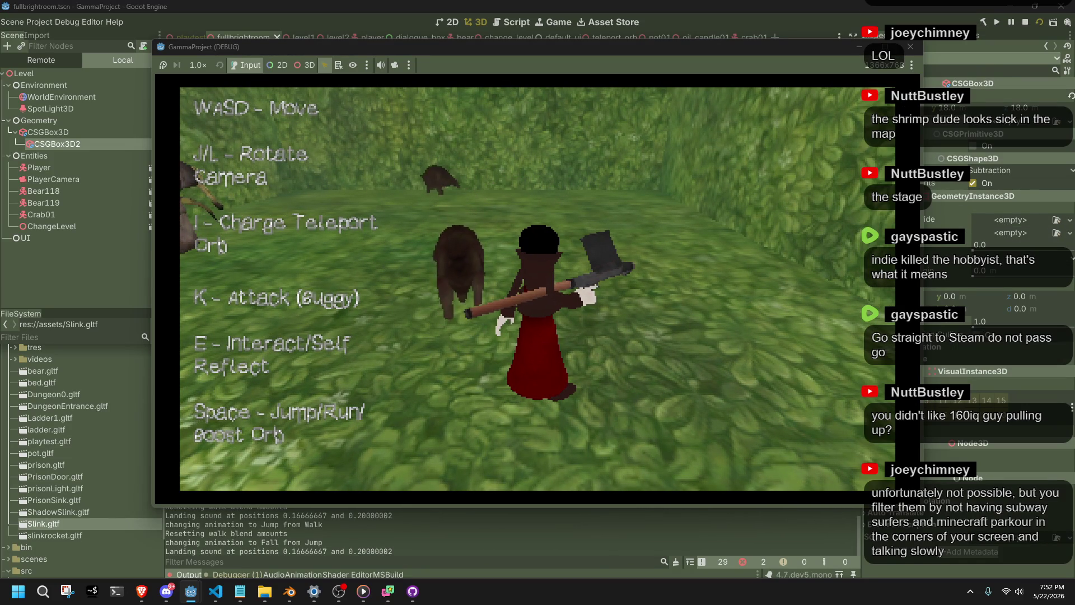
key("w")
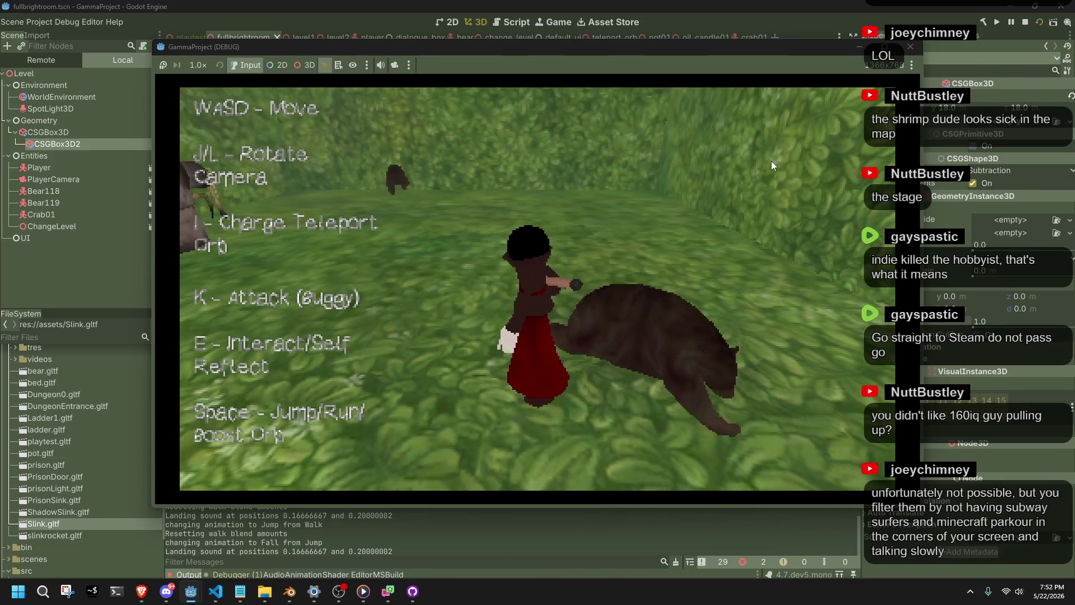
key("space")
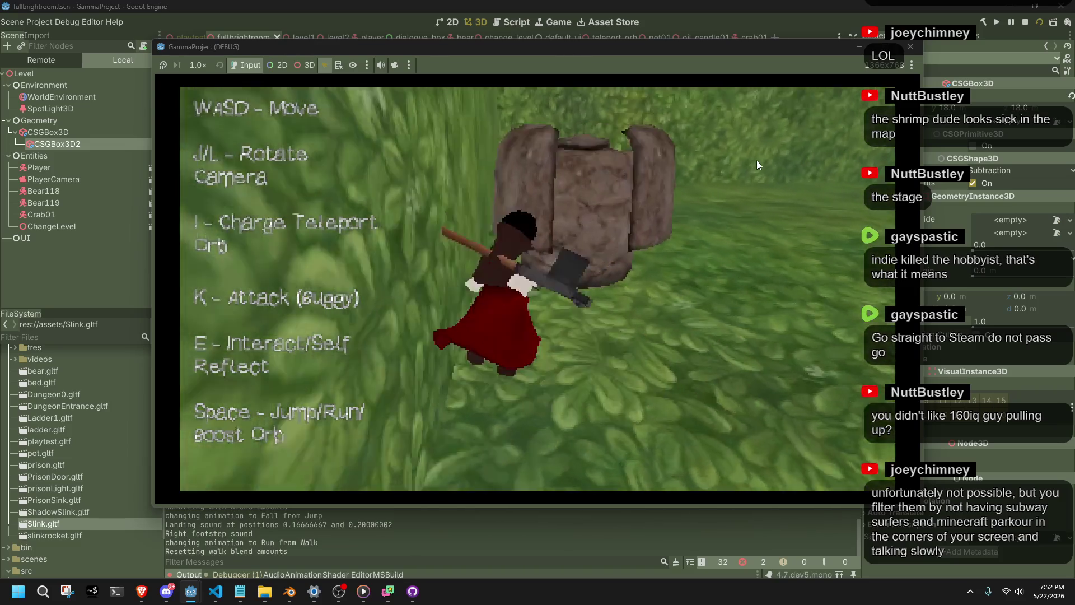
key("l")
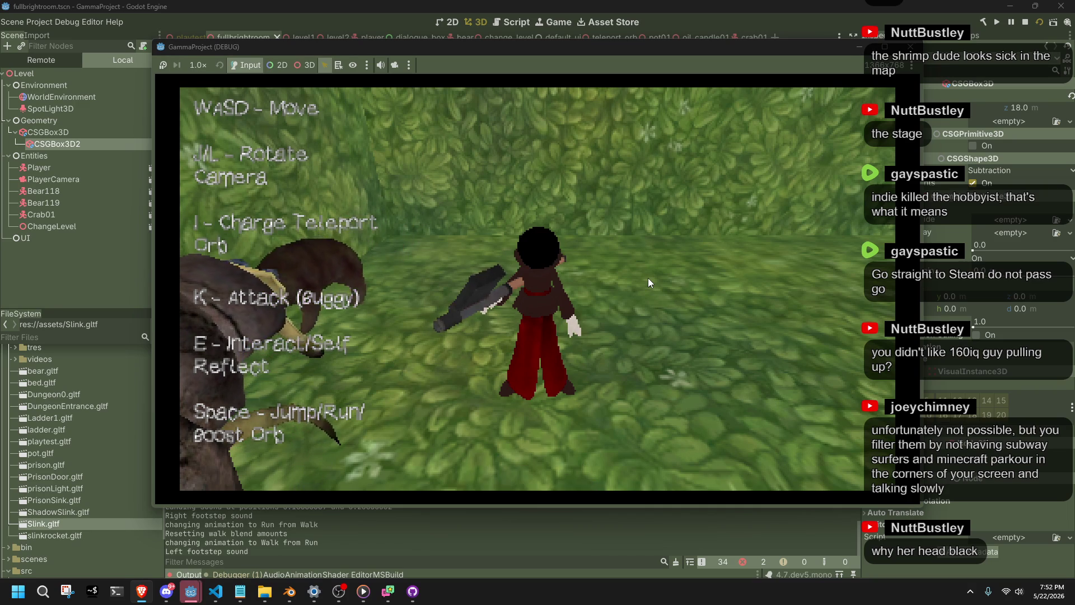
key("j")
key("w")
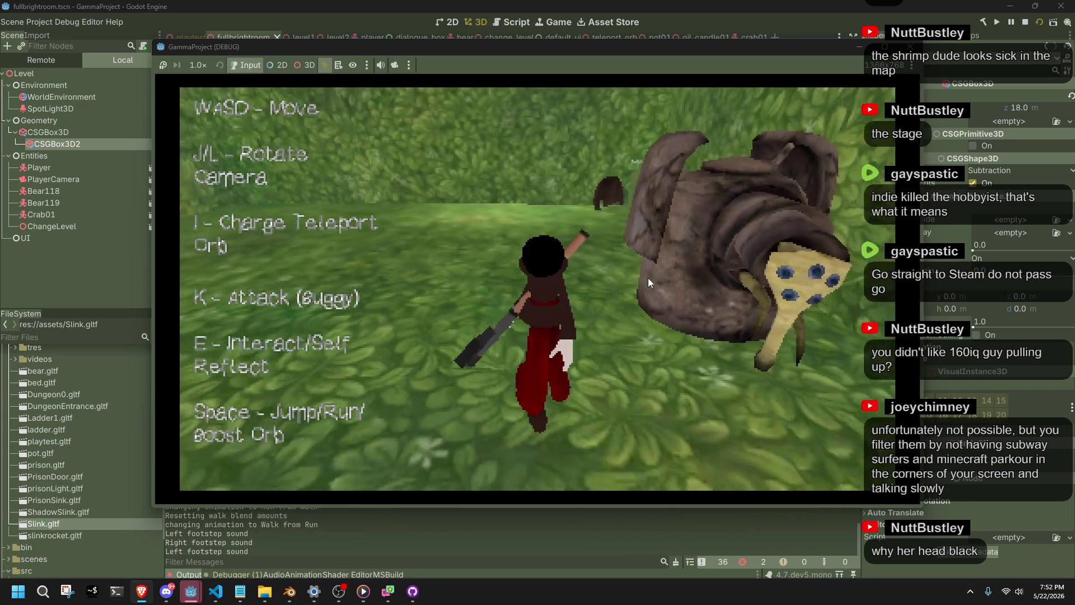
key("F8")
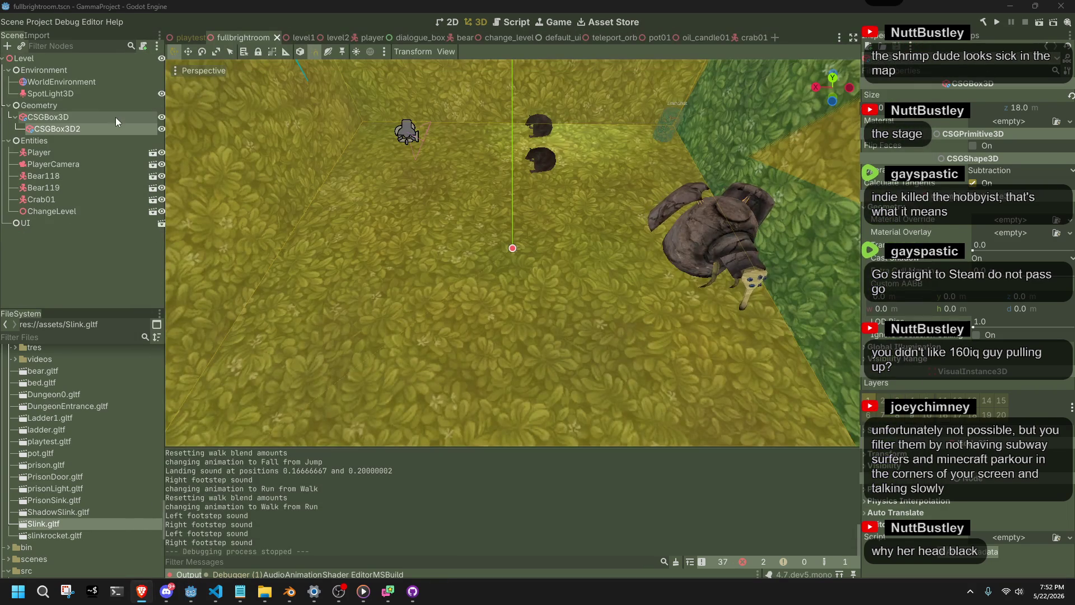
- Open the player scene and select the Head mesh under the Slink skeleton
left_click(74, 156)
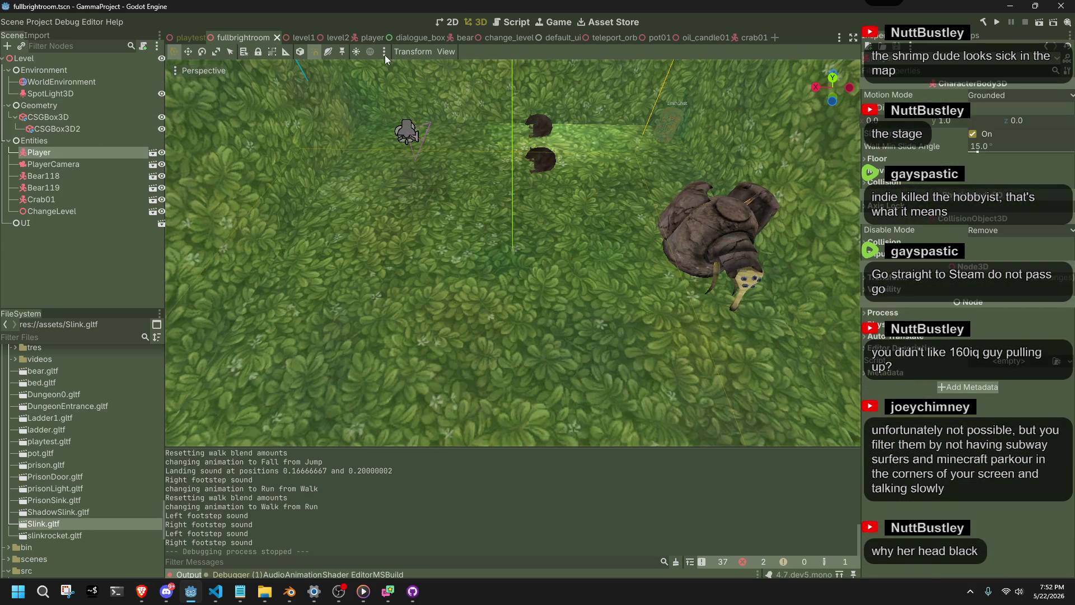
left_click(360, 38)
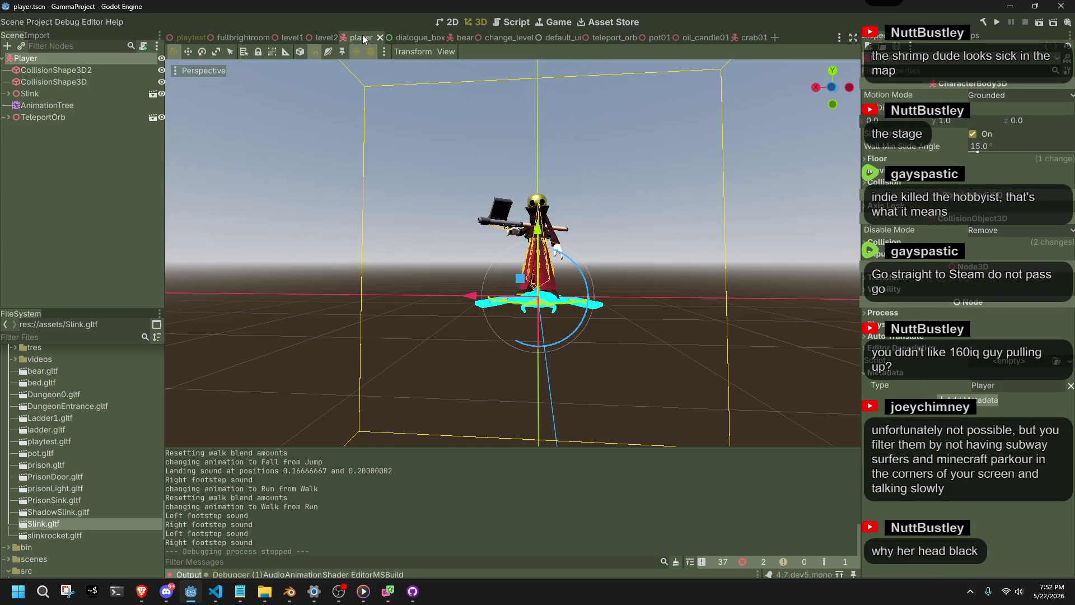
left_click(9, 93)
left_click(45, 117)
left_click(48, 129)
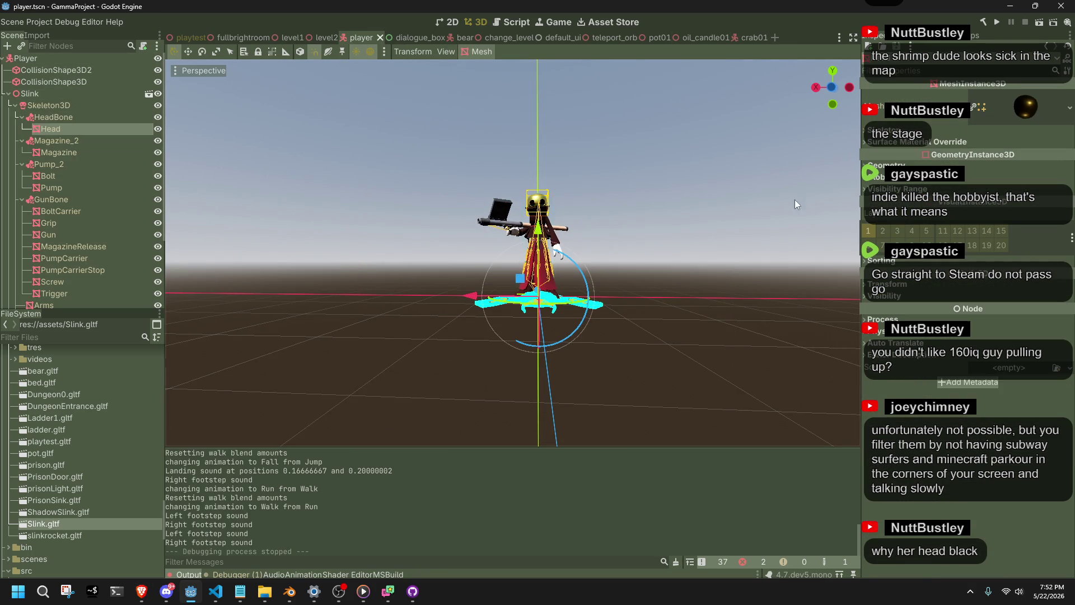
- Inspect the Head's mesh resource, undo making it unique, and expand Surface Material Override
left_click(1037, 116)
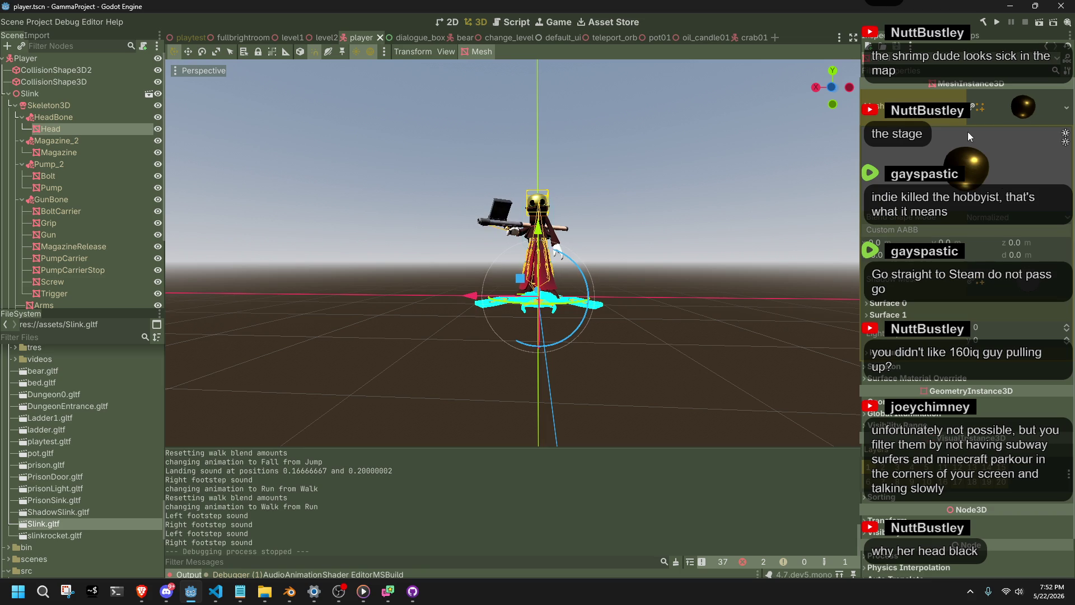
right_click(1019, 102)
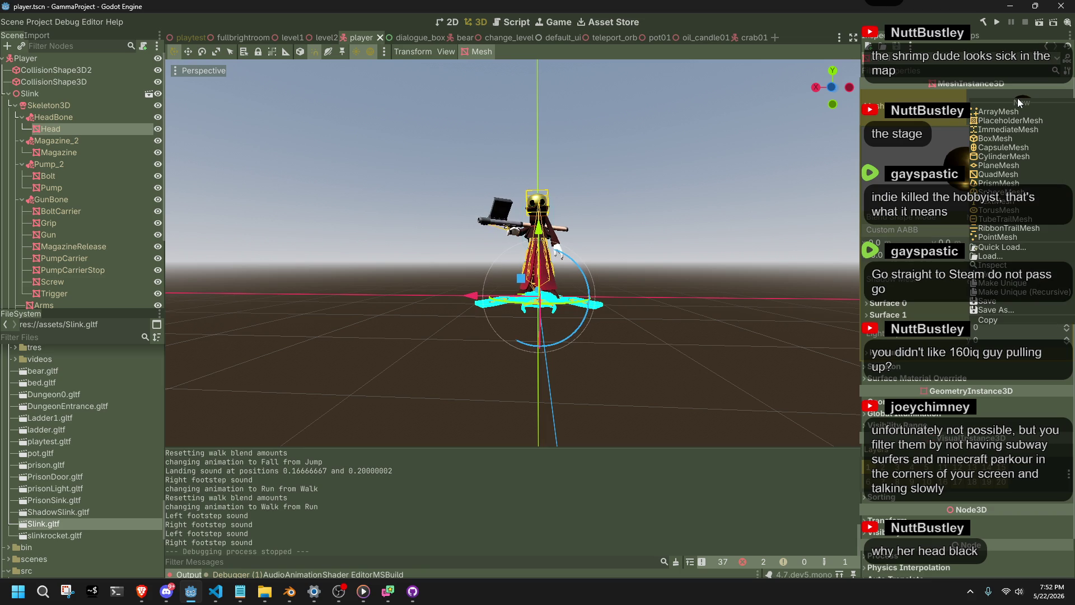
left_click(1011, 285)
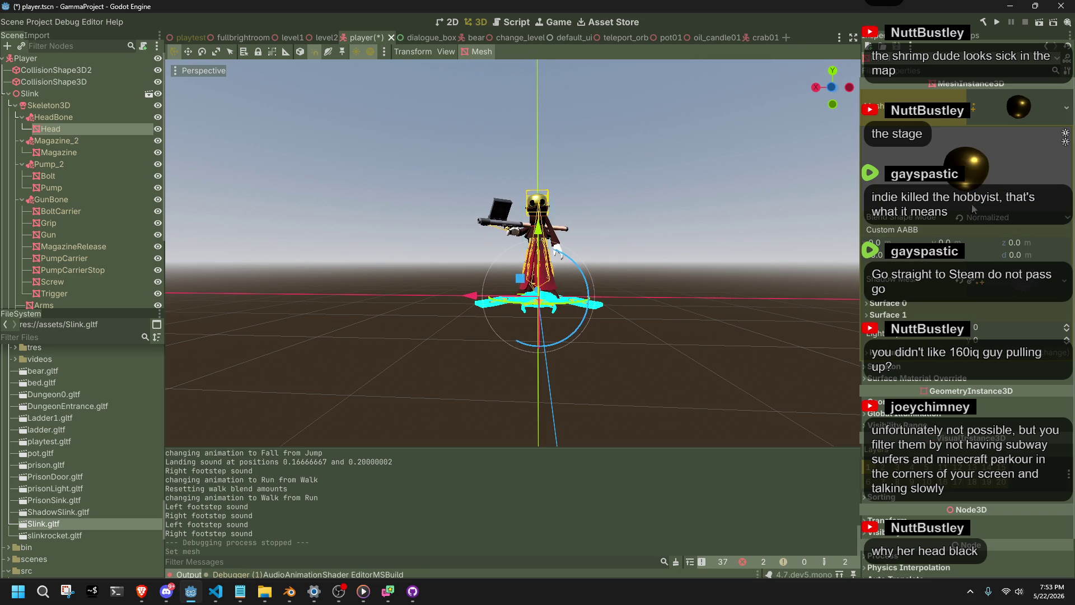
scroll(667, 238, "up", 3)
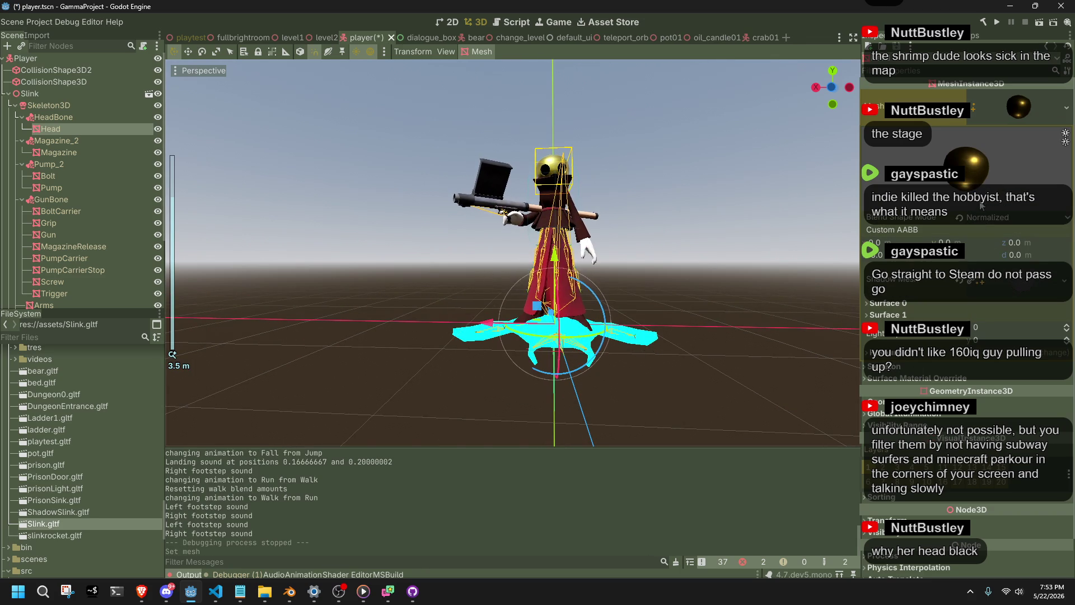
key("ctrl+z")
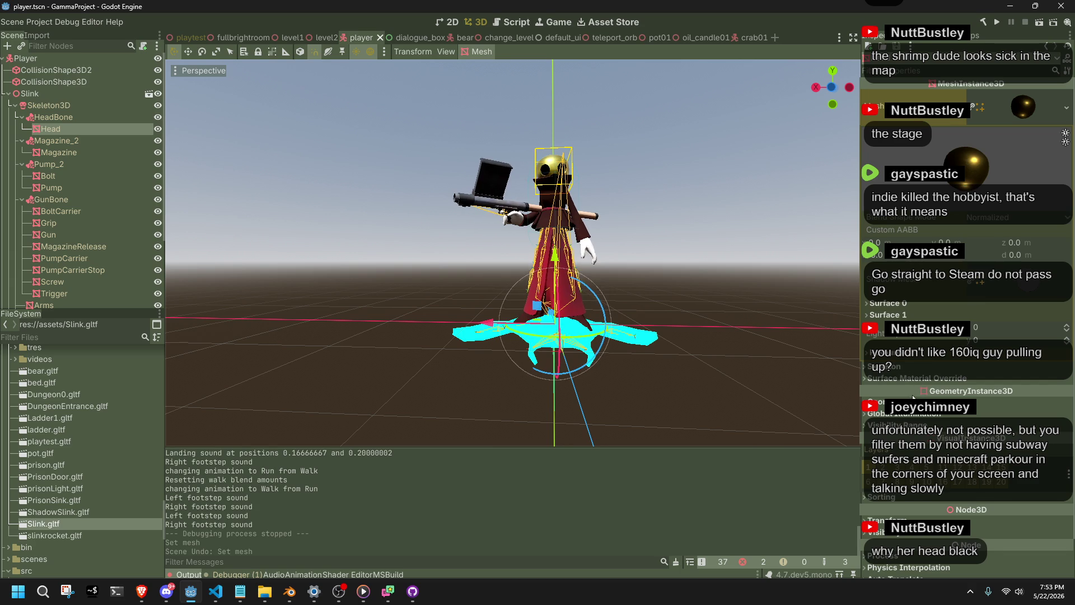
left_click(905, 378)
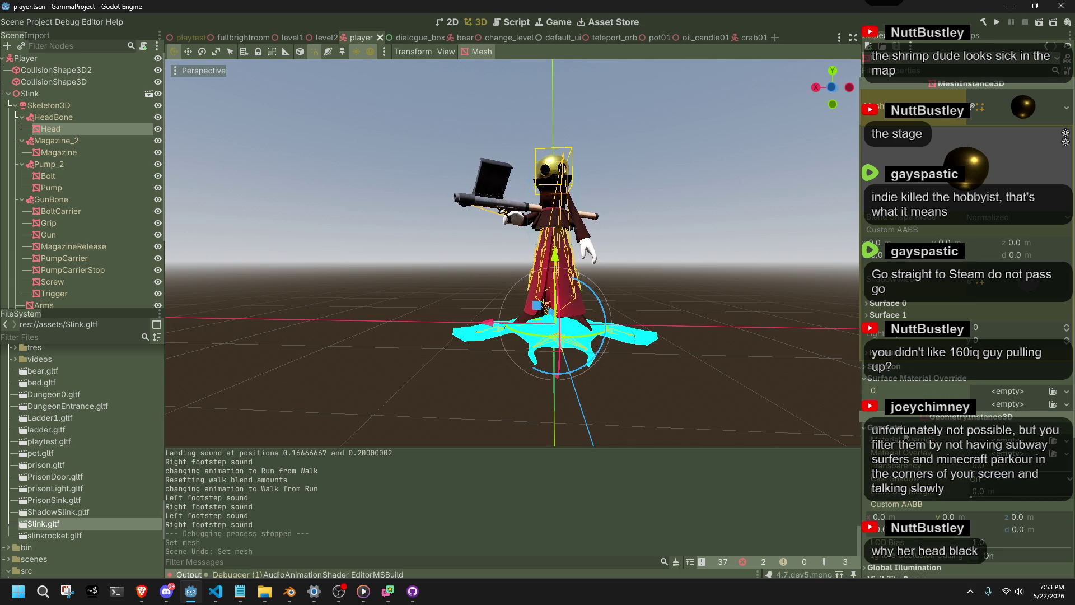
scroll(905, 435, "down", 5)
scroll(309, 210, "up", 4)
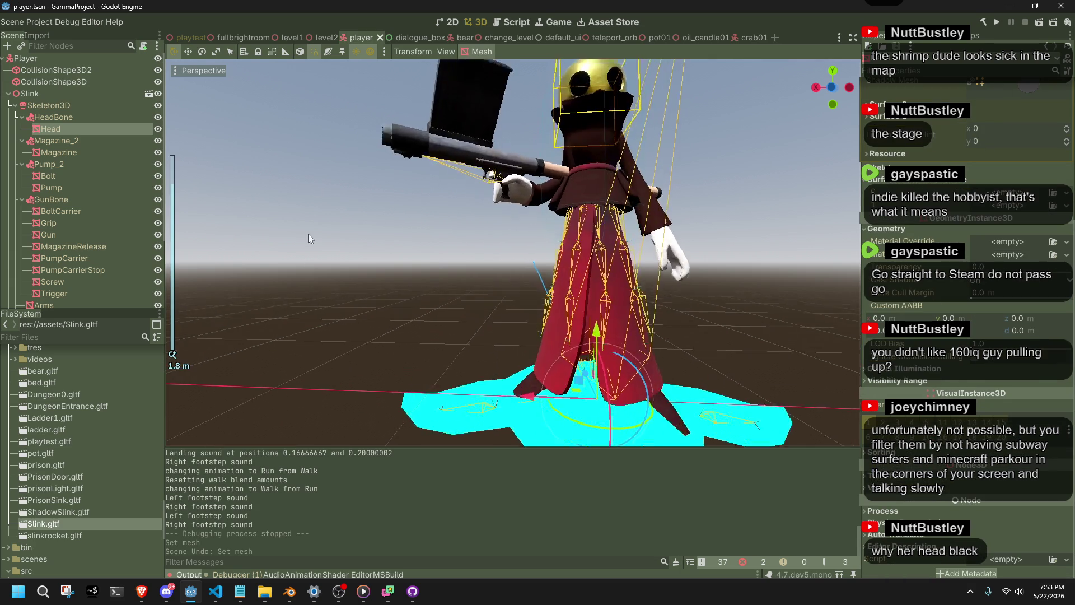
scroll(308, 234, "down", 1)
scroll(943, 189, "up", 5)
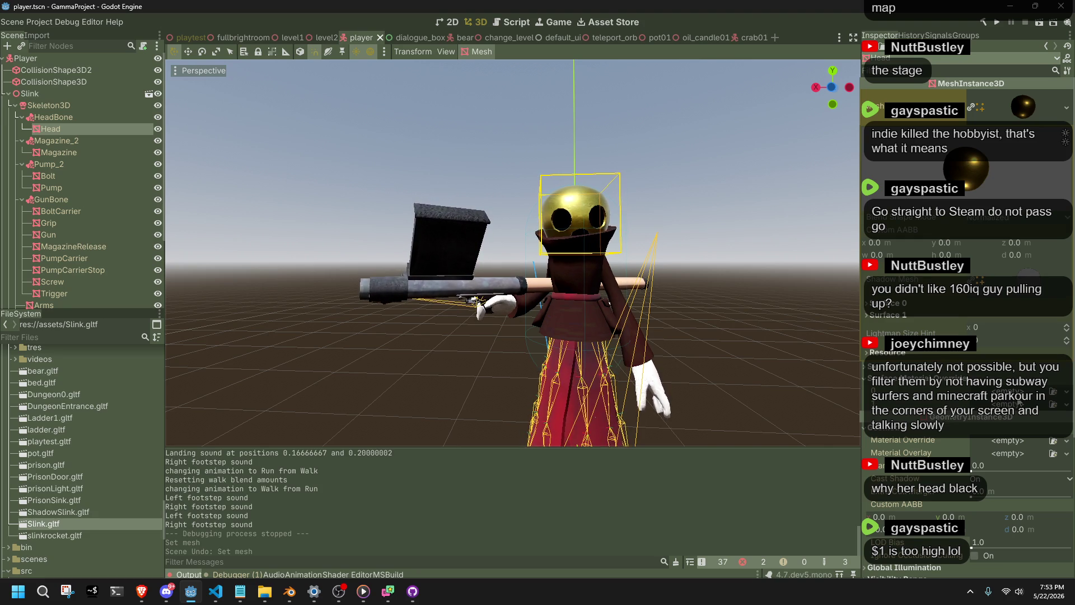
scroll(978, 371, "down", 5)
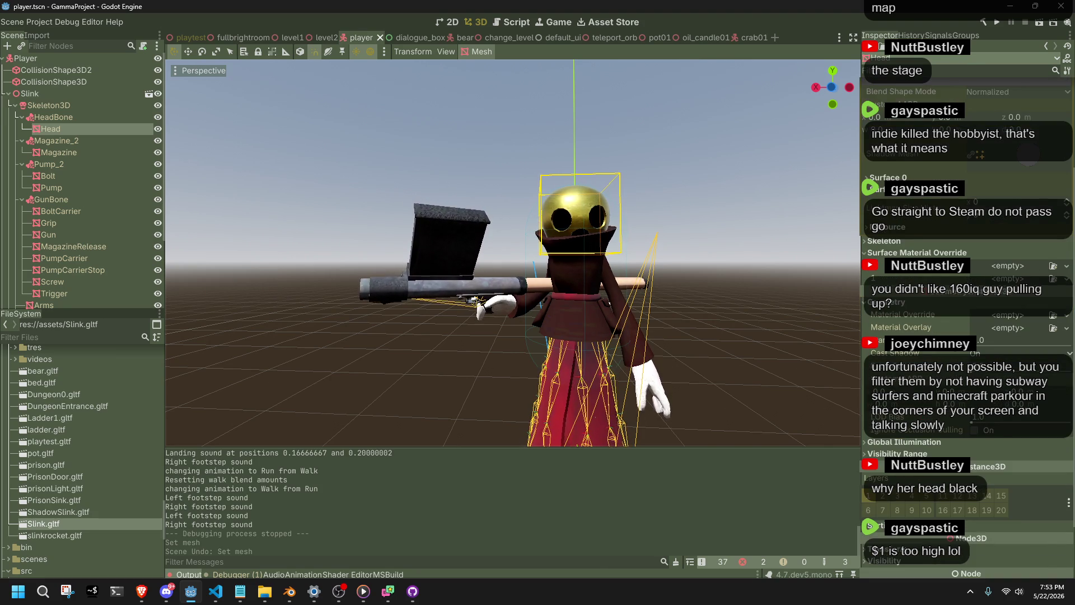
scroll(968, 314, "down", 3)
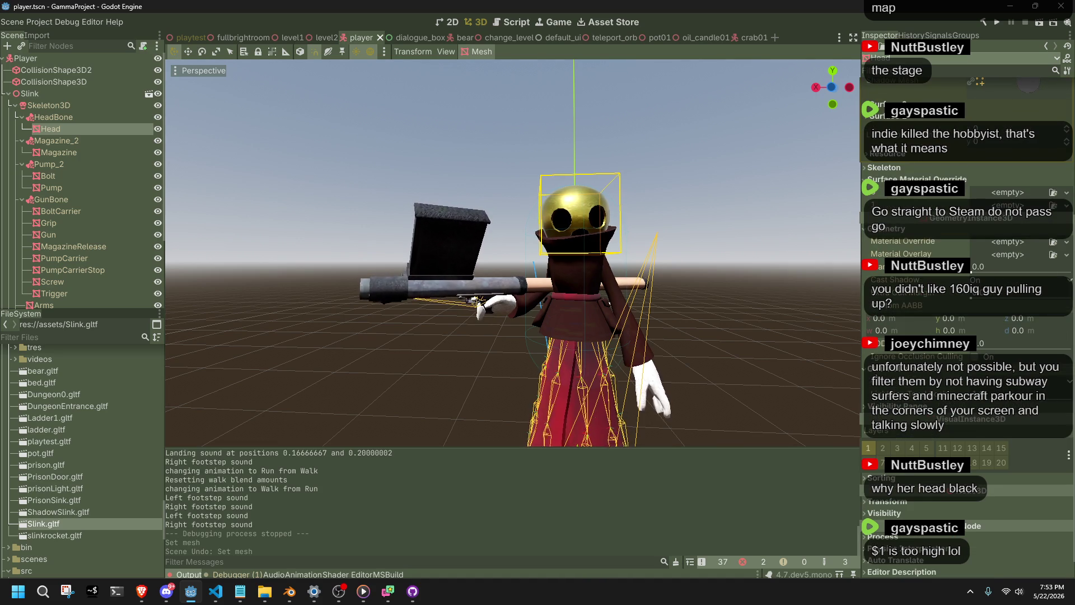
left_click(882, 452)
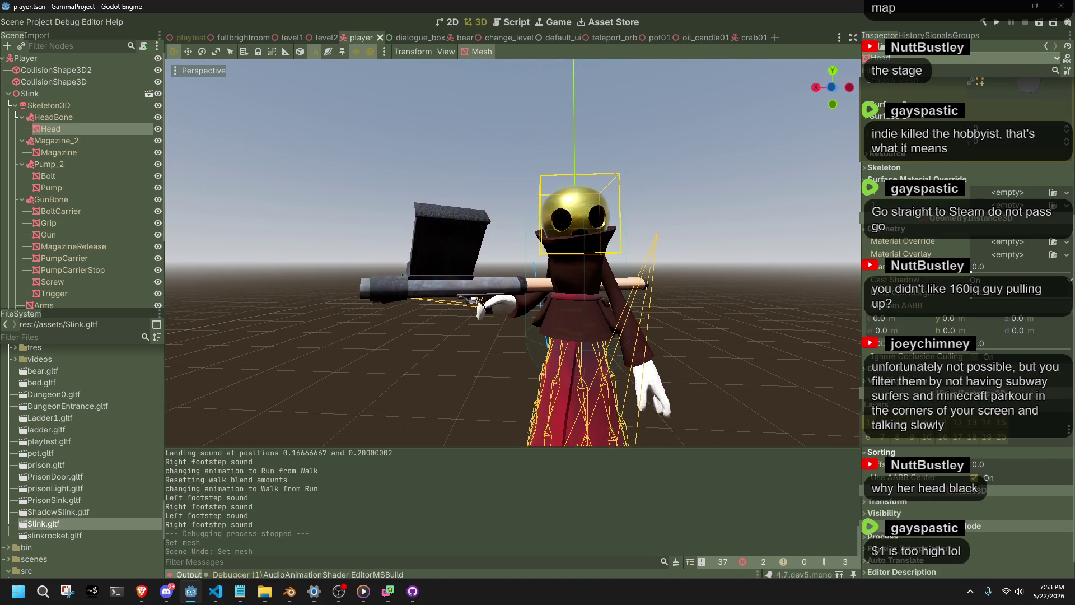
left_click(882, 452)
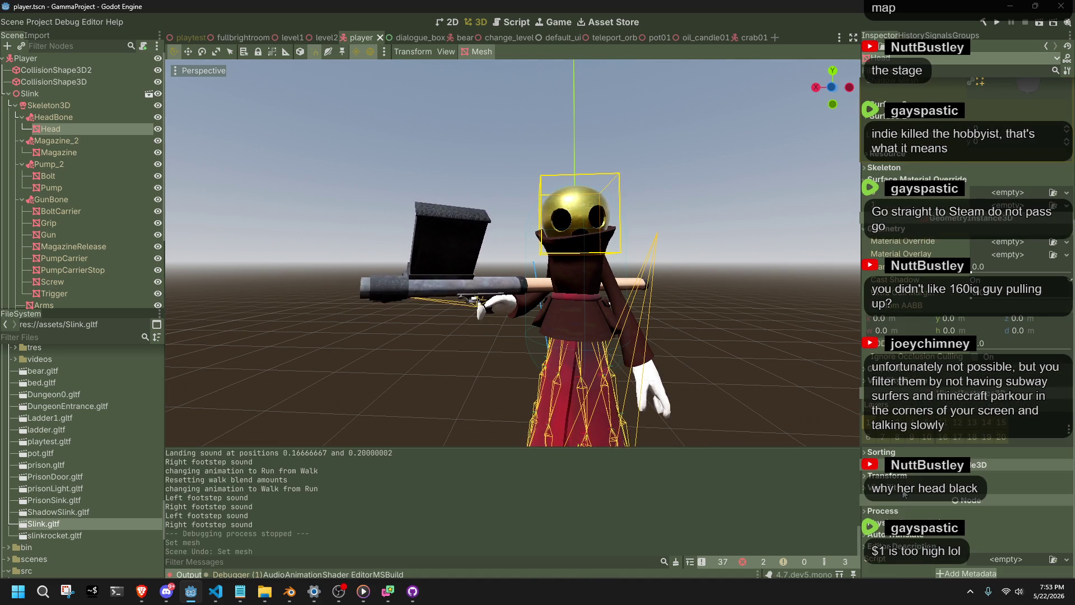
left_click(896, 487)
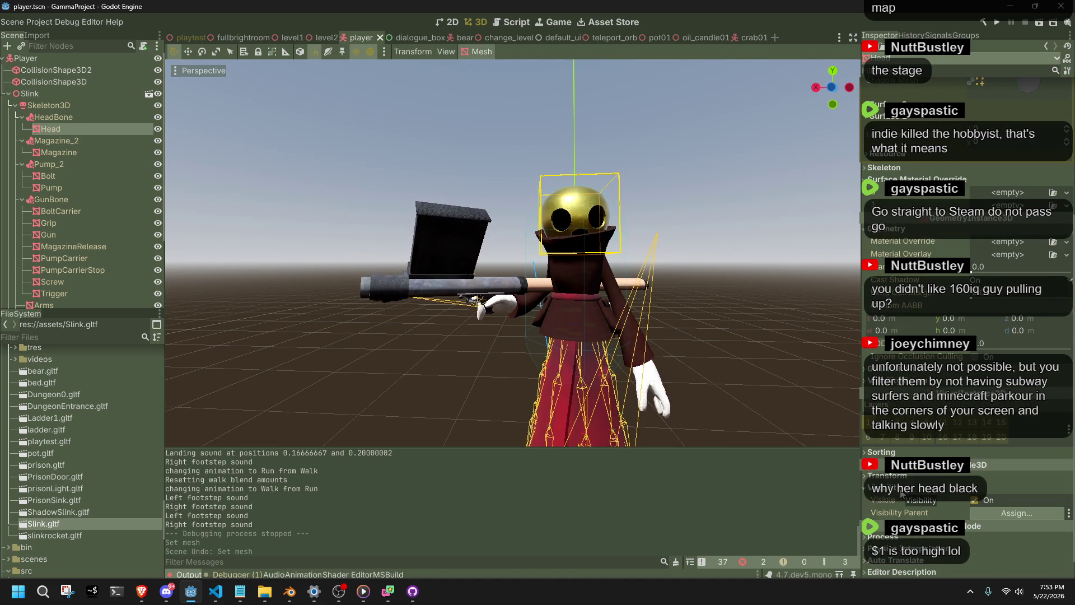
left_click(900, 492)
scroll(682, 301, "down", 3)
mouse_move(683, 301)
left_mouse_down()
mouse_move(646, 306)
mouse_move(535, 269)
mouse_move(621, 258)
mouse_move(657, 280)
left_mouse_up()
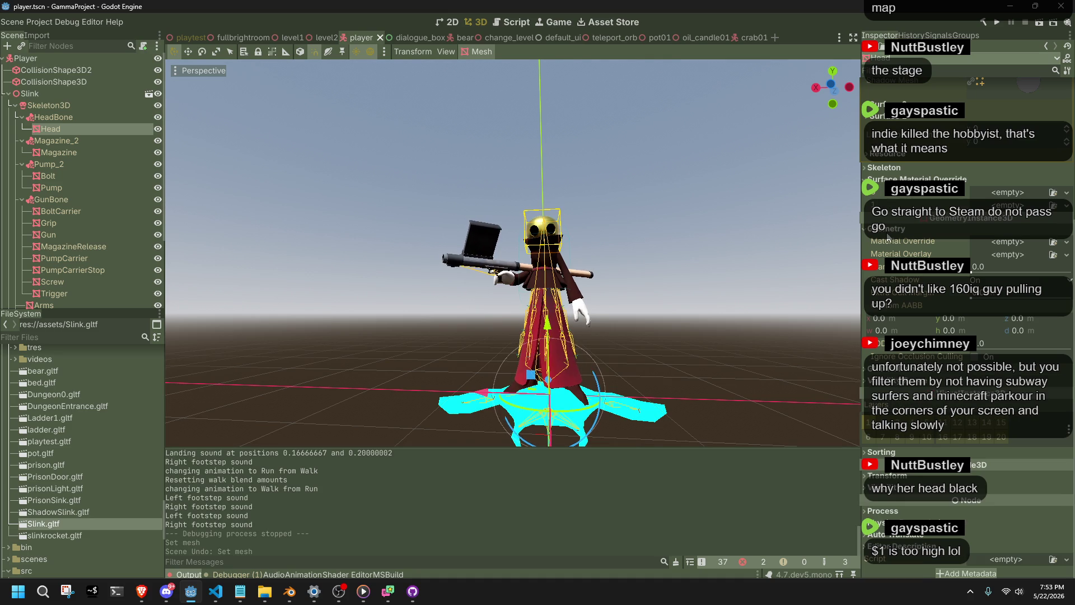
scroll(888, 238, "up", 3)
scroll(787, 314, "up", 5)
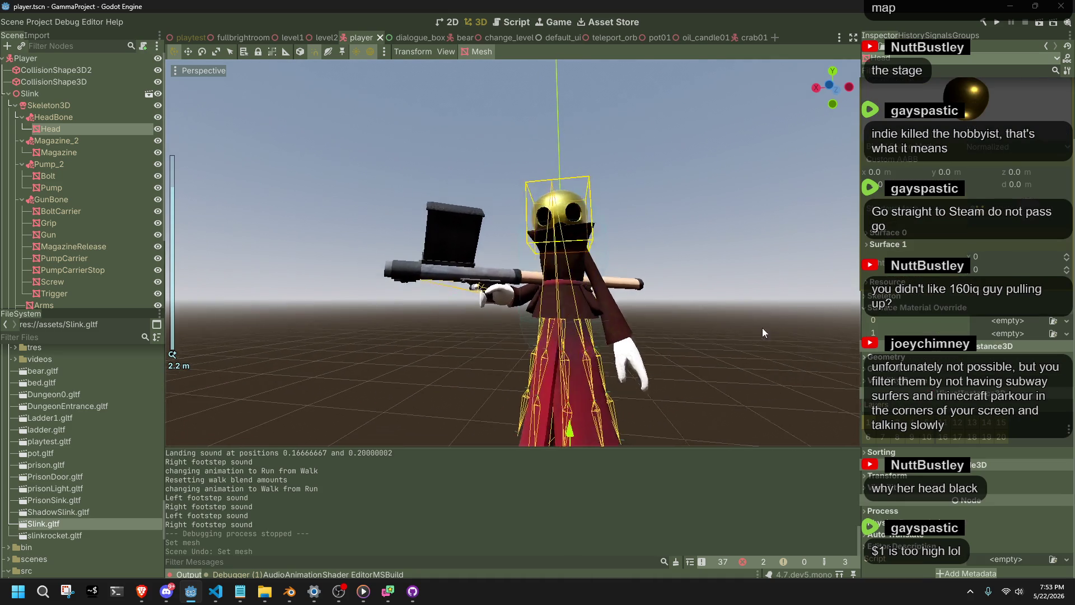
scroll(698, 345, "down", 4)
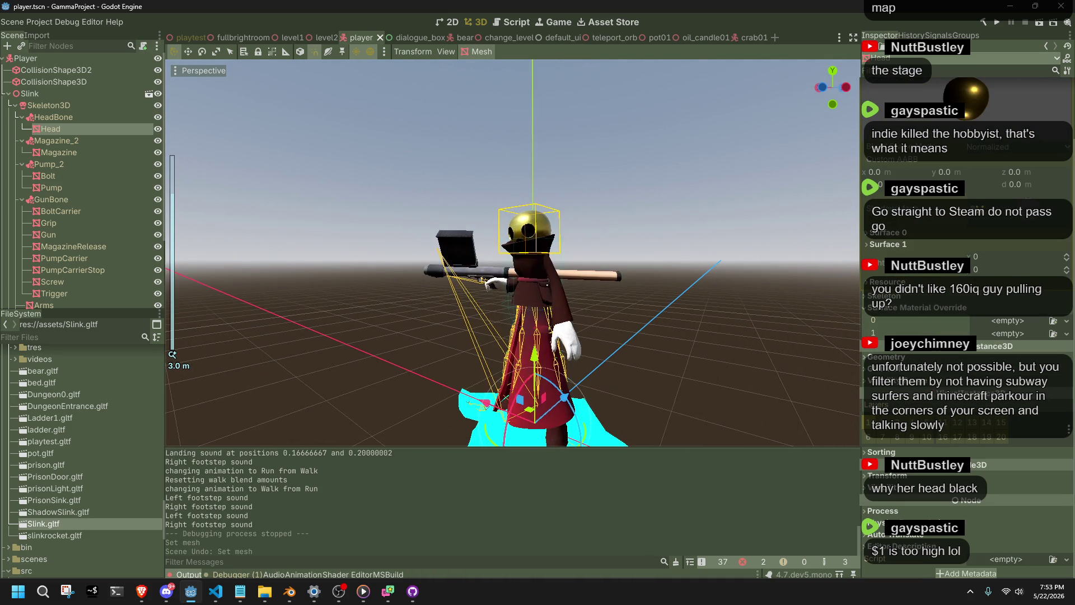
scroll(907, 307, "up", 1)
scroll(1003, 283, "up", 2)
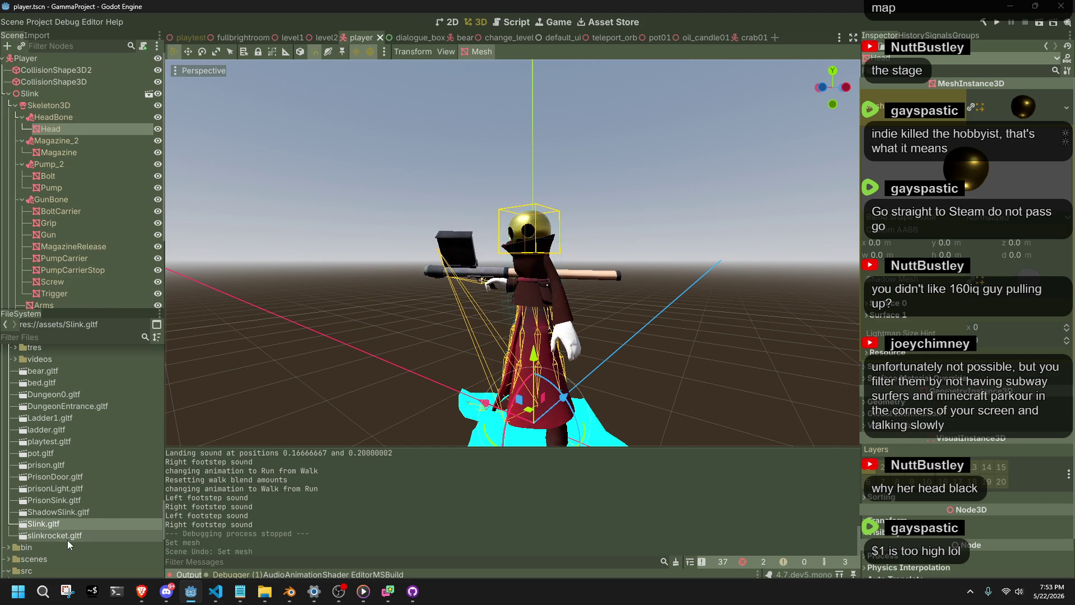
right_click(46, 525)
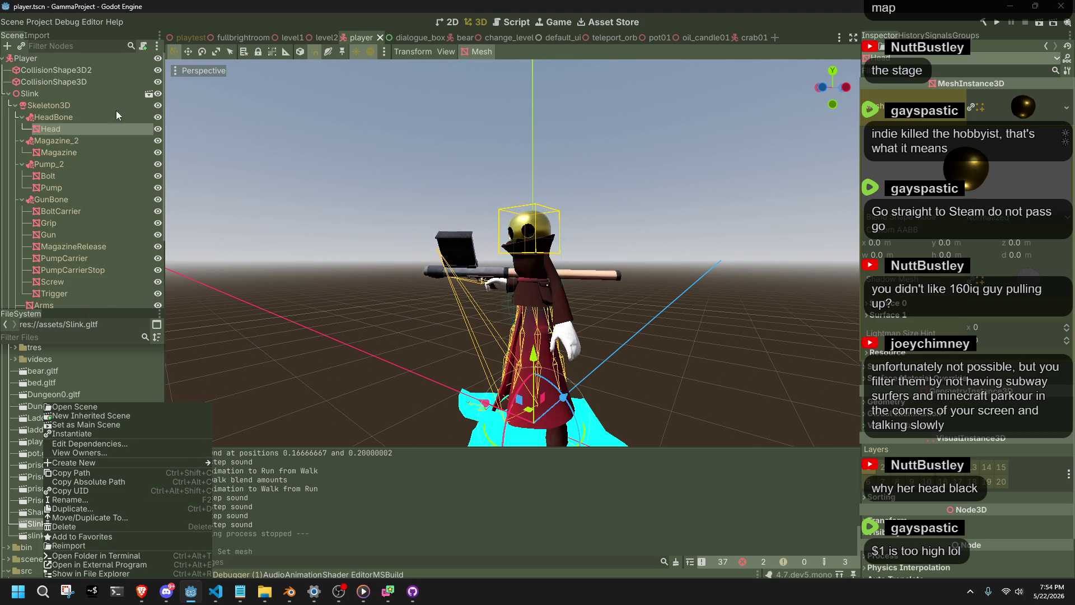
key("Escape")
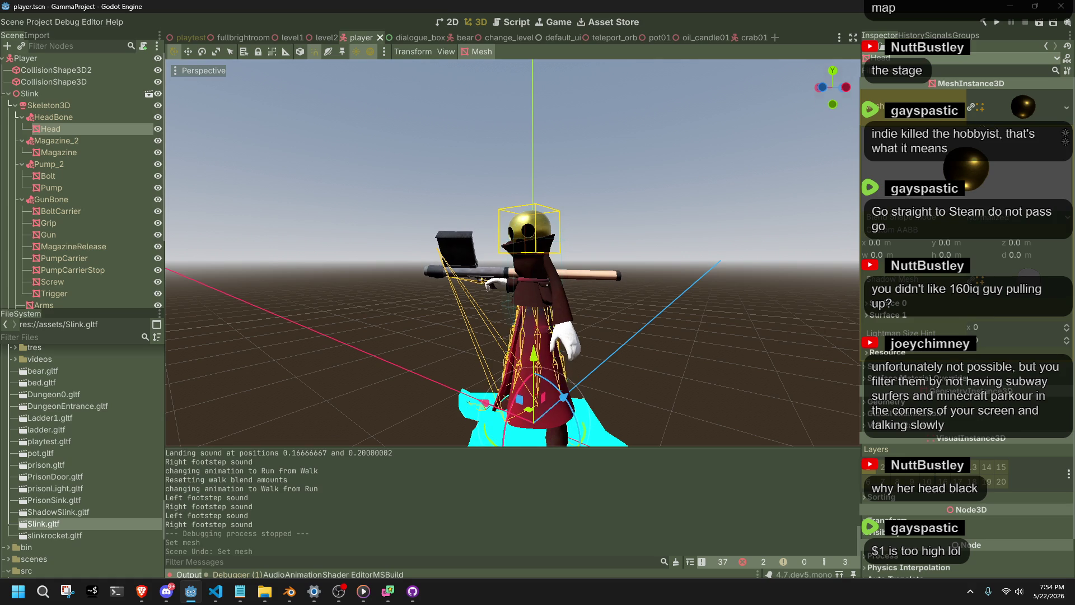
- Preview the Gold material in Slink.gltf's advanced import settings, then close them
left_click(44, 36)
left_click(52, 303)
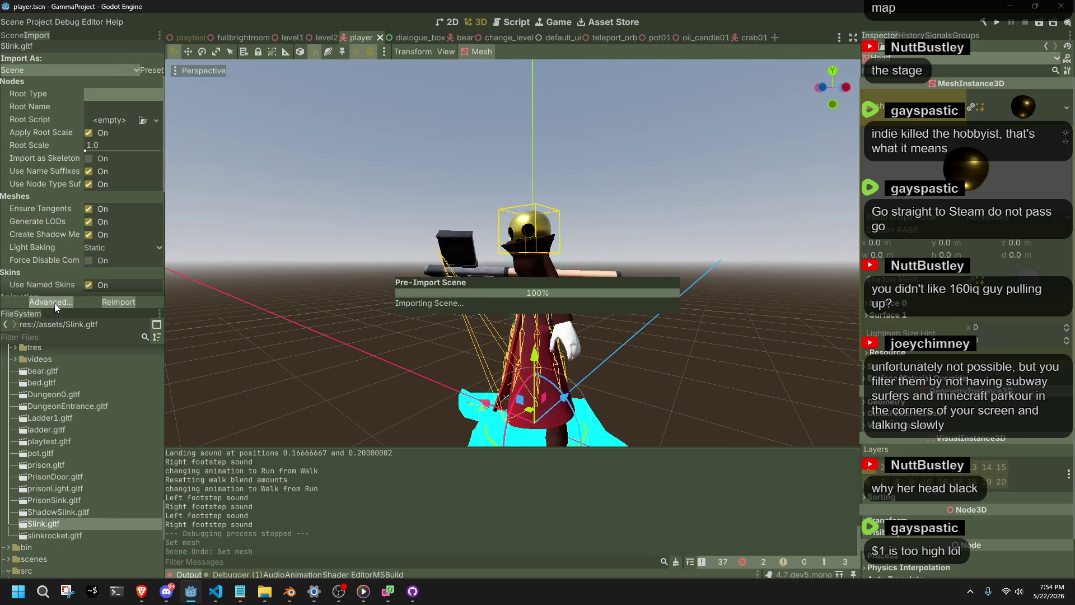
left_click(177, 77)
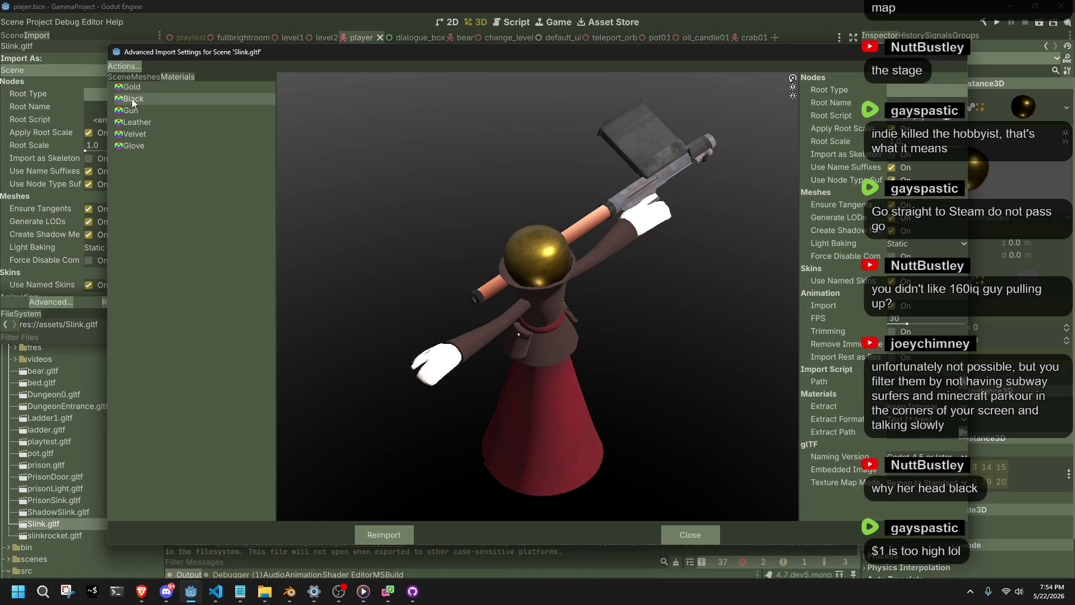
left_click(129, 88)
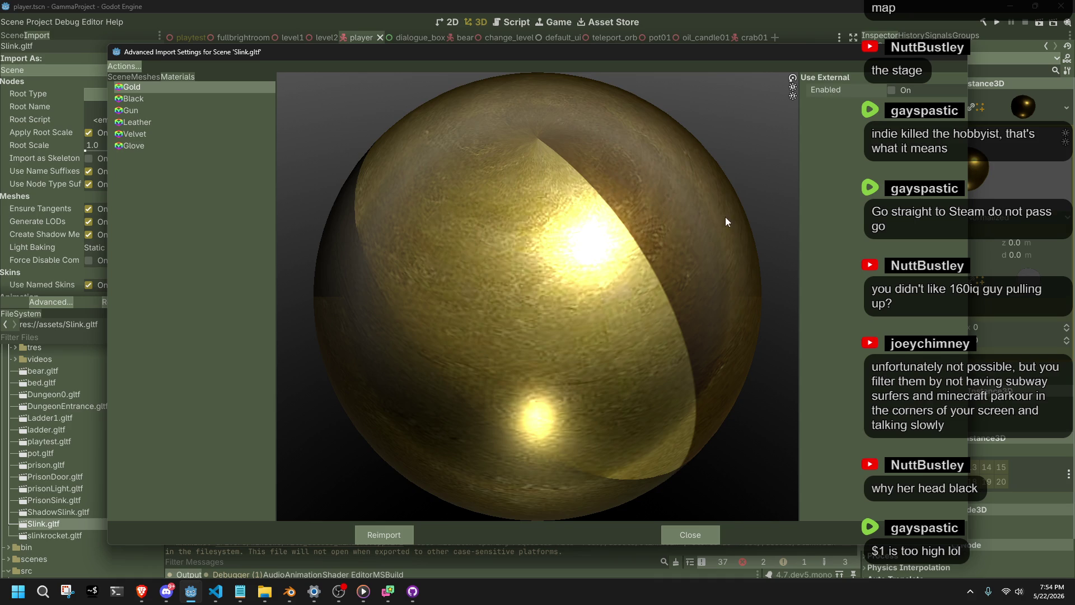
scroll(630, 276, "down", 5)
mouse_move(646, 388)
left_mouse_down()
mouse_move(585, 343)
mouse_move(560, 381)
mouse_move(687, 389)
mouse_move(731, 253)
mouse_move(593, 239)
mouse_move(471, 341)
left_mouse_up()
left_click(697, 537)
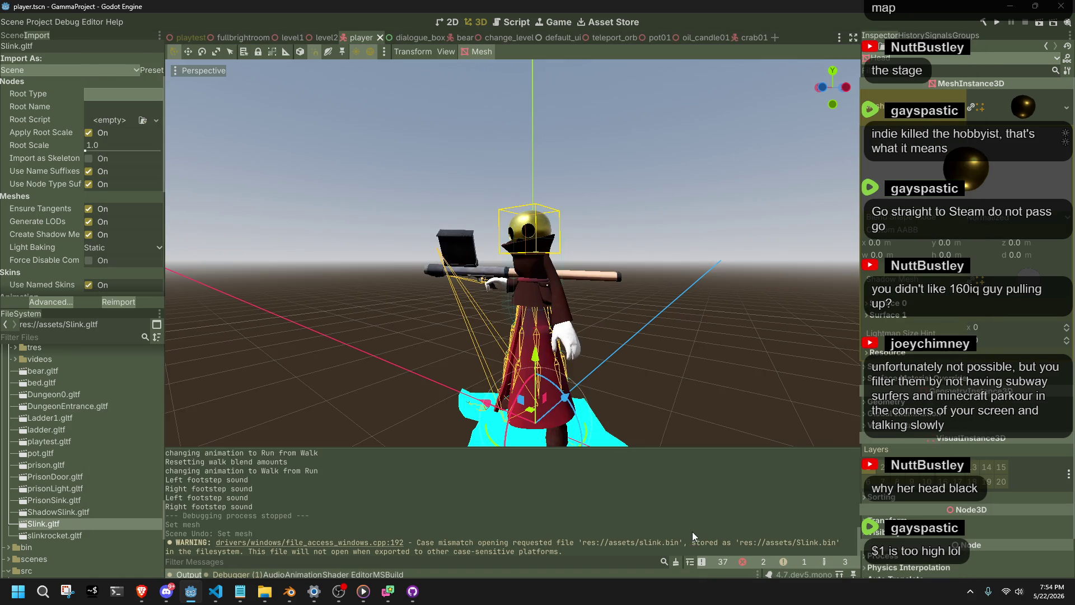
key("alt+Tab")
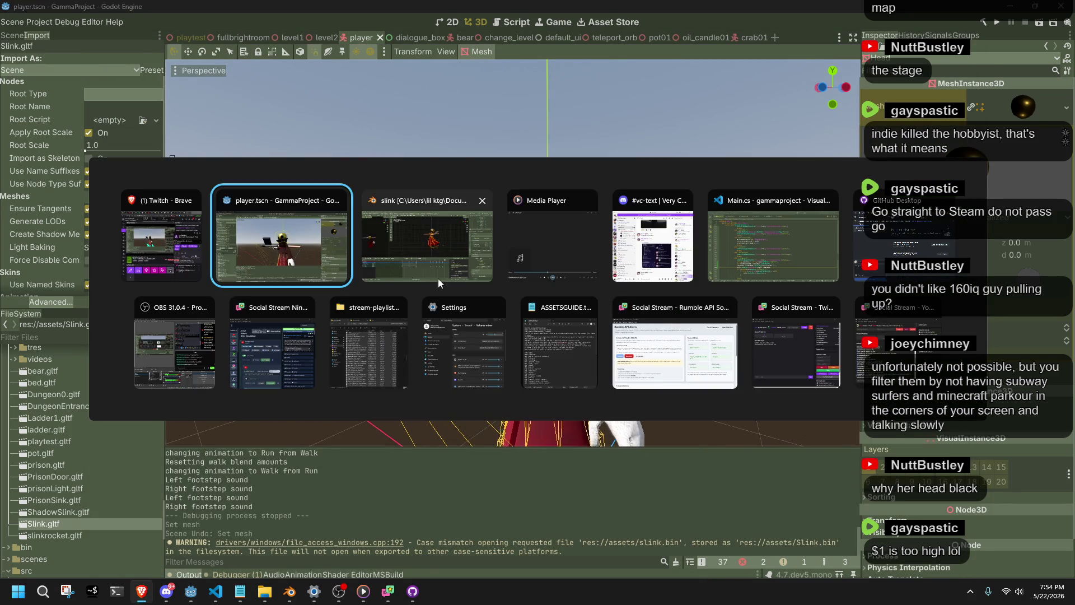
- In the Shading workspace, raise the head's Gold material roughness to 1.000 and save
left_click(387, 270)
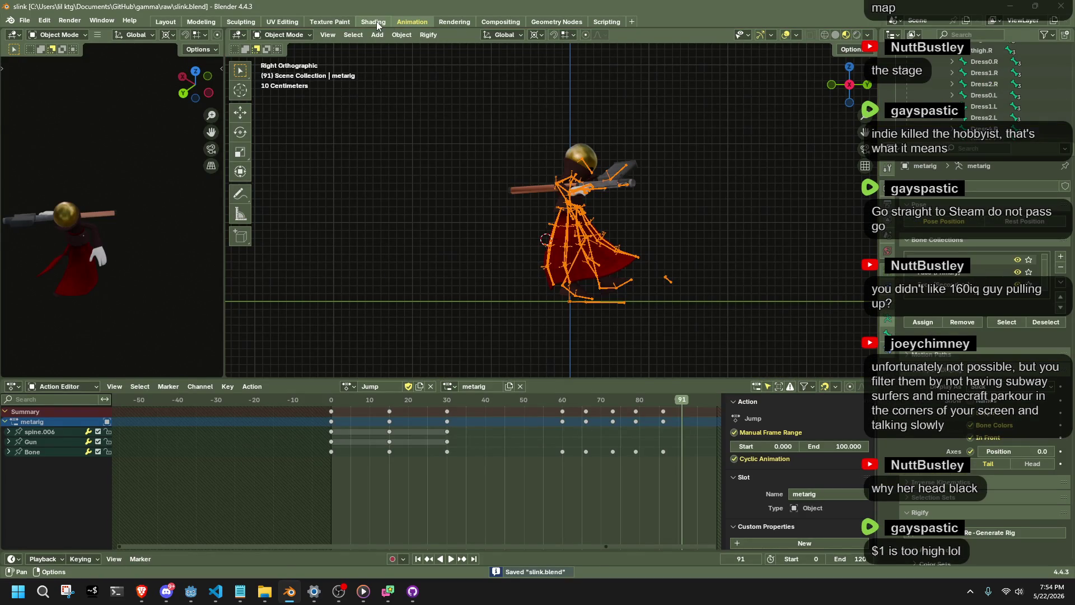
left_click(373, 21)
left_click(544, 77)
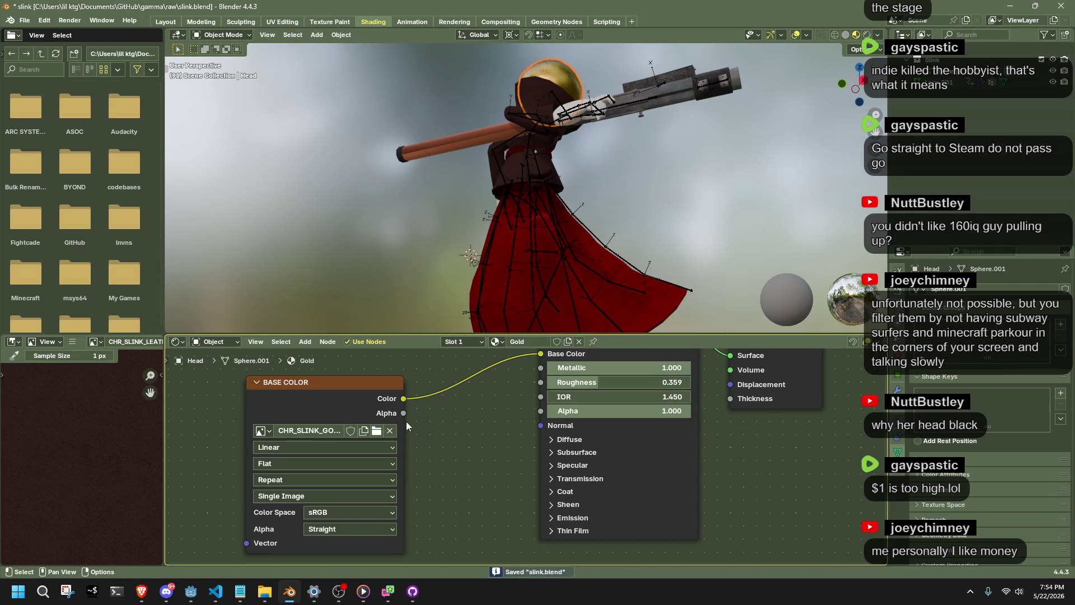
left_click_drag(589, 385, 661, 382)
key("ctrl+s")
left_click_drag(560, 236, 504, 258)
- Re-export the character as glTF using the F3 export command
key("F3")
key("Return")
left_click(725, 471)
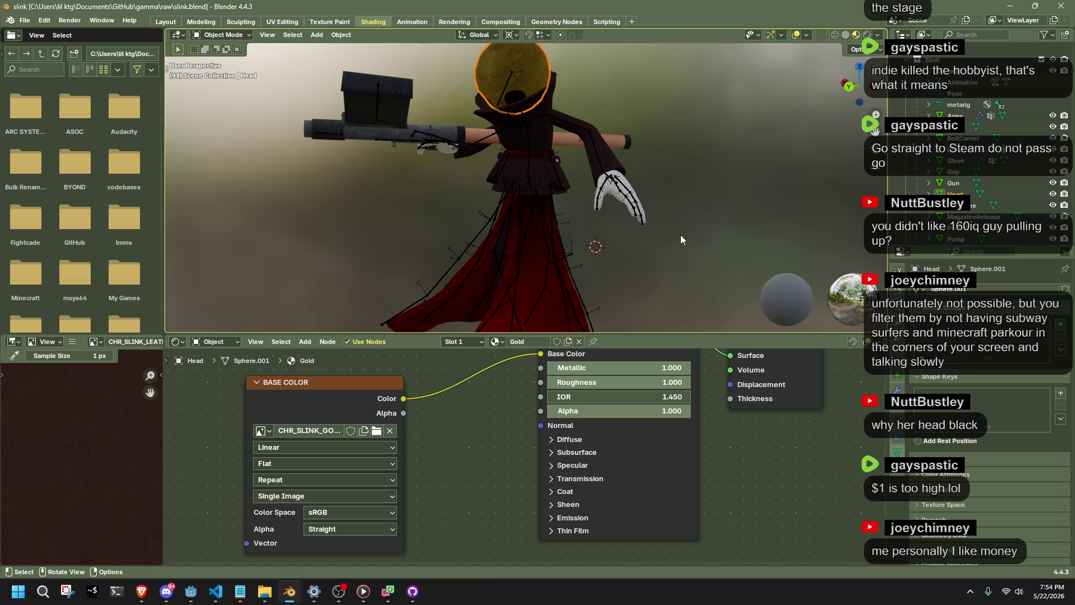
key("alt+Tab")
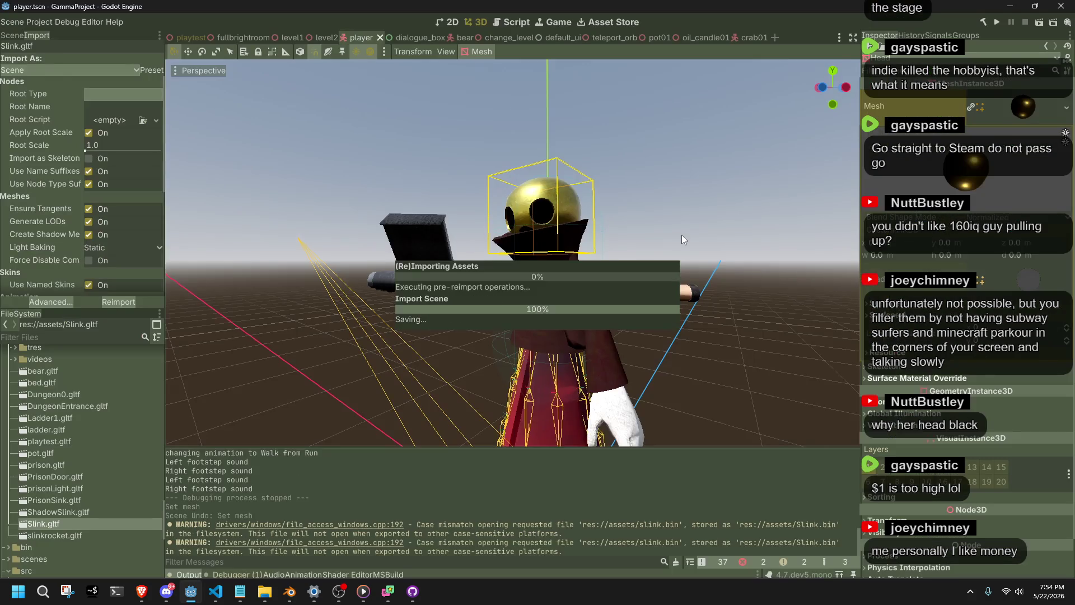
- Run the project and playtest walking, running and jumping past the pillars and grass, then return to Blender
left_click(995, 25)
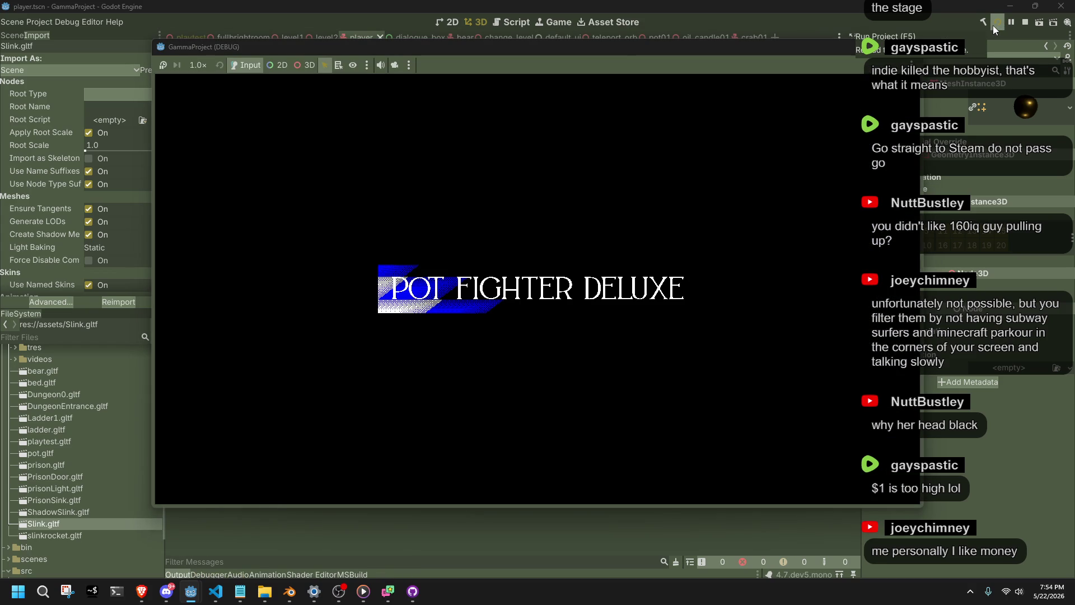
key("w")
key("space")
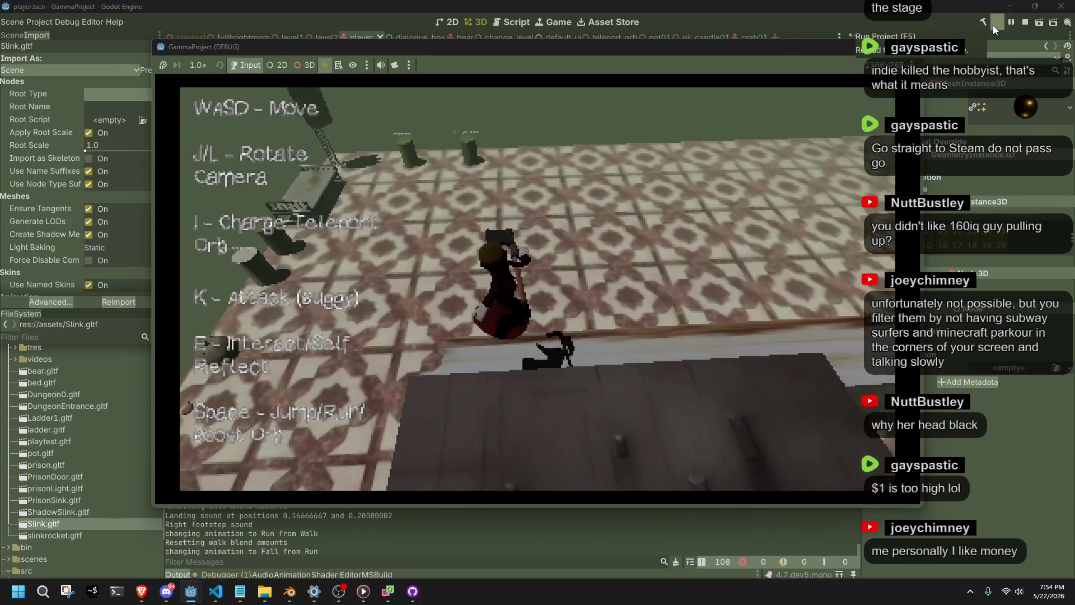
key("l")
key("w")
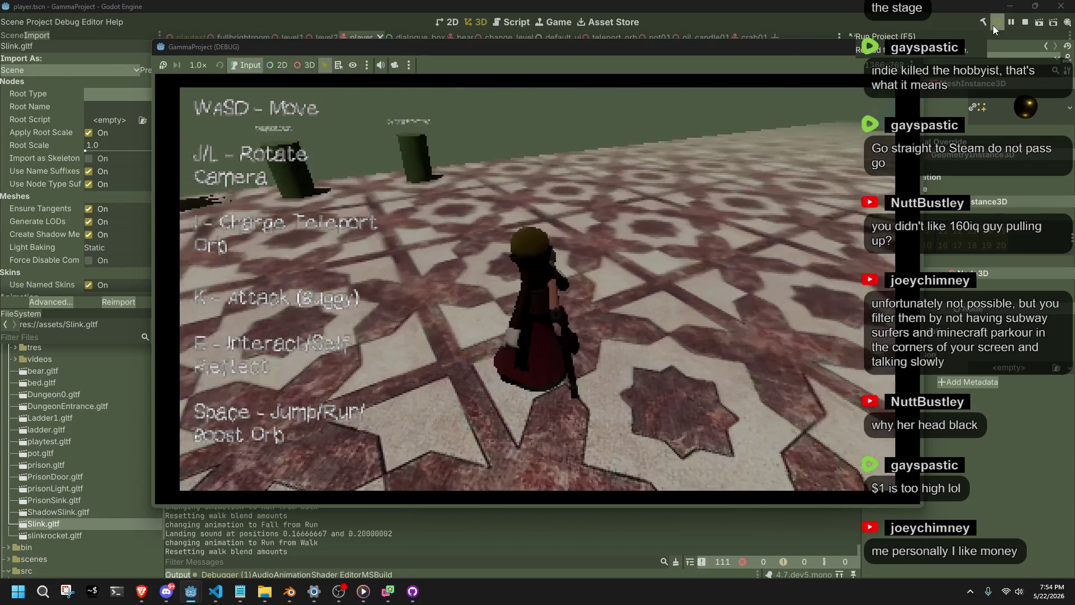
key("w")
key("l")
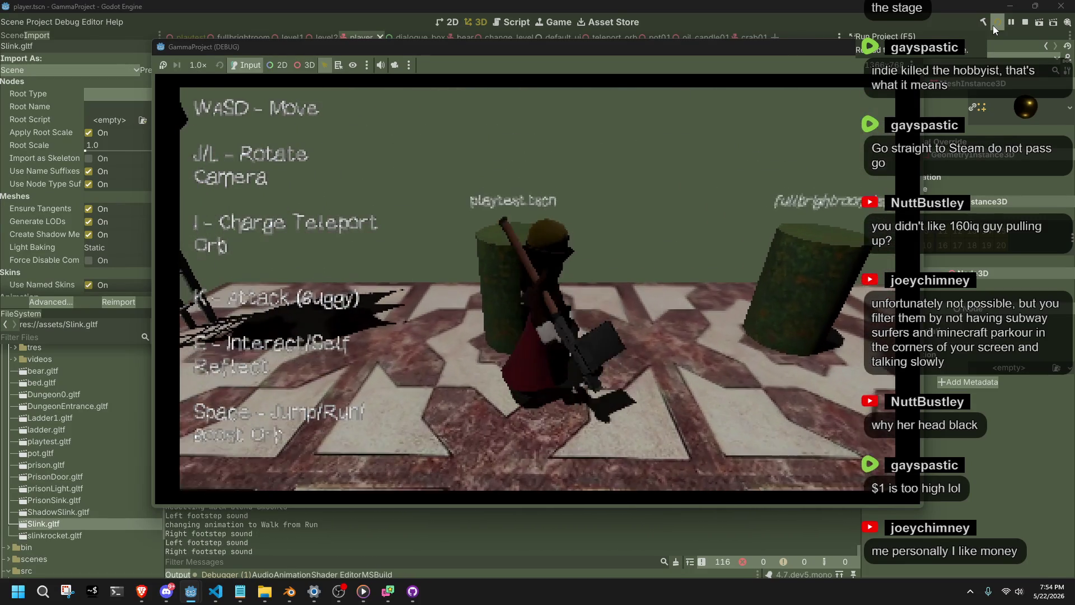
key("w")
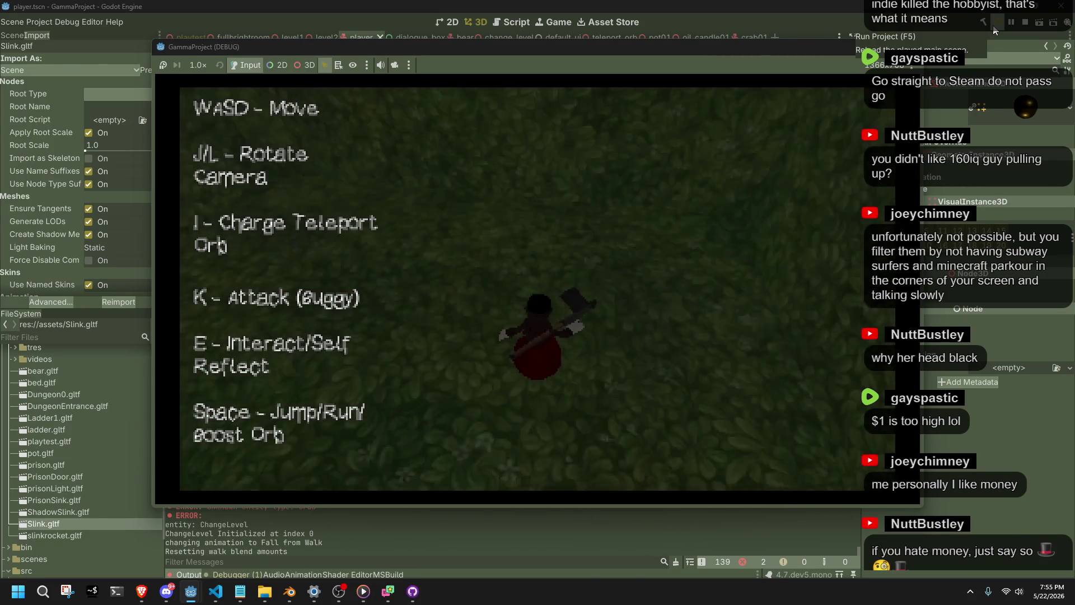
key("w")
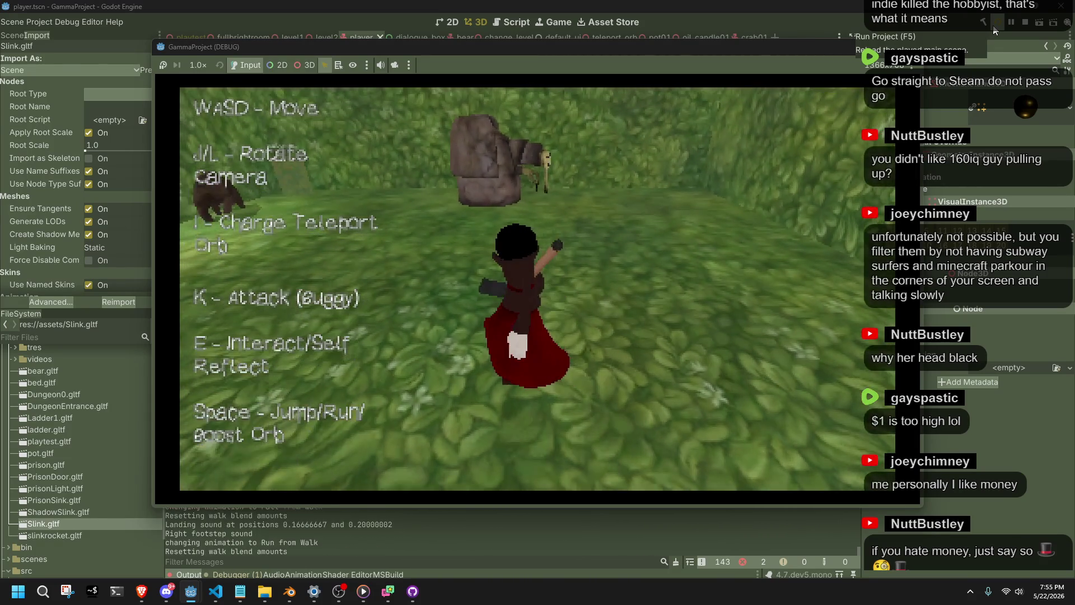
key("w")
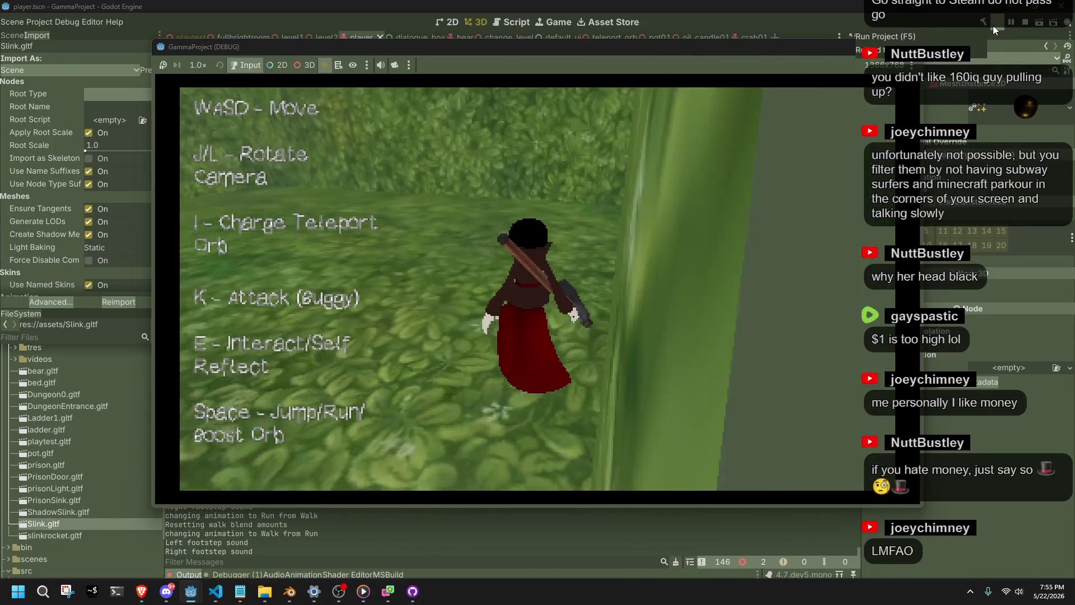
key("alt+Tab")
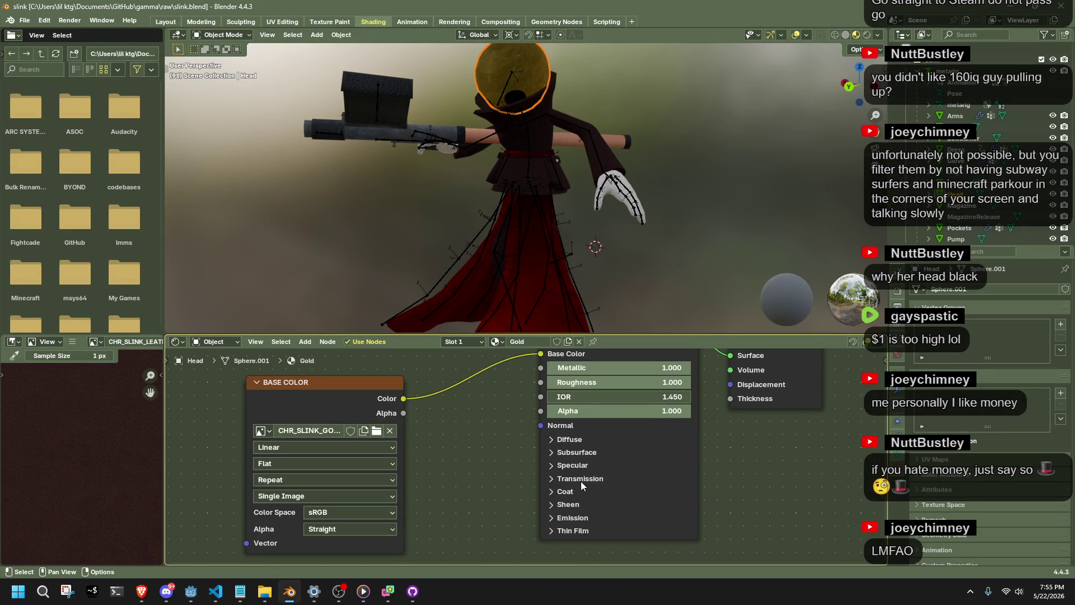
- Set the Gold material's Metallic to 0.000 on the Principled BSDF and save slink.blend
left_click(576, 442)
left_click(570, 440)
left_click(577, 452)
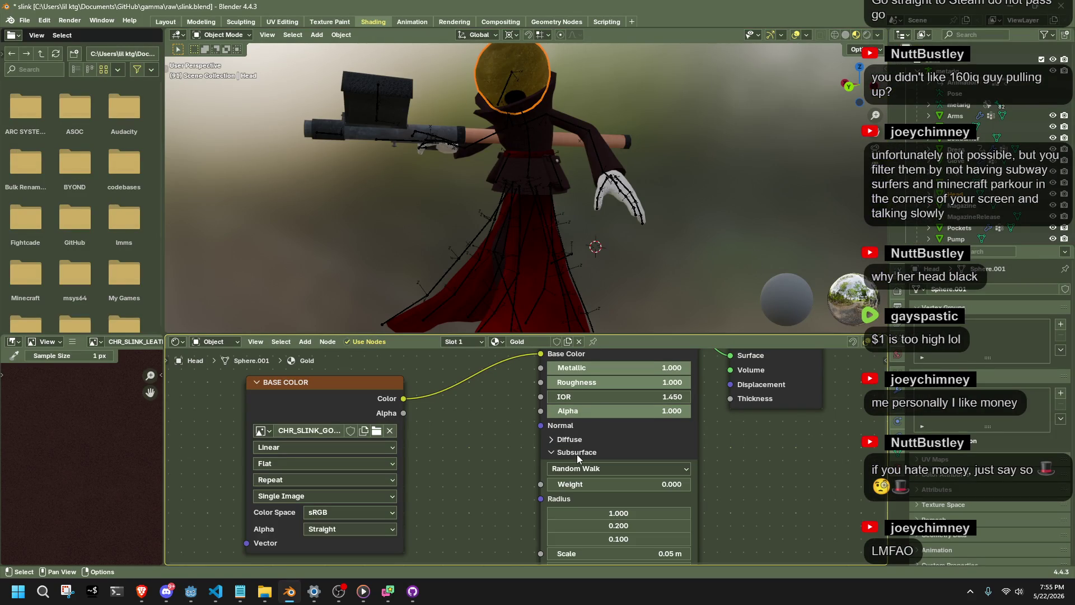
left_click(575, 453)
left_click(578, 465)
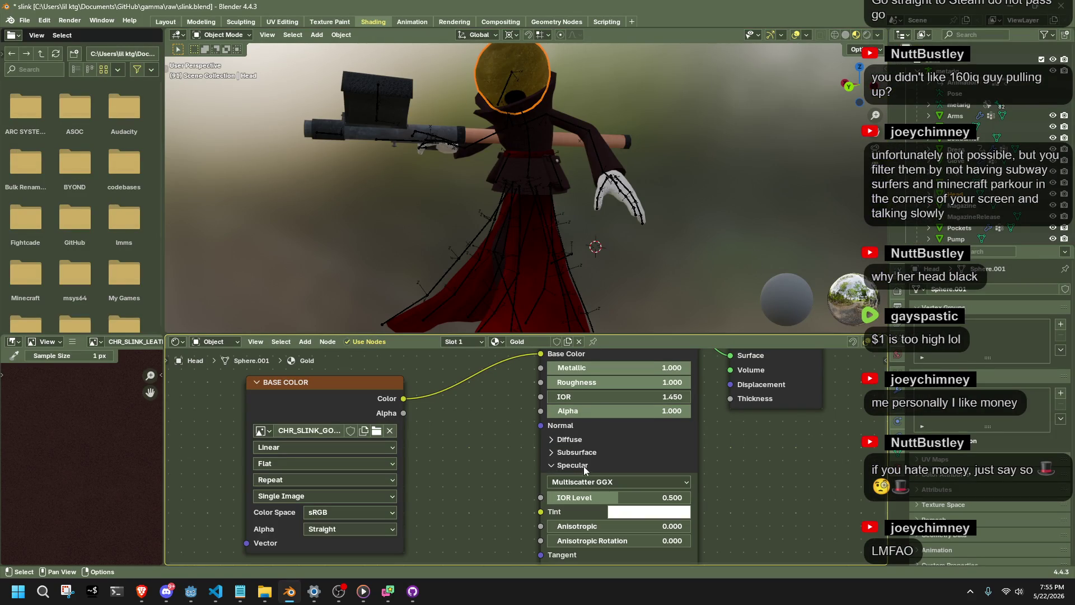
left_click(574, 466)
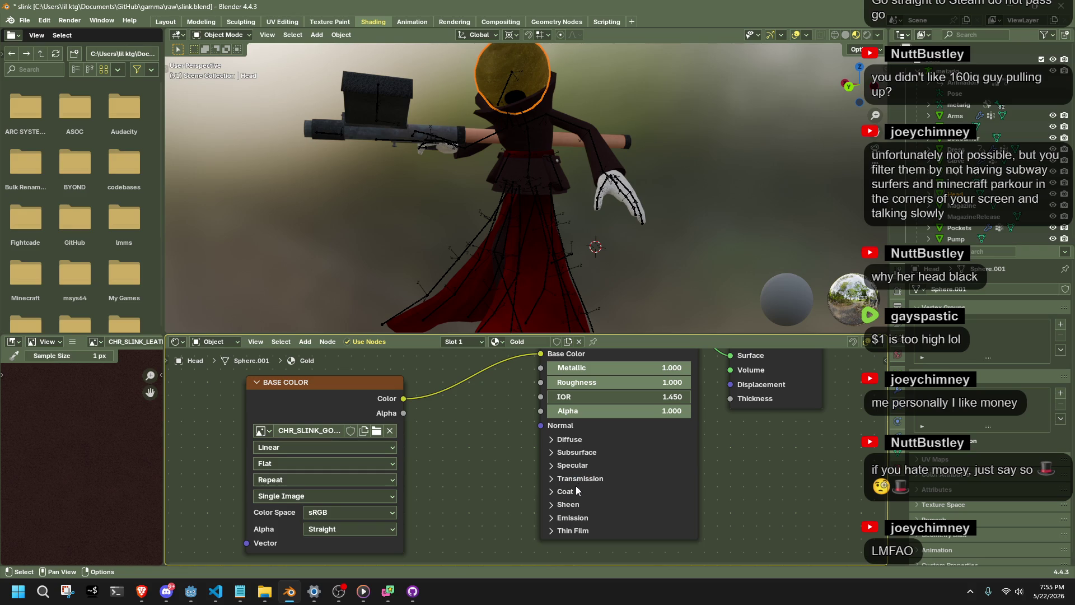
scroll(583, 475, "down", 2)
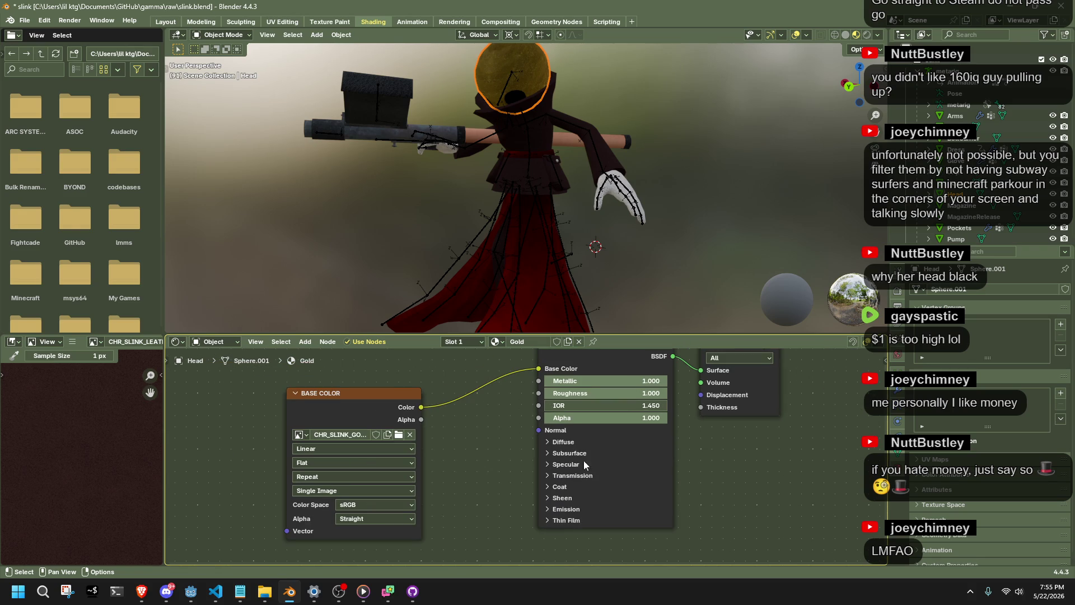
left_click_drag(604, 380, 482, 379)
key("ctrl+s")
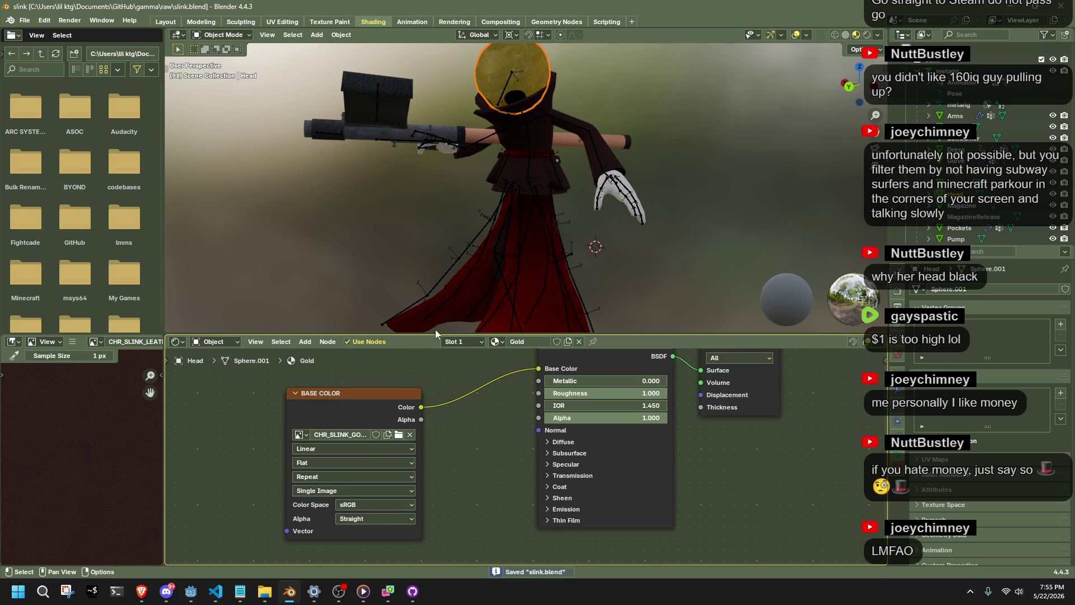
- Export the character as glTF 2.0 to assets/slink.gltf
left_click(25, 20)
left_click(25, 20)
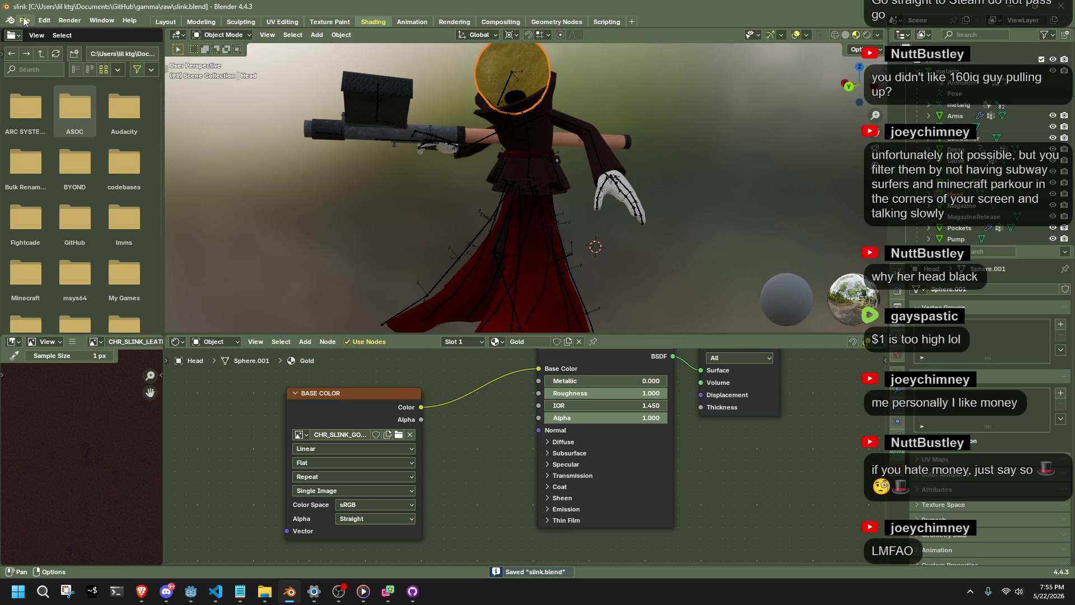
left_click(25, 21)
mouse_move(73, 190)
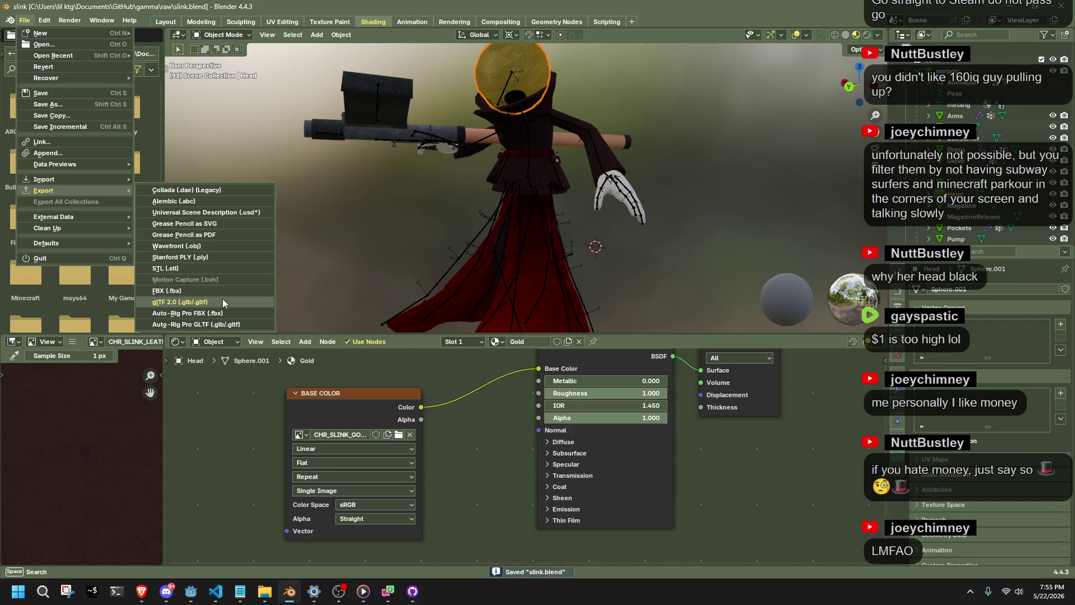
left_click(223, 298)
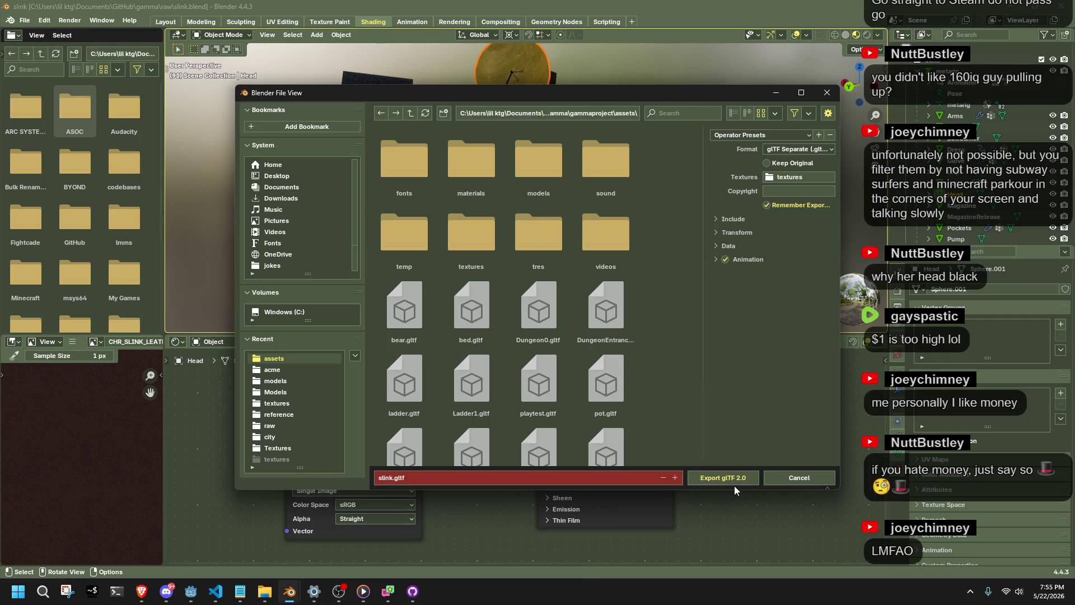
left_click(723, 480)
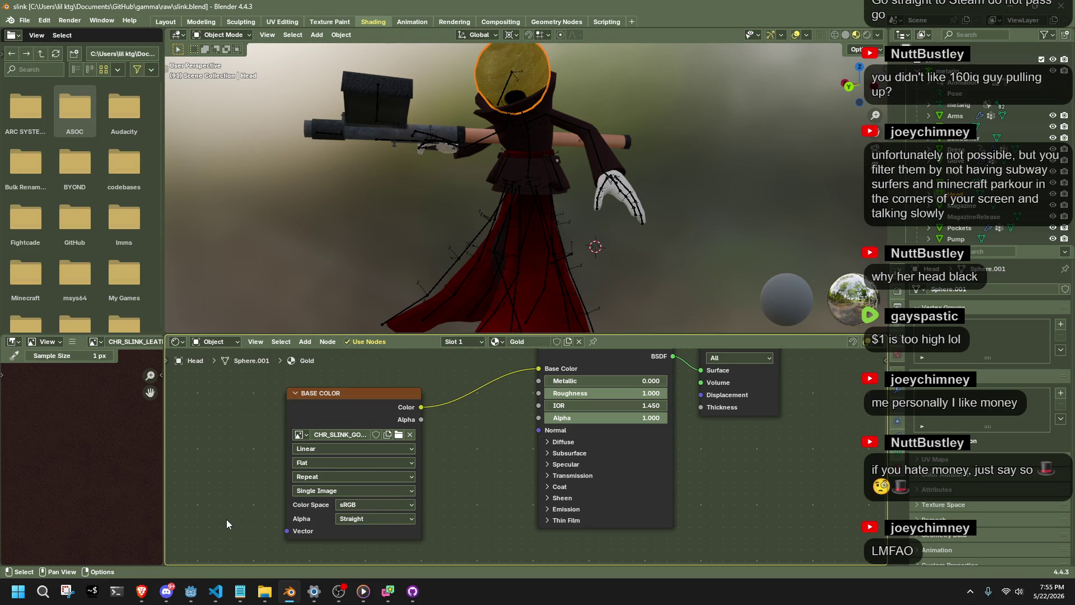
- Reimport the updated Slink model, run the project and walk the character past the rock creature
left_click(199, 602)
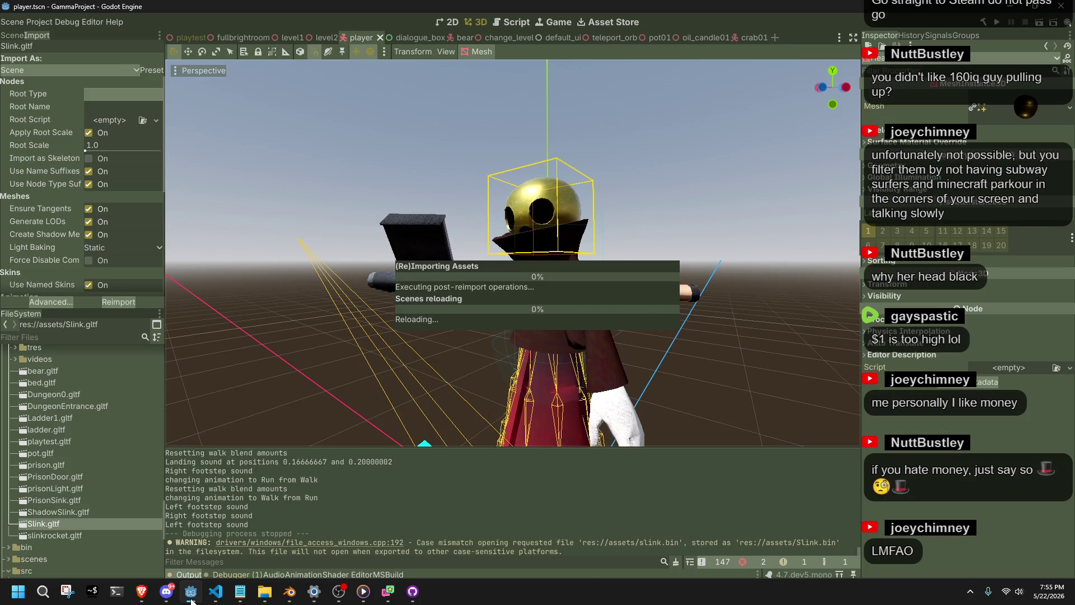
left_click(998, 24)
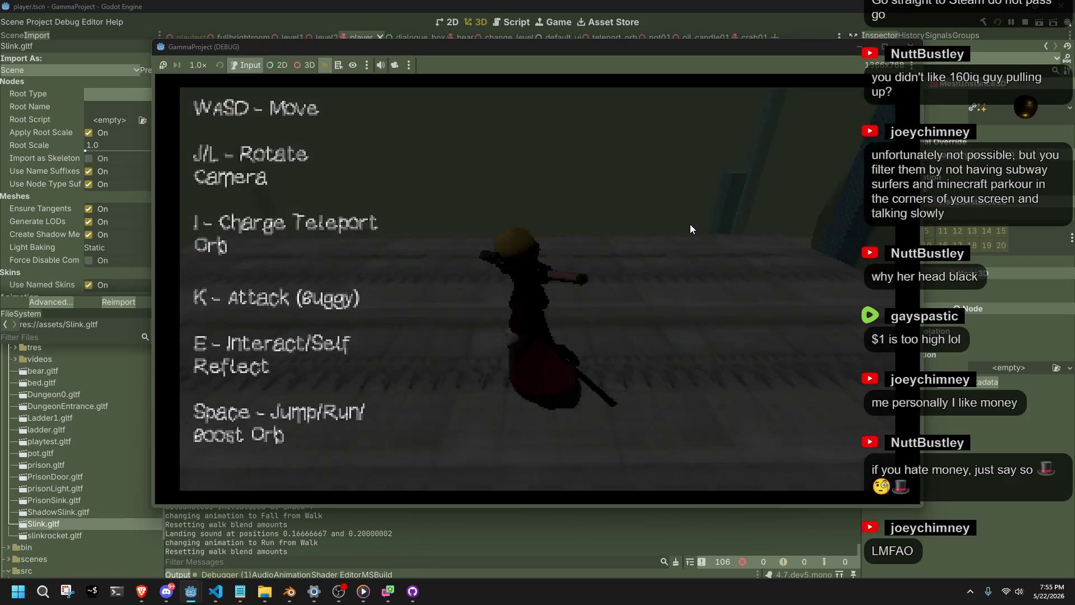
key("w")
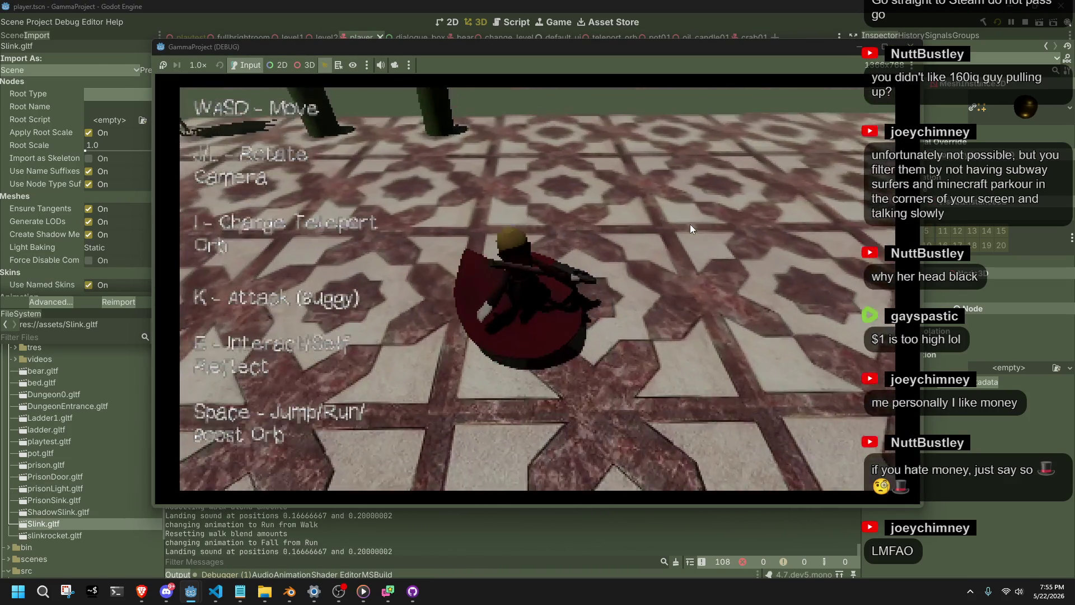
key("w")
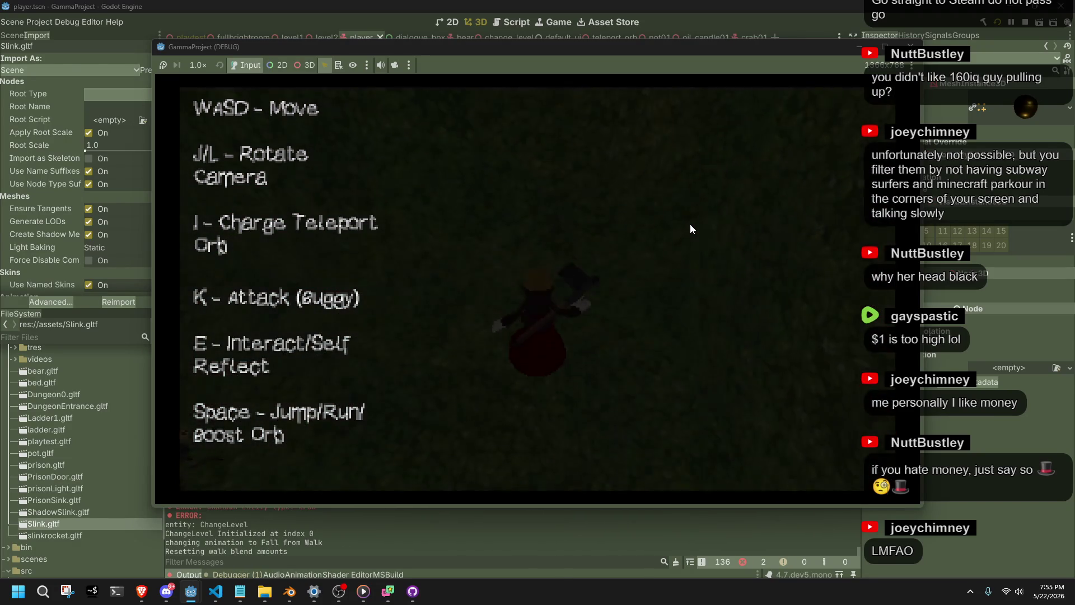
key("l")
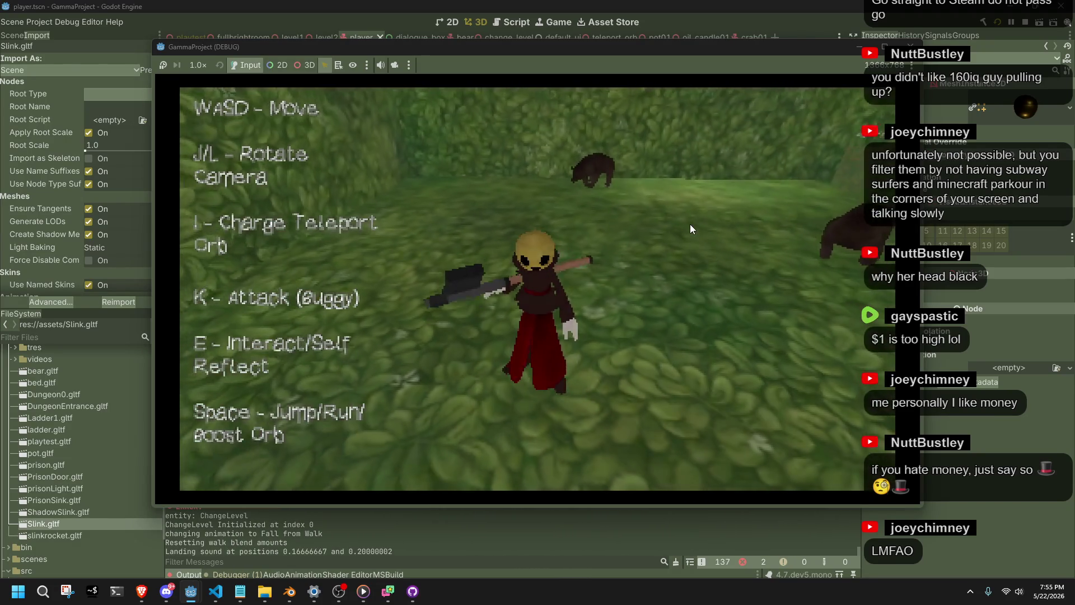
key("w")
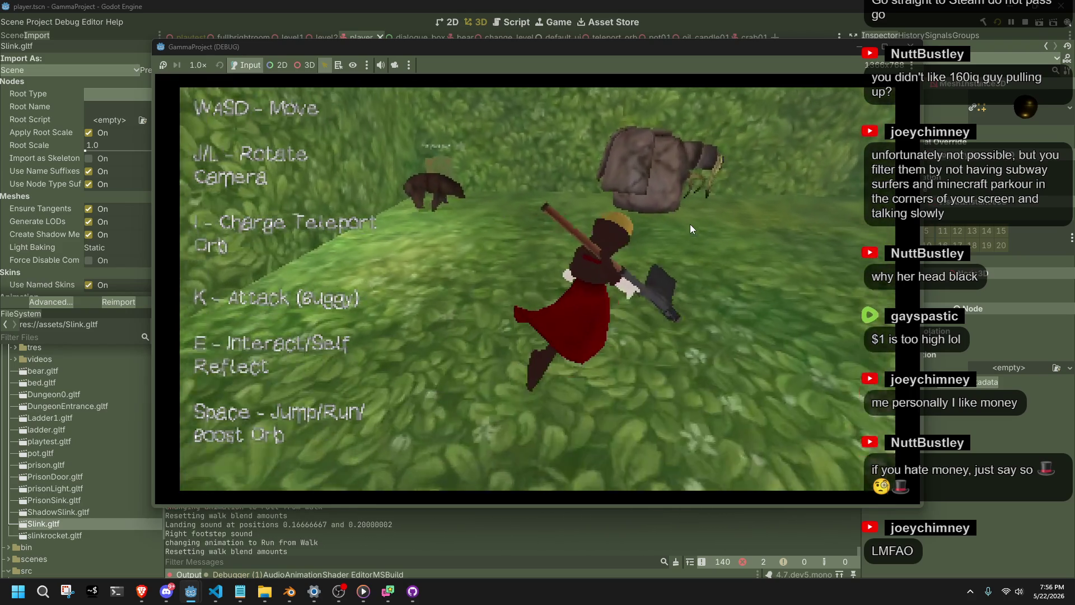
key("s")
key("s")
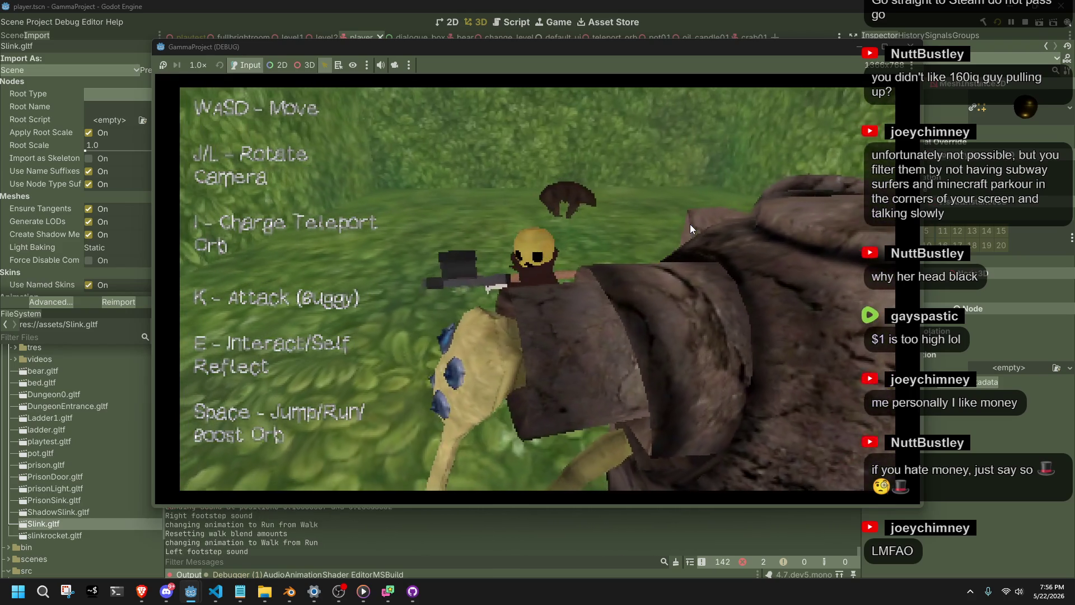
key("w")
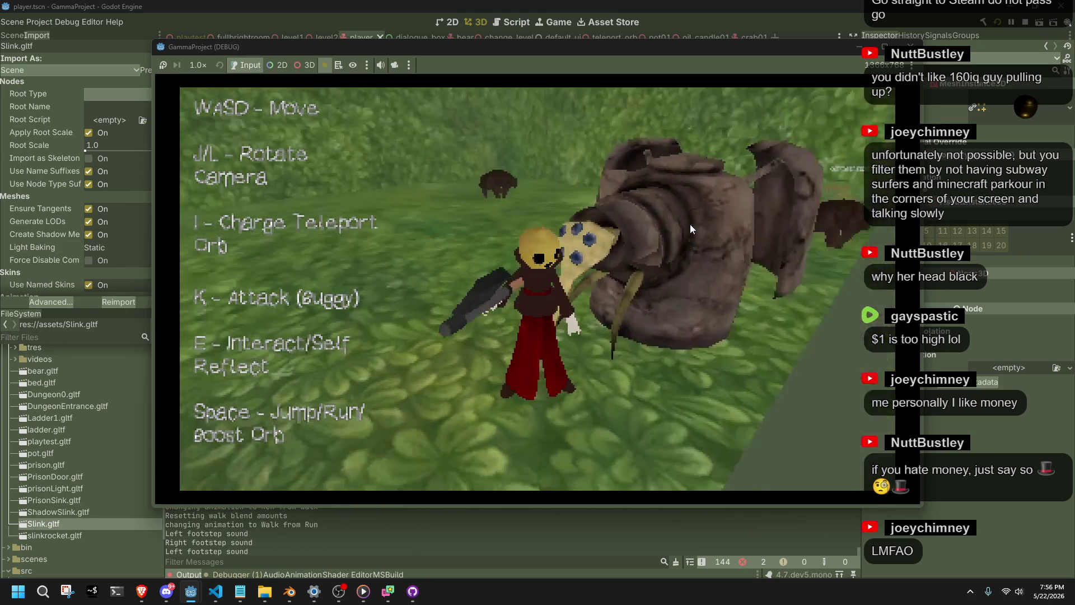
key("w")
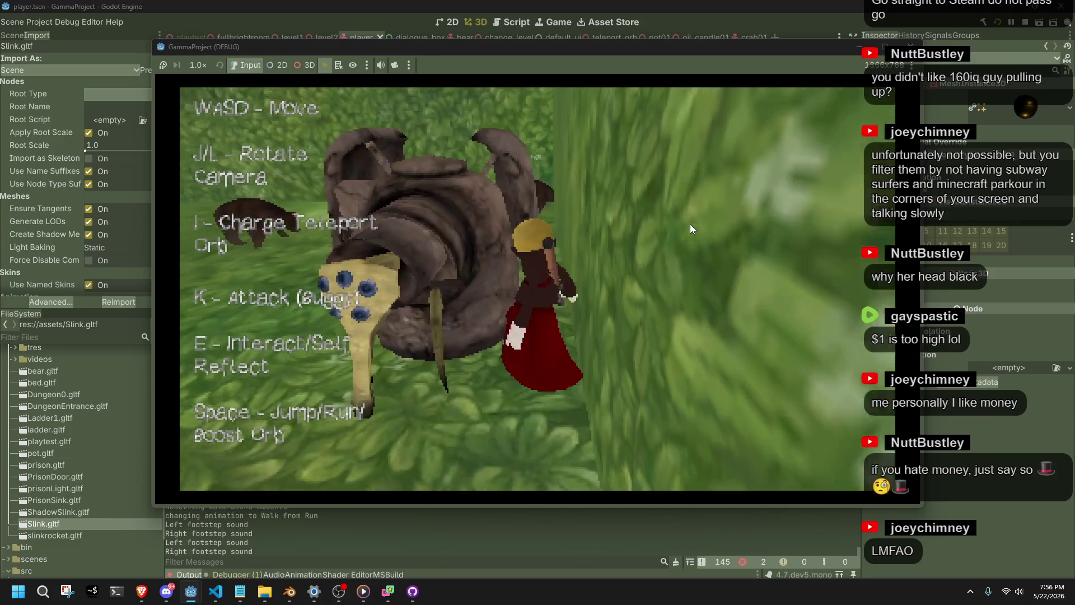
key("w")
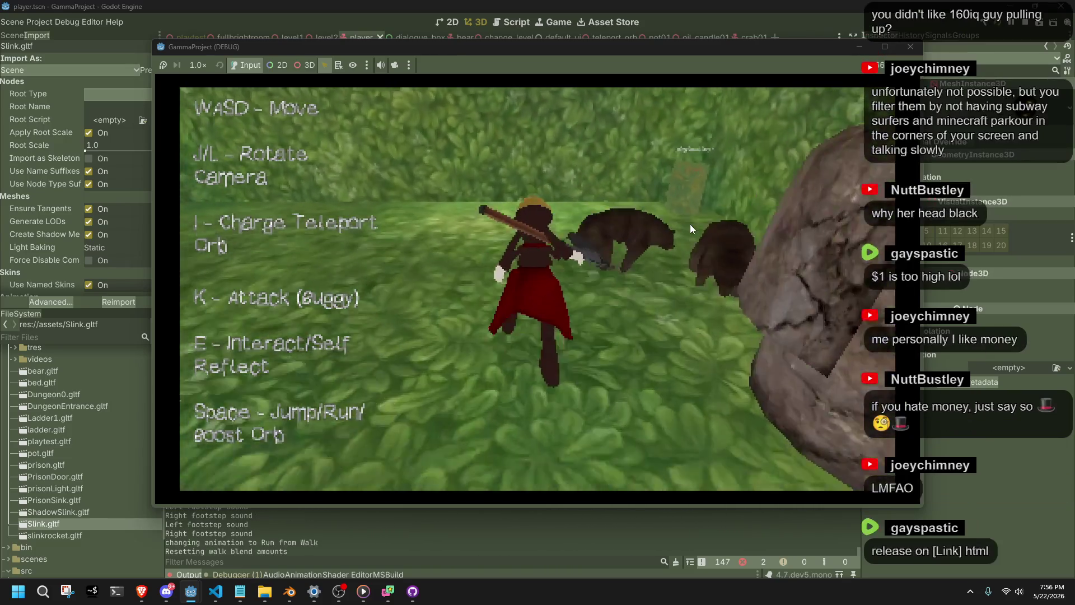
- Keep running while swinging the camera around, then test the Space jump
key("w")
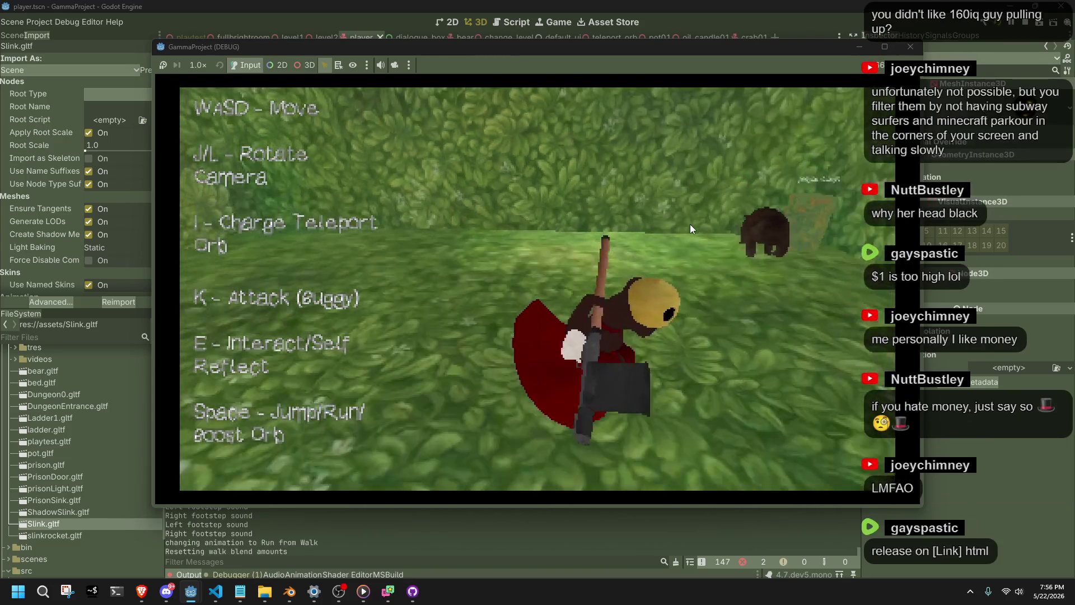
key("w")
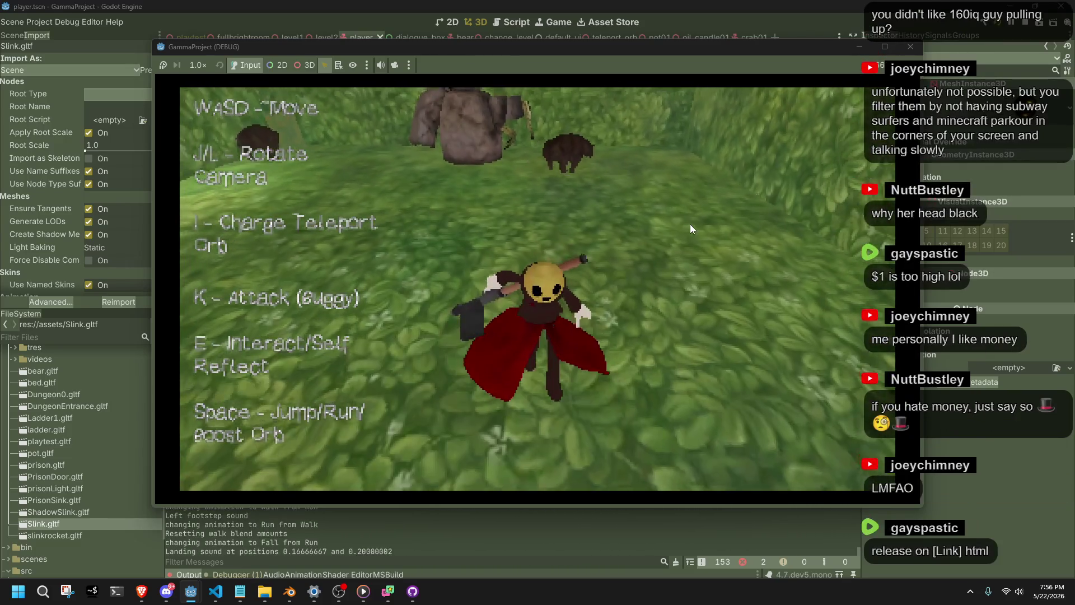
key("w")
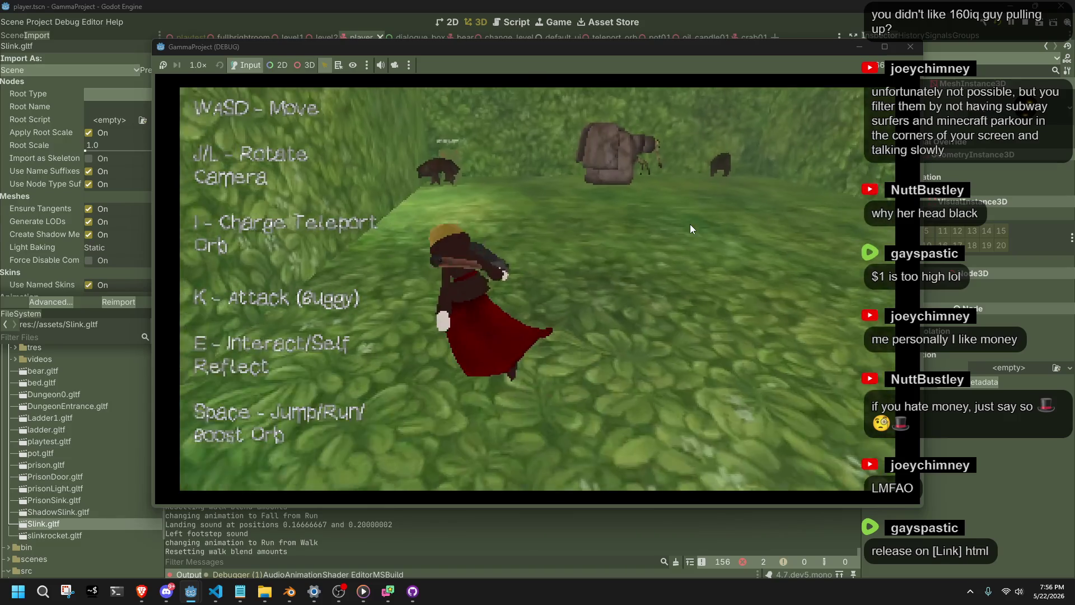
key("s")
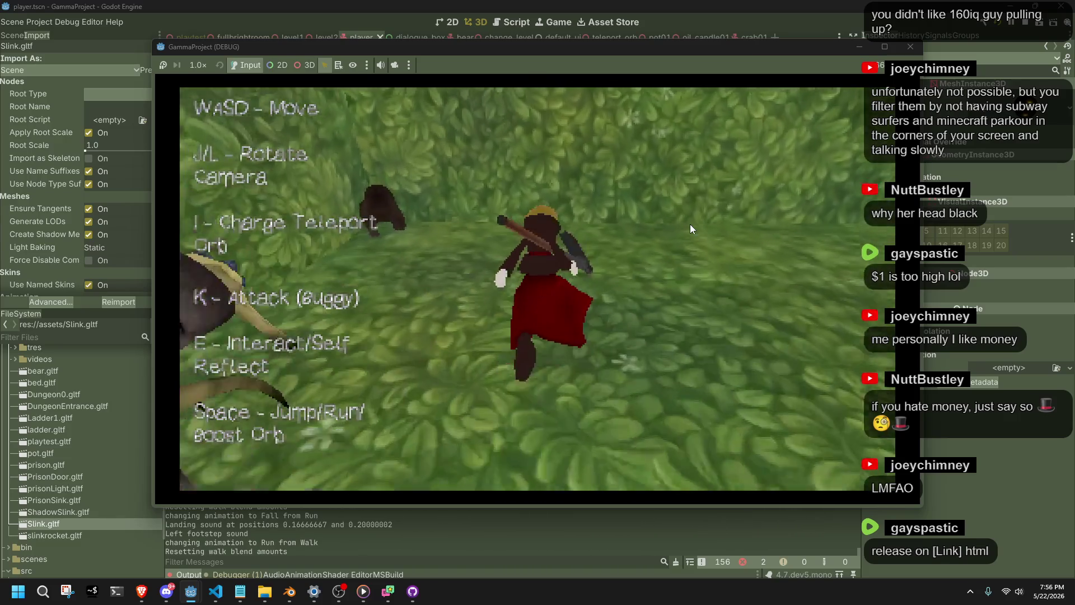
key("w")
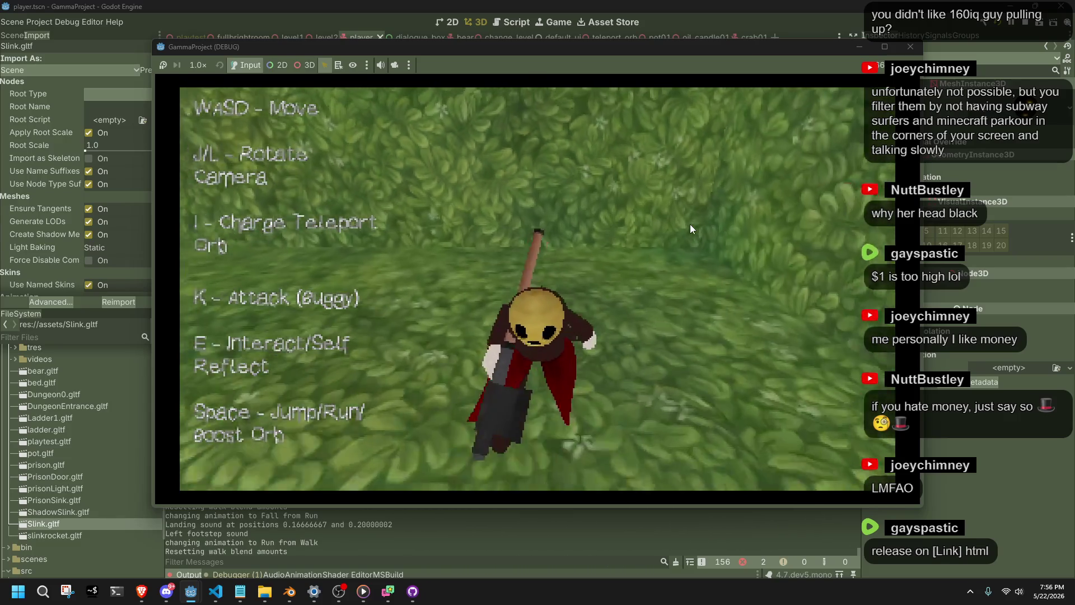
key("s")
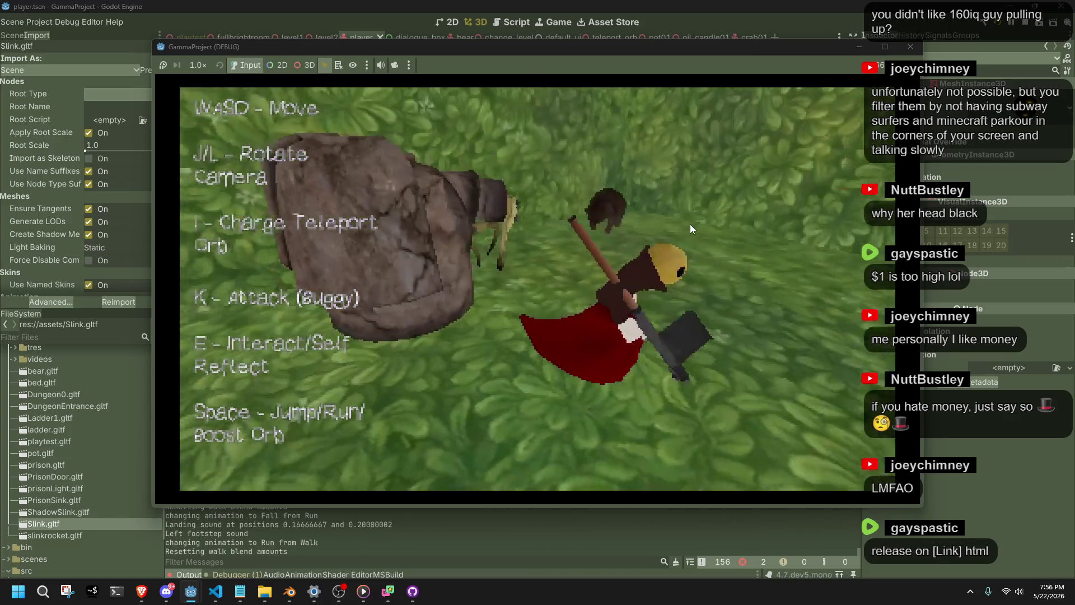
key("a")
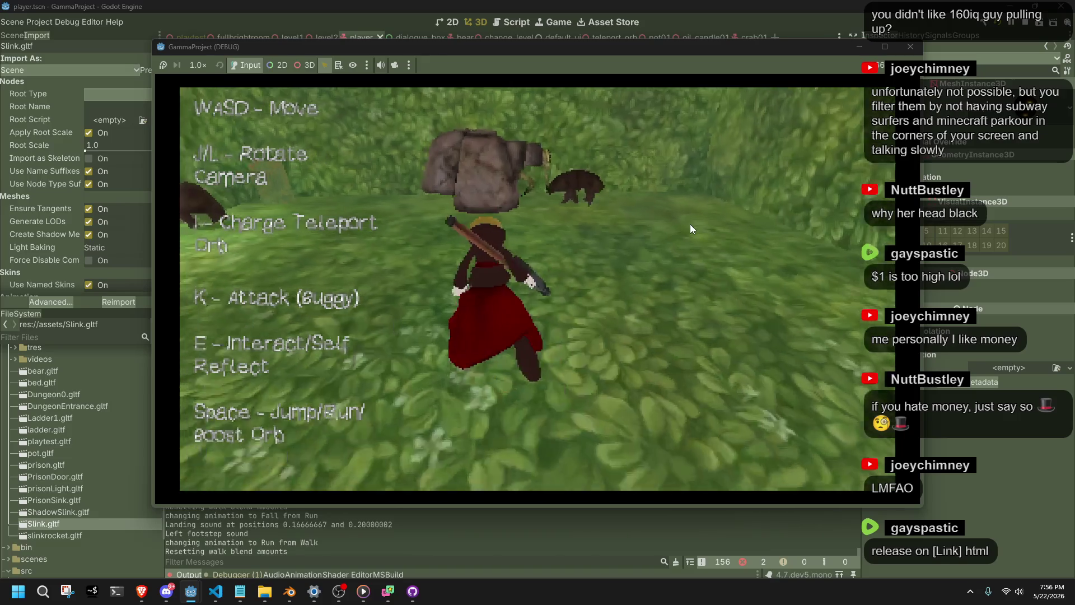
key("space")
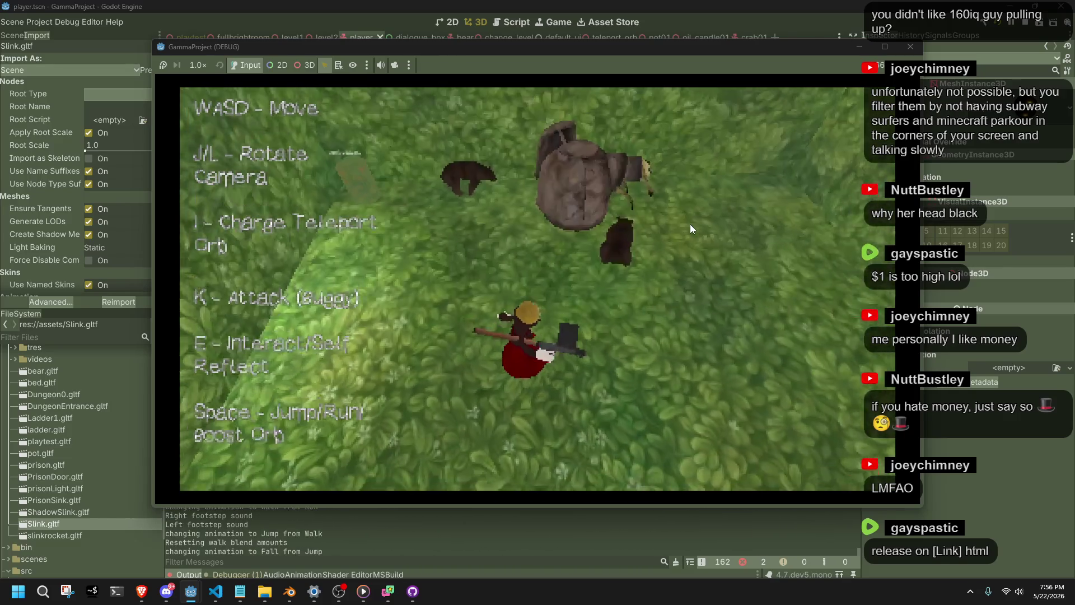
- Stop the running game and dismiss the snipping utility
left_click(910, 46)
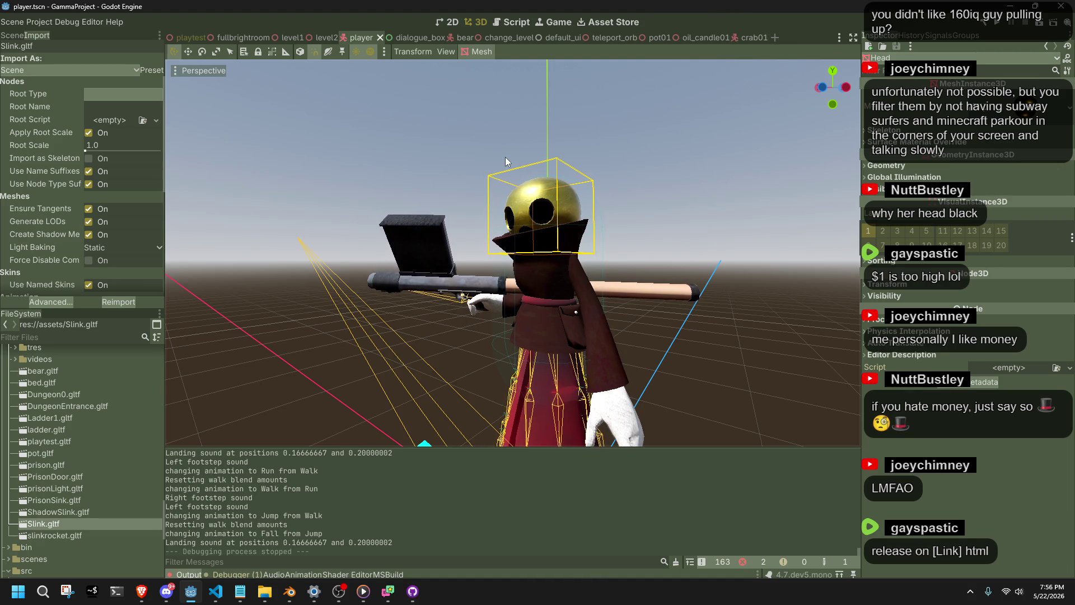
left_click(66, 596)
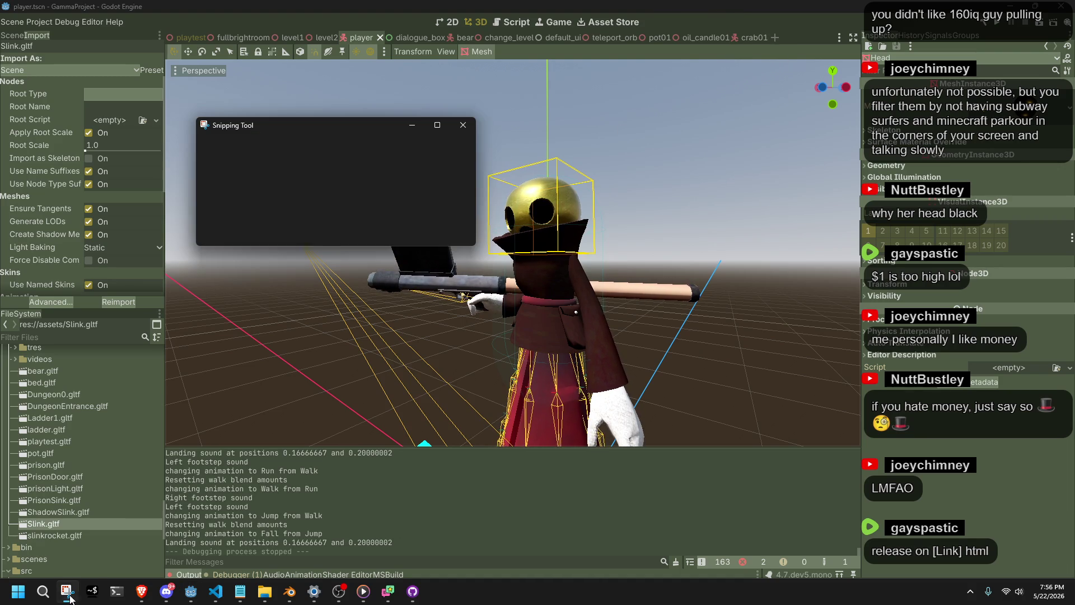
left_click(463, 124)
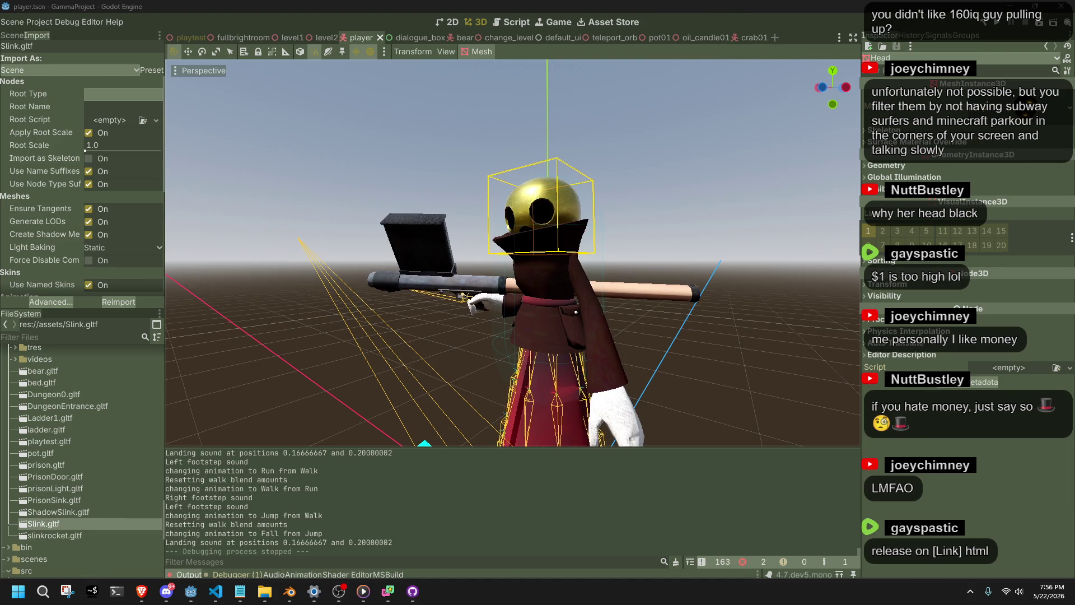
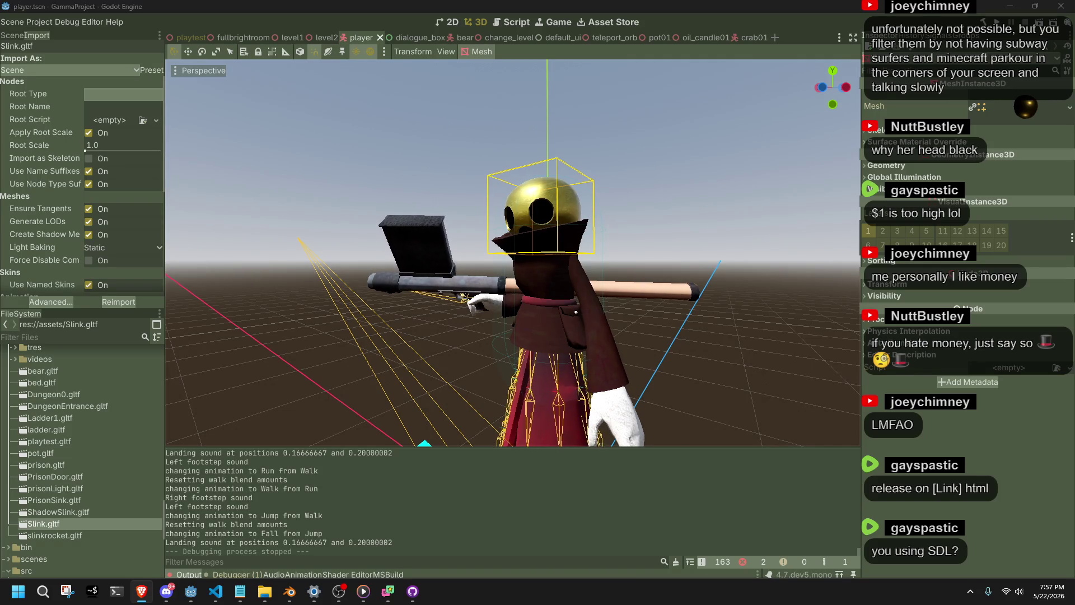
- Orbit and zoom around gold-headed Slink, then run the project with F5 to playtest
scroll(672, 386, "down", 3)
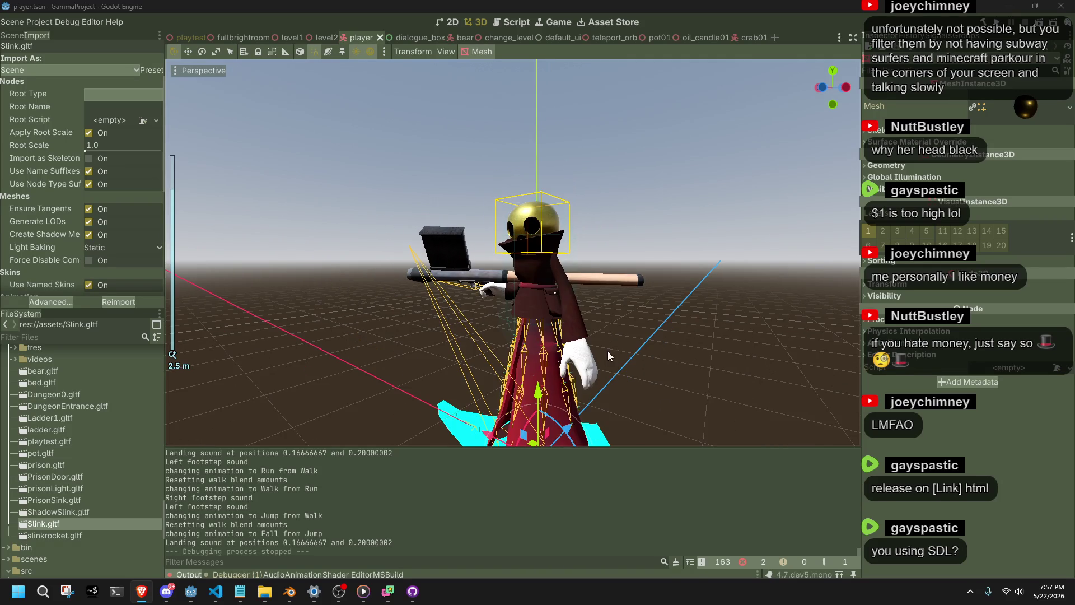
left_click(647, 343)
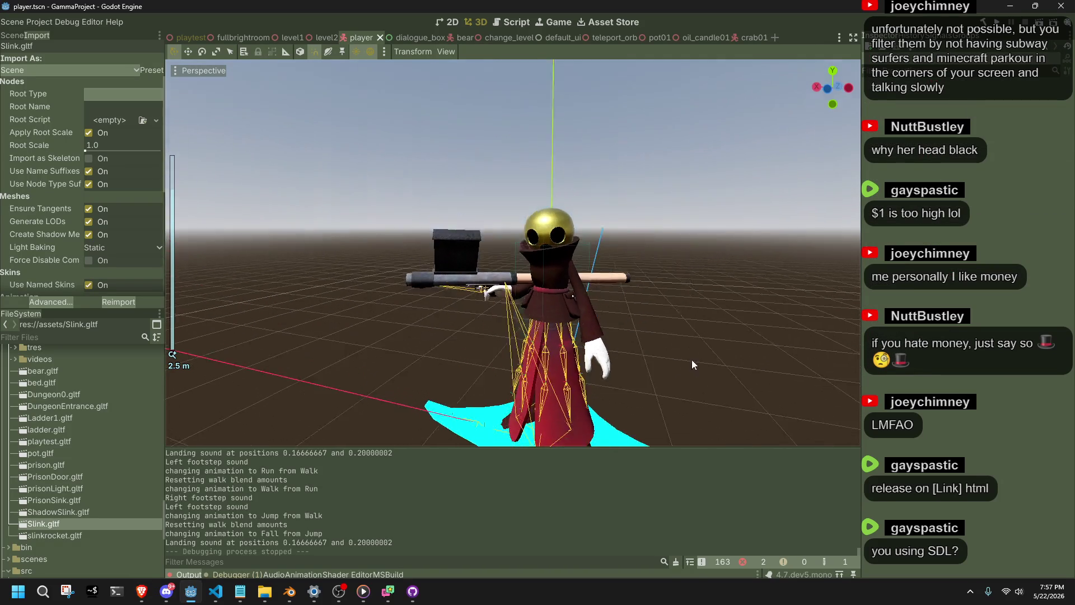
mouse_move(691, 360)
left_mouse_down()
mouse_move(720, 379)
mouse_move(613, 406)
mouse_move(650, 372)
mouse_move(572, 341)
left_mouse_up()
scroll(654, 371, "down", 2)
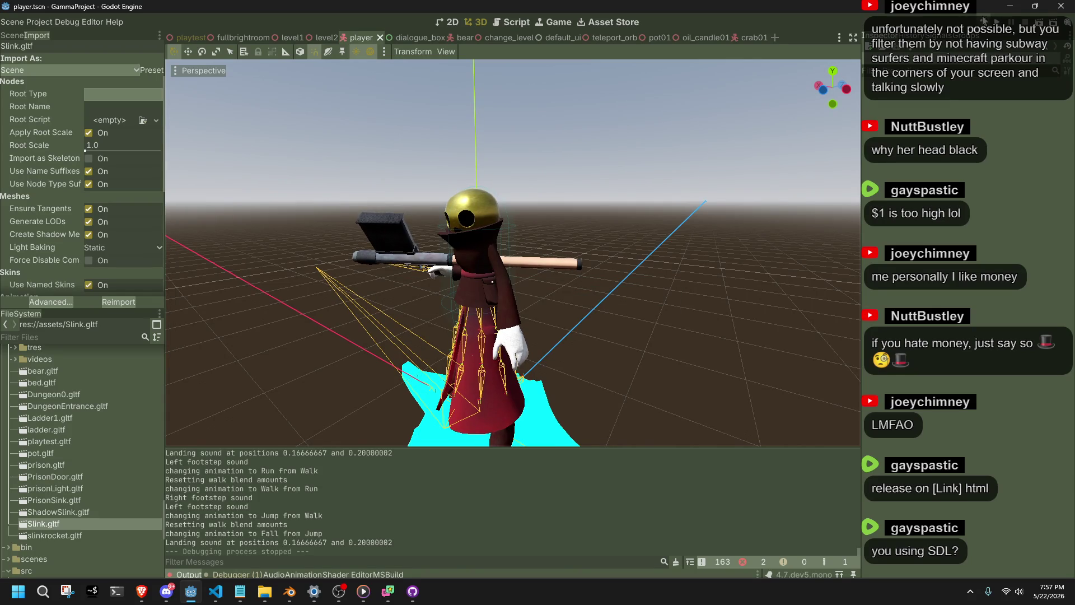
key("F5")
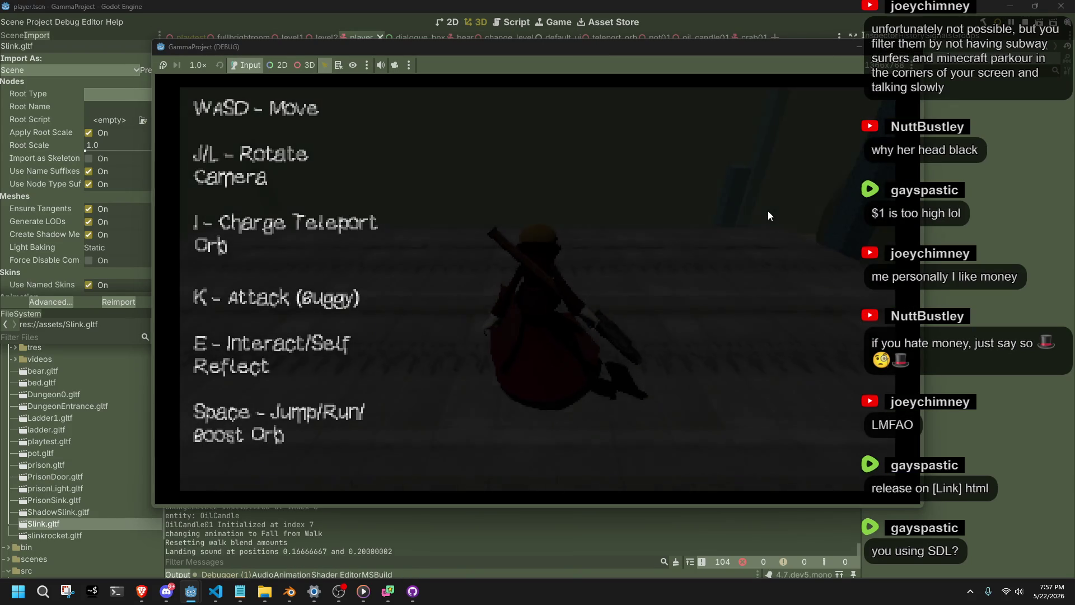
- Run Slink across the floor and off the ledge onto the tiled area
key("w")
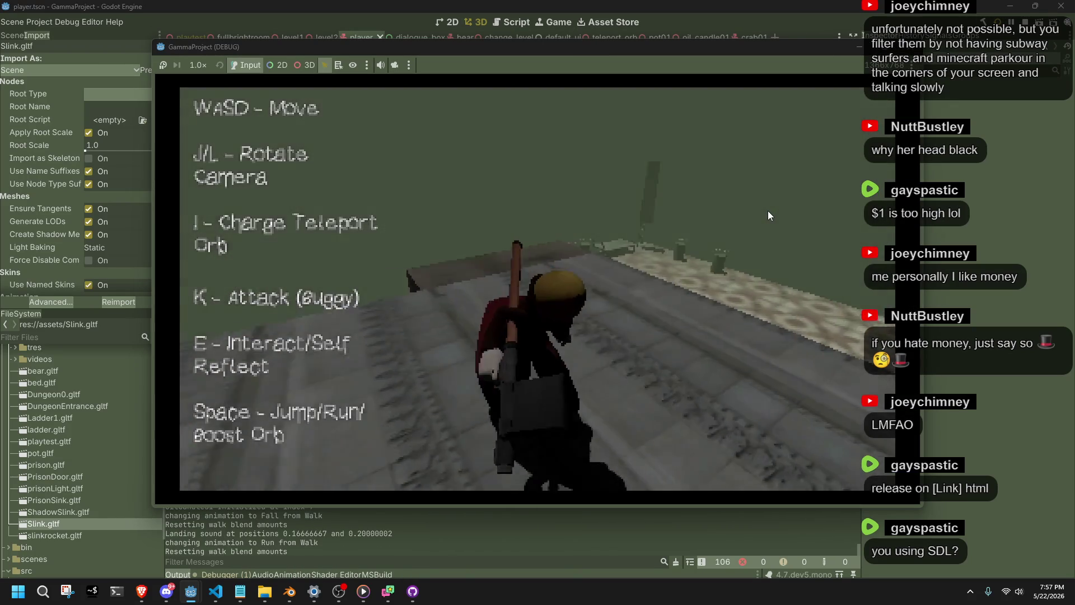
key("w")
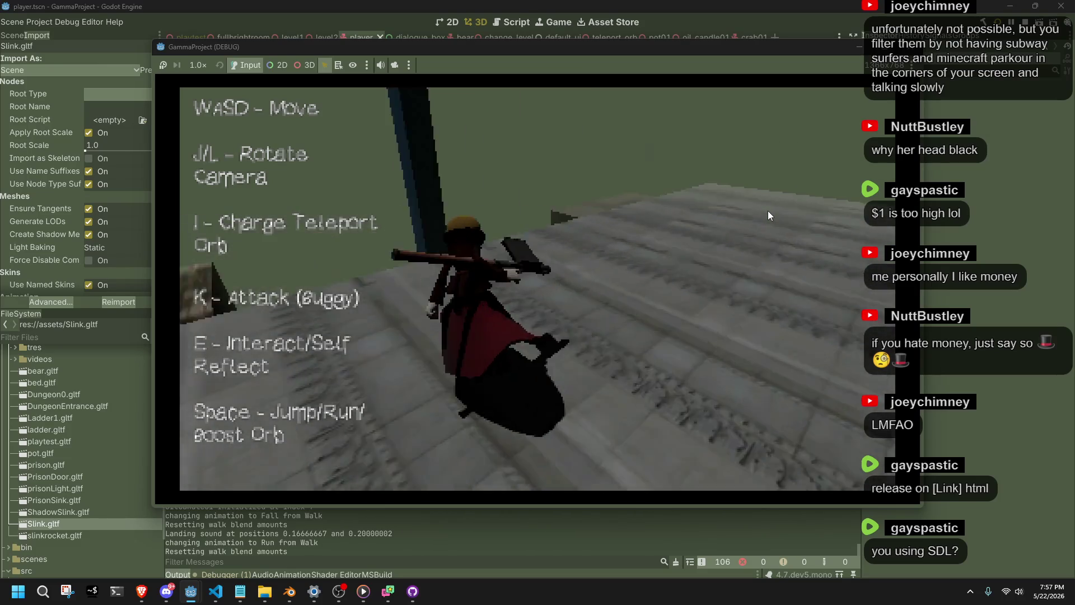
key("w")
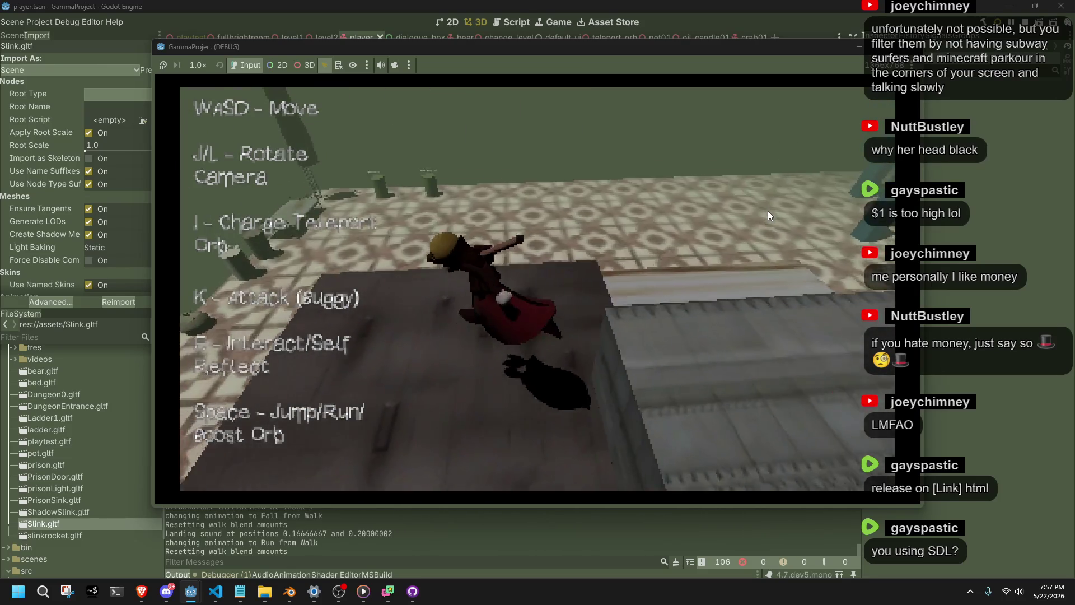
key("w")
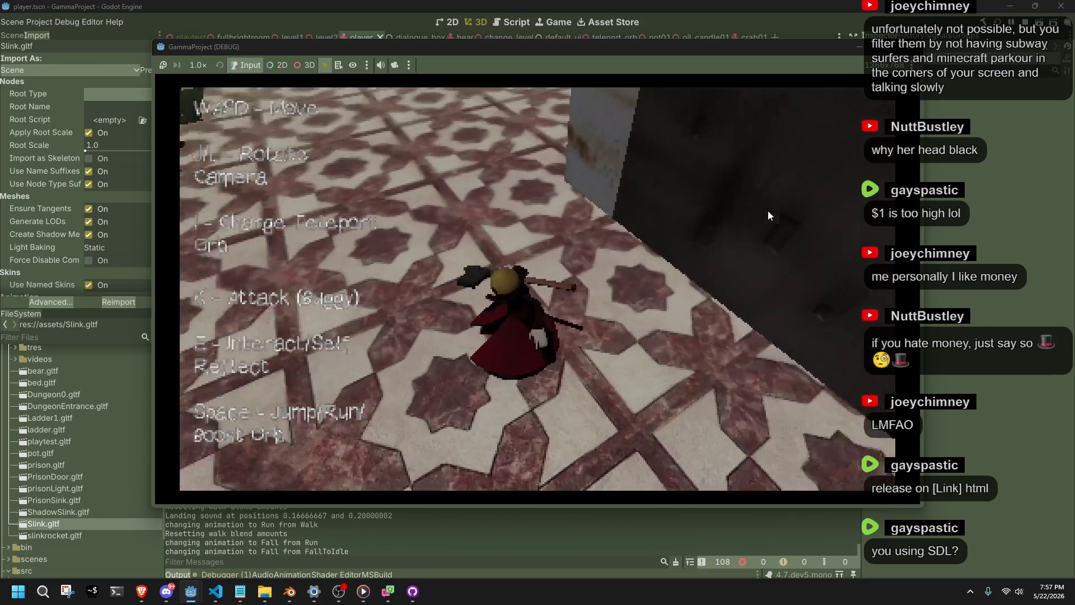
key("w")
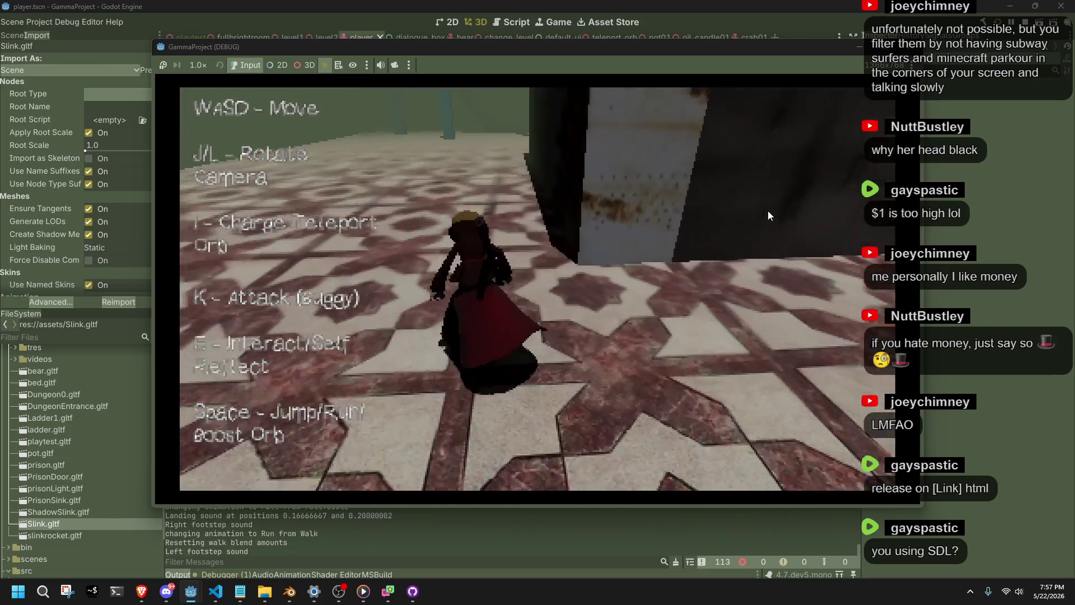
key("w")
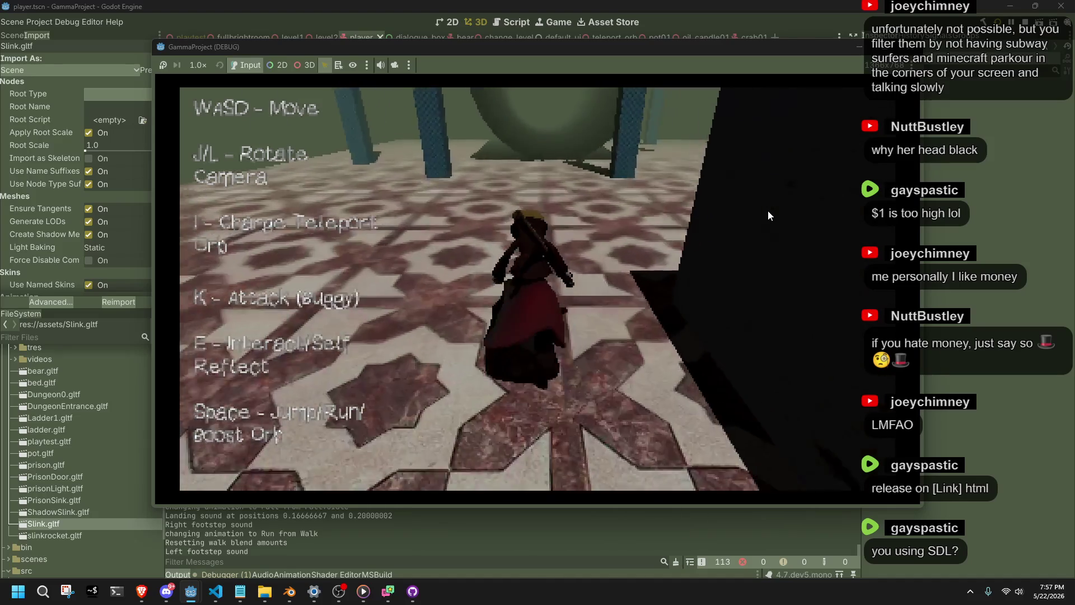
- Keep running down the tiled corridor toward the pillars, then stop the game with F8
key("w")
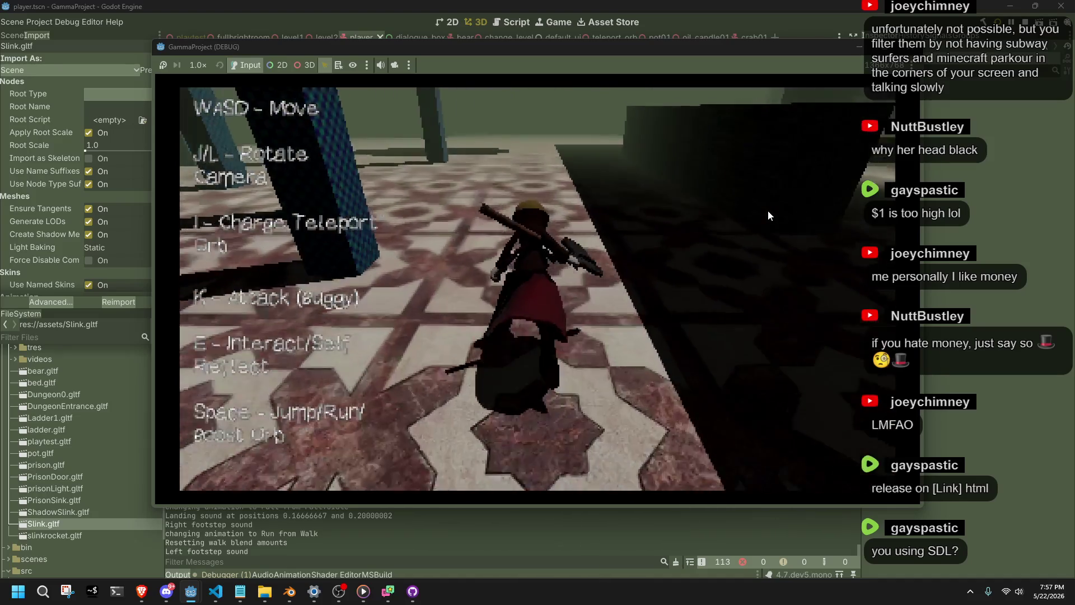
key("w")
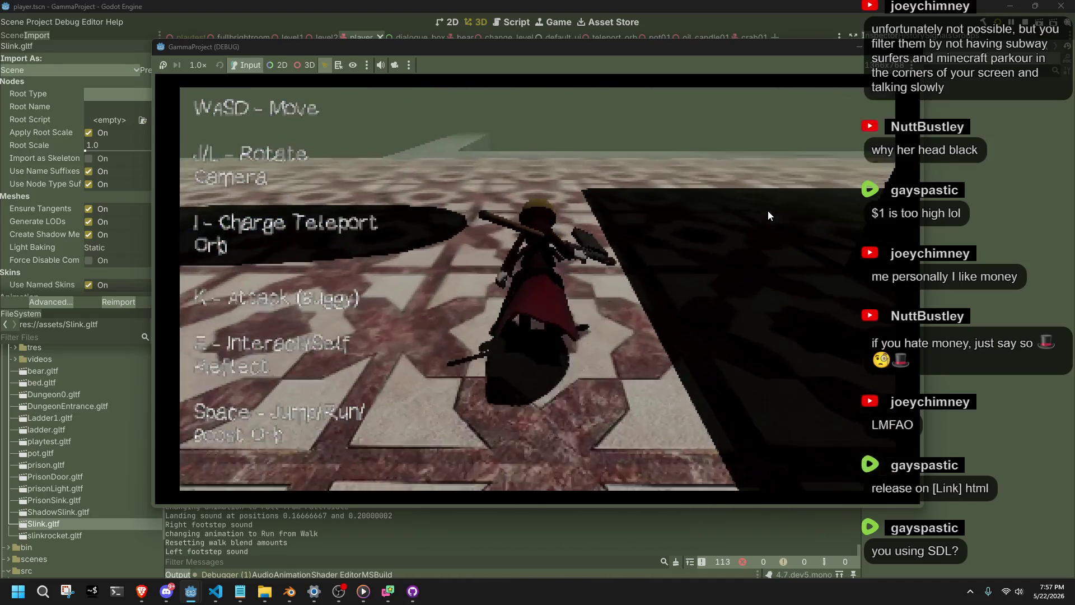
key("w")
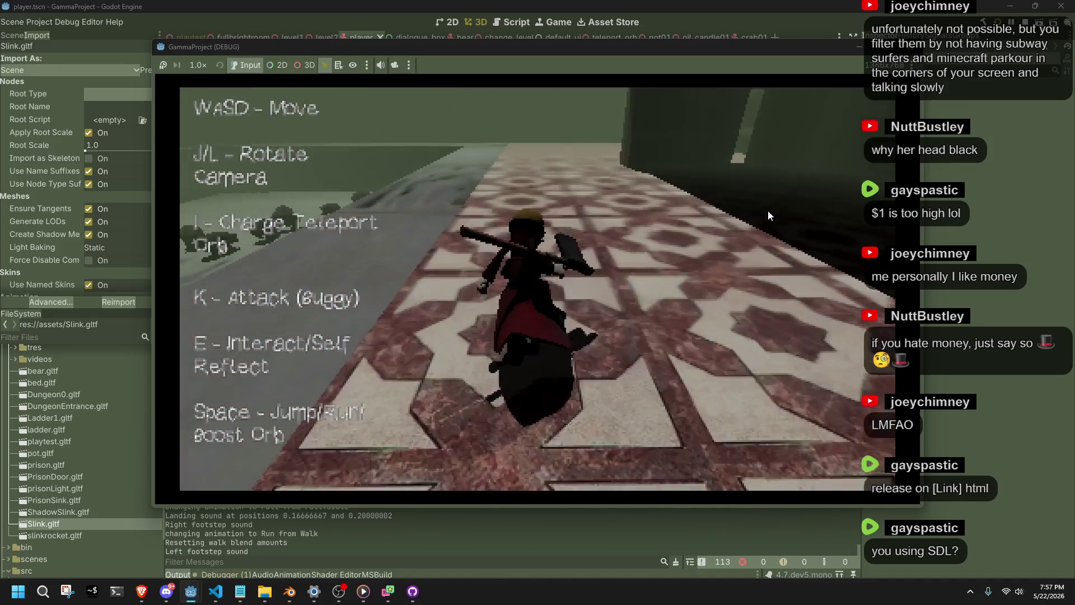
key("w")
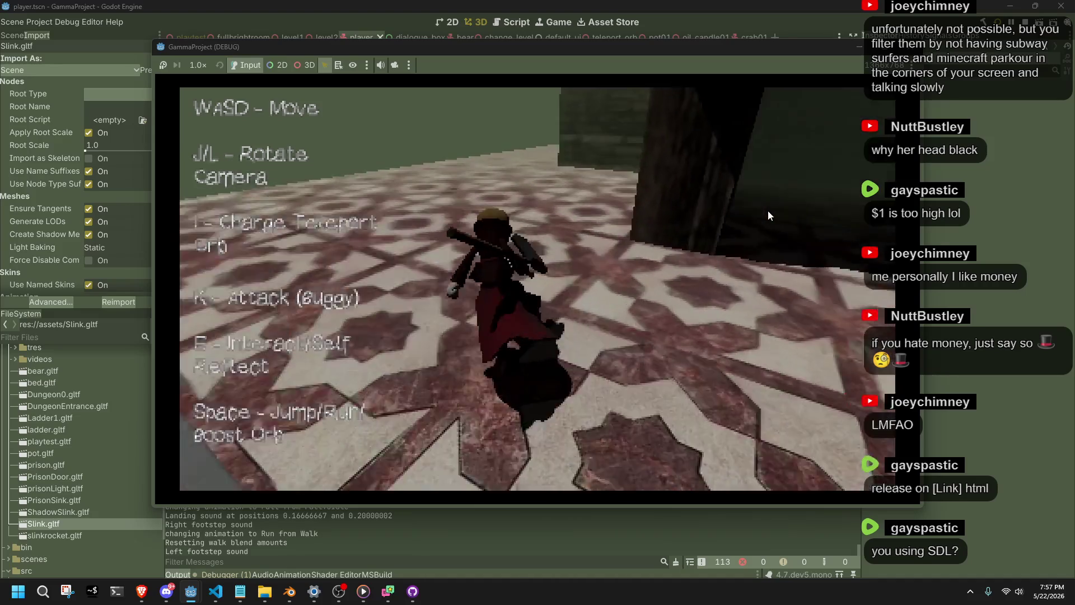
key("w")
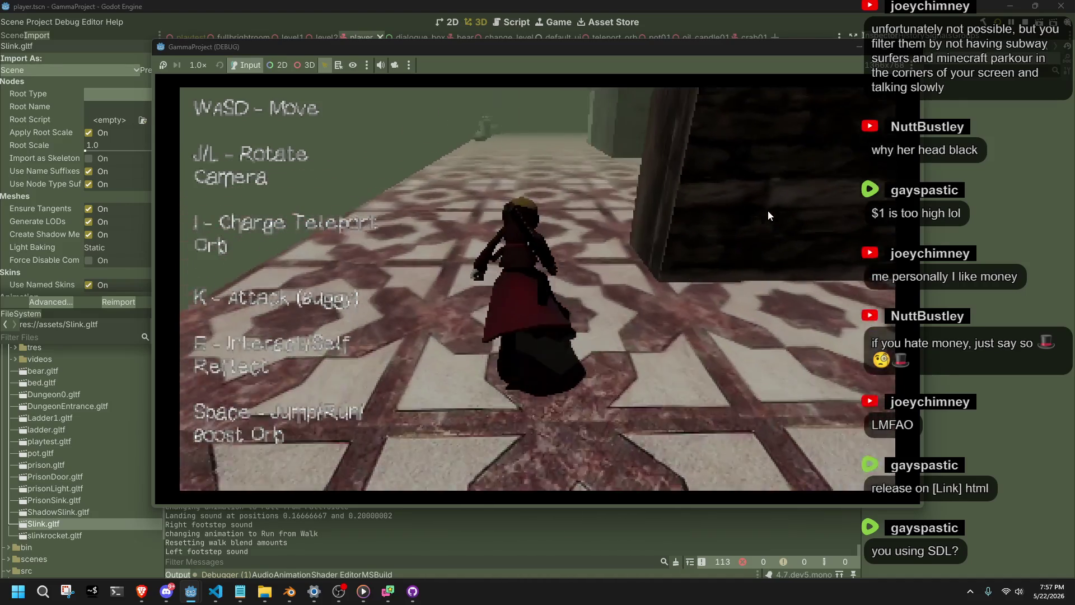
key("w")
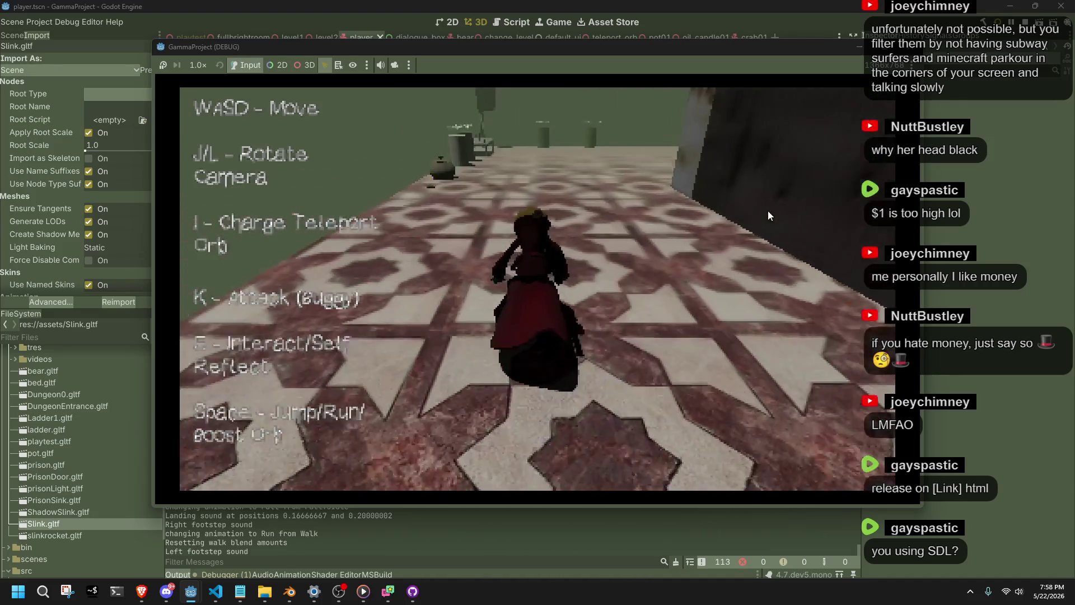
key("w")
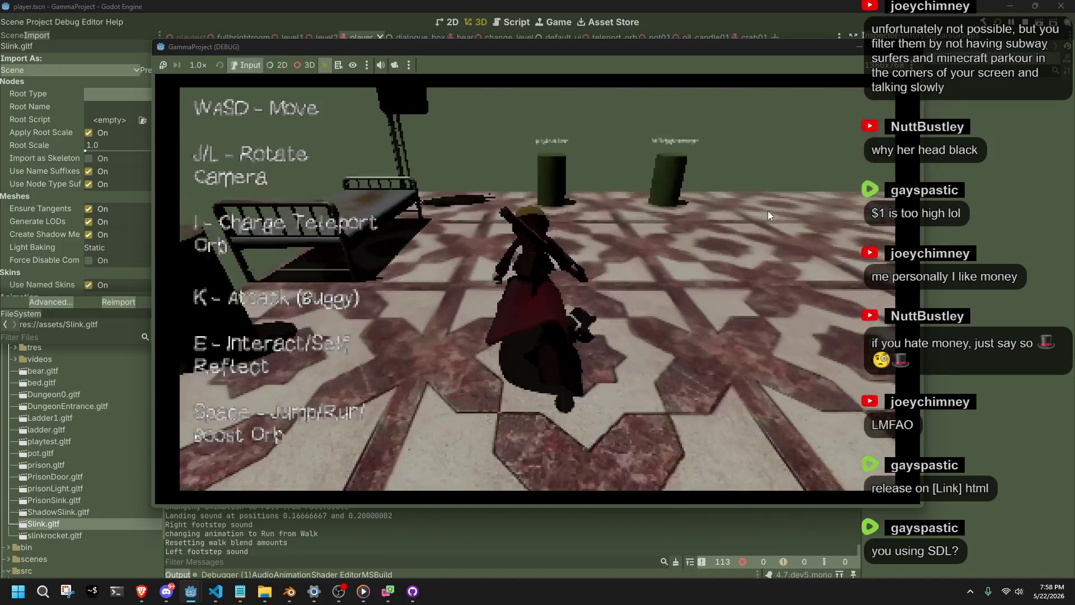
key("F8")
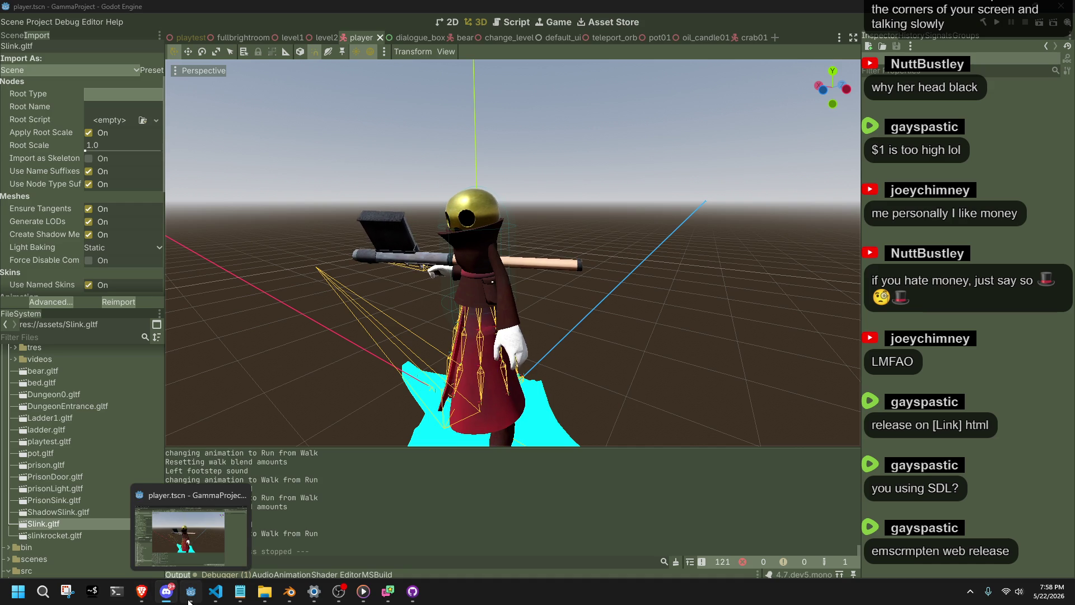
- View Slink's gold head from the front in Godot's viewport, then return to Blender
left_click(188, 601)
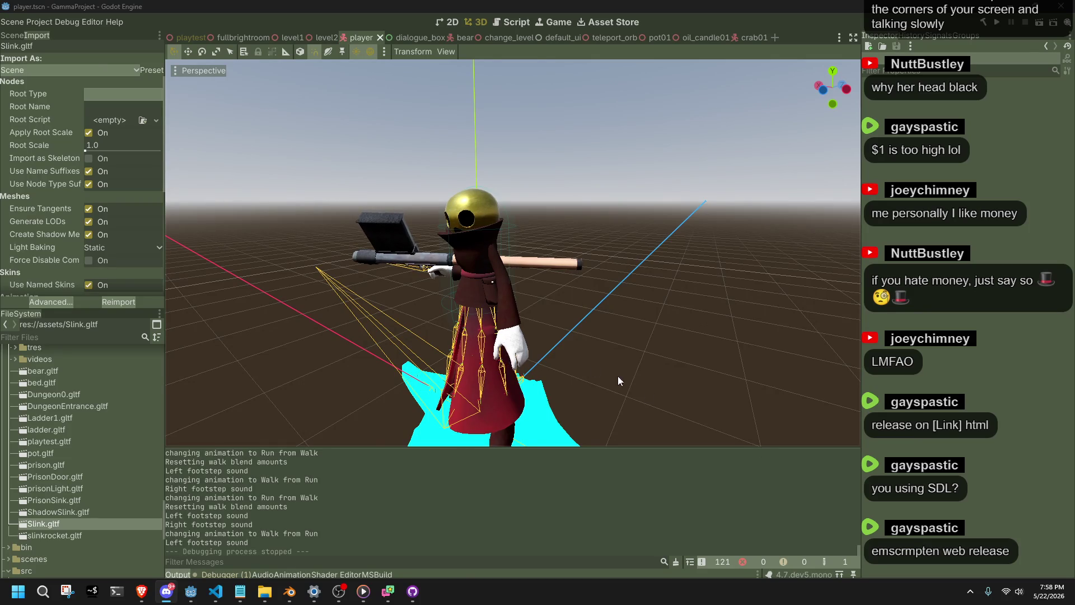
left_click_drag(417, 300, 487, 311)
scroll(589, 280, "up", 3)
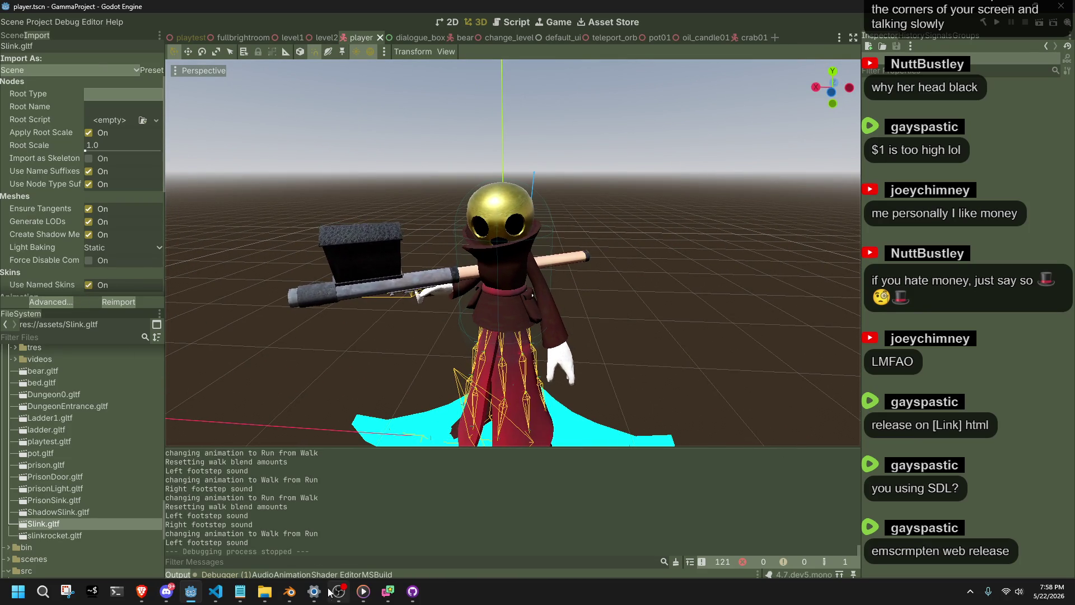
left_click(289, 591)
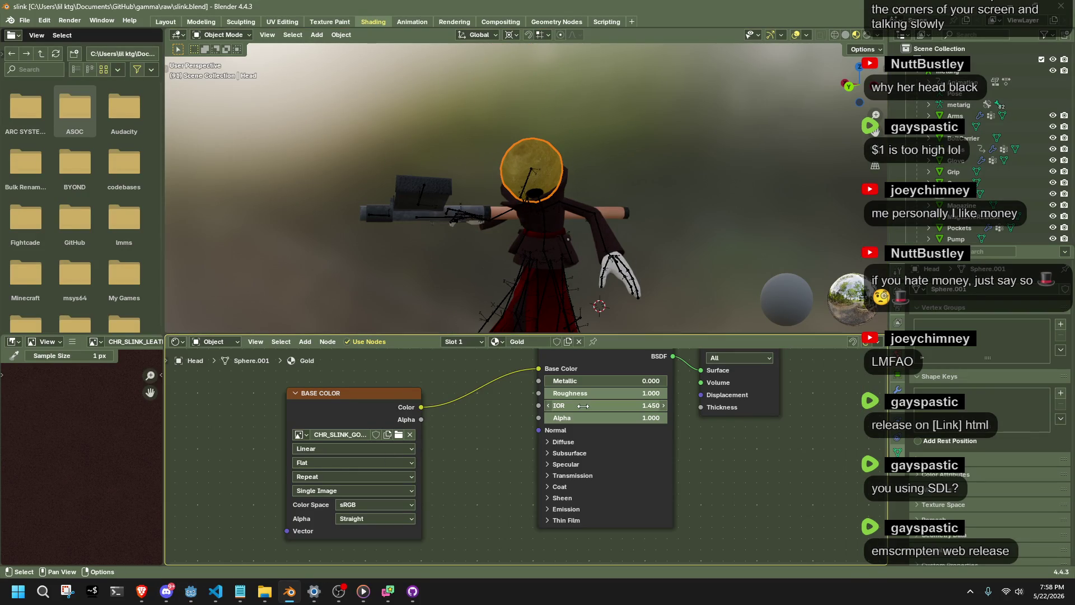
- Reset the Gold material's Subsurface Weight and Roughness (0.500) to defaults, and save slink.blend
key("BackSpace")
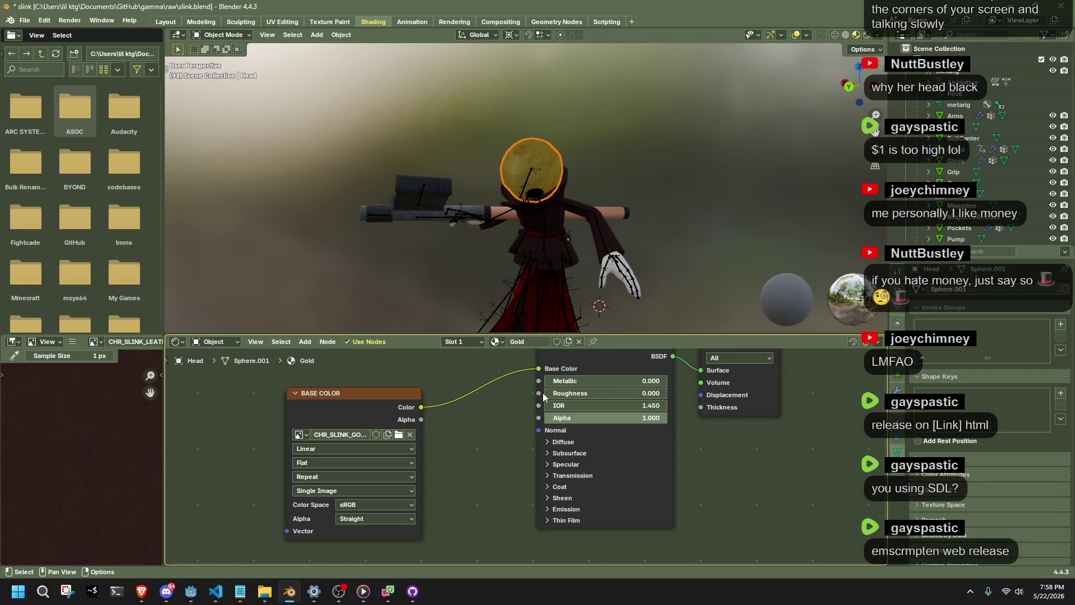
left_click(569, 453)
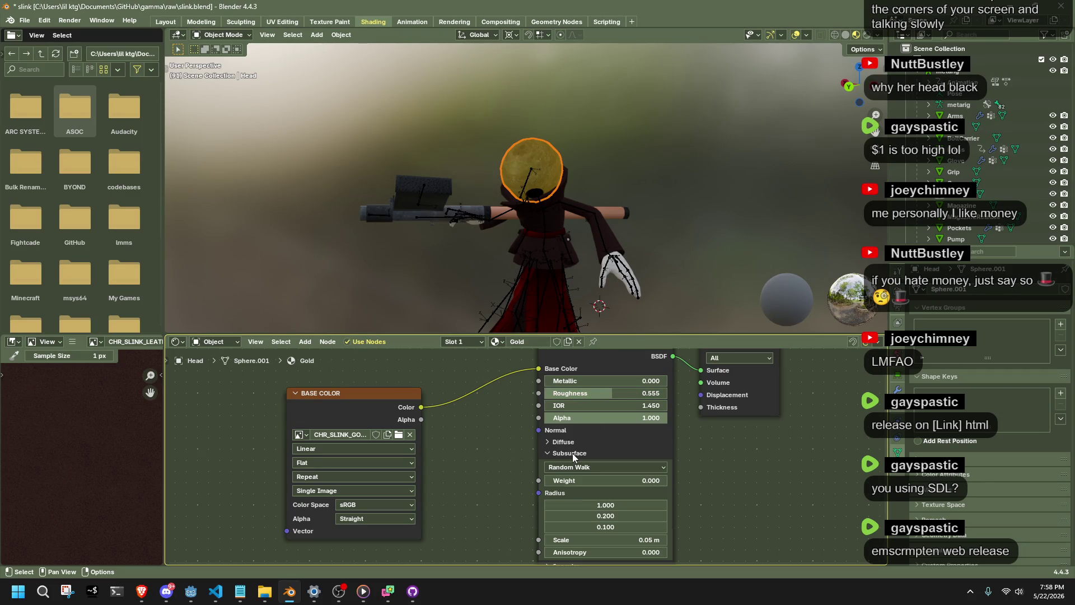
left_click_drag(573, 483, 606, 479)
right_click(606, 479)
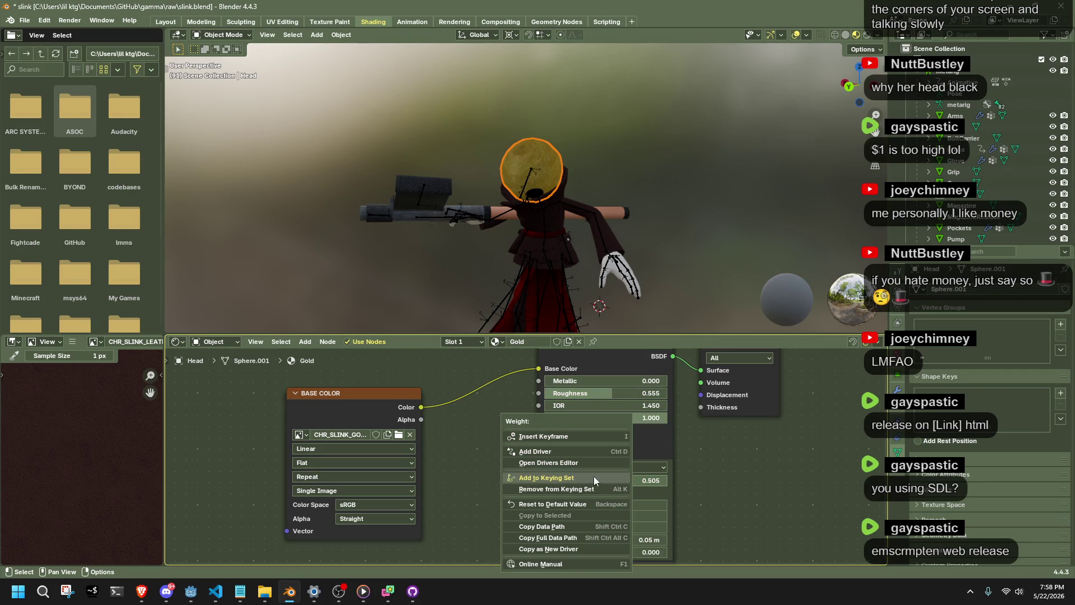
left_click(592, 504)
right_click(603, 392)
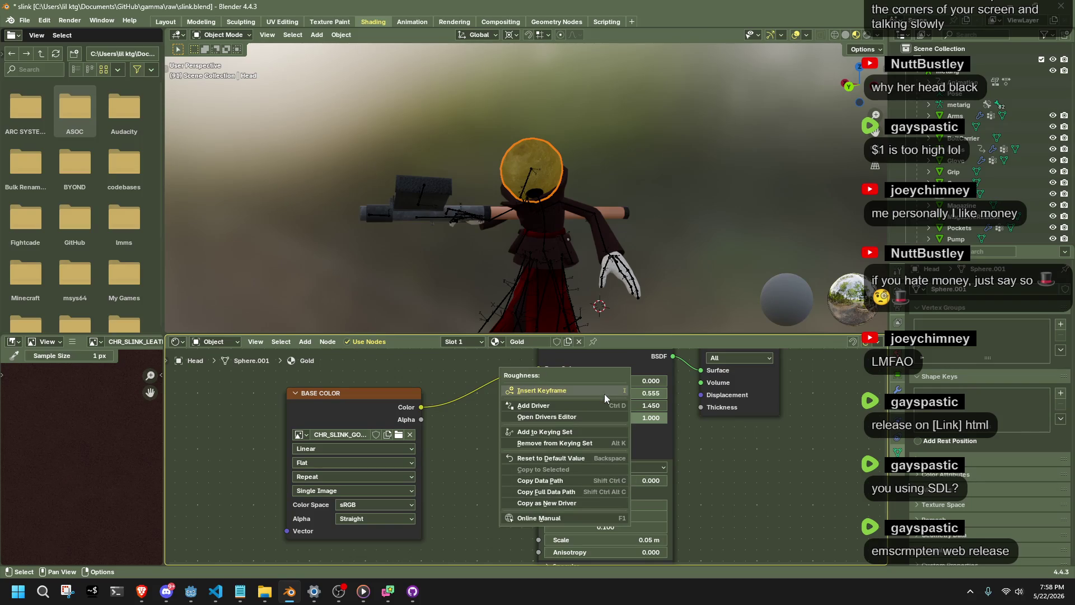
left_click(600, 457)
mouse_move(616, 280)
left_mouse_down()
mouse_move(647, 243)
mouse_move(817, 243)
mouse_move(700, 189)
mouse_move(603, 185)
left_mouse_up()
key("ctrl+s")
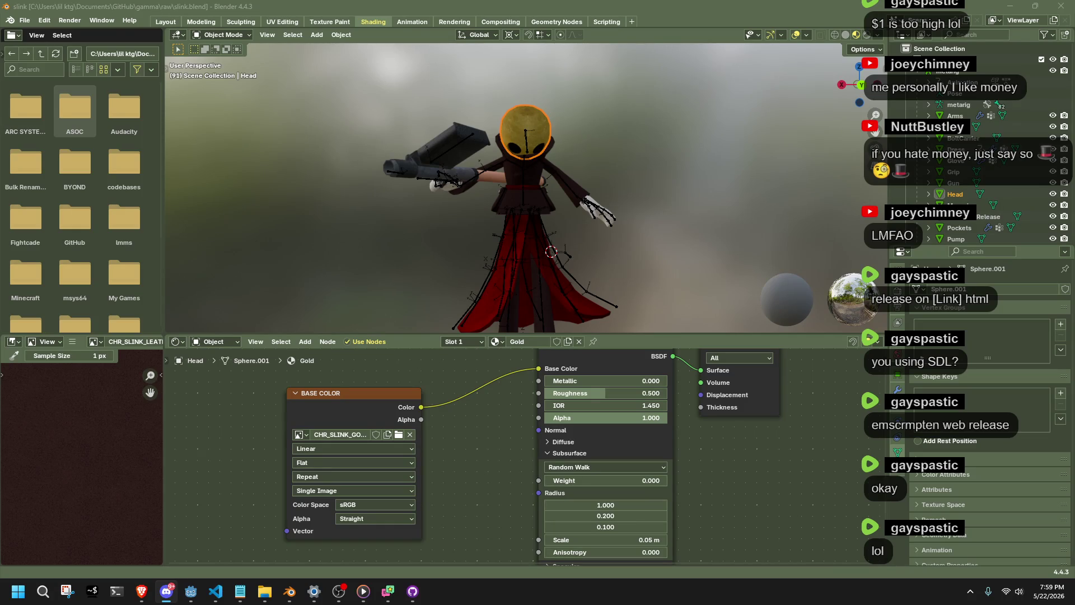
- Save slink.blend and export Slink as glTF through Quick Favorites
left_click(660, 269)
key("ctrl+s")
key("F3")
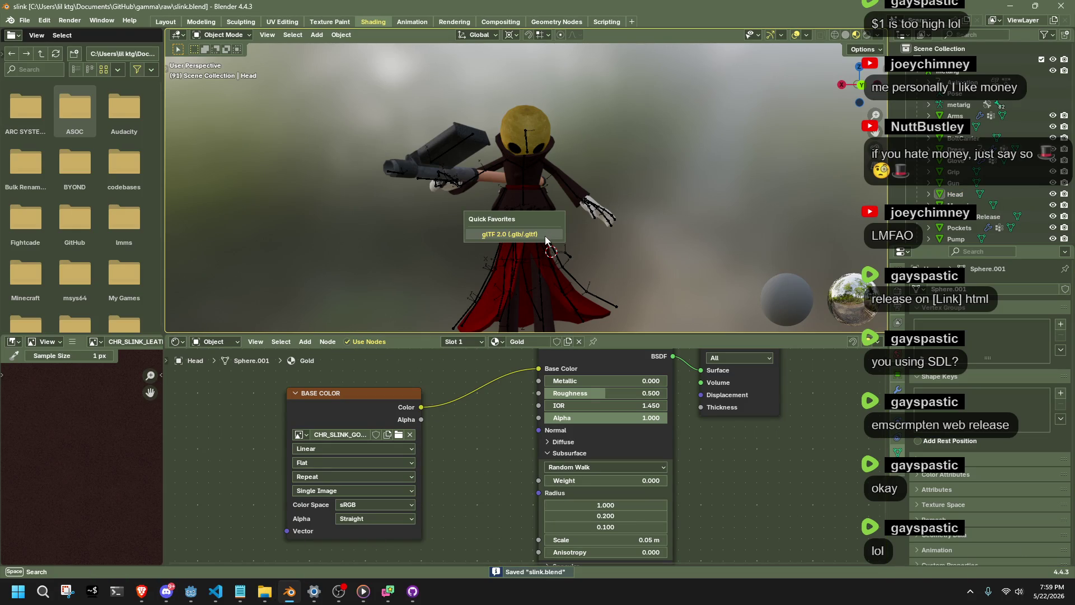
key("Return")
left_click(718, 480)
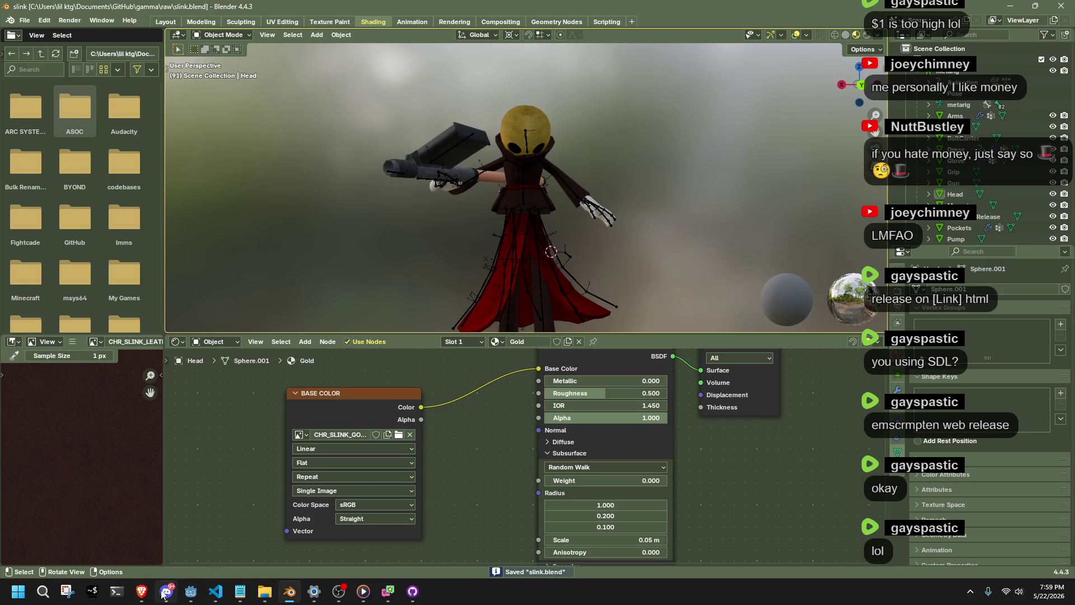
- Check the browser and Discord, then go to the Godot editor so Slink.gltf reimports
left_click(141, 590)
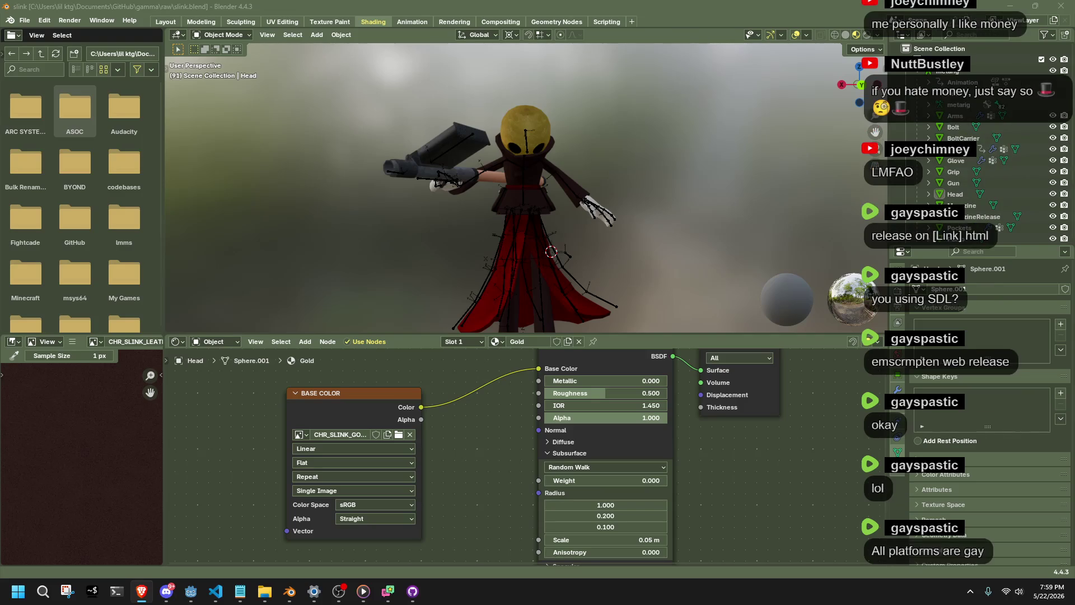
key("alt+Tab")
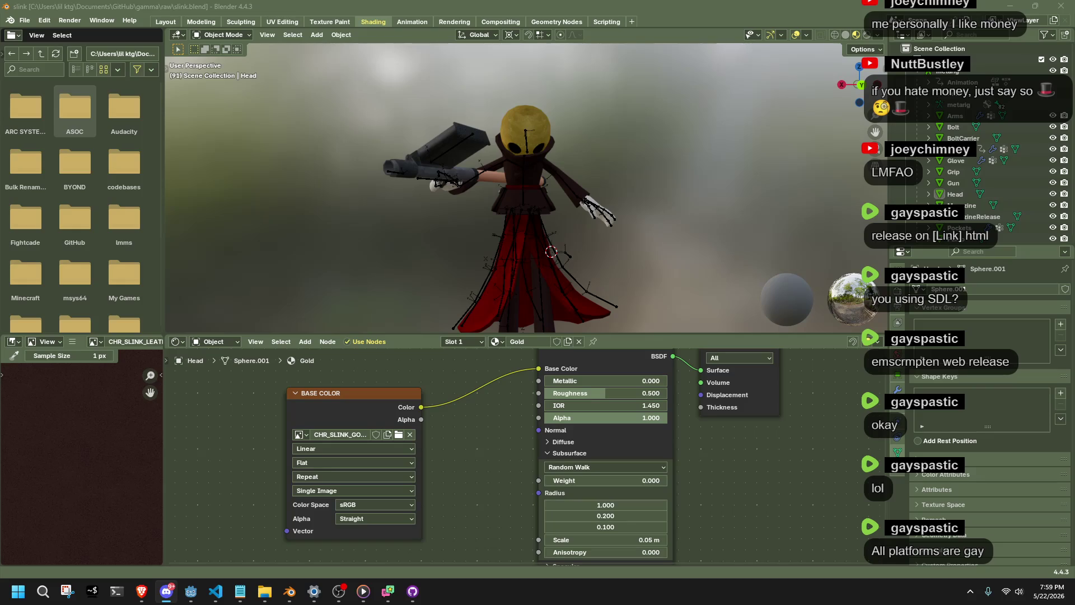
left_click(722, 170)
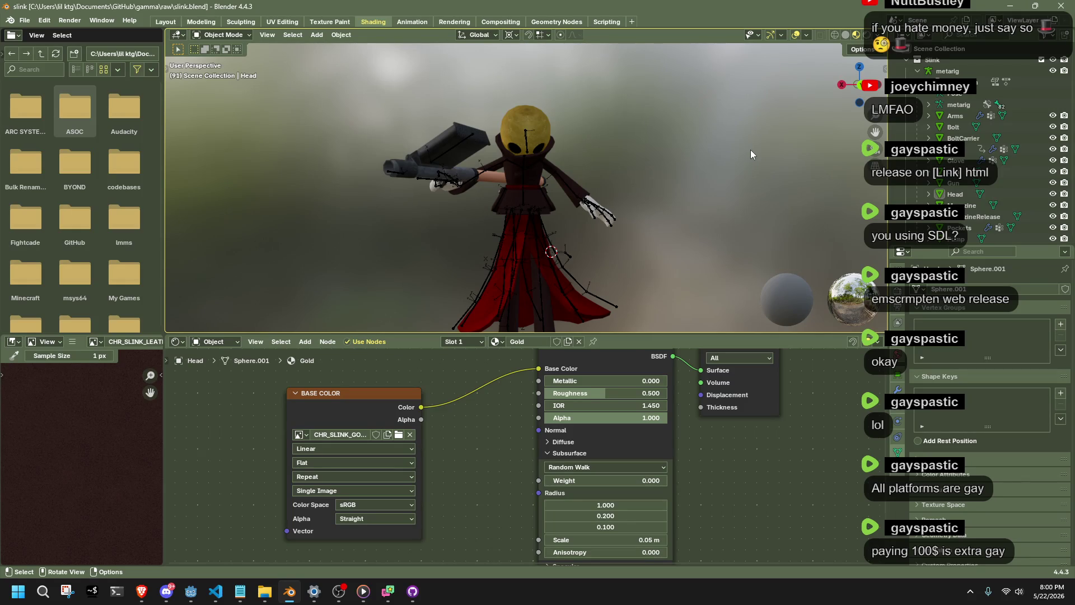
left_click(184, 599)
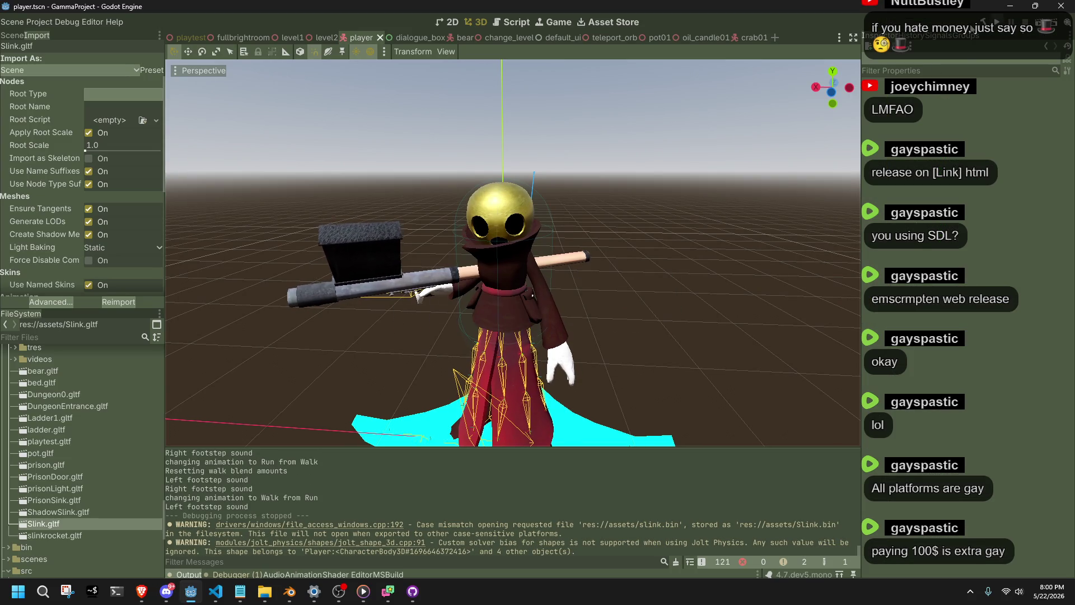
- Run the fullbrightroom scene and walk Slink across the grass toward the rock and bears
left_click(243, 37)
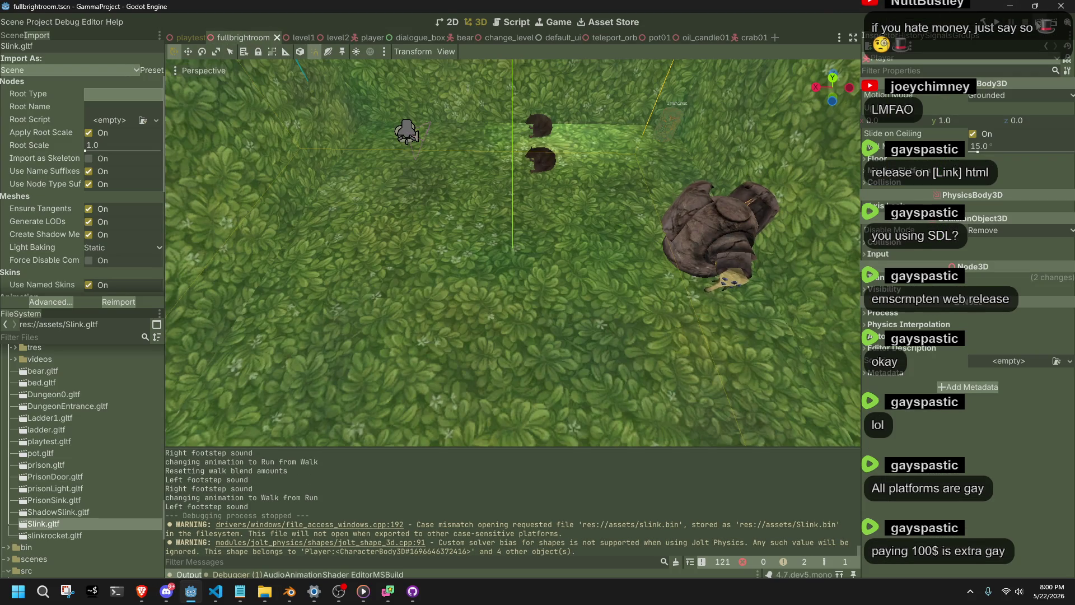
key("F6")
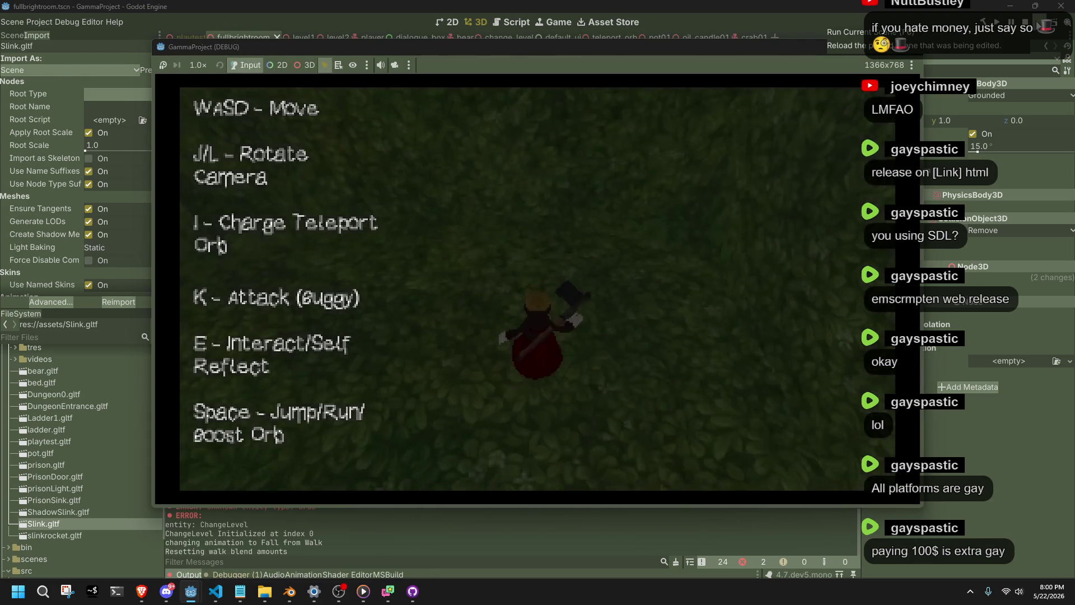
key("s")
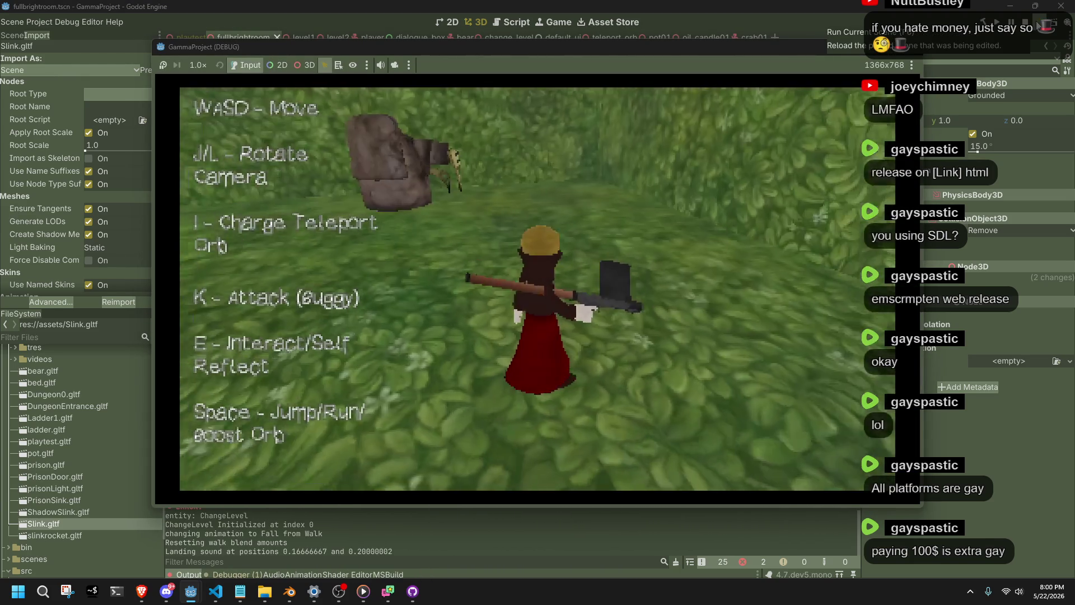
key("w")
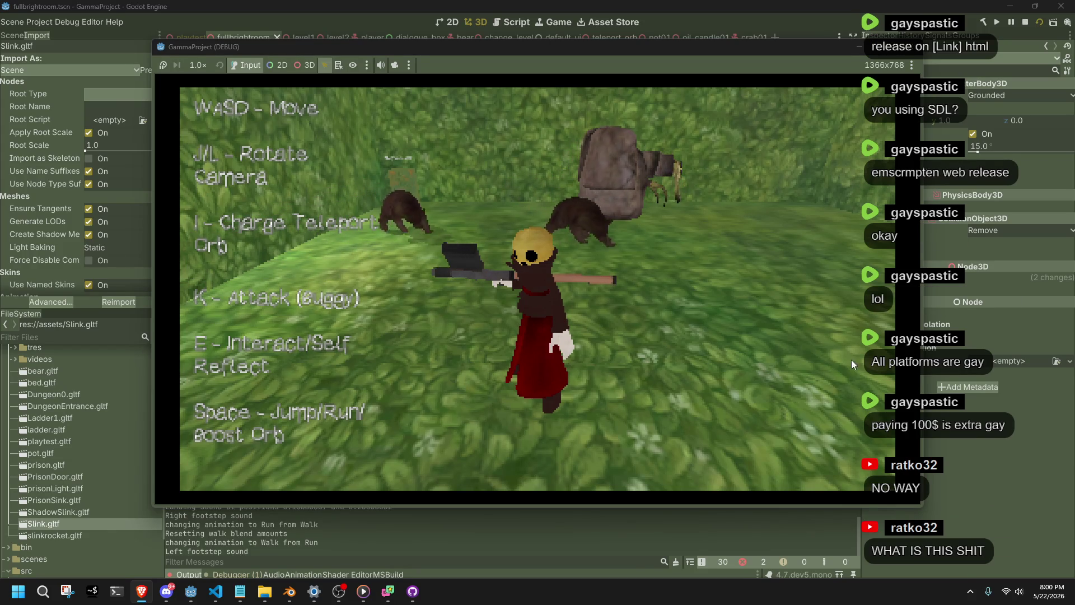
key("w")
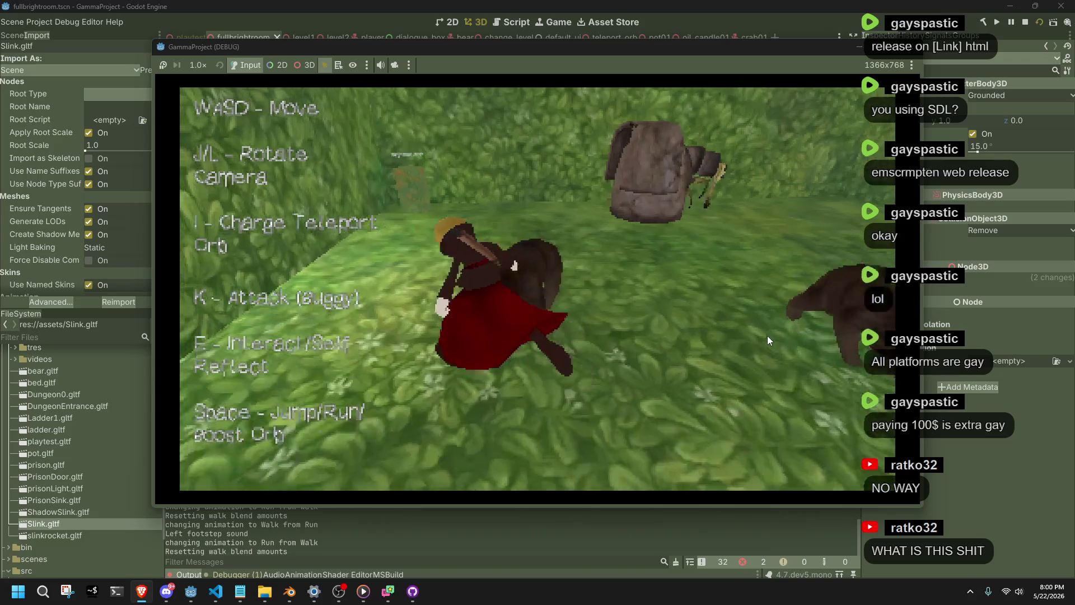
key("w")
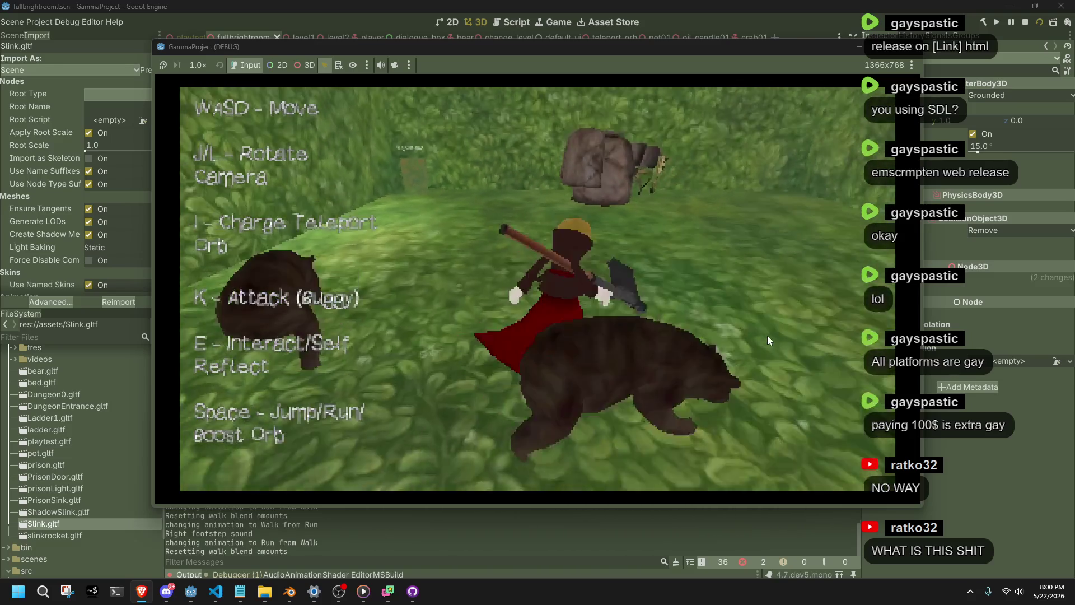
key("w")
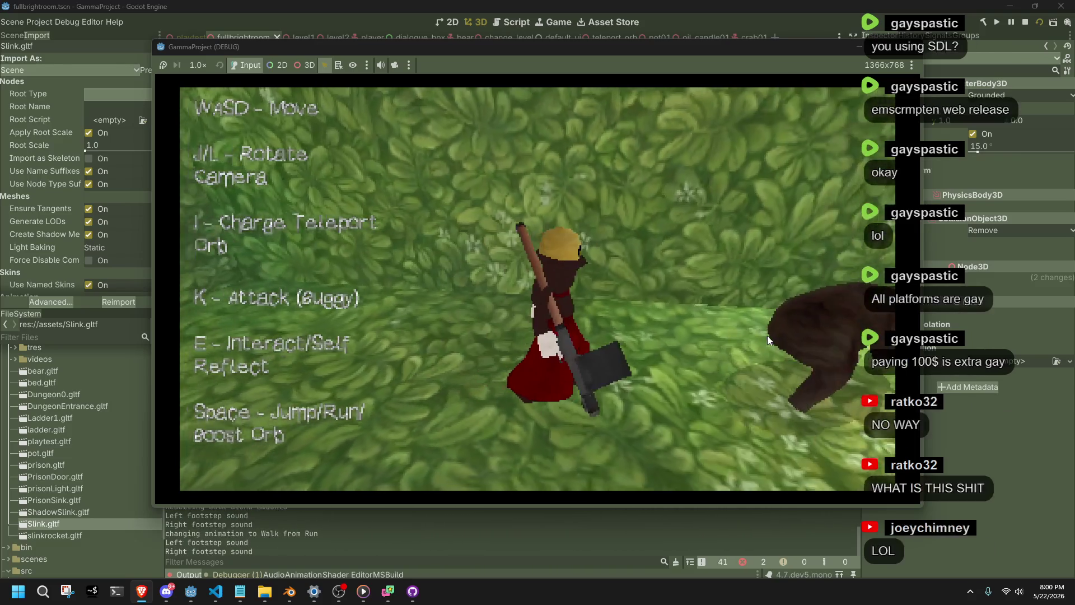
key("w")
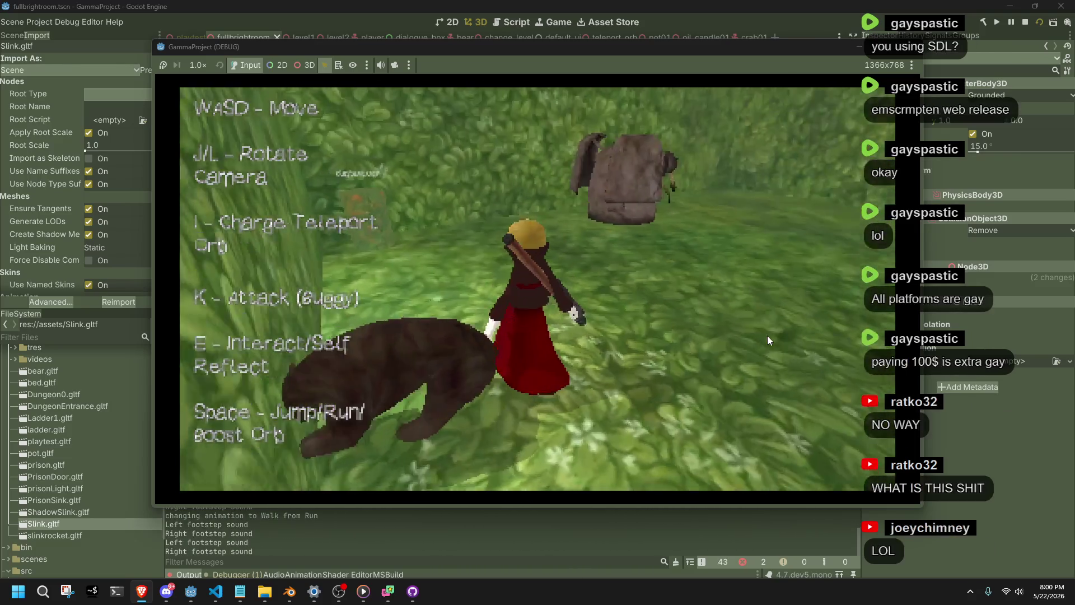
key("w")
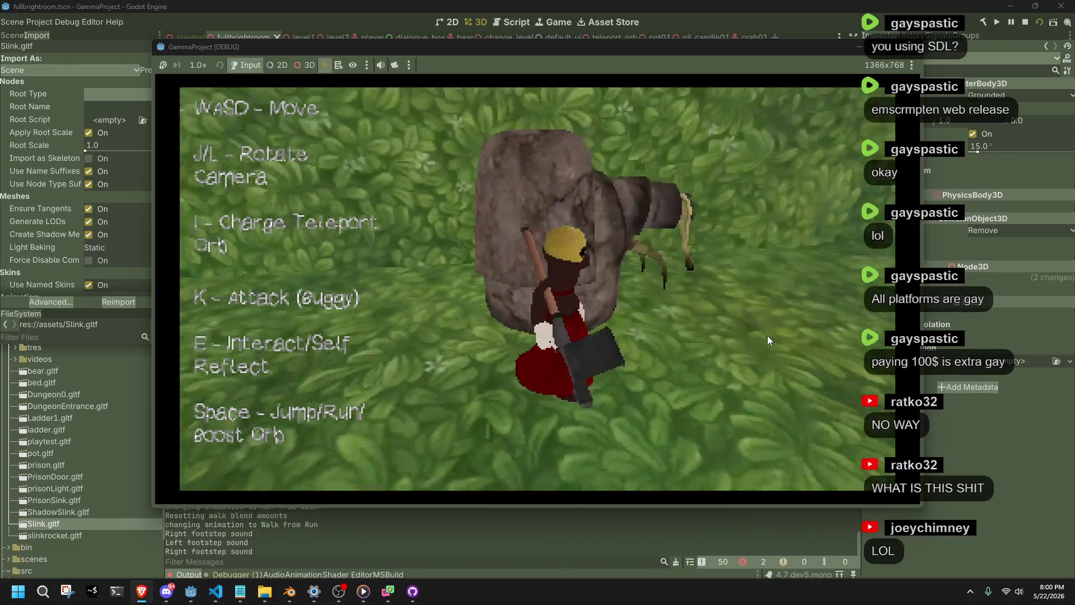
key("w")
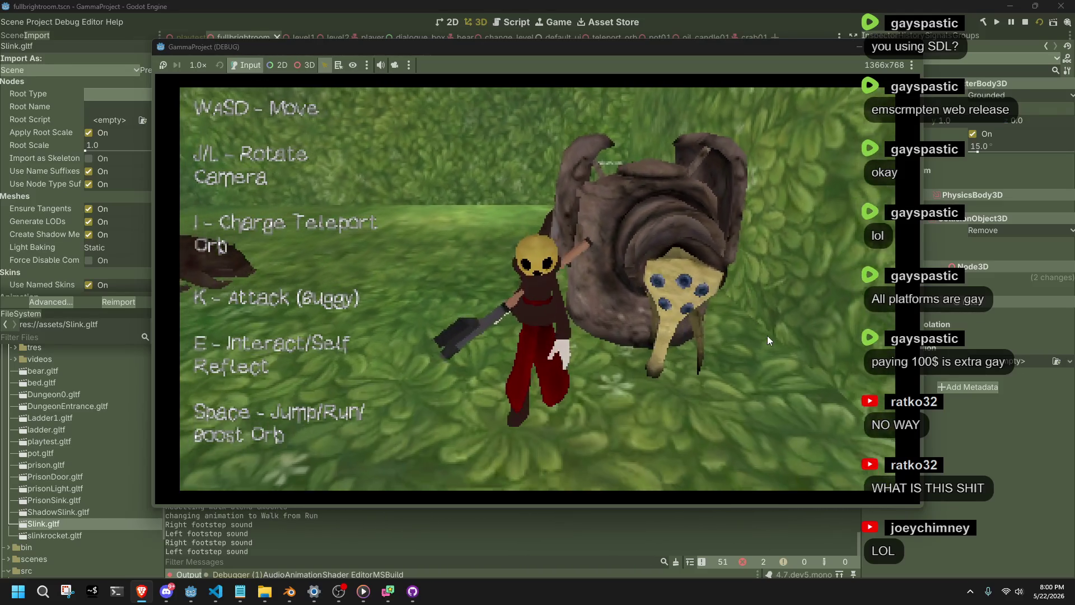
- Swing the game camera around Slink, passing the rock creature and bear to the teleport orb
key("s")
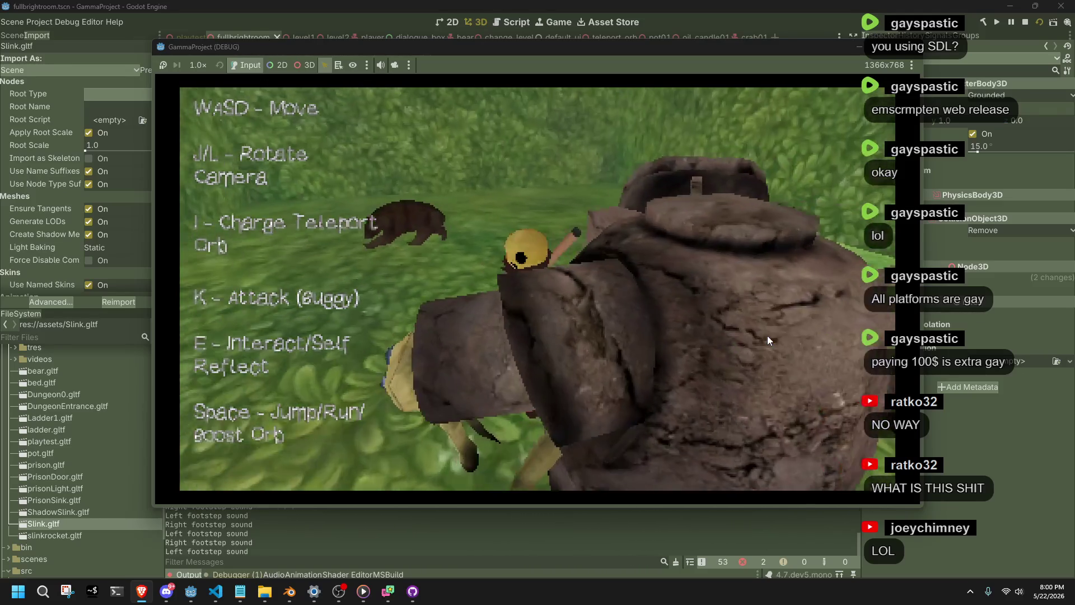
key("l")
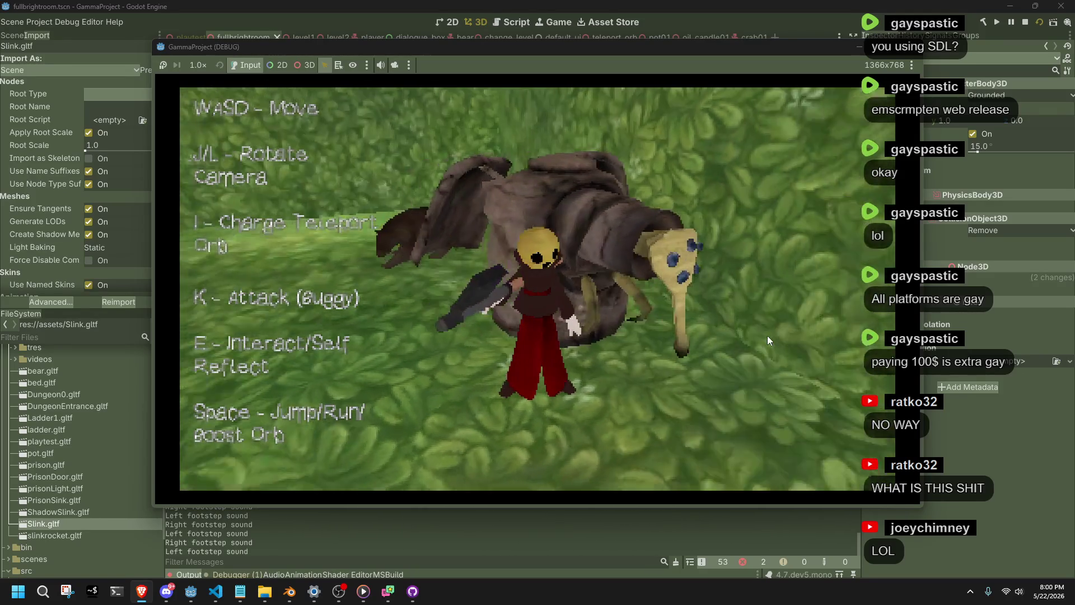
key("l")
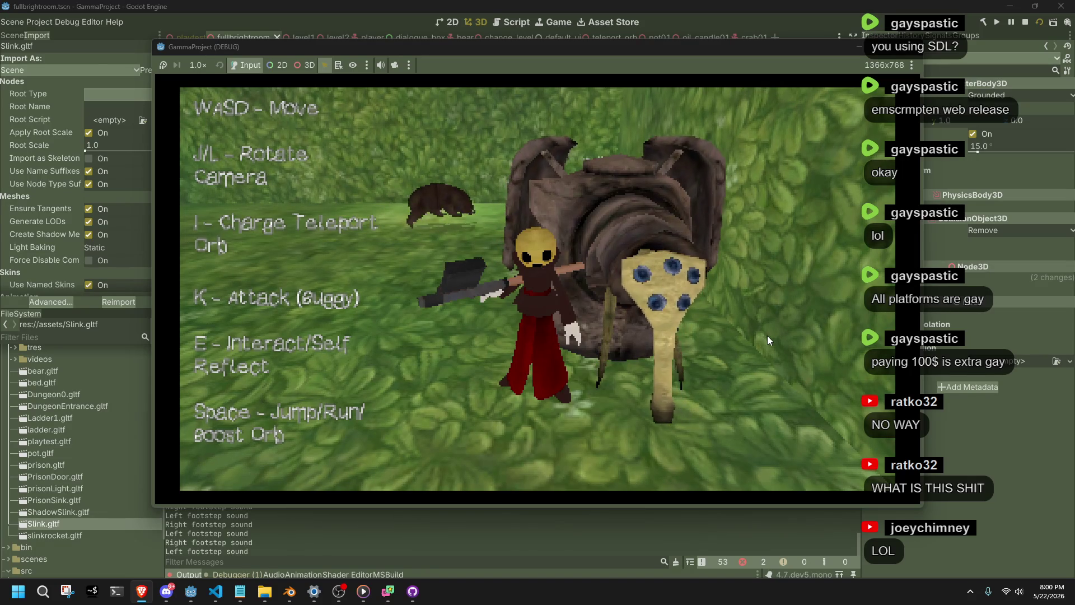
key("l")
key("l")
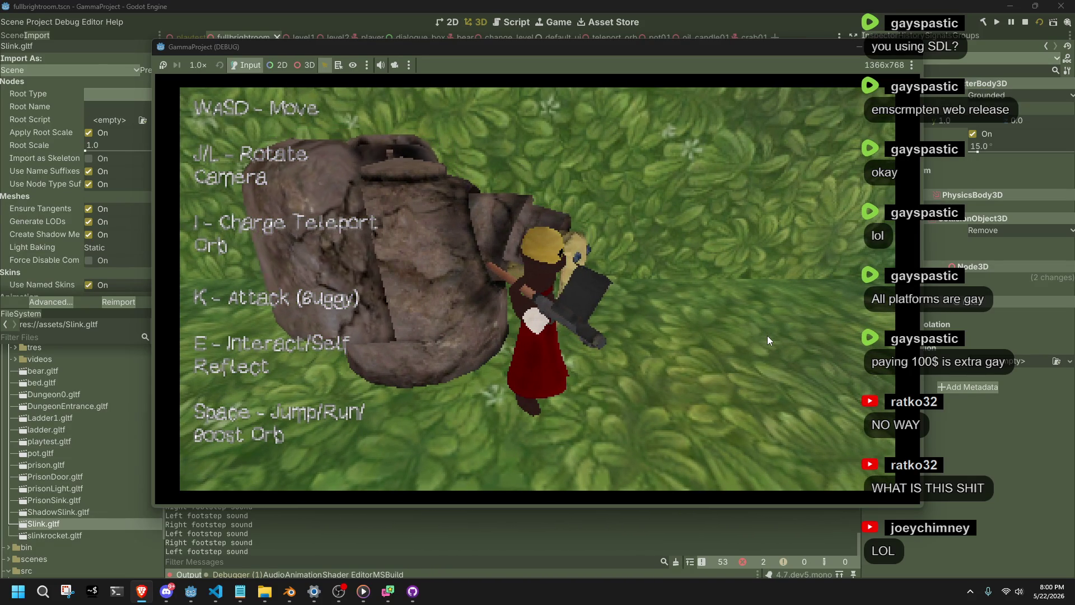
key("l")
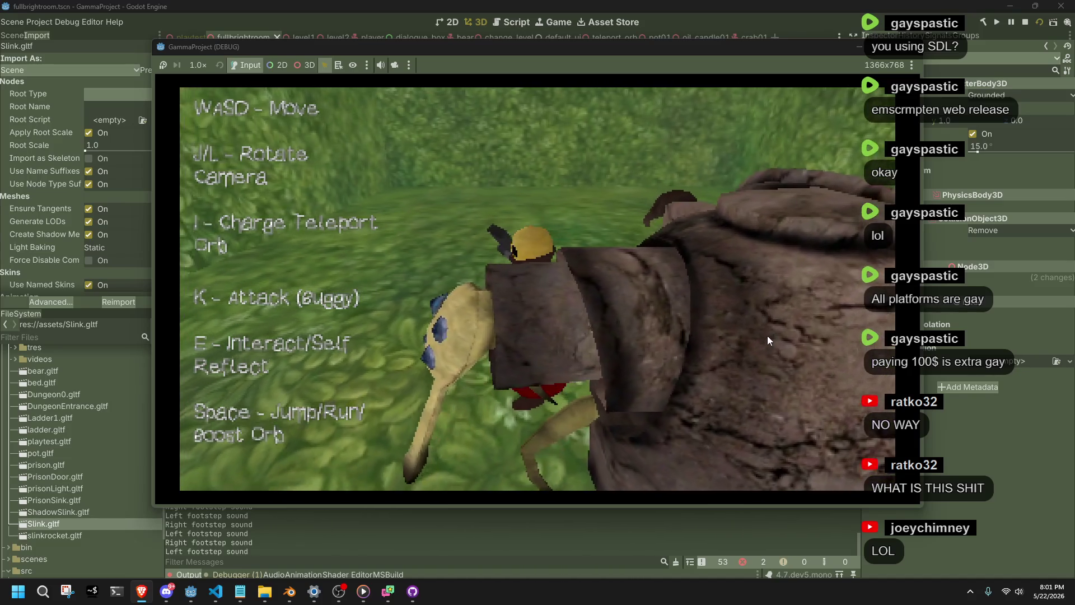
key("w")
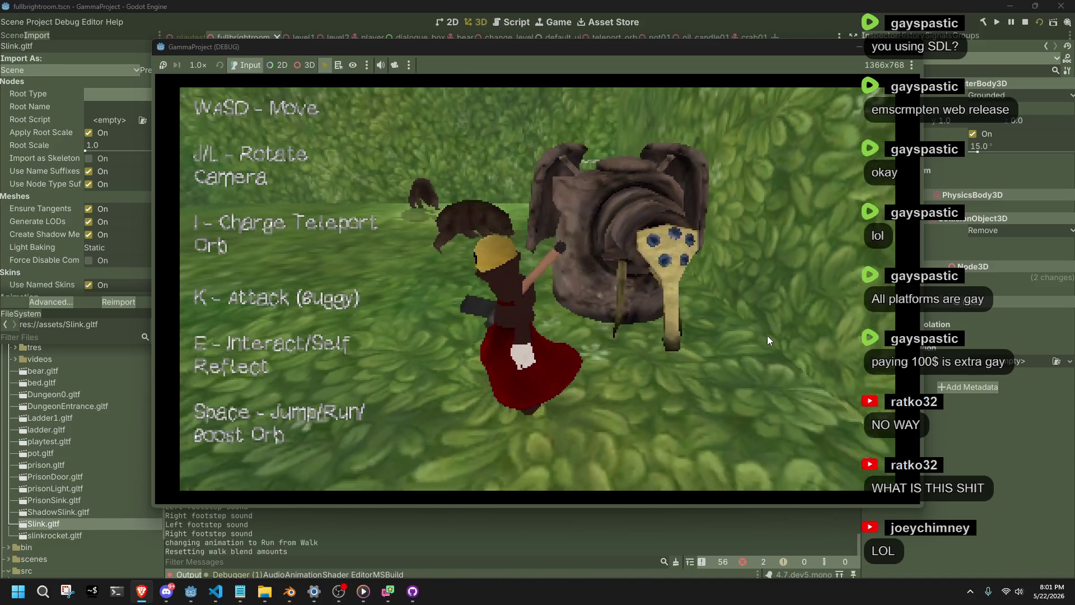
key("j")
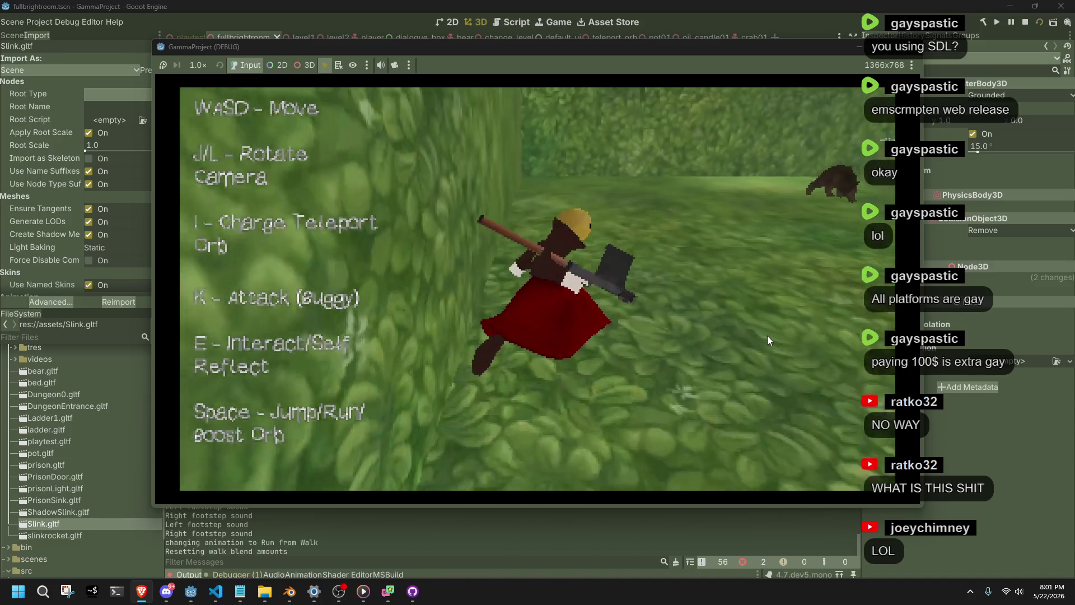
key("l")
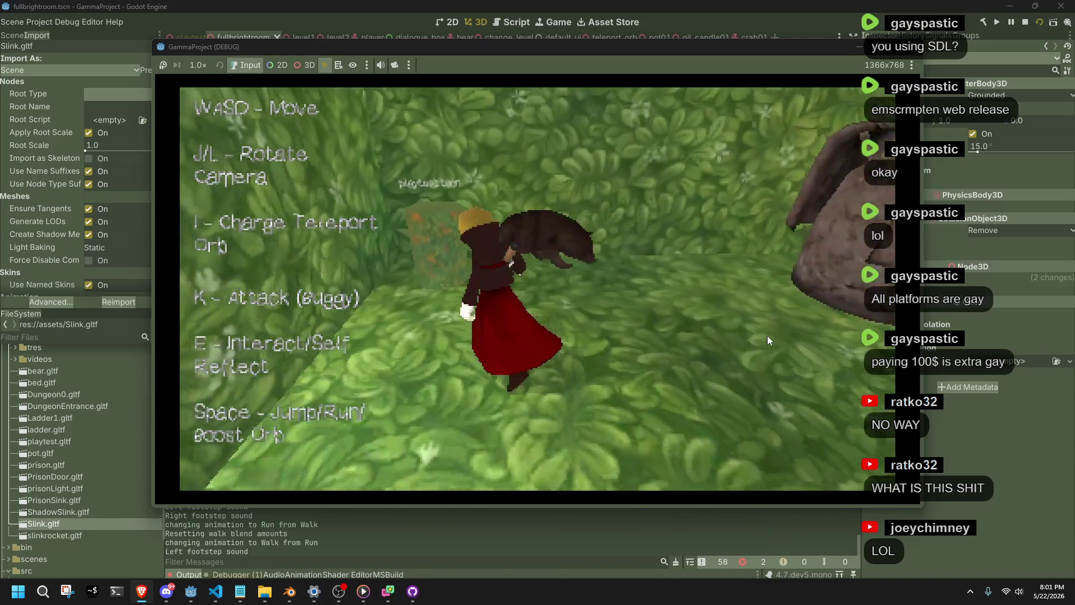
key("s")
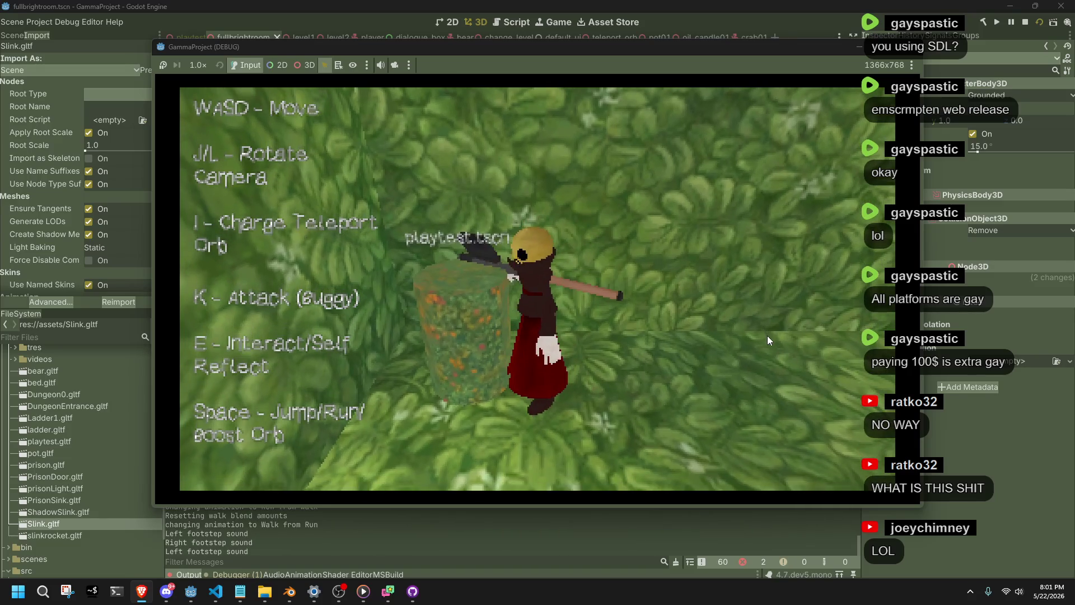
- Run and jump along the stone platforms, then stop the playtest
key("w")
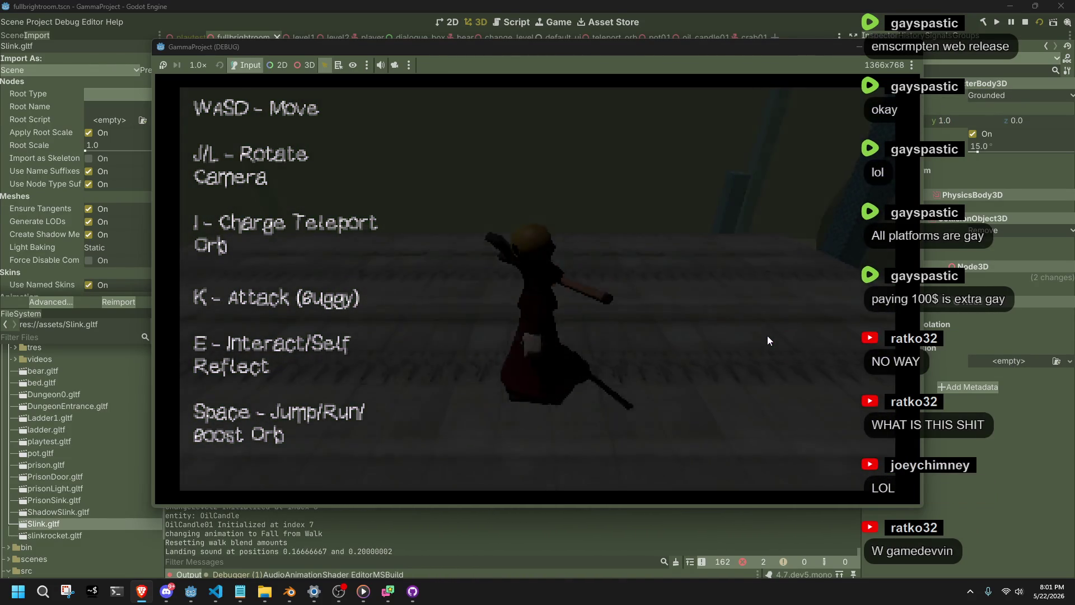
key("w")
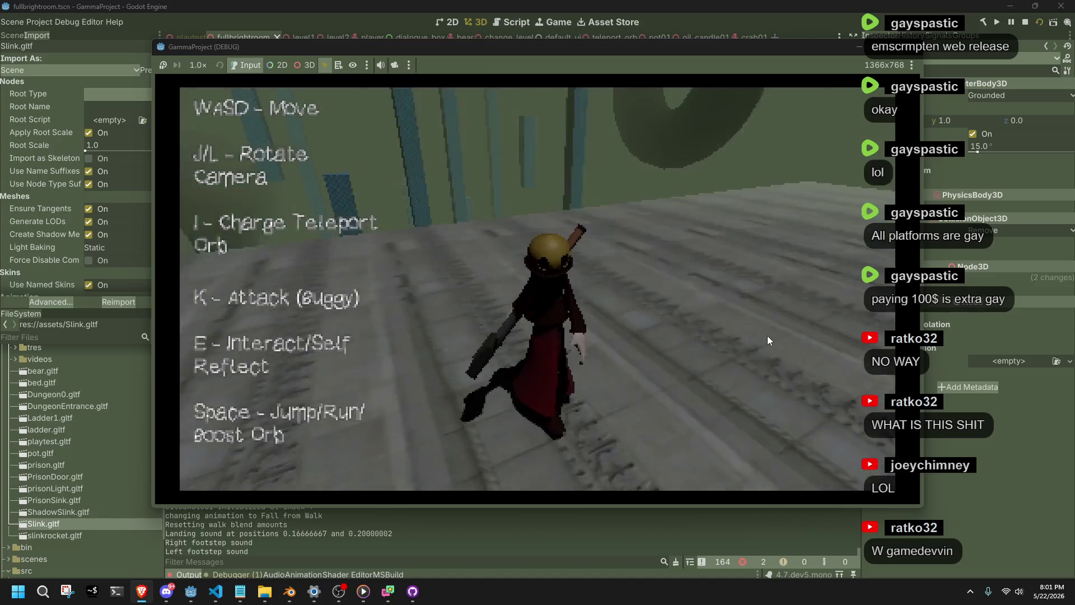
key("w")
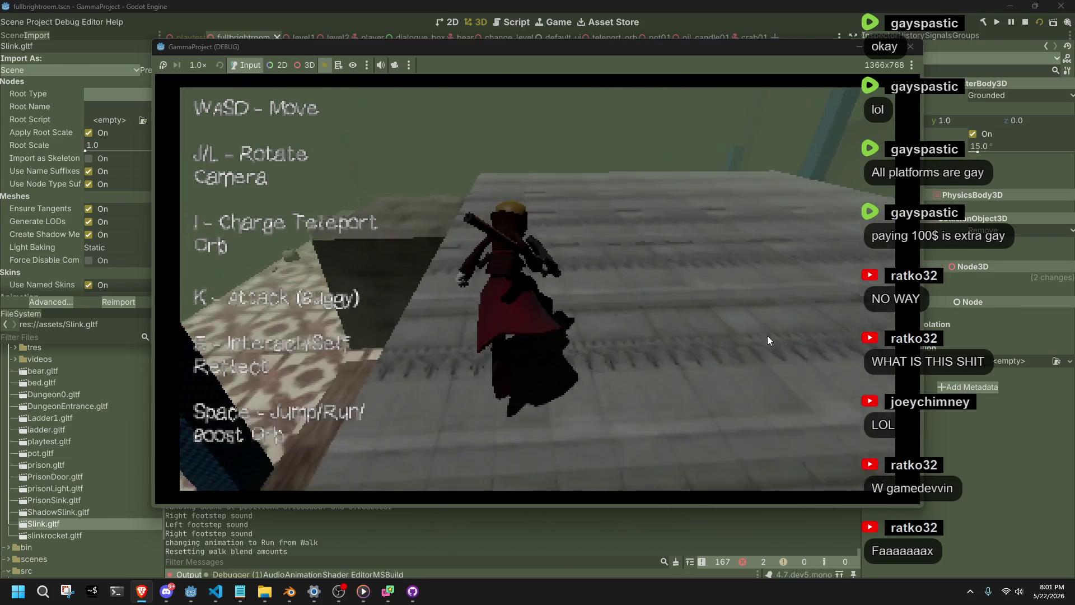
key("space")
key("w")
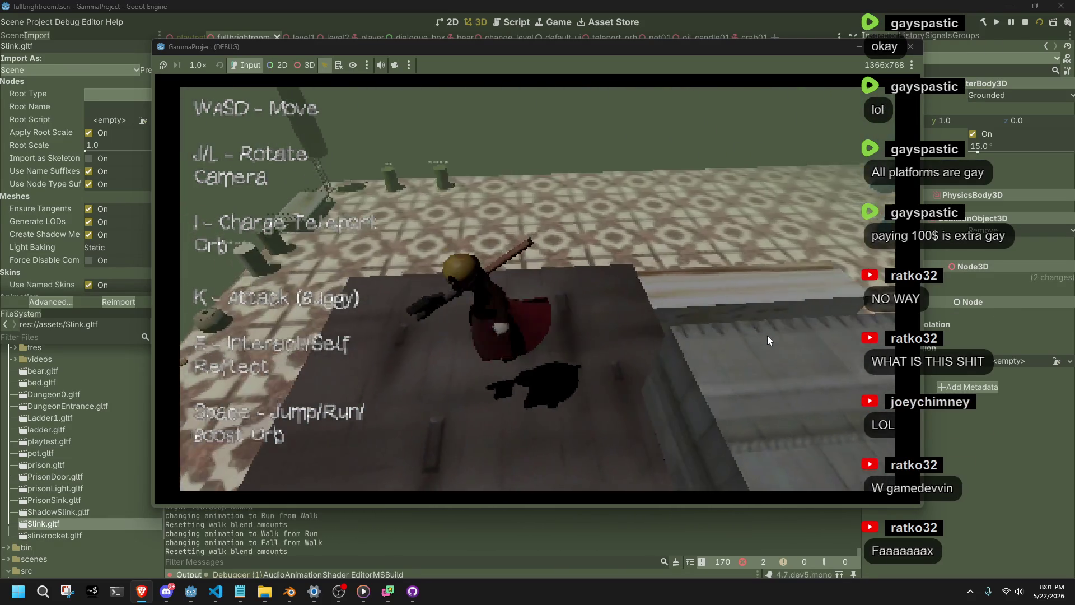
key("w")
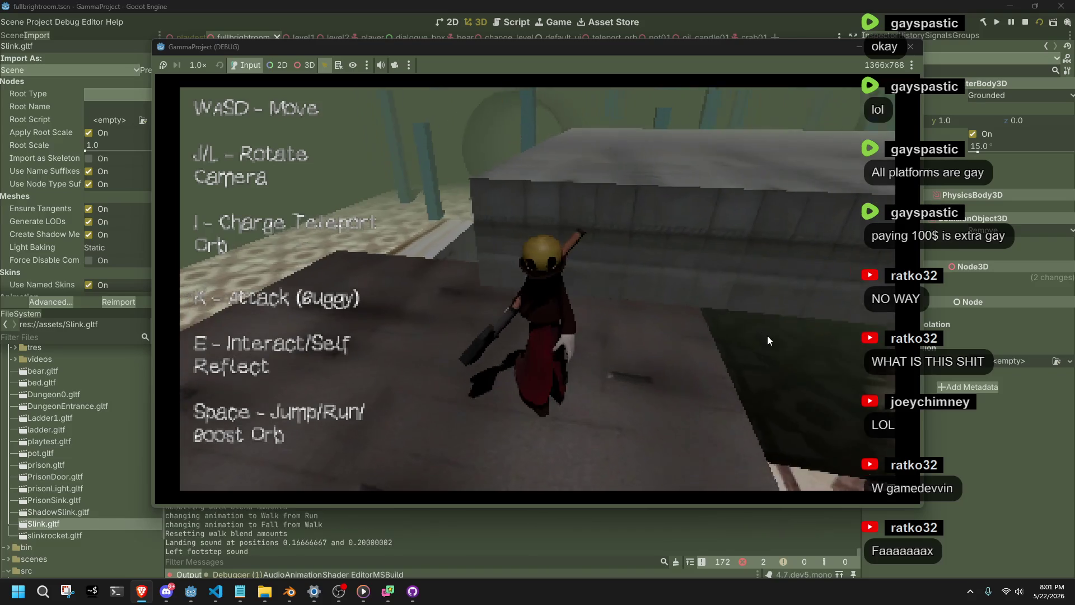
key("w")
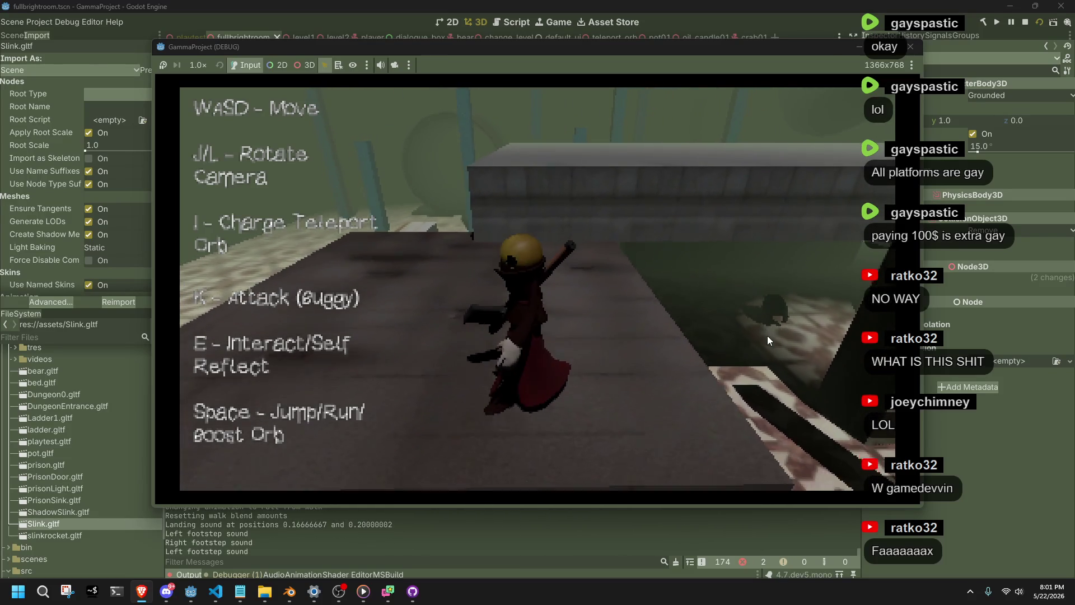
key("w")
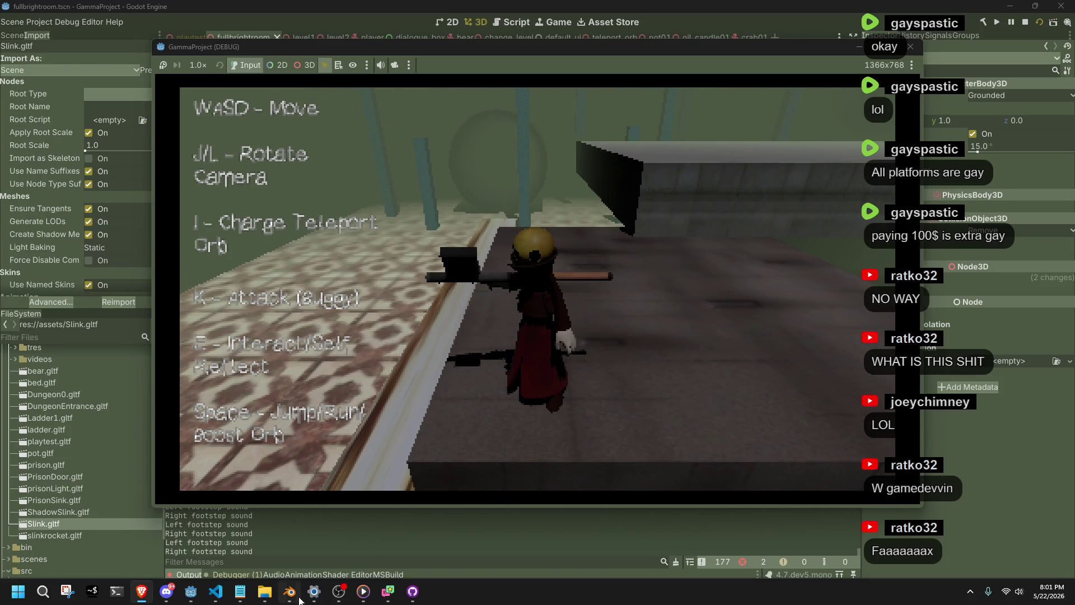
left_click(910, 47)
- Set the Gold material's Metallic to 0.100 and save slink.blend
left_click(289, 591)
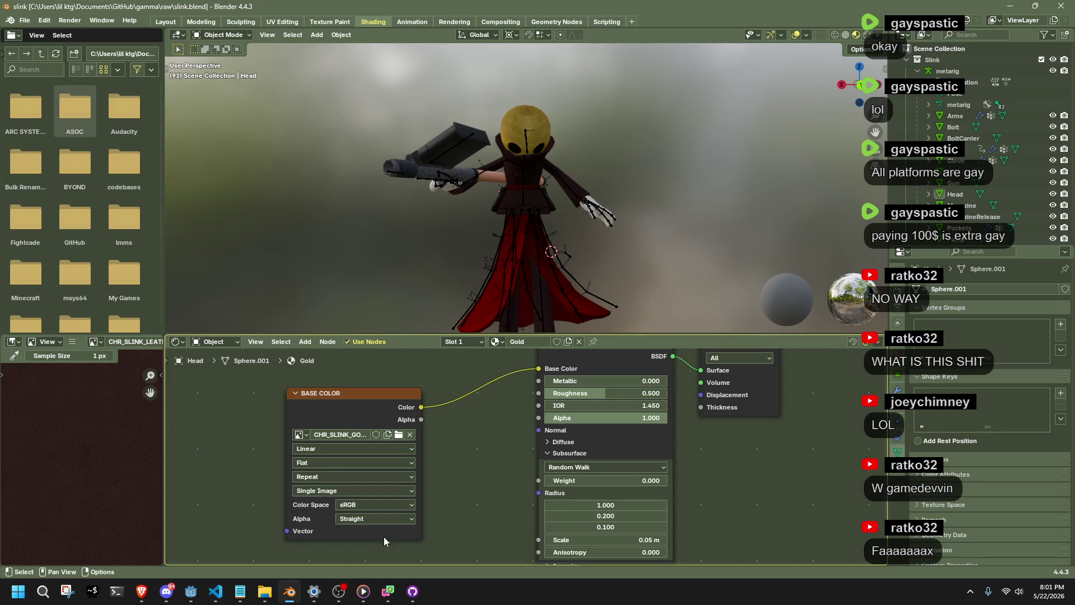
left_click(641, 378)
type("0.1")
key("Return")
key("ctrl+s")
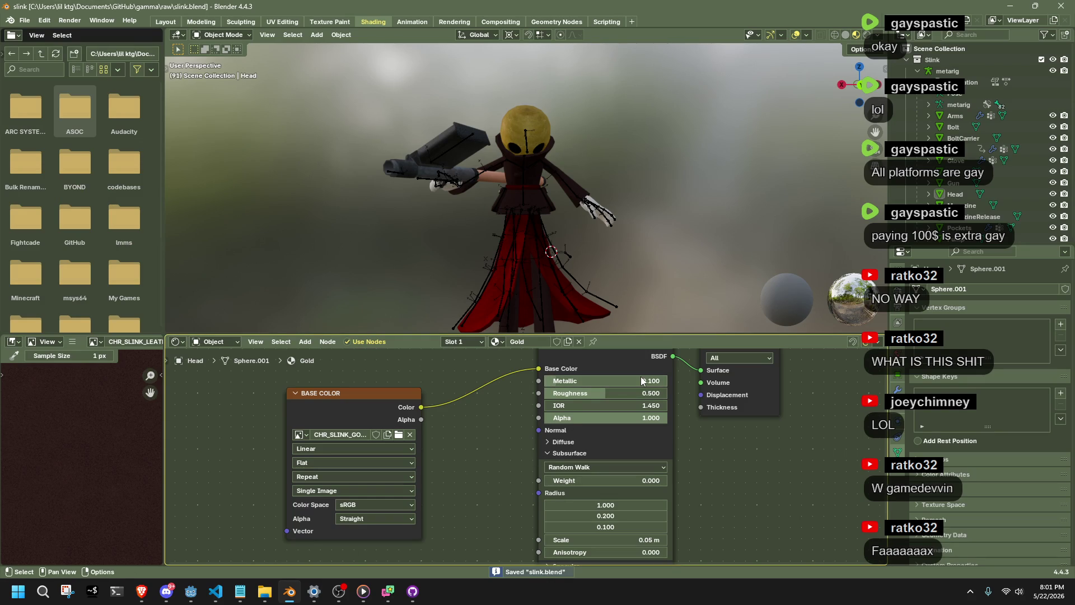
- Export Slink as glTF 2.0, save slink.blend again, and bring up the Godot editor
key("F3")
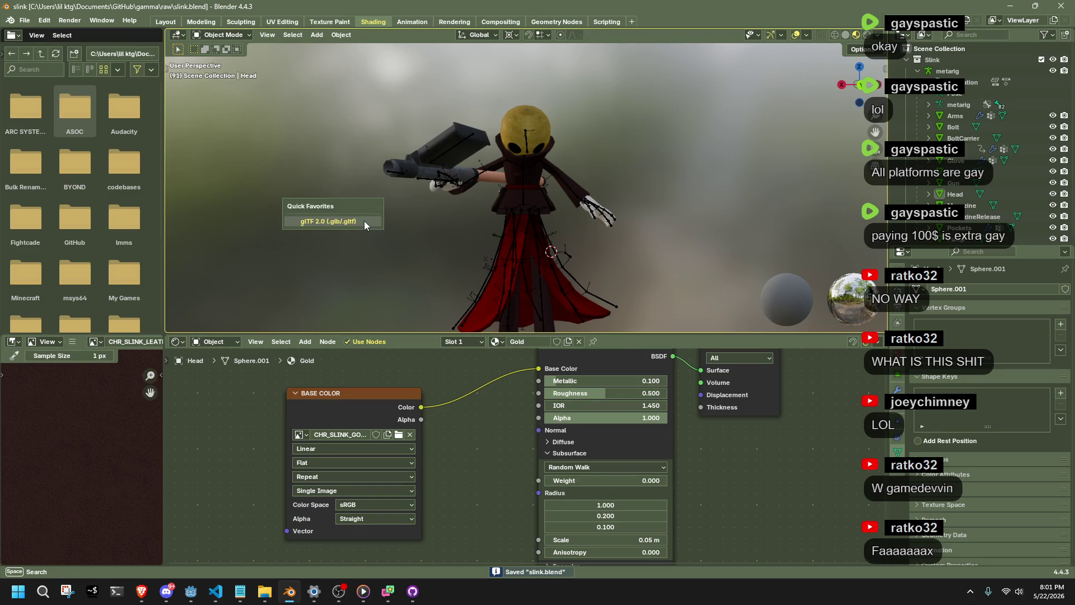
key("Return")
left_click(722, 478)
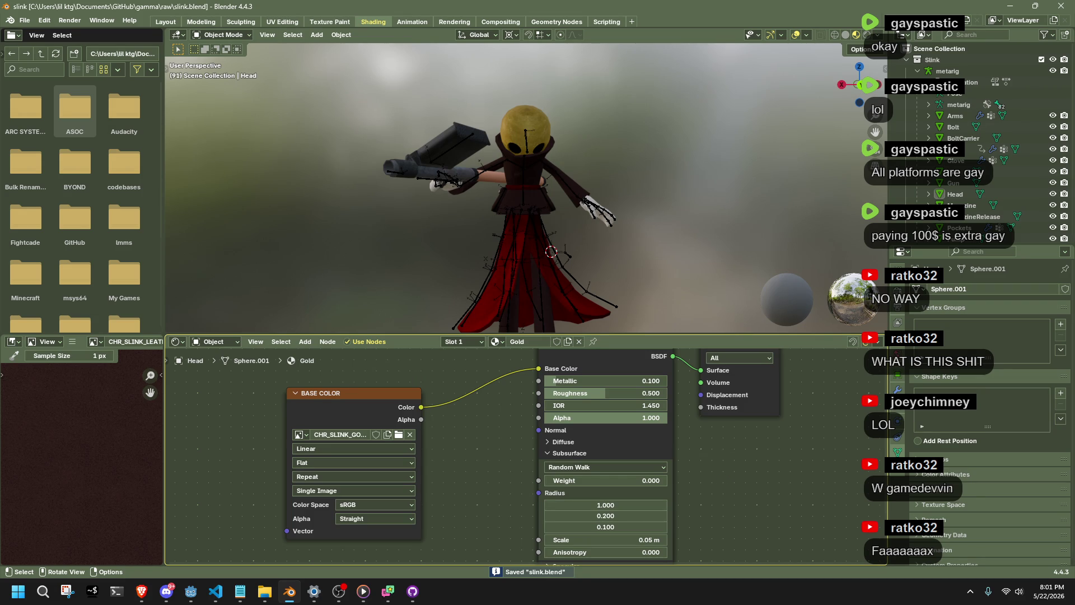
key("alt+Tab")
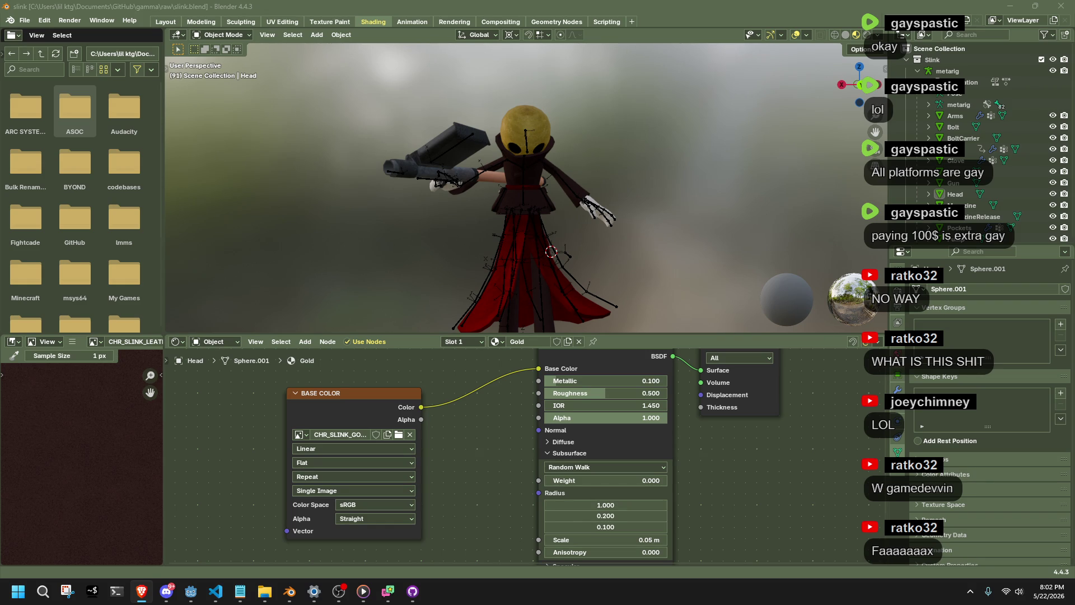
left_click(704, 250)
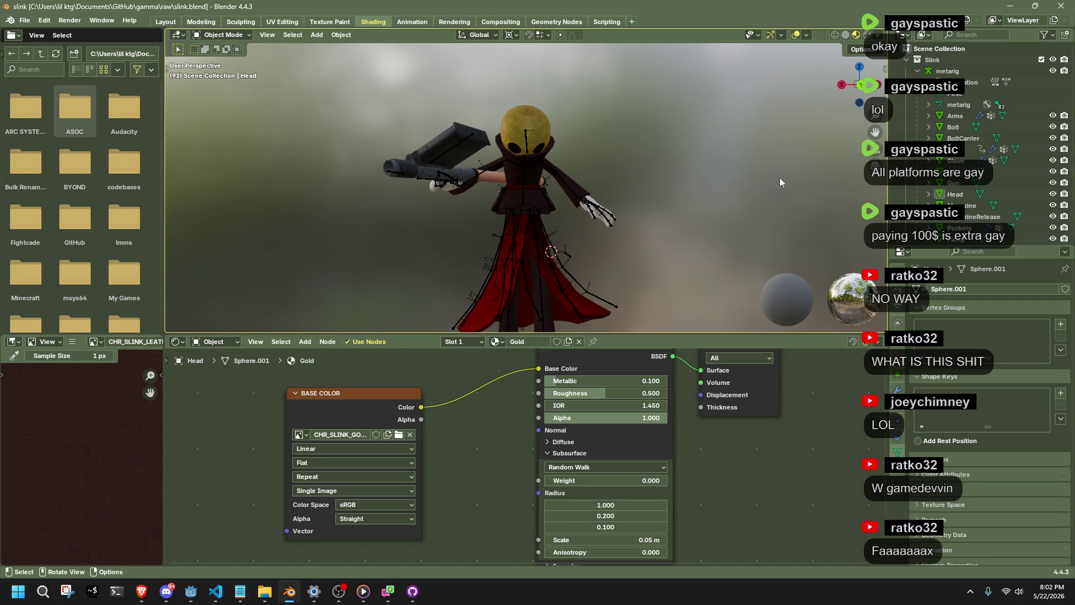
key("ctrl+s")
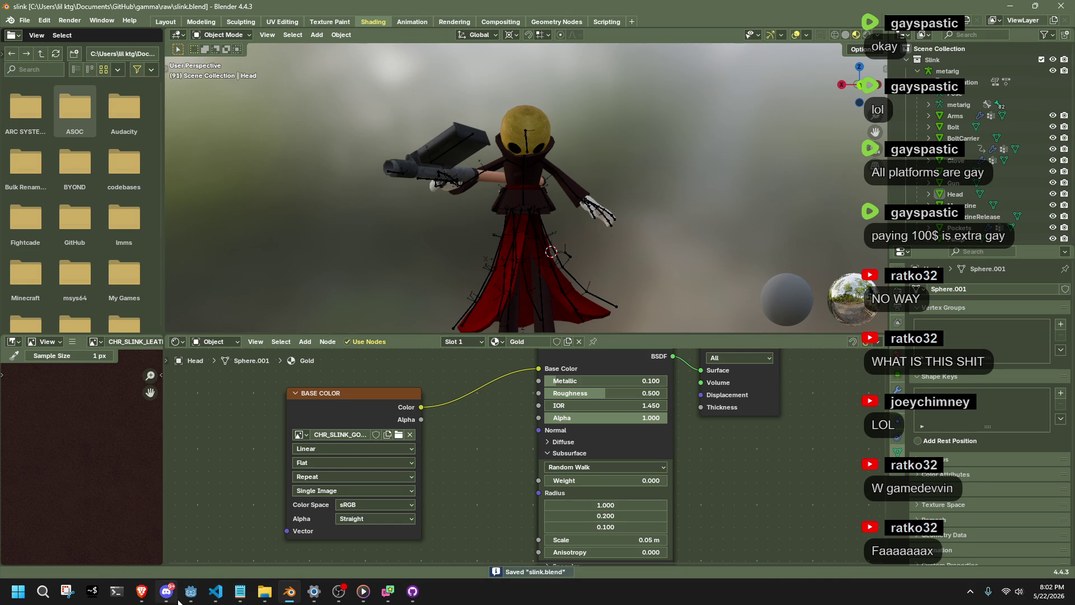
left_click(191, 591)
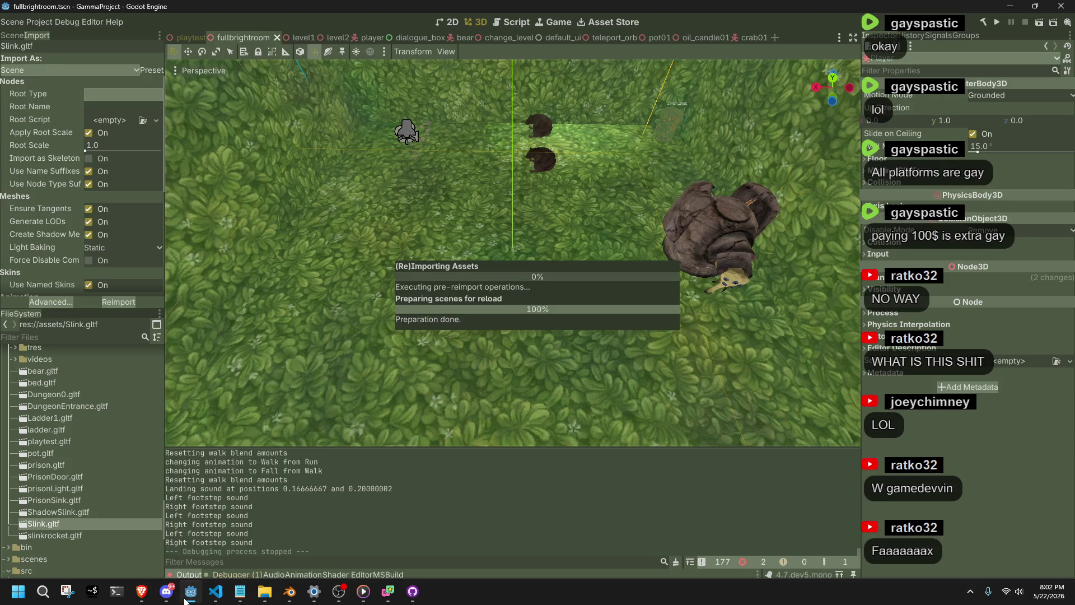
- Run fullbrightroom, walk Slink along the walkway, close the game and return to Blender
left_click(1034, 20)
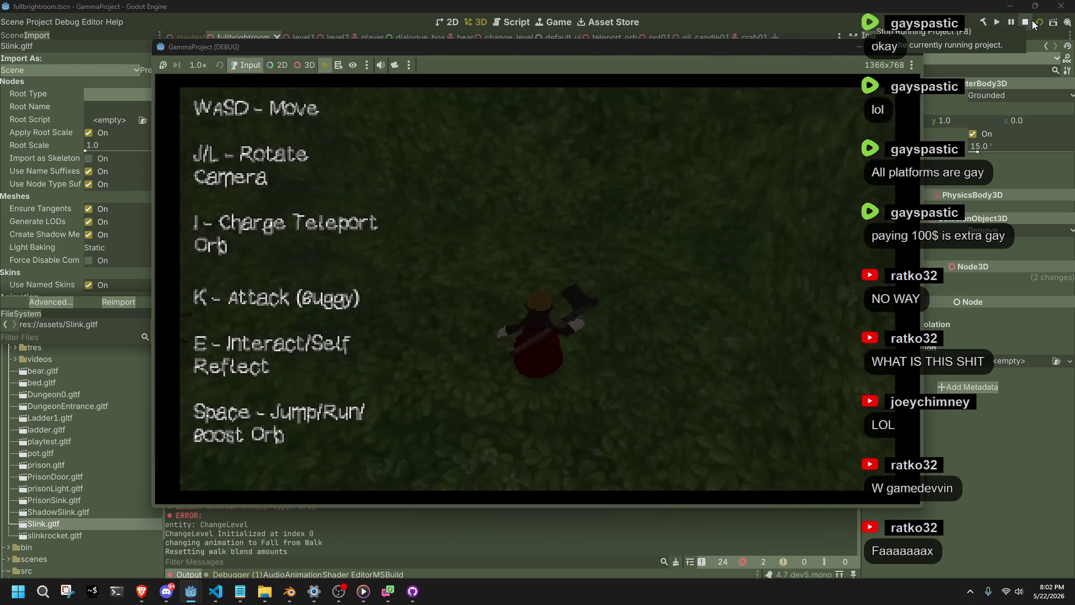
key("w")
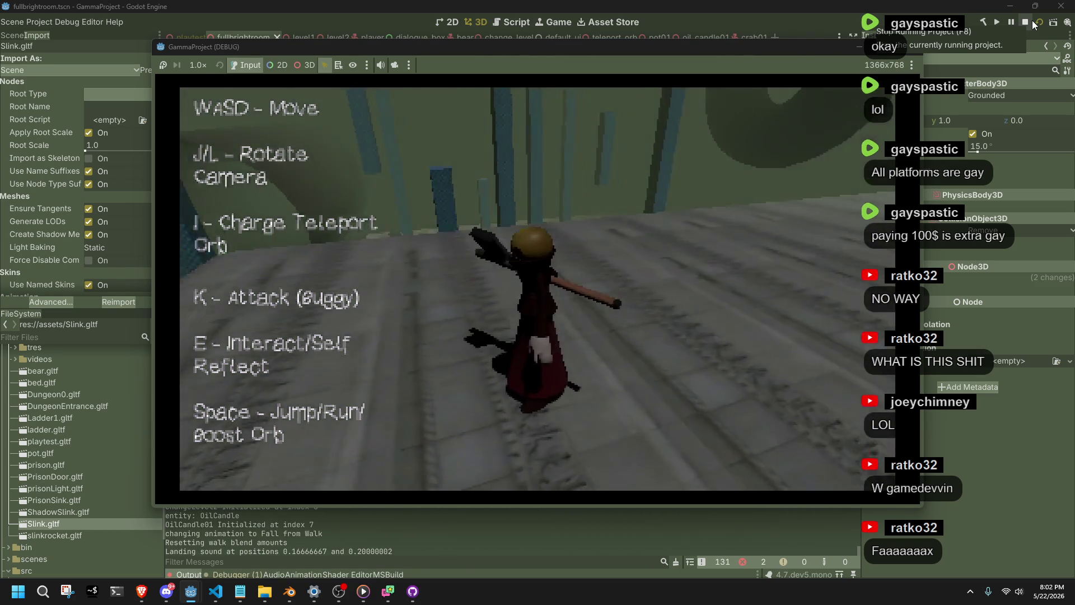
key("s")
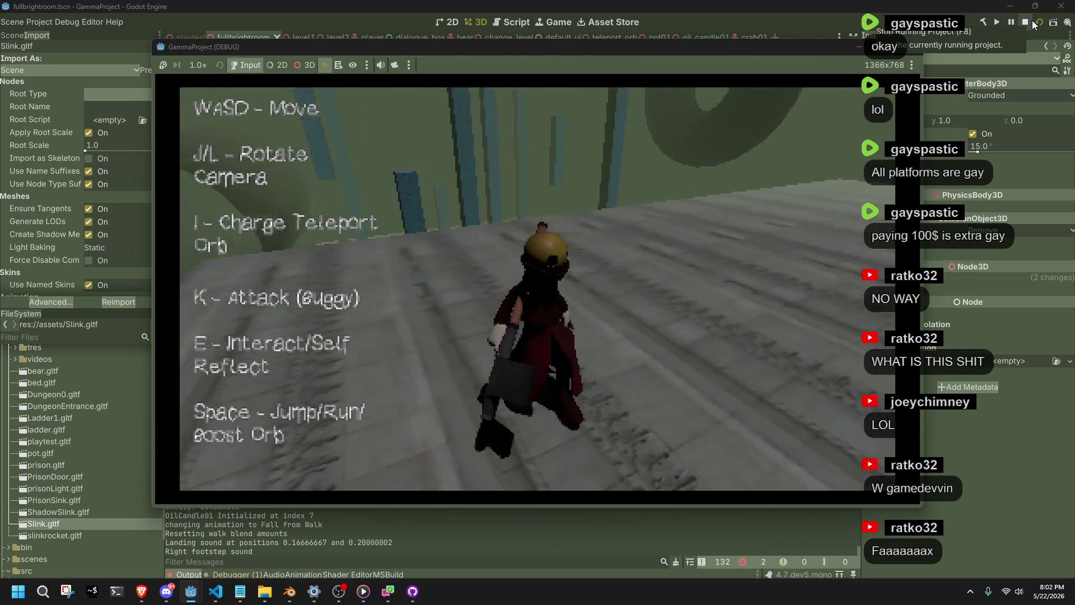
key("s")
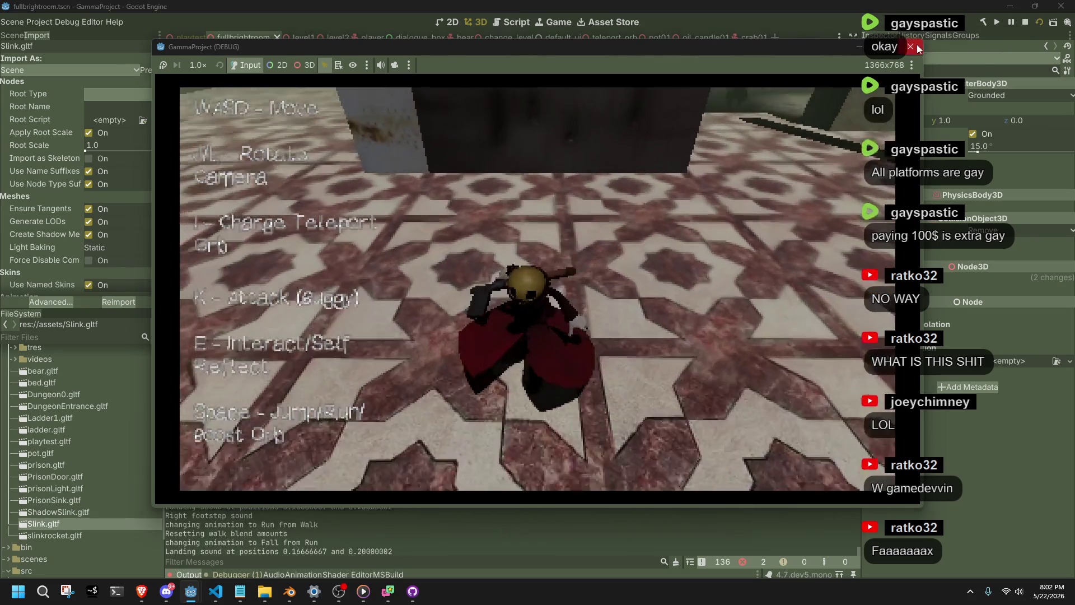
left_click(918, 49)
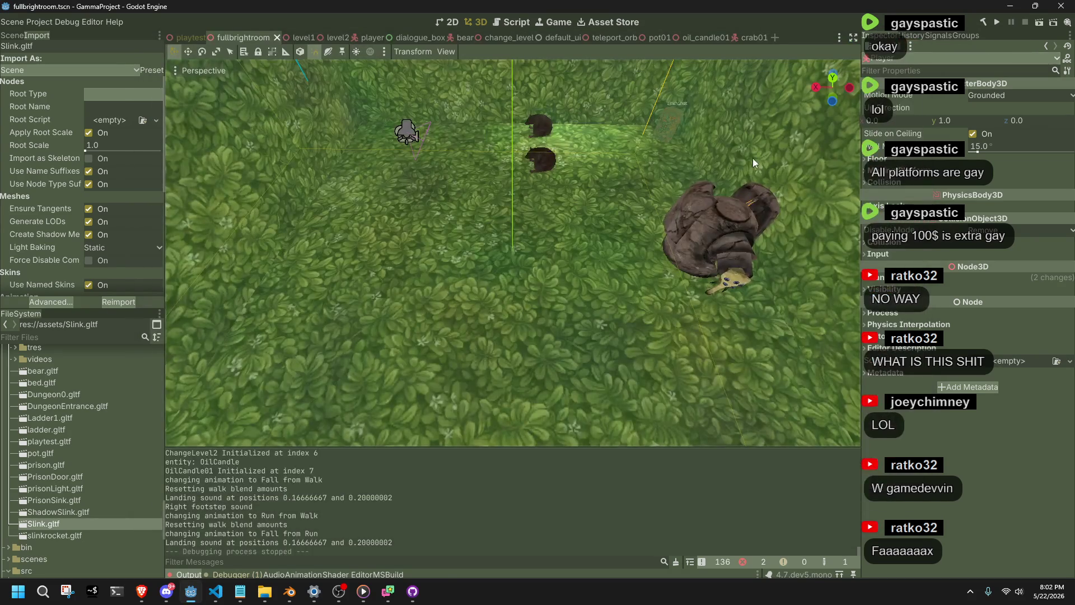
key("alt+Tab")
- Raise the Gold material's Metallic to 0.5 and save slink.blend
left_click(650, 378)
type("5")
key("Return")
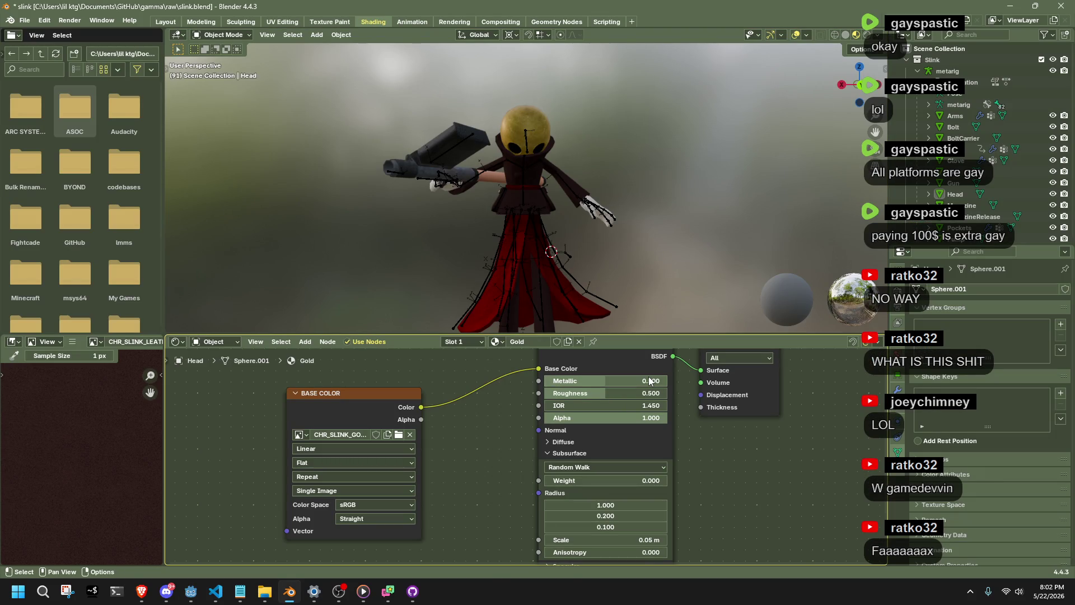
key("ctrl+s")
- Re-export Slink as glTF 2.0 from Quick Favorites and switch to Godot
key("q")
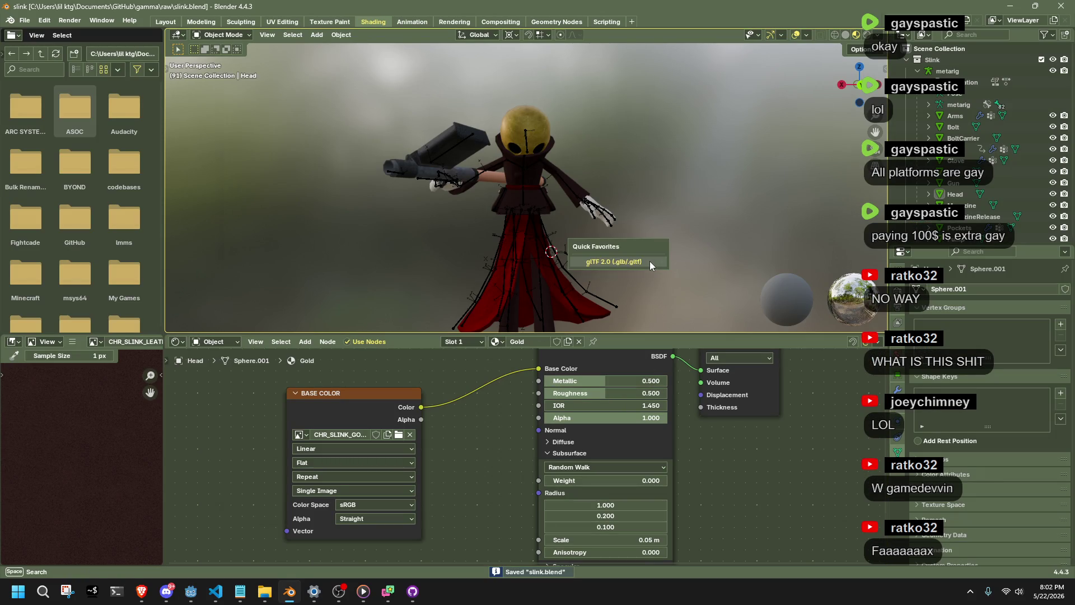
left_click(649, 261)
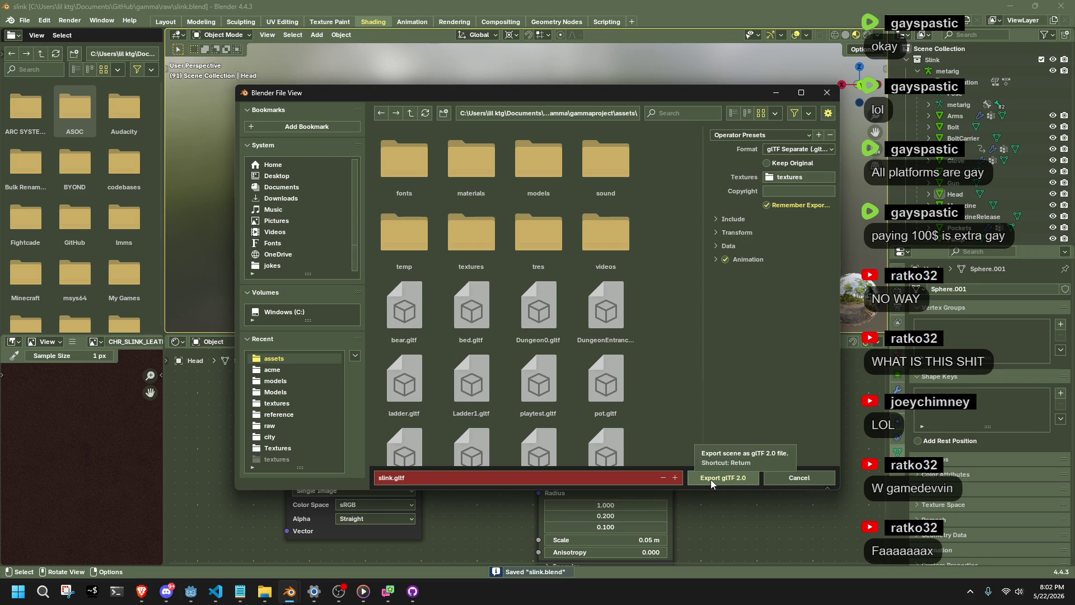
left_click(711, 479)
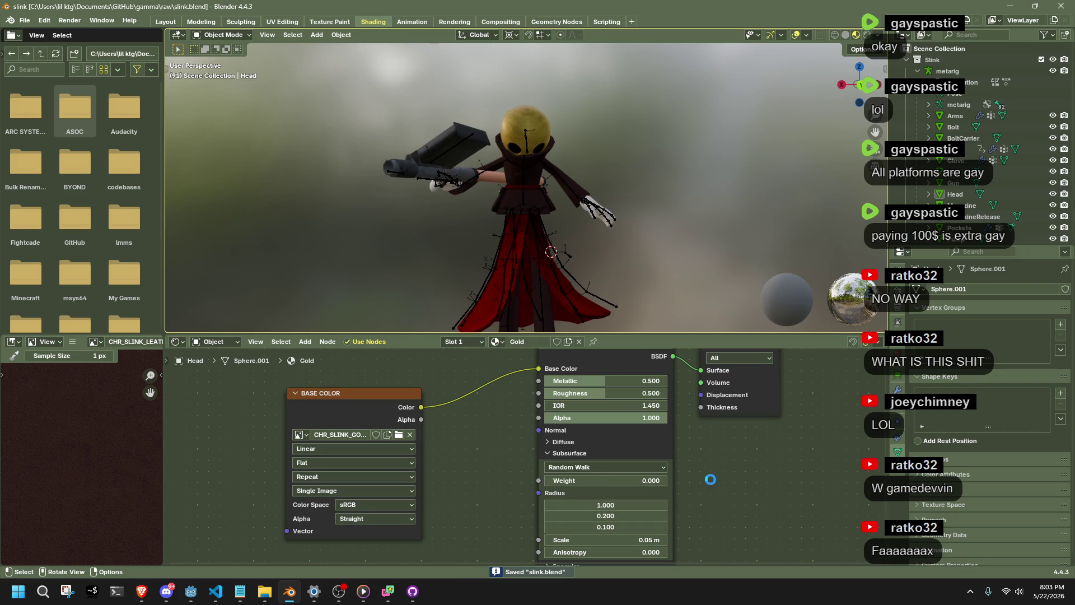
key("alt+Tab")
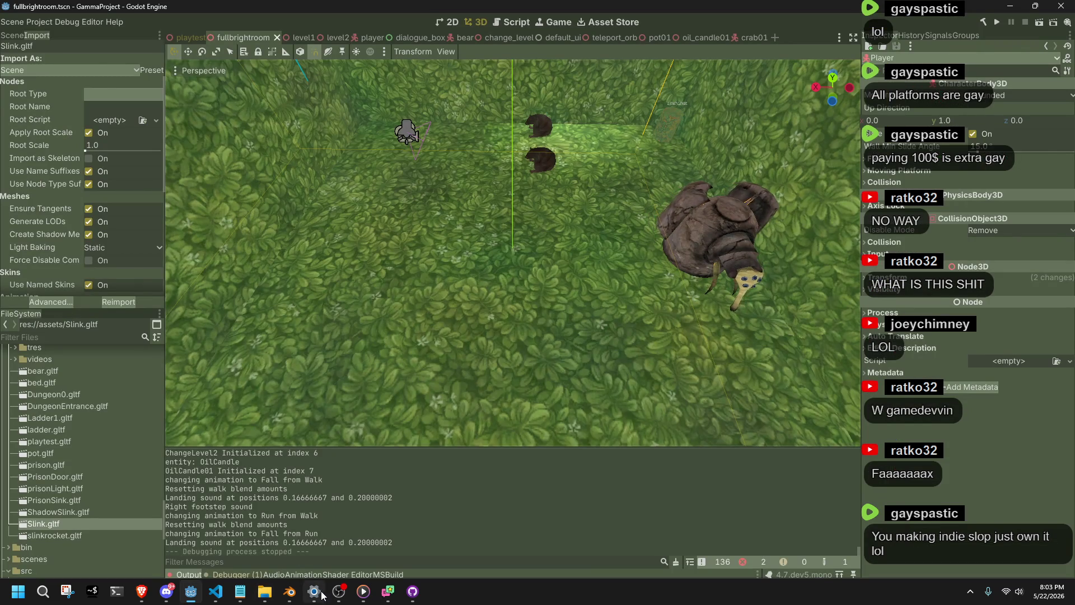
- Let Godot reimport Slink, run the scene, and walk across the stone floor and off the ledge
left_click(289, 591)
left_click(191, 592)
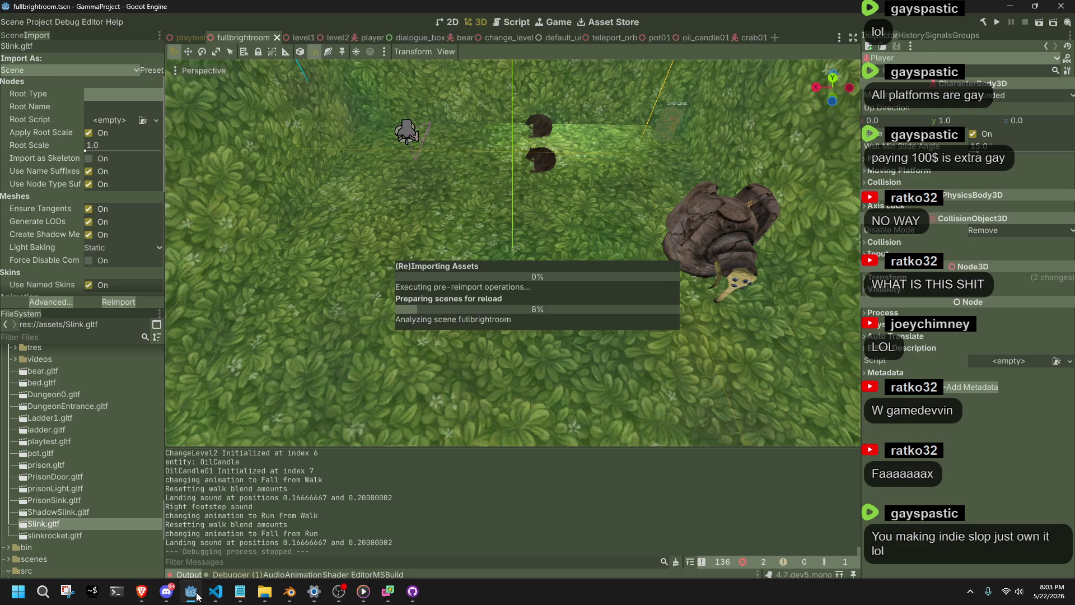
left_click(1039, 23)
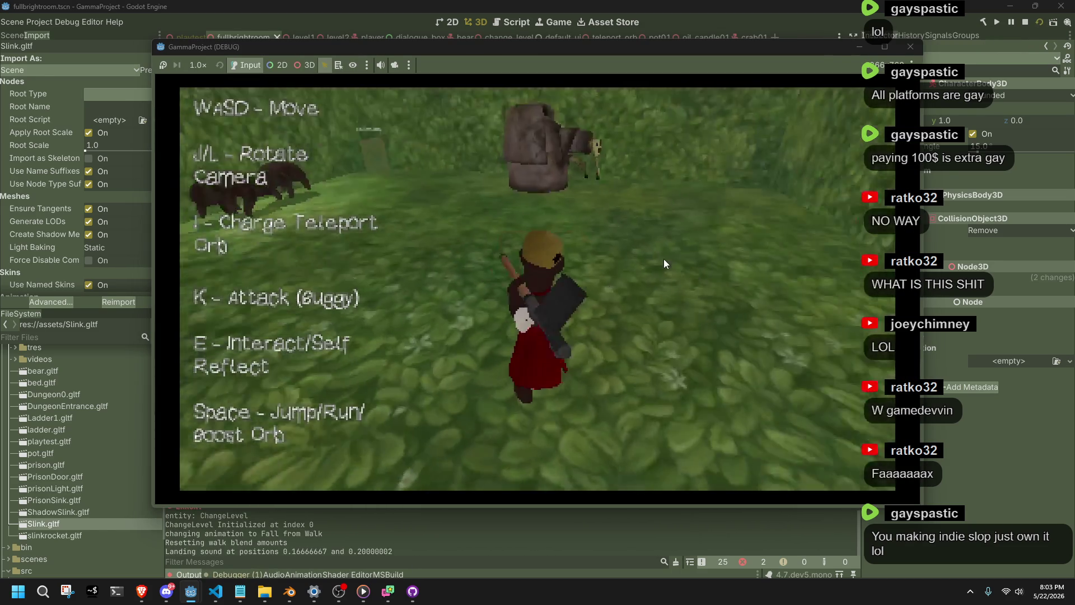
key("w")
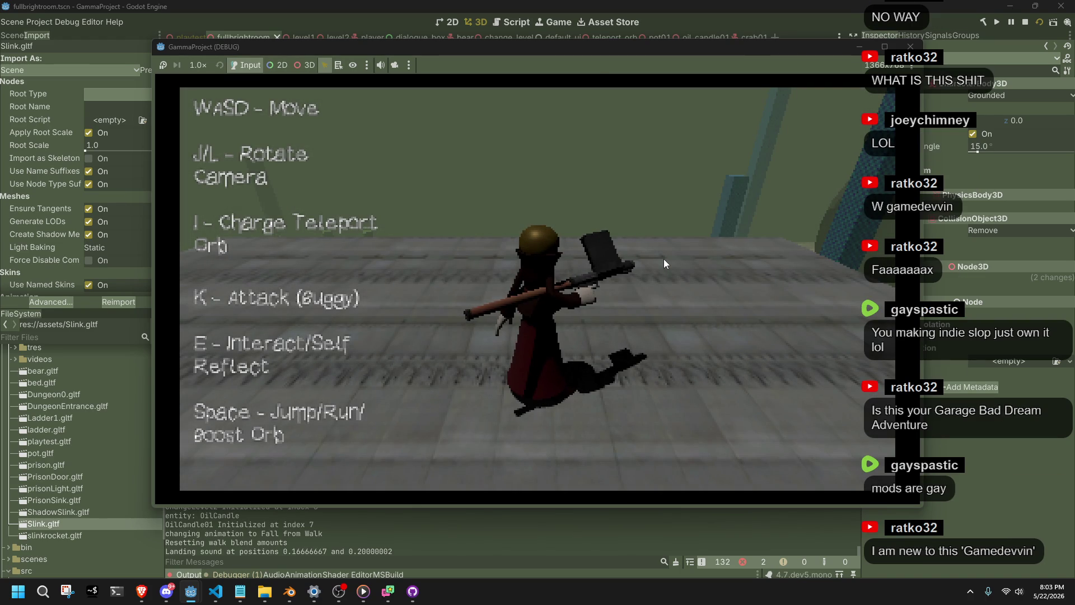
key("w")
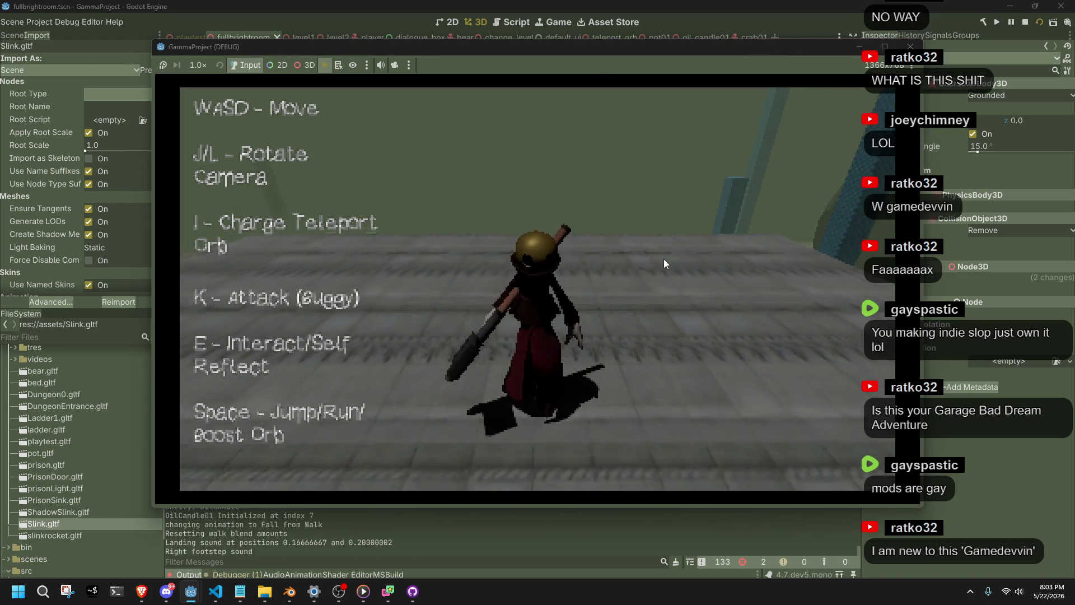
key("w")
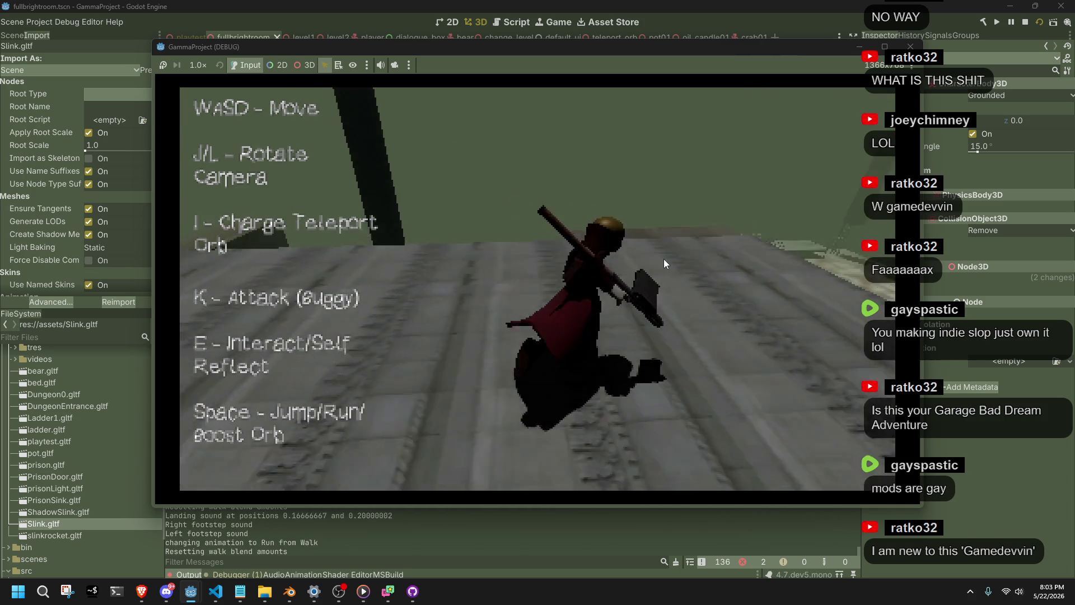
key("w")
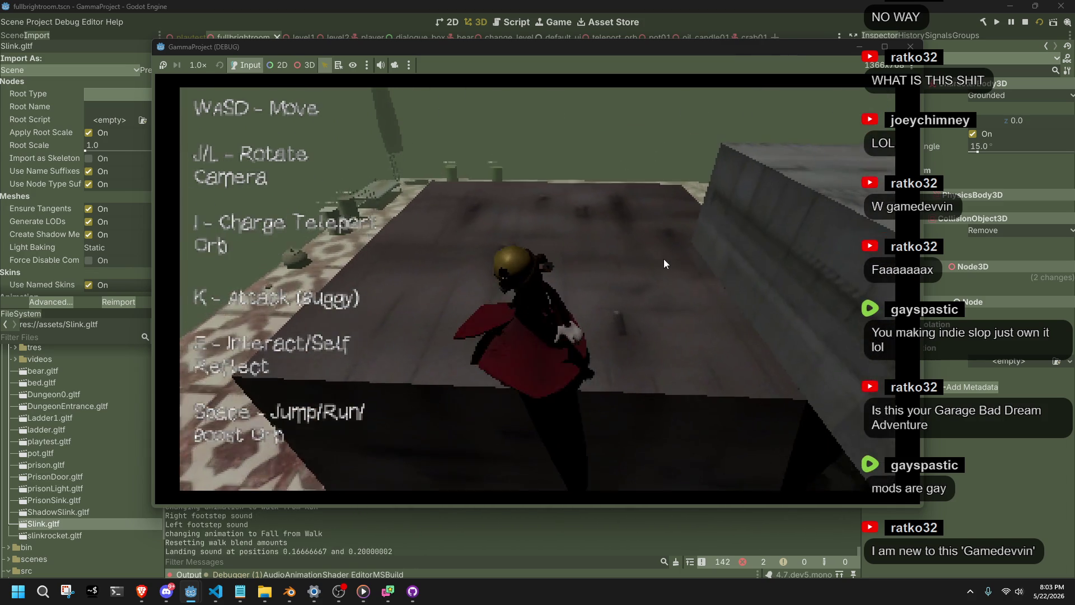
- Charge and fire the teleport orb, stop the game, and switch to the browser
key("w")
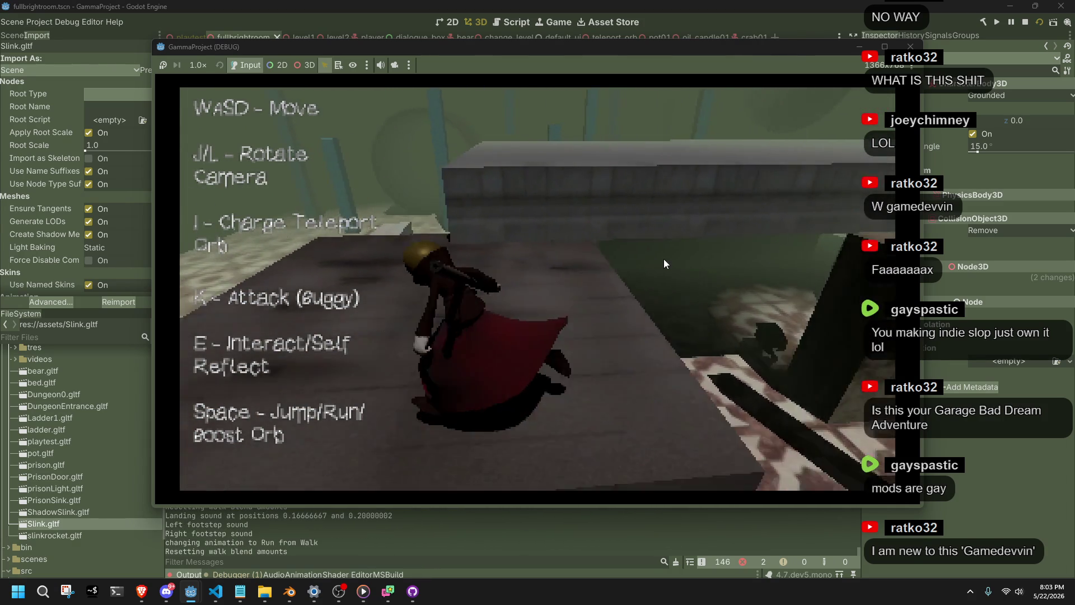
key("w")
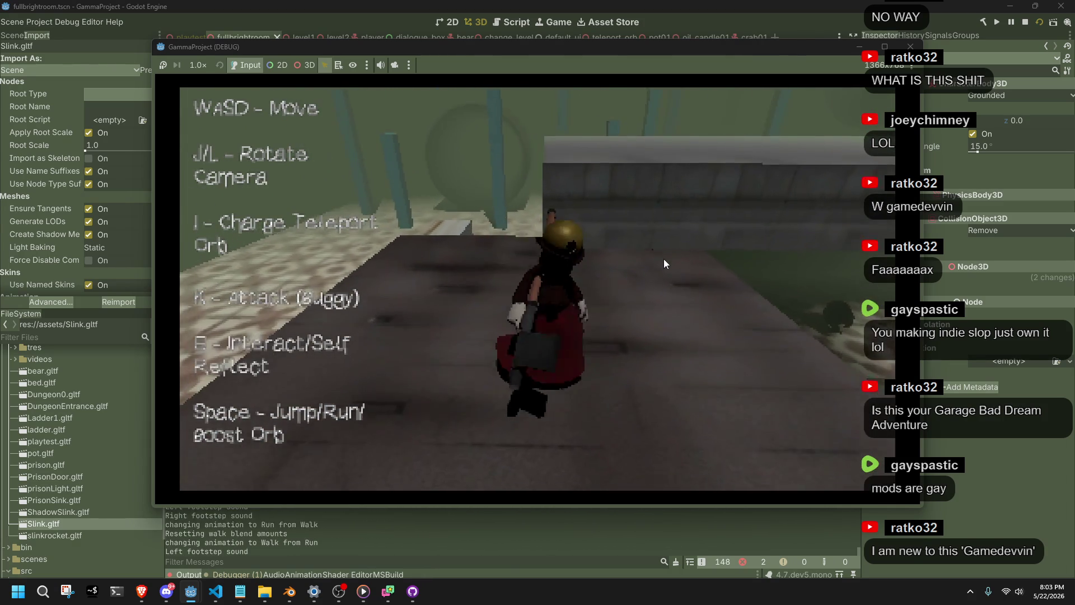
key("k")
key("w")
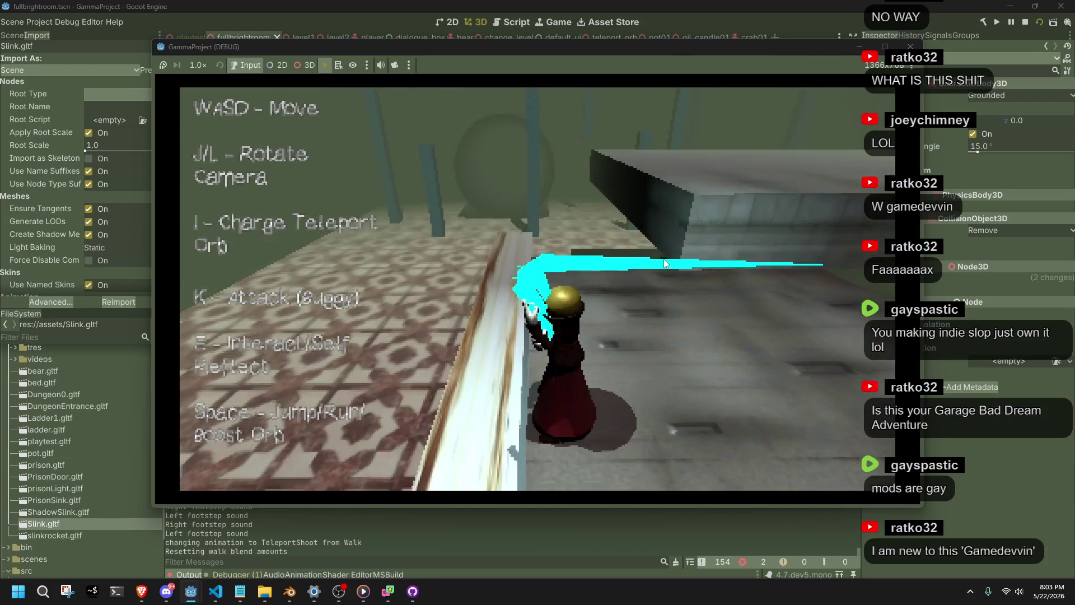
key("i")
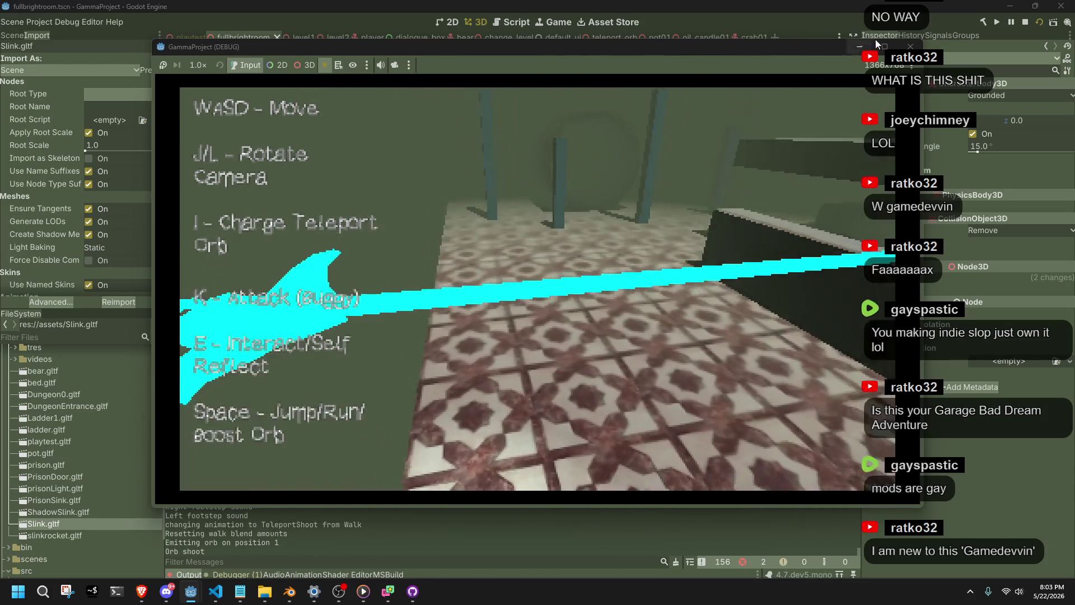
key("Escape")
key("alt+Tab")
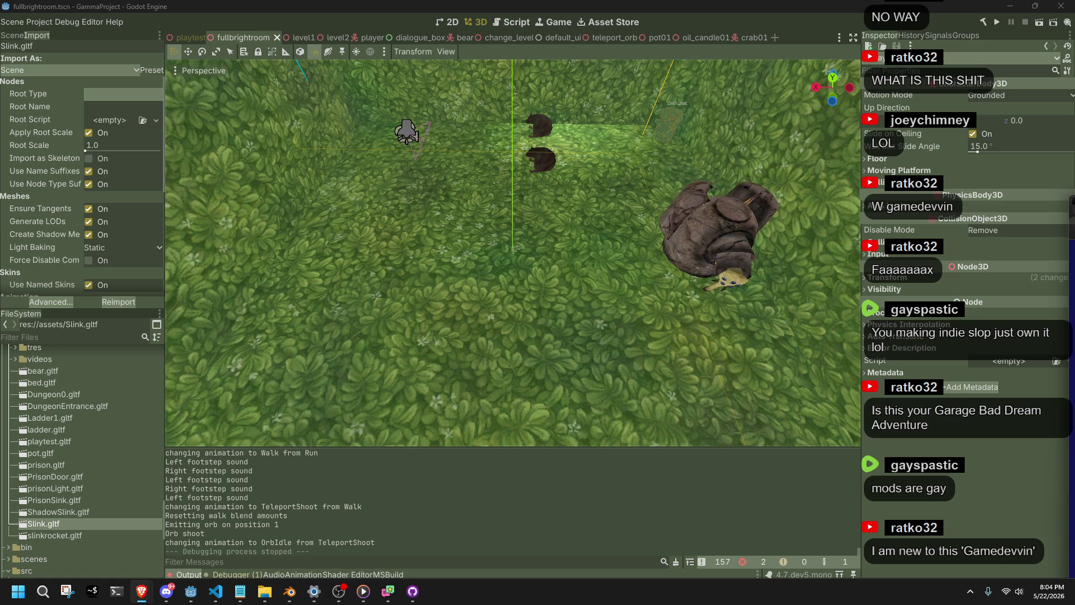
key("alt+Tab")
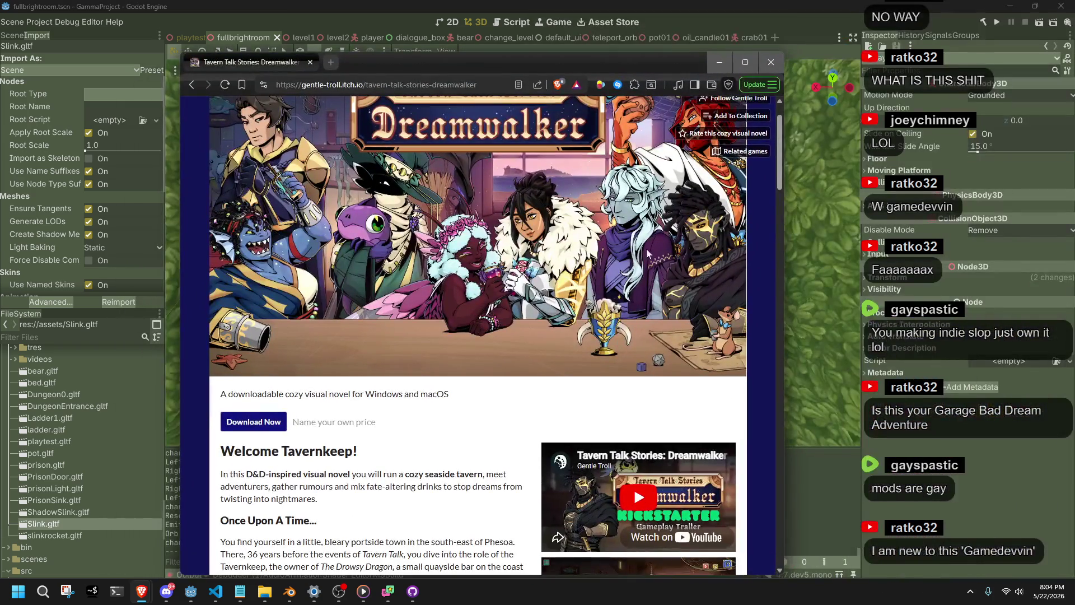
- Scroll through the Dreamwalker itch.io page, then drag the browser off-screen to reveal Godot
scroll(495, 342, "up", 2)
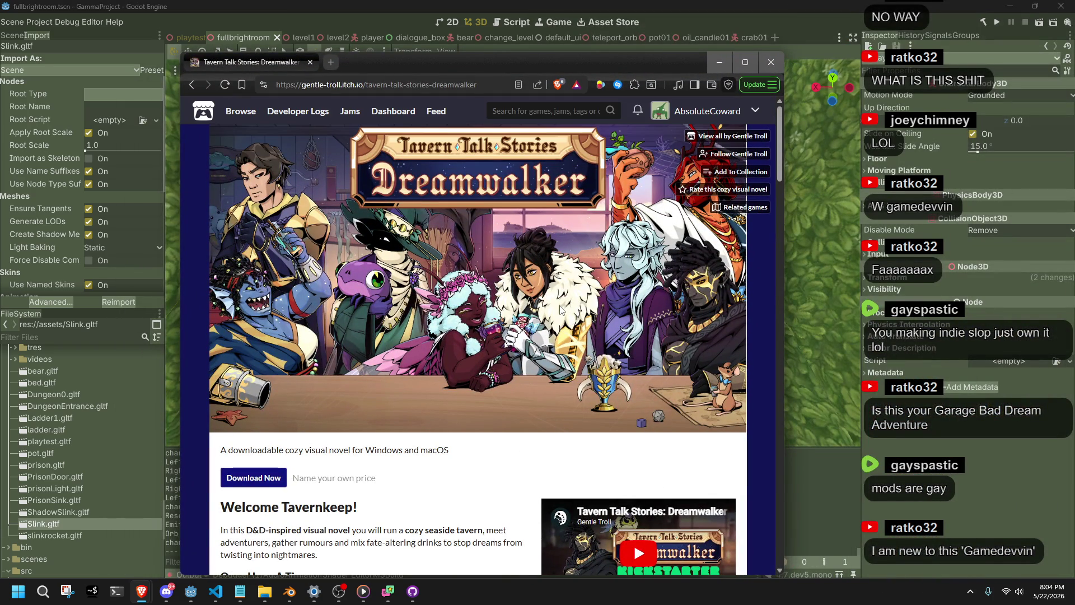
scroll(562, 310, "down", 2)
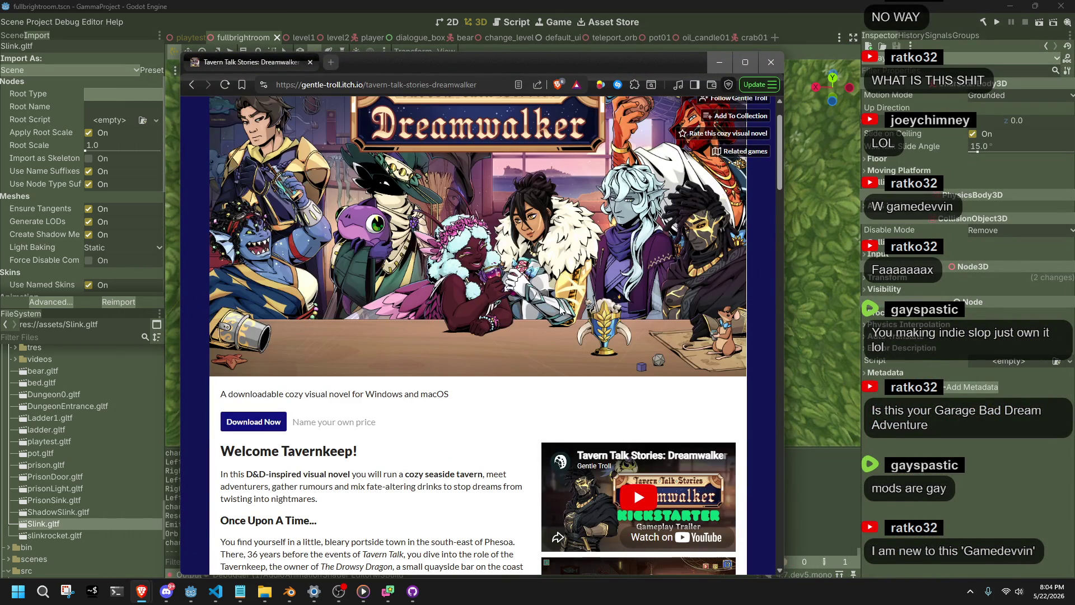
scroll(562, 310, "up", 2)
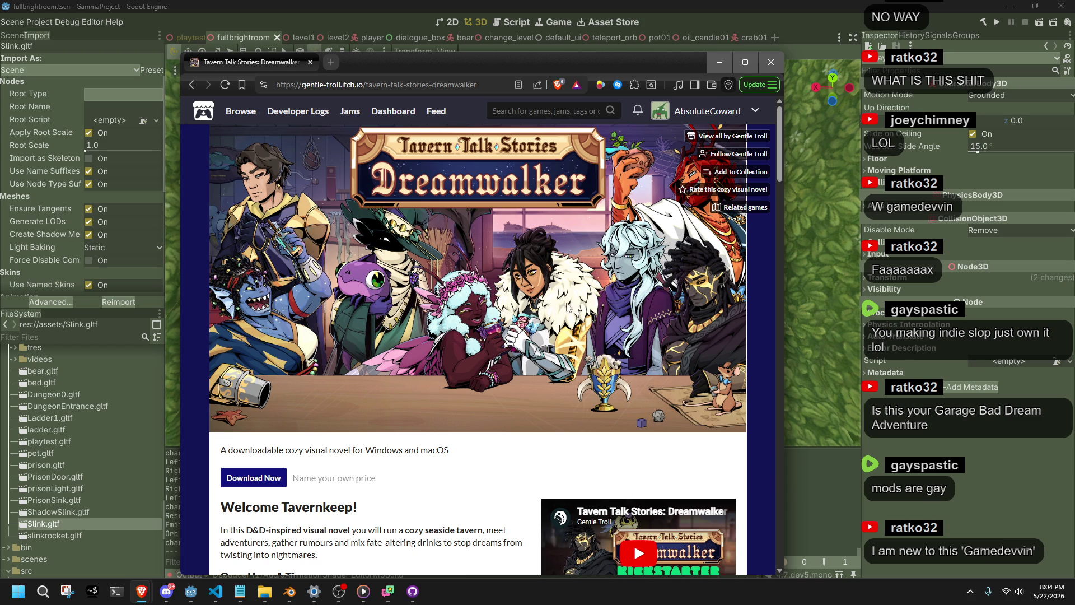
scroll(490, 312, "down", 15)
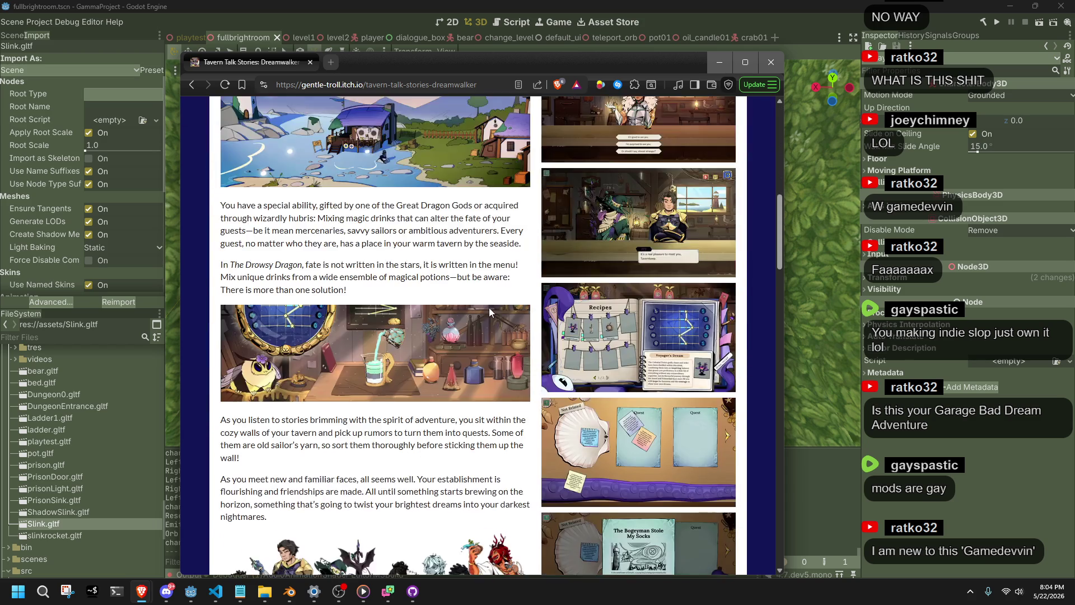
scroll(490, 312, "down", 2)
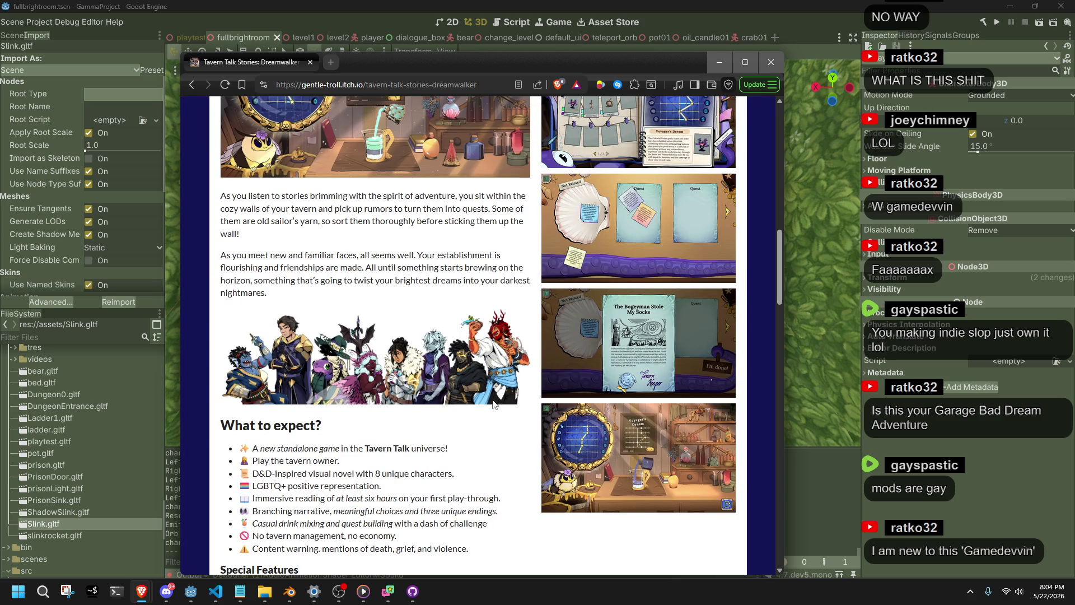
scroll(548, 460, "down", 7)
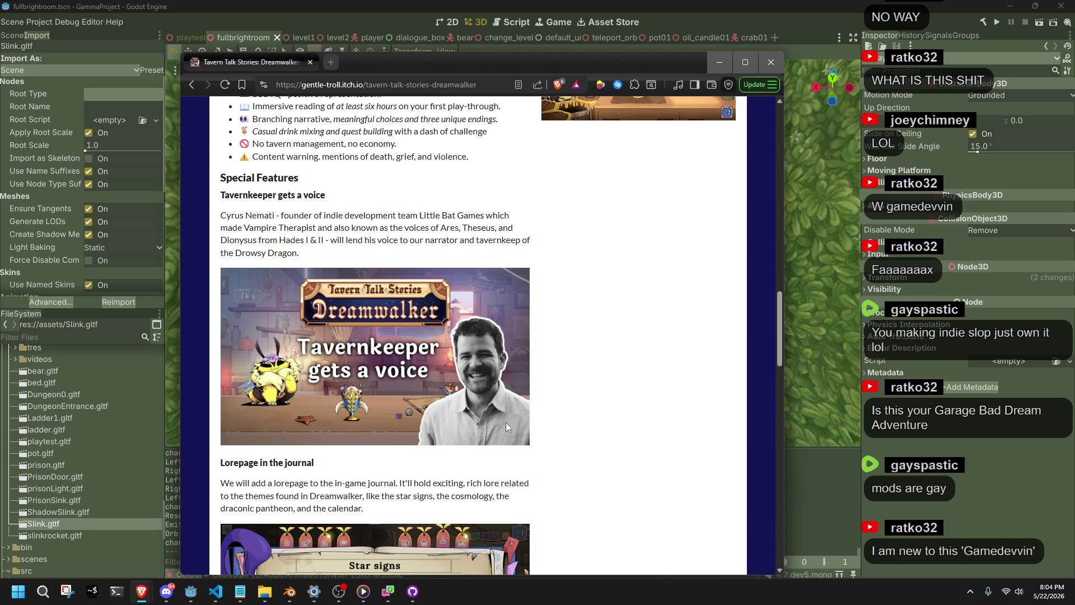
scroll(626, 392, "down", 15)
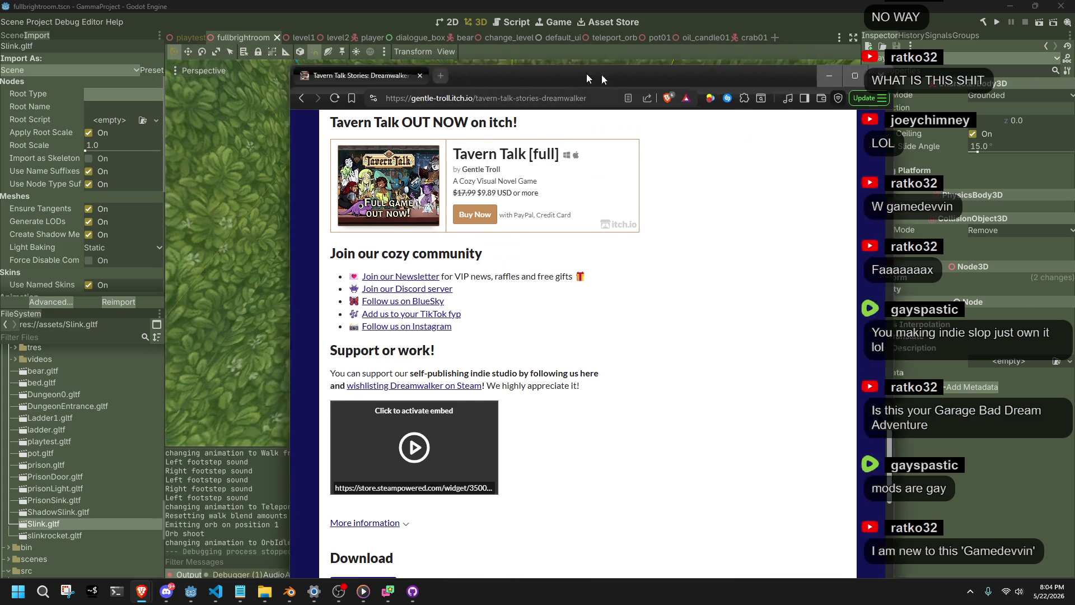
left_click_drag(473, 63, 1074, 63)
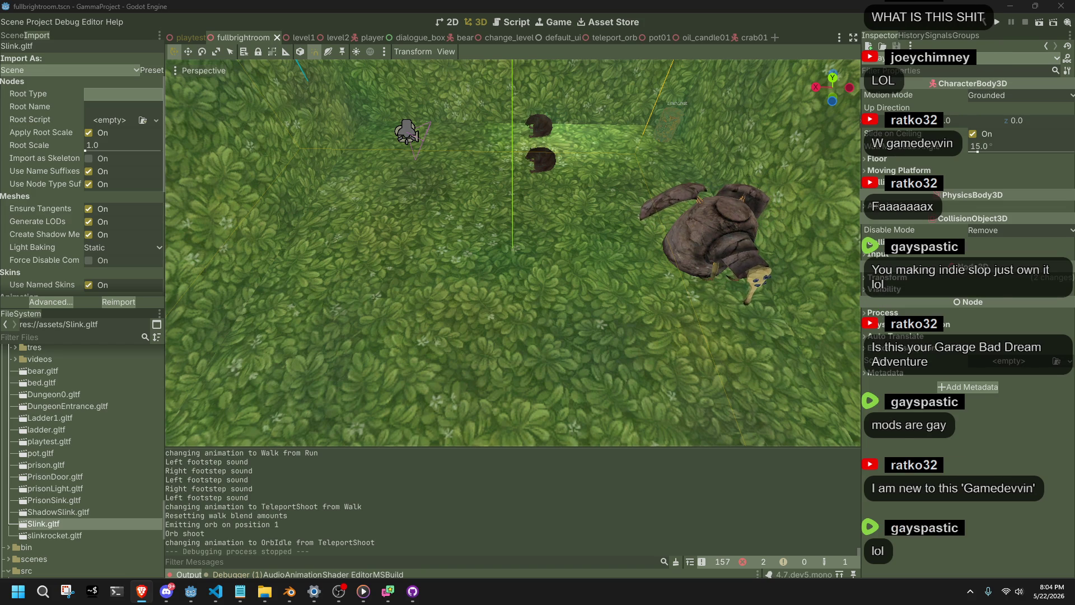
- Select the crab, save the scene, run a brief walking playtest, stop it, then bring up Blender
left_click(717, 250)
left_click(1001, 23)
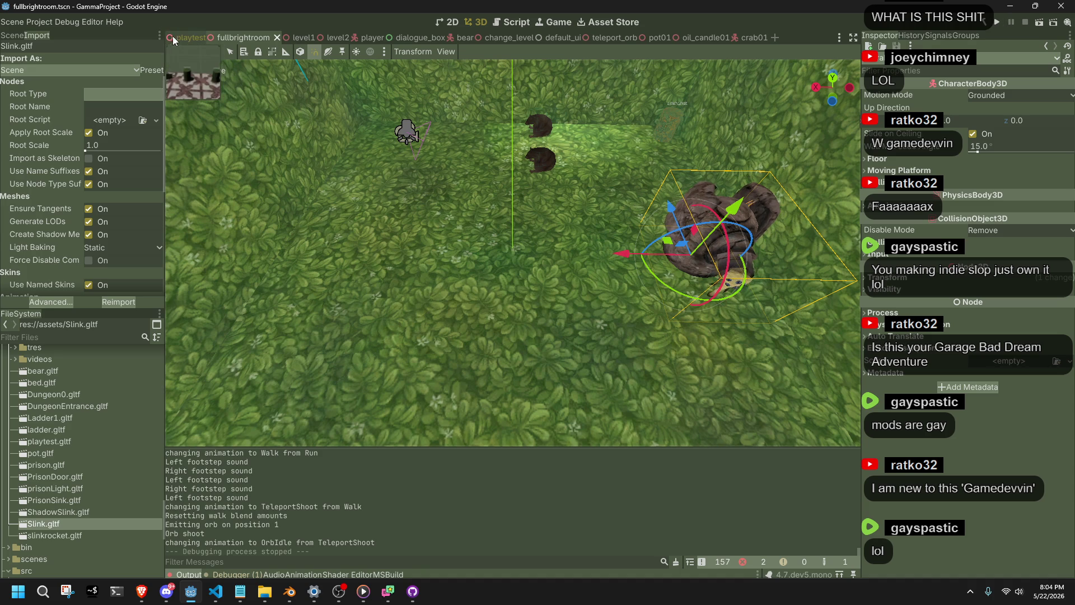
left_click(995, 27)
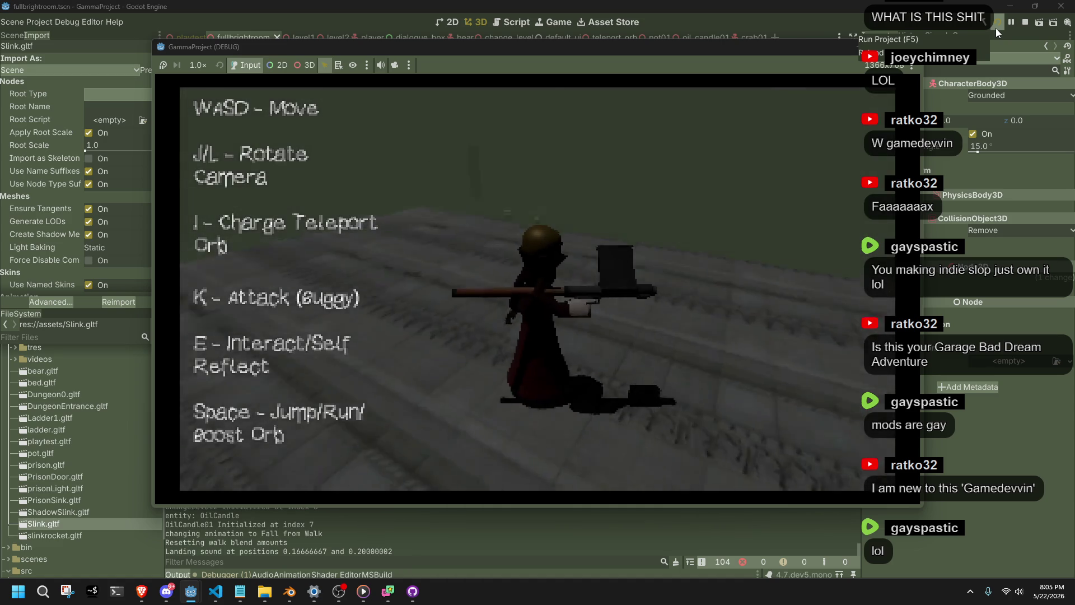
key("w")
key("F8")
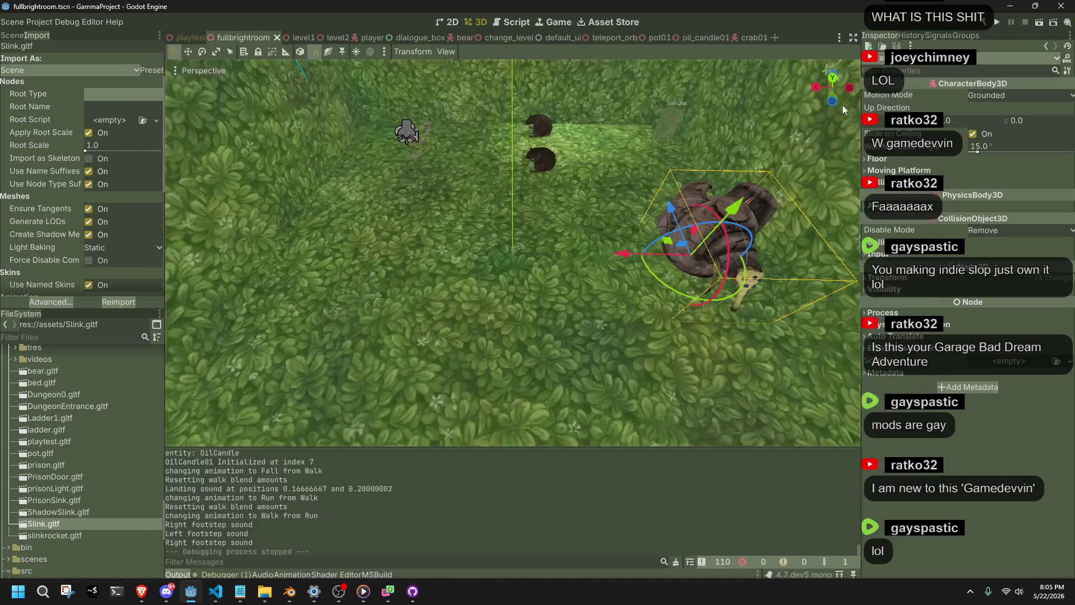
left_click(290, 591)
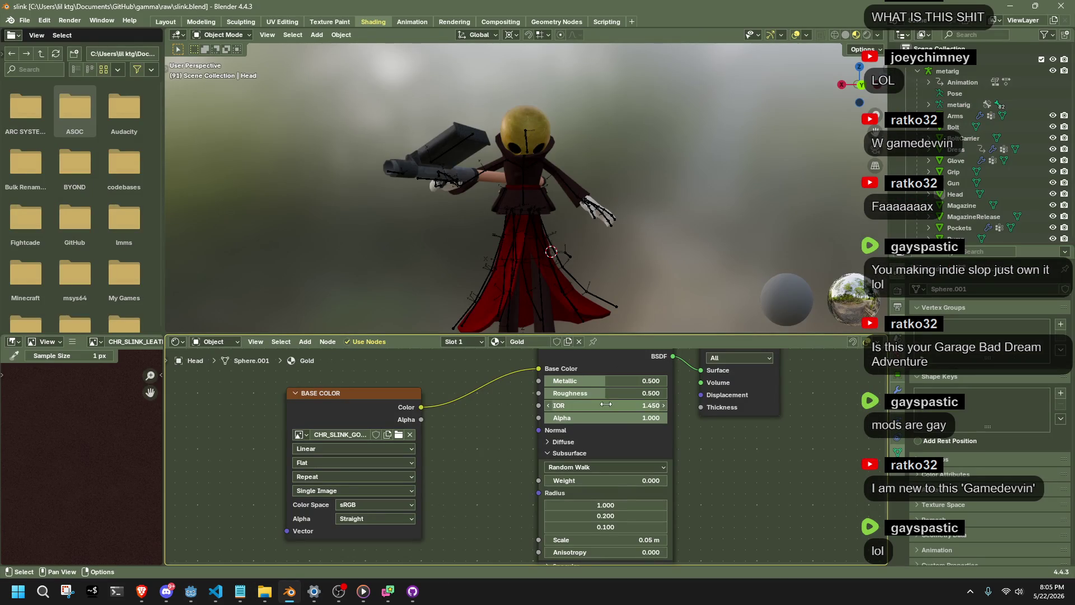
- Give the Gold head material Metallic 0.700 with Roughness 0.500, save slink.blend, and return to Godot
left_click_drag(603, 392, 540, 392)
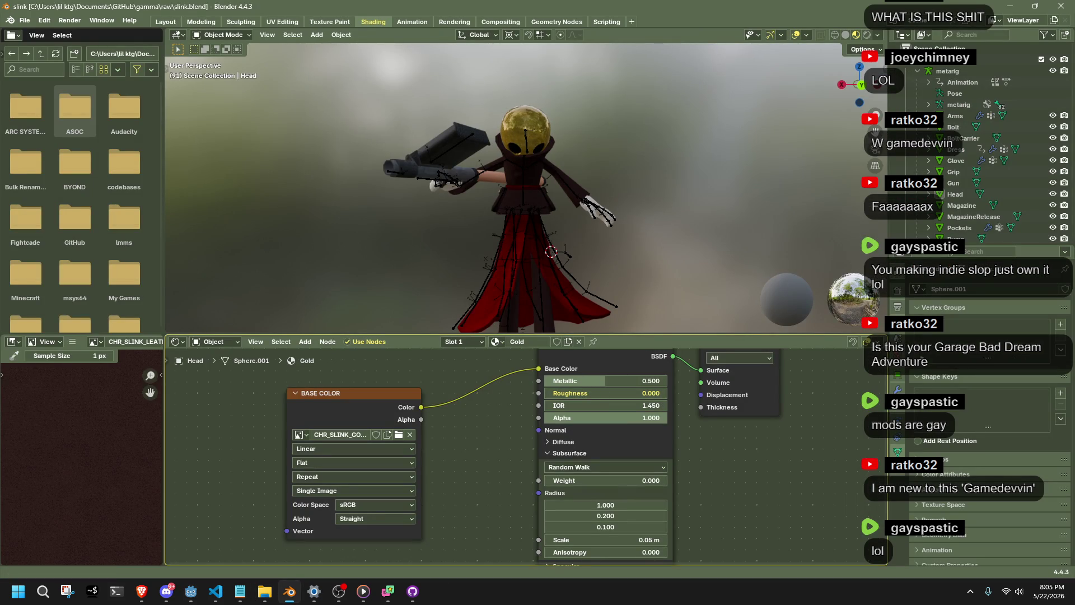
left_click_drag(611, 392, 611, 392)
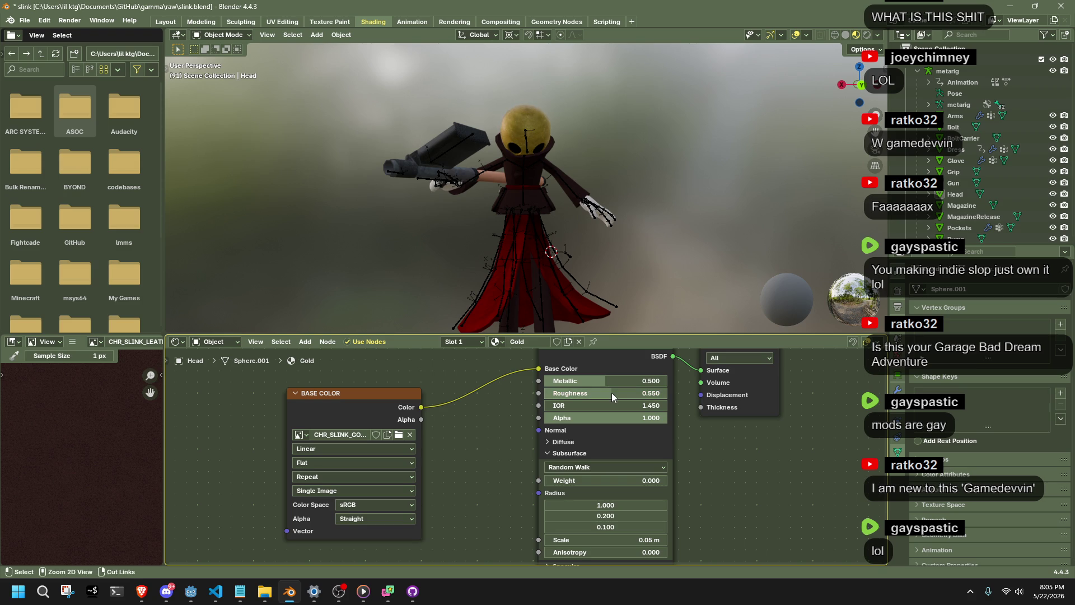
left_click(646, 380)
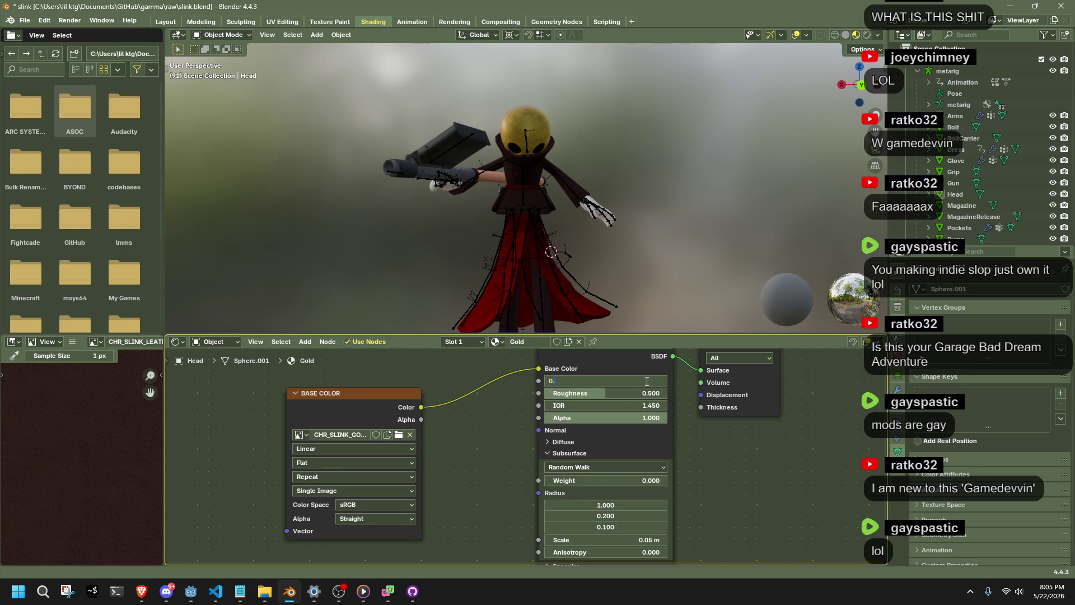
type("7")
key("Return")
key("ctrl+s")
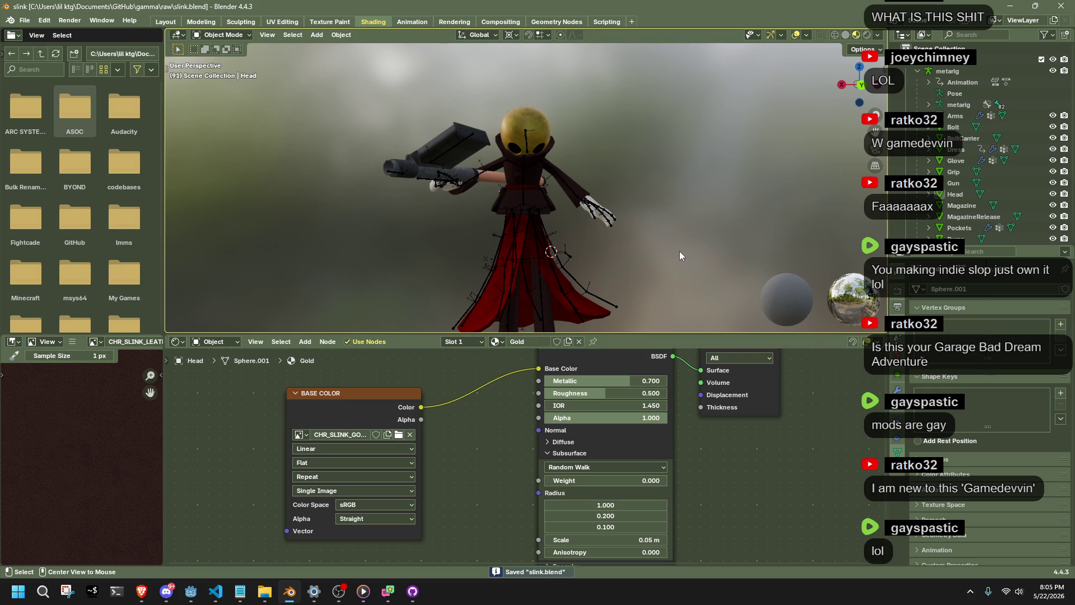
key("alt+Tab")
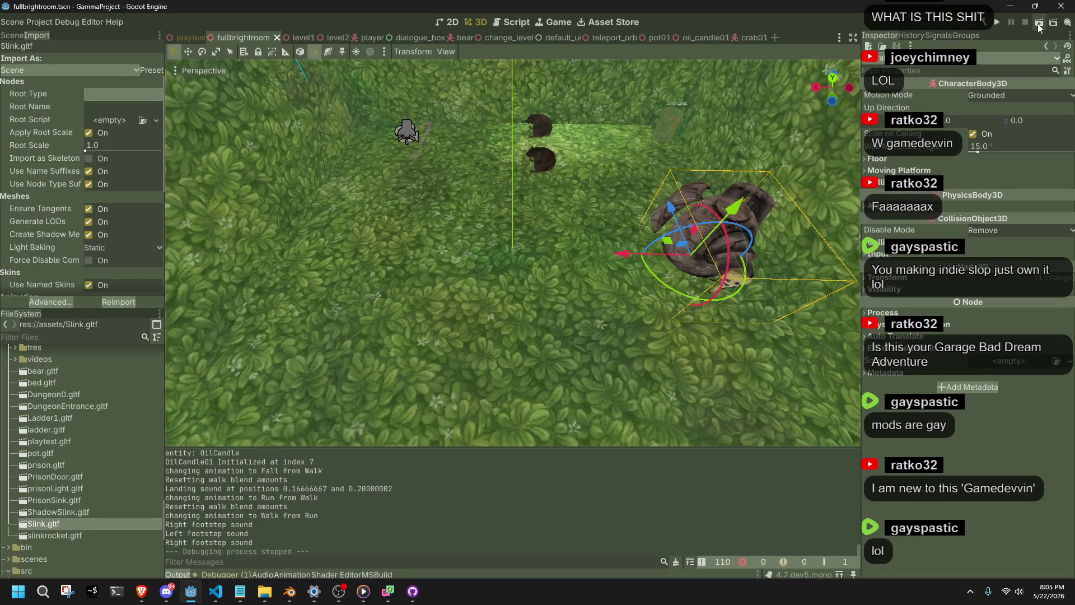
- Launch the game and walk Slink across the grass, over the dark ledge, onto the tiled floor
left_click(1039, 23)
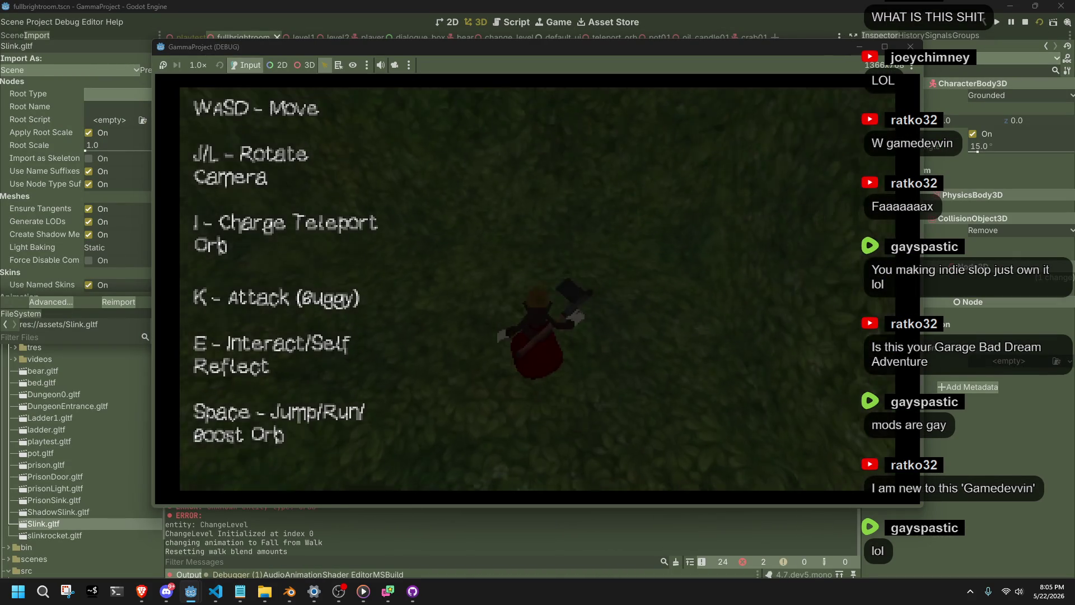
key("s")
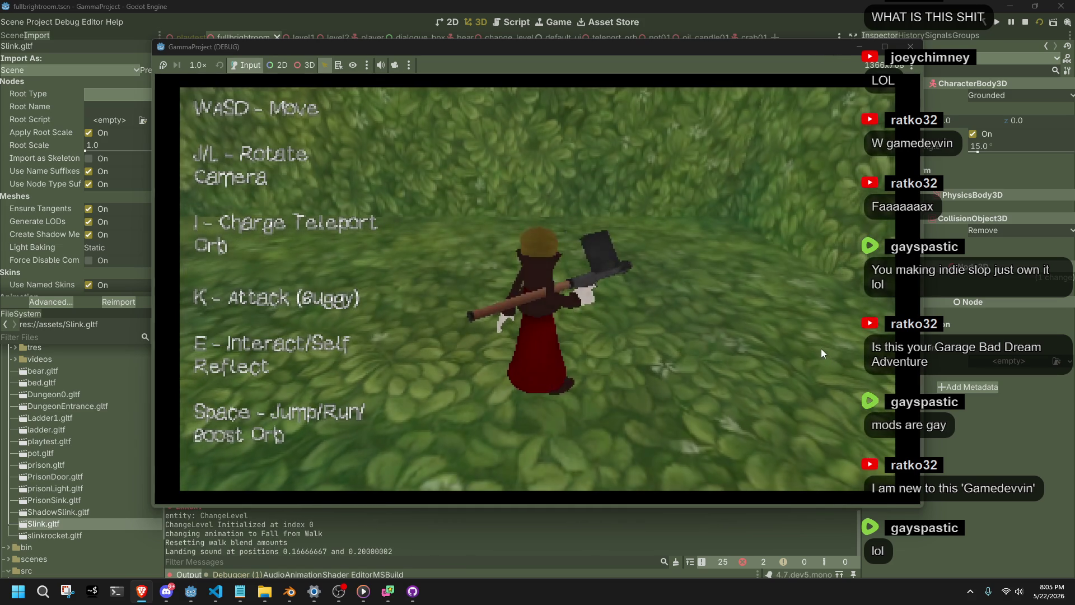
key("a")
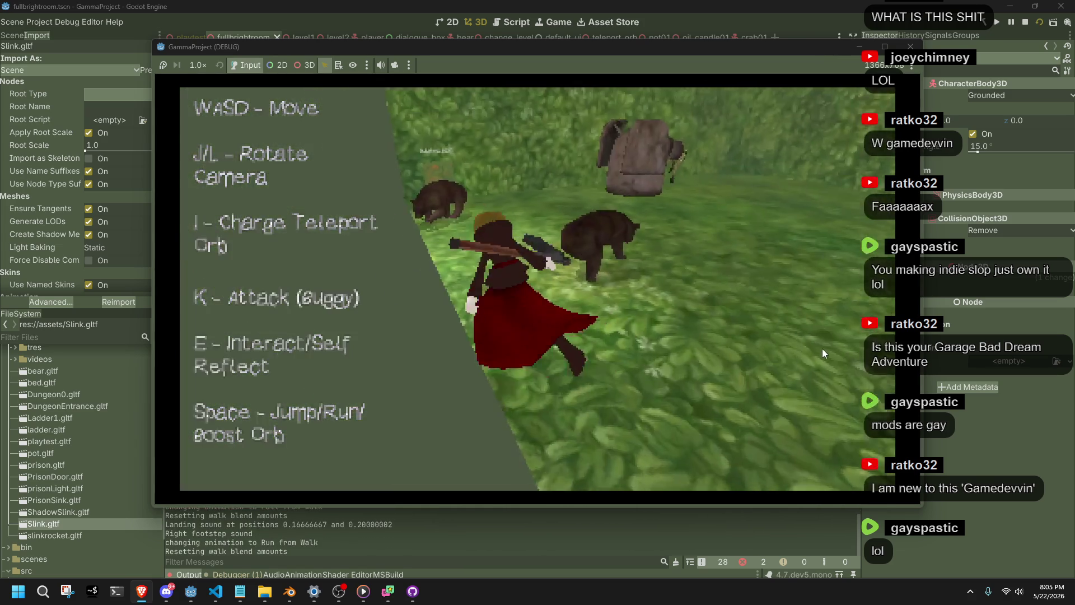
key("w")
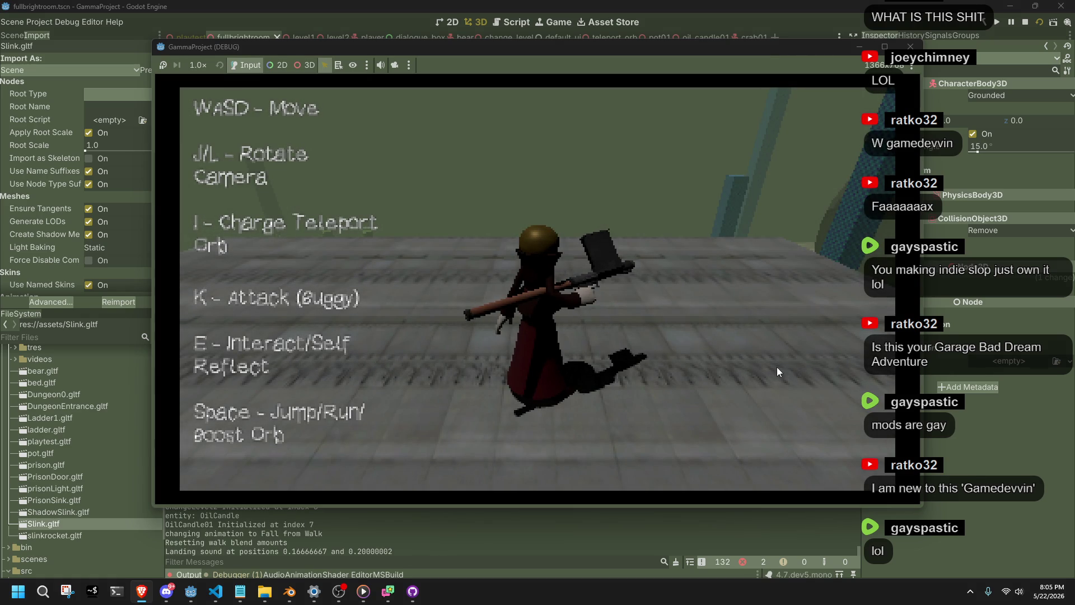
key("w")
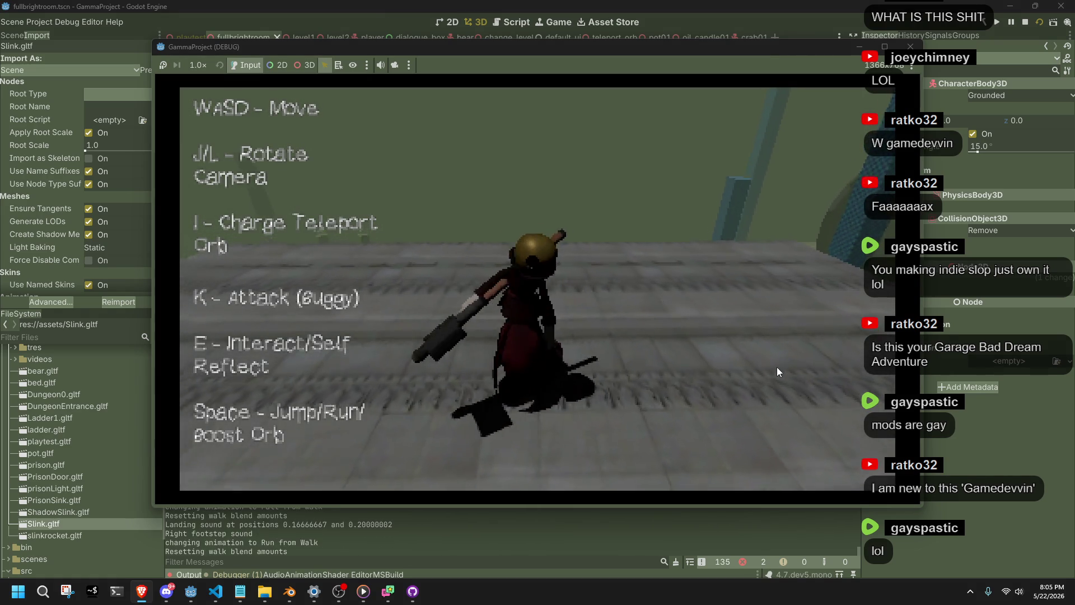
key("w")
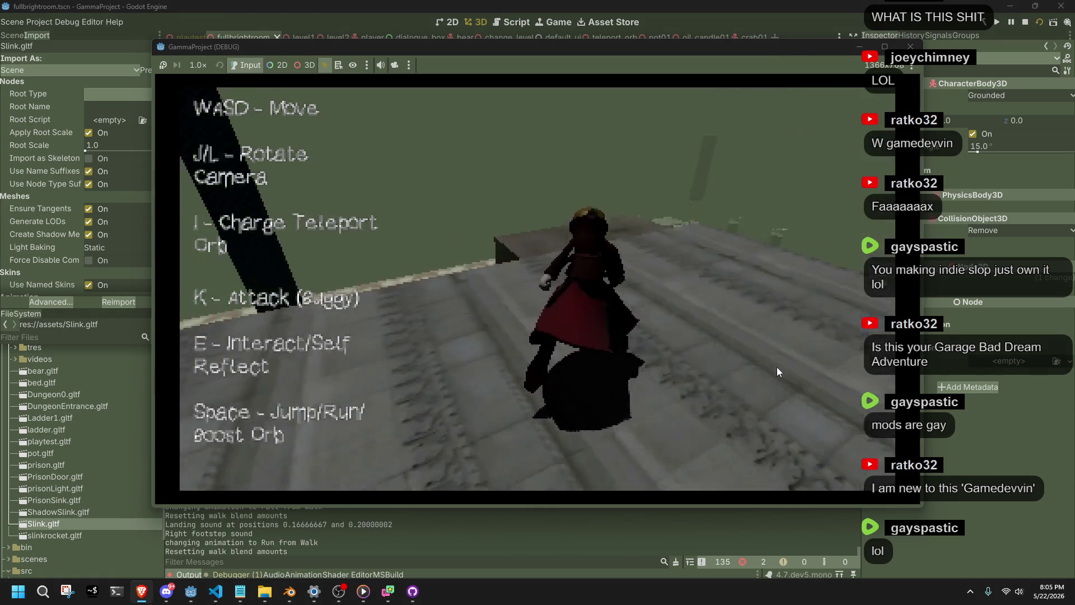
key("w")
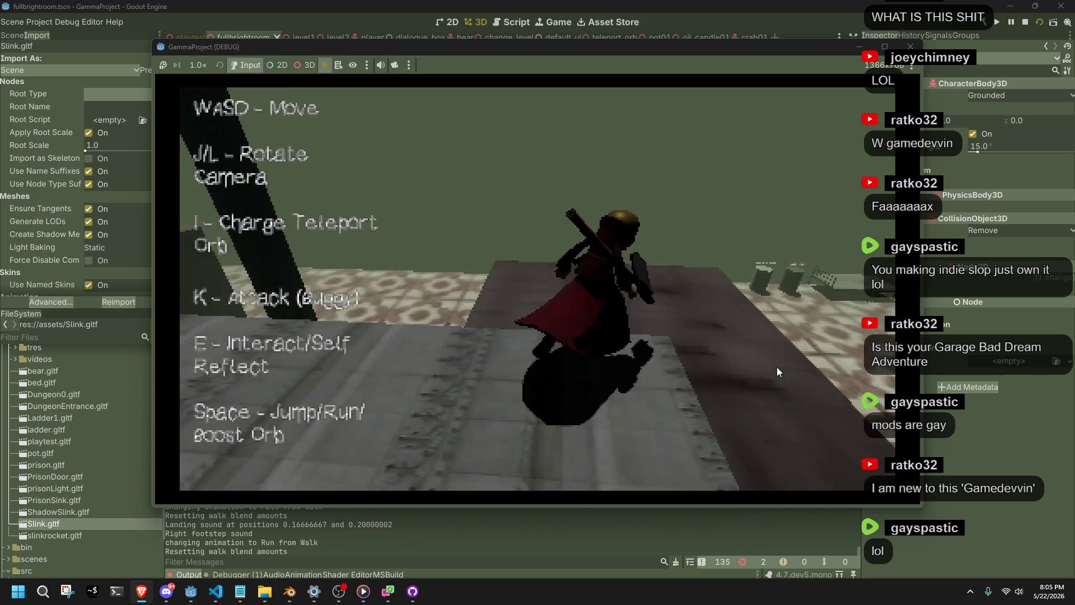
key("w")
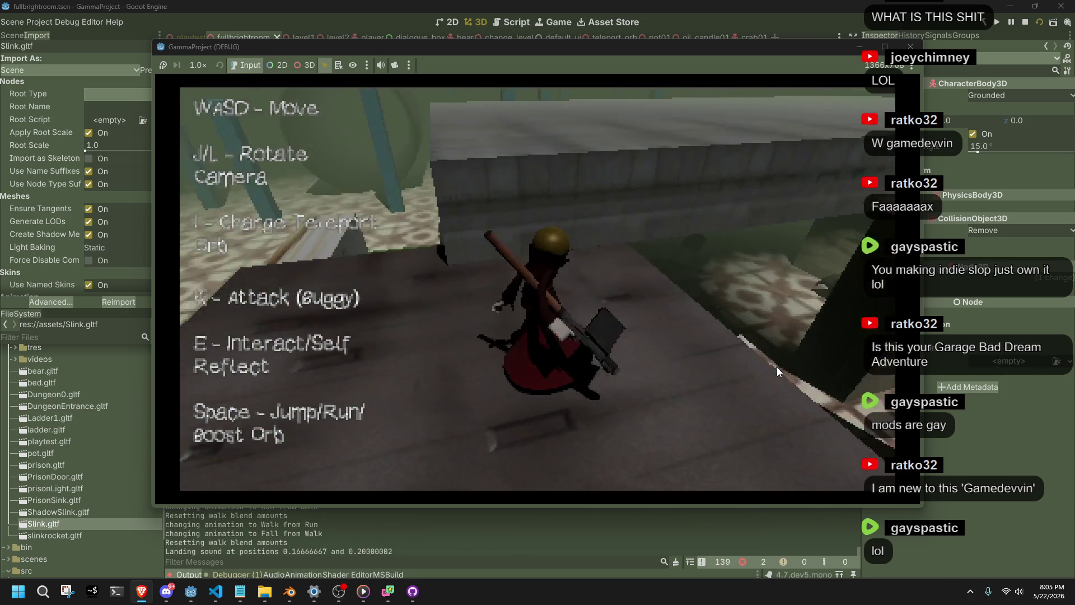
key("w")
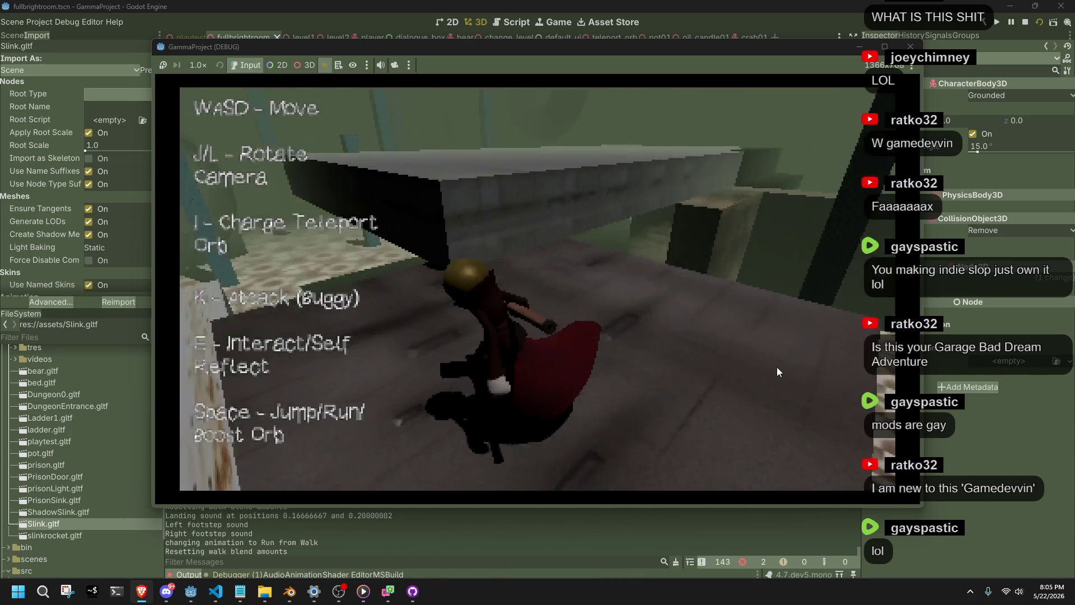
key("w")
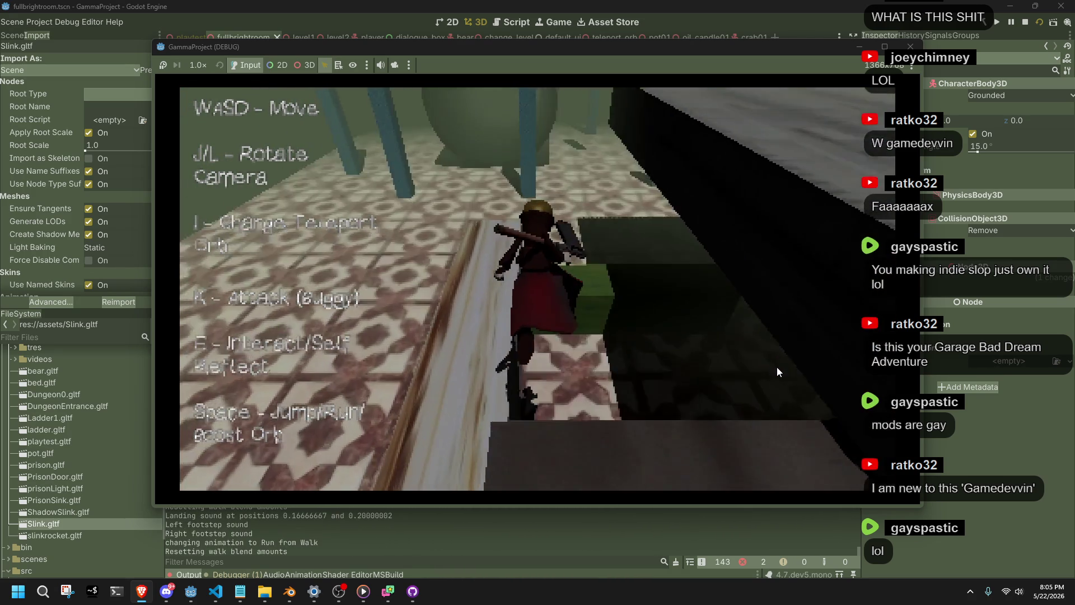
key("w")
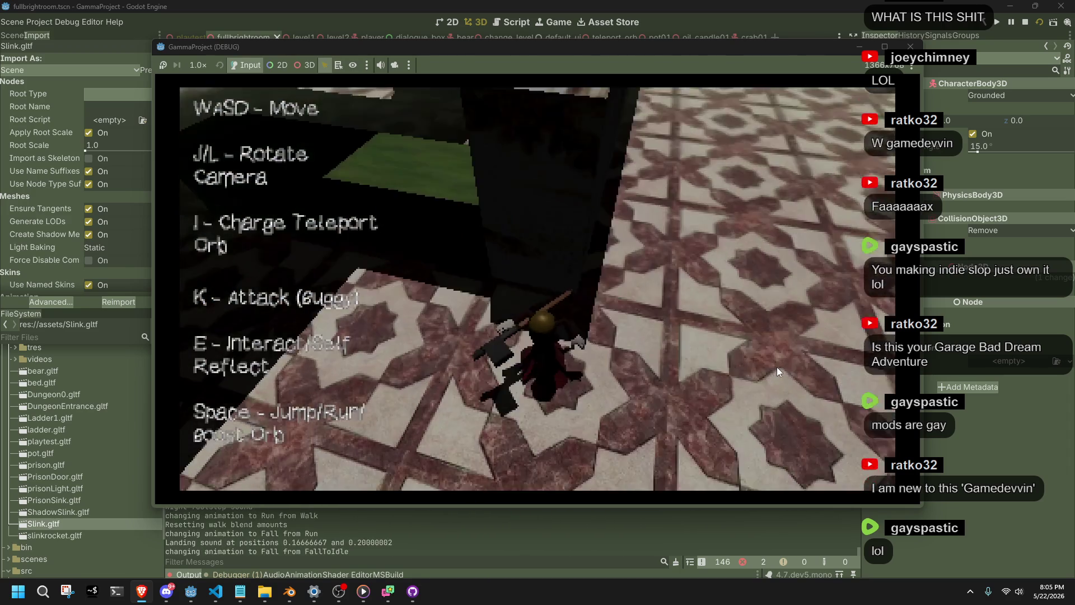
- Run across the tiled floor past the bed and pot, toward the pillars and dark wall
key("a")
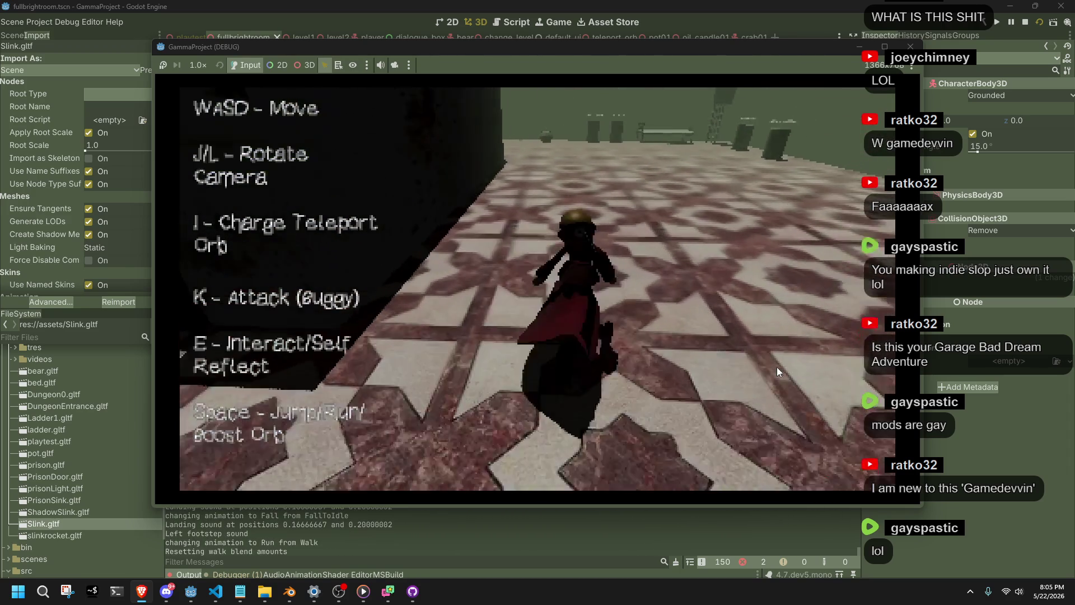
key("w")
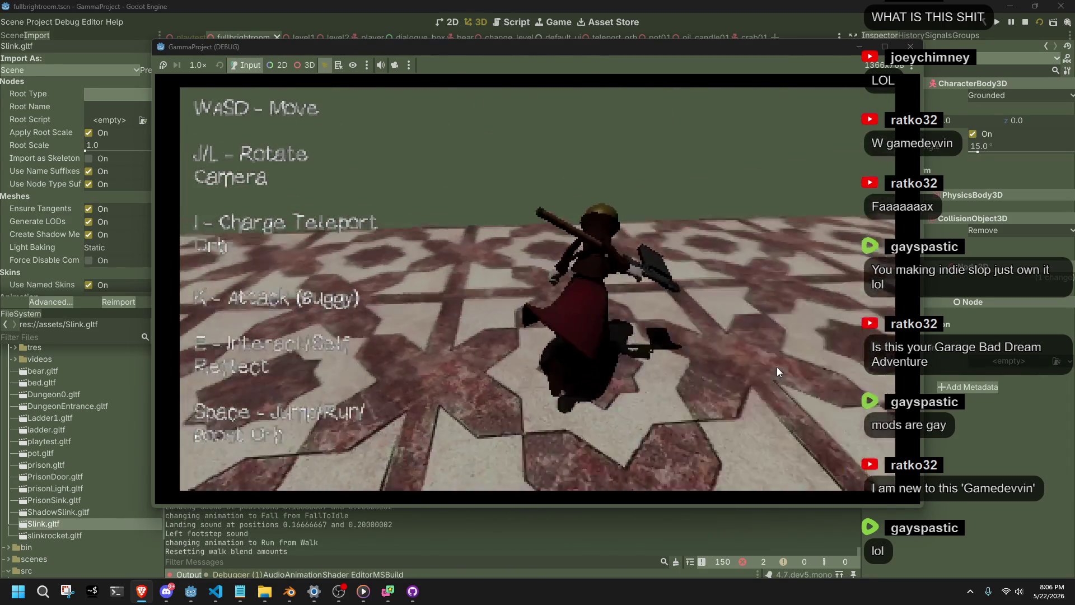
key("w")
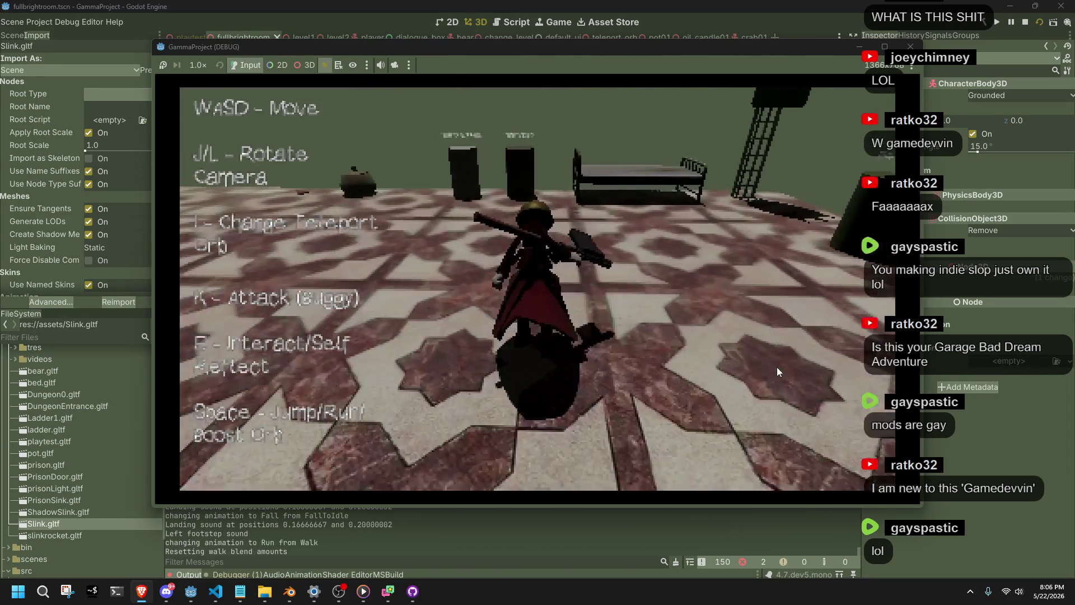
key("w")
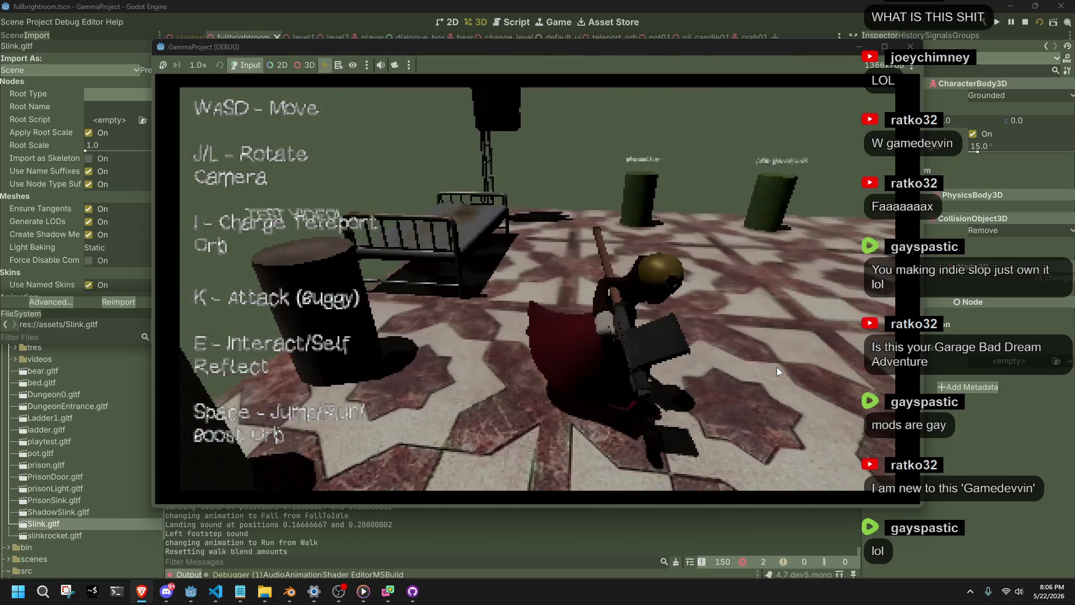
key("w")
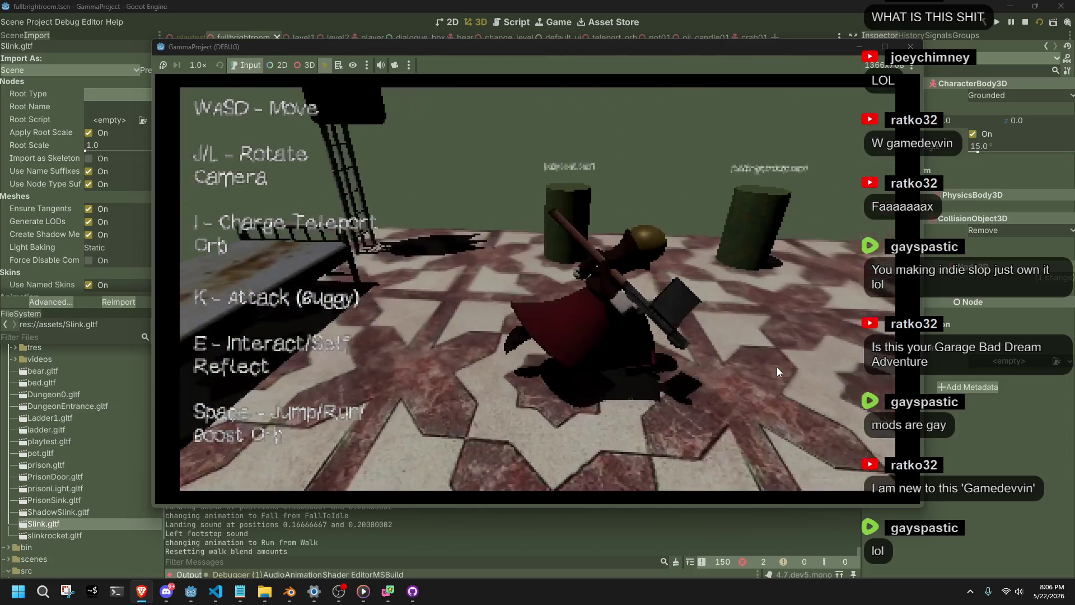
key("w")
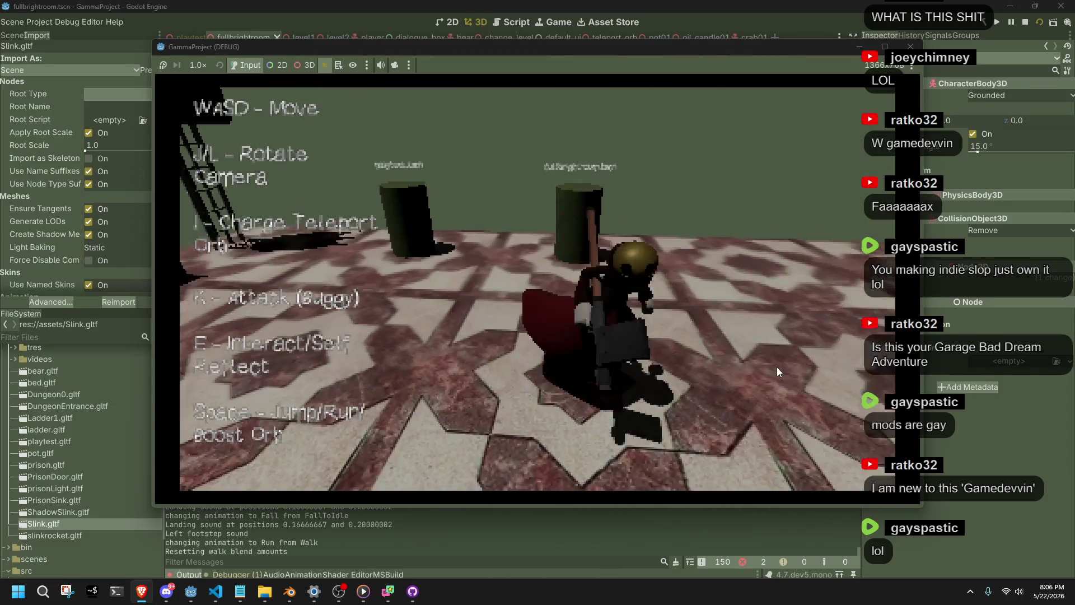
key("w")
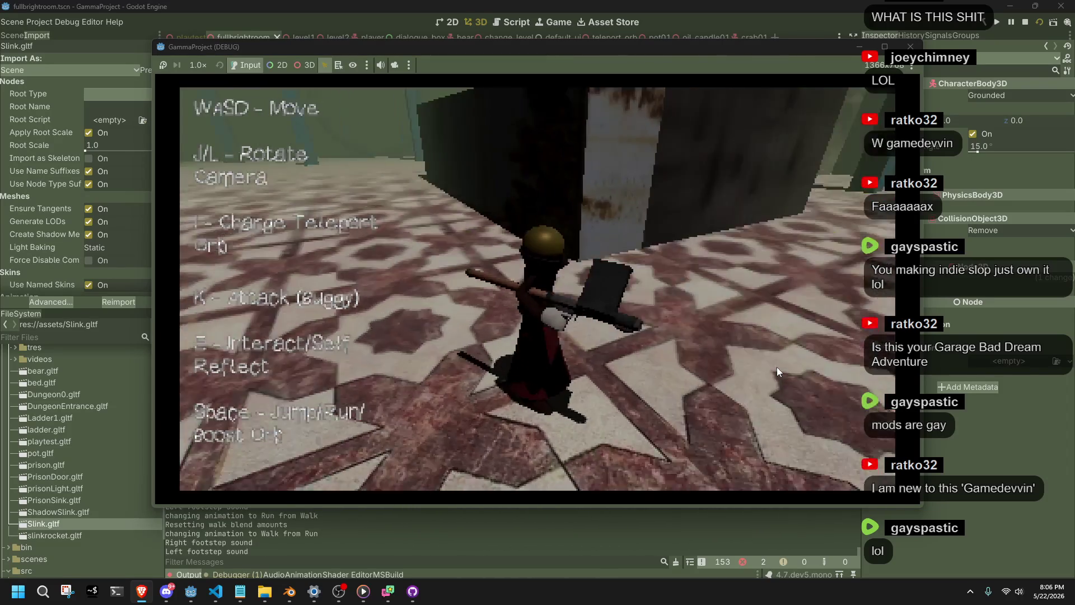
key("w")
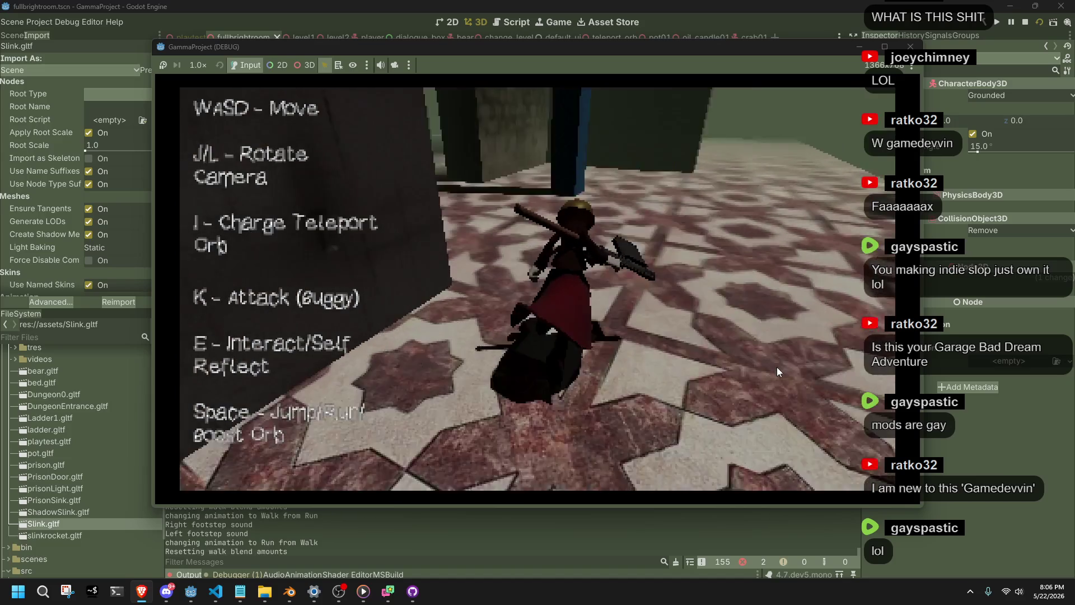
key("w")
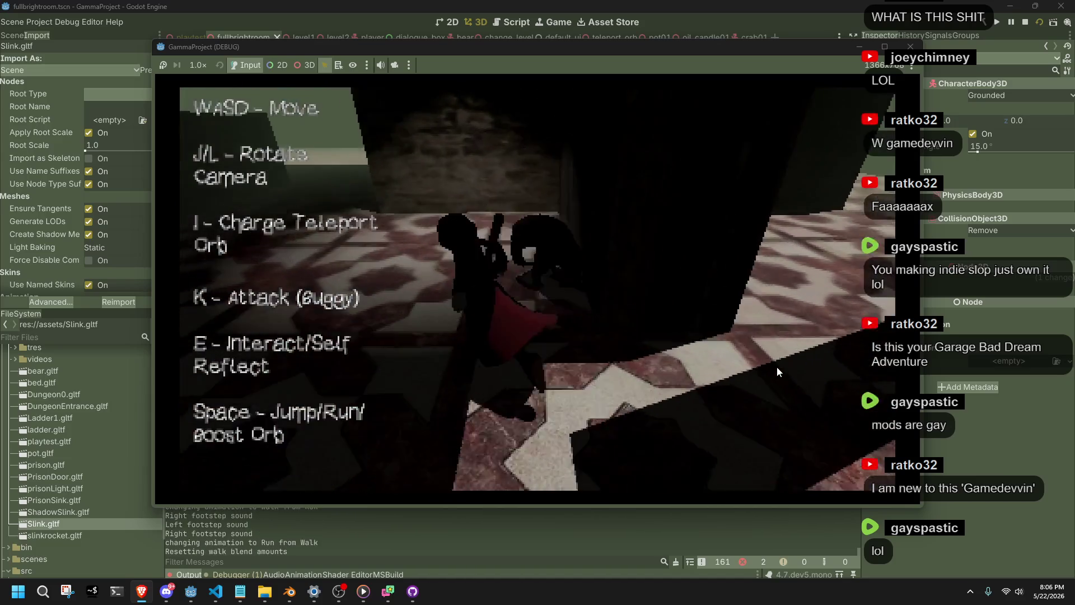
key("w")
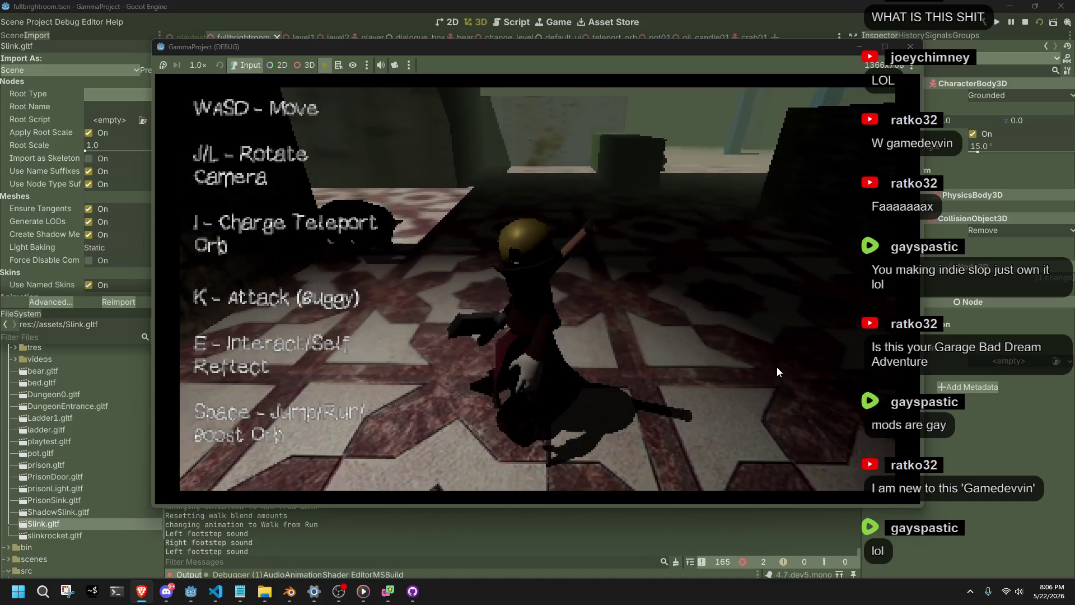
- Circle the room a little more, then close the debug window to stop the game
key("w")
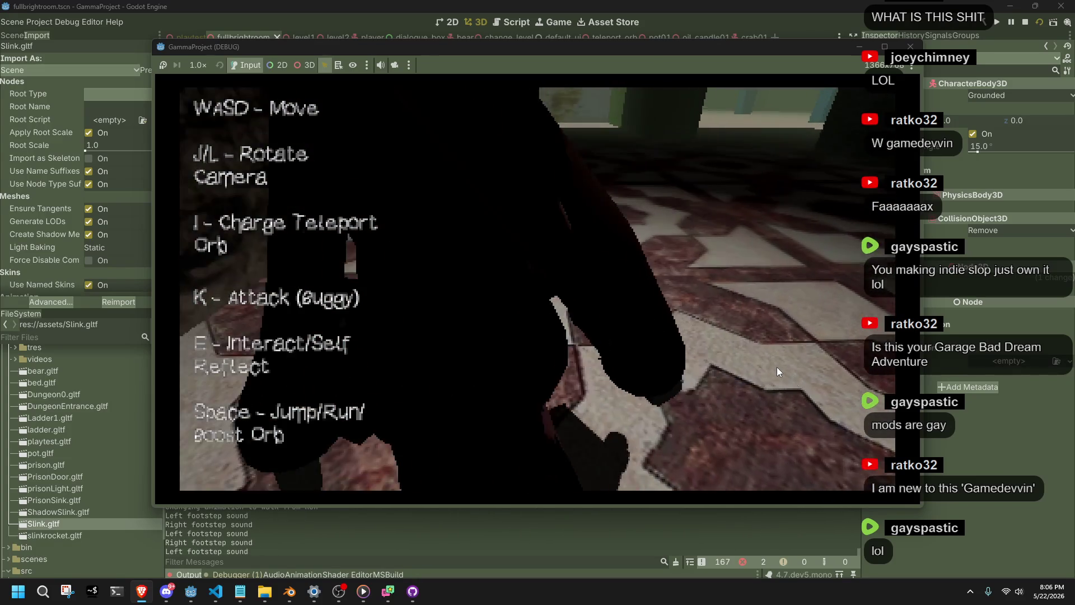
key("w")
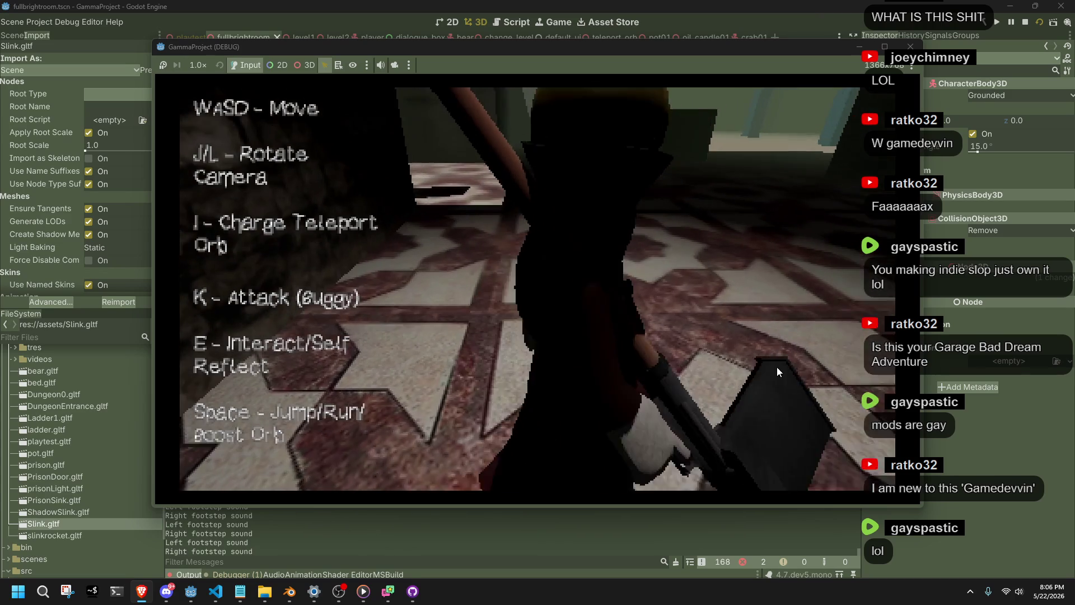
key("w")
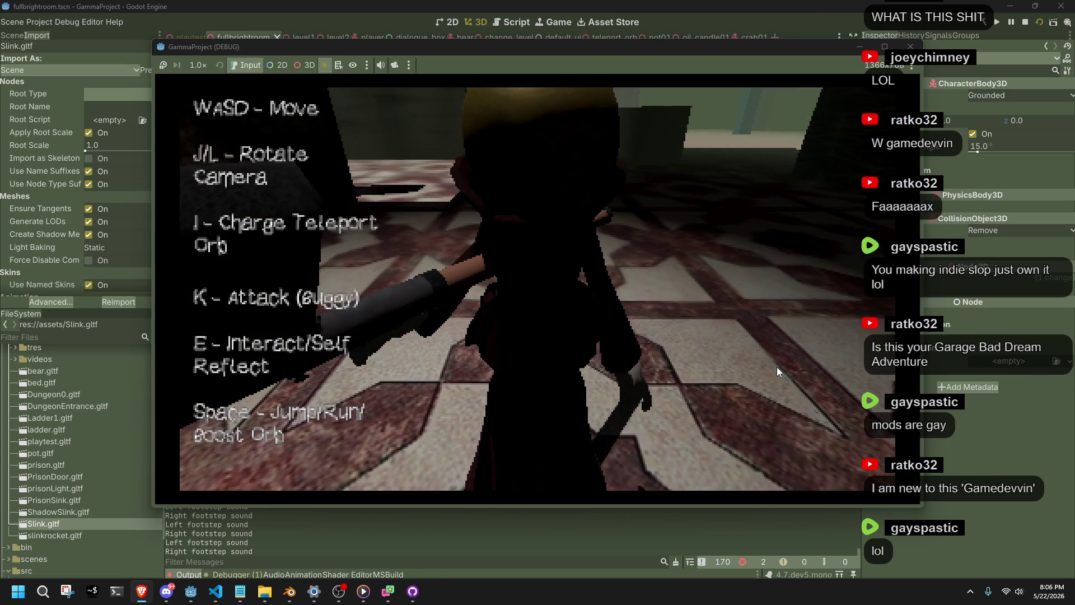
key("w")
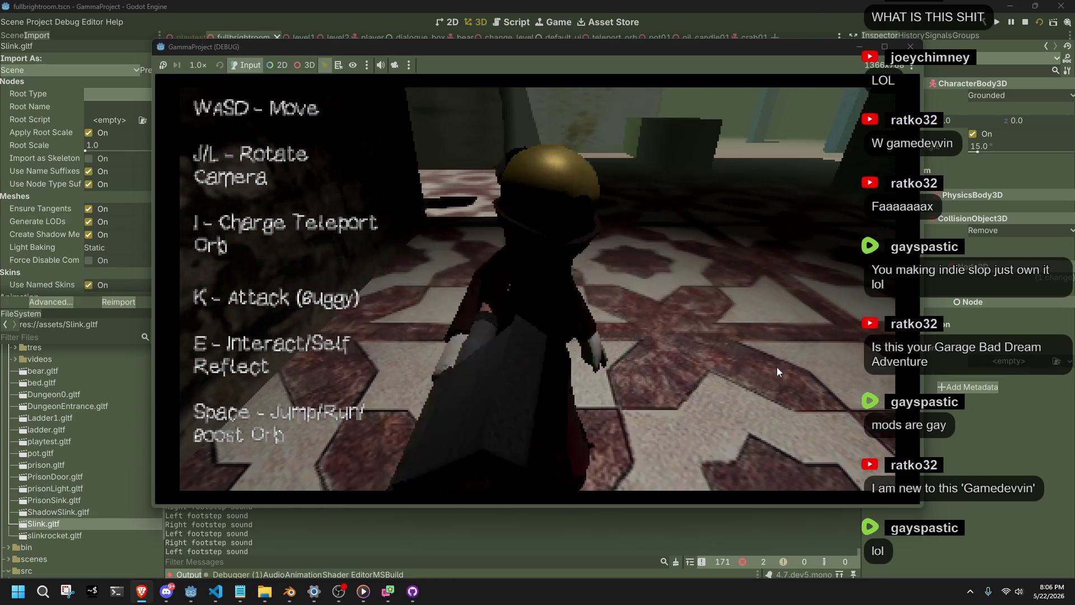
key("w")
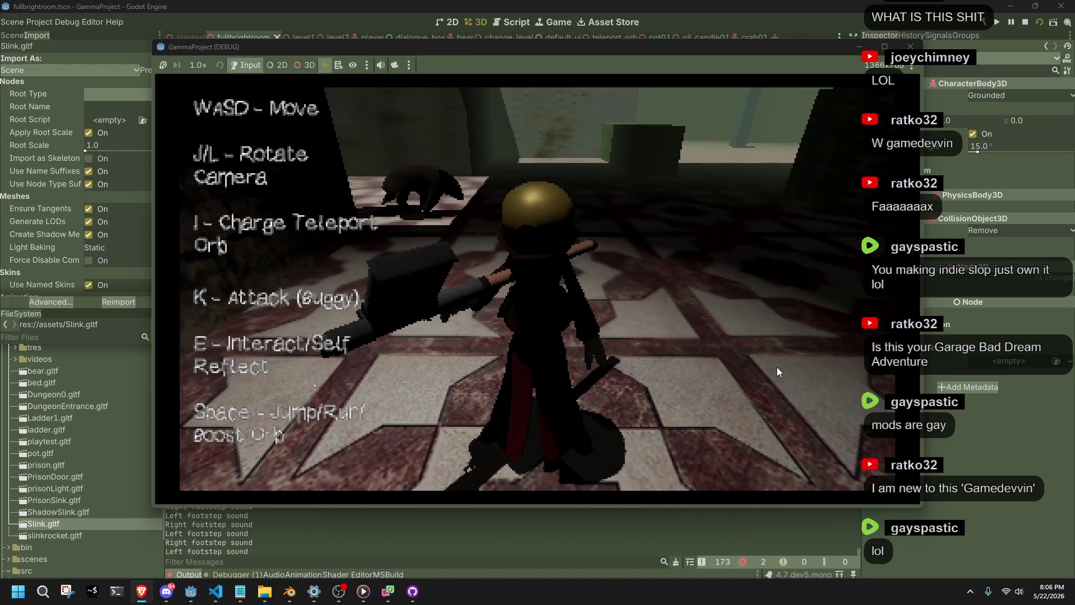
left_click(911, 46)
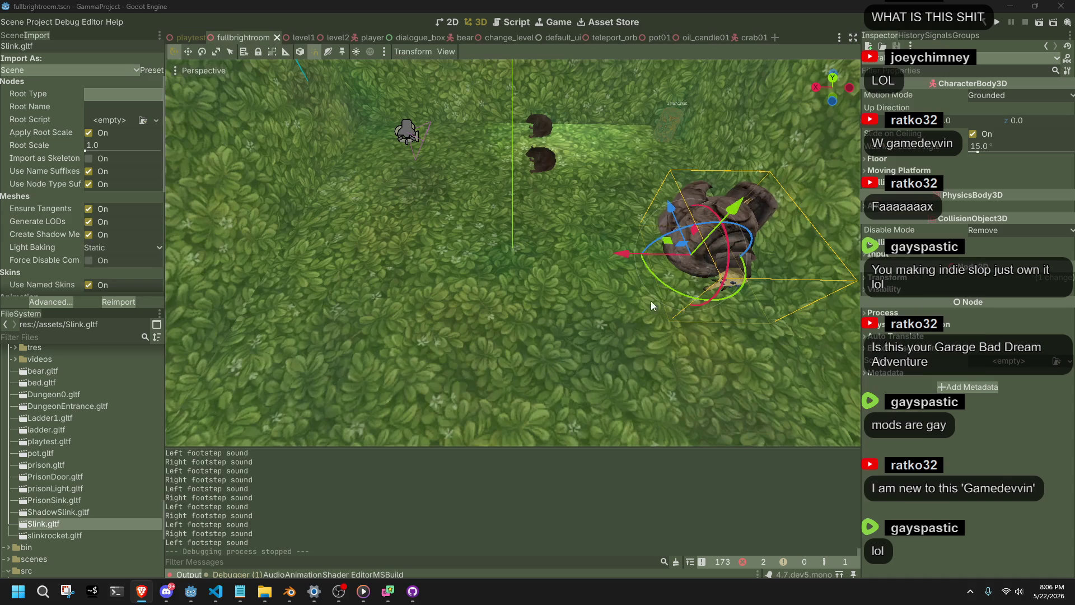
- Reset the Gold head's Subsurface Weight to 0, expand Specular, and save slink.blend
left_click(290, 591)
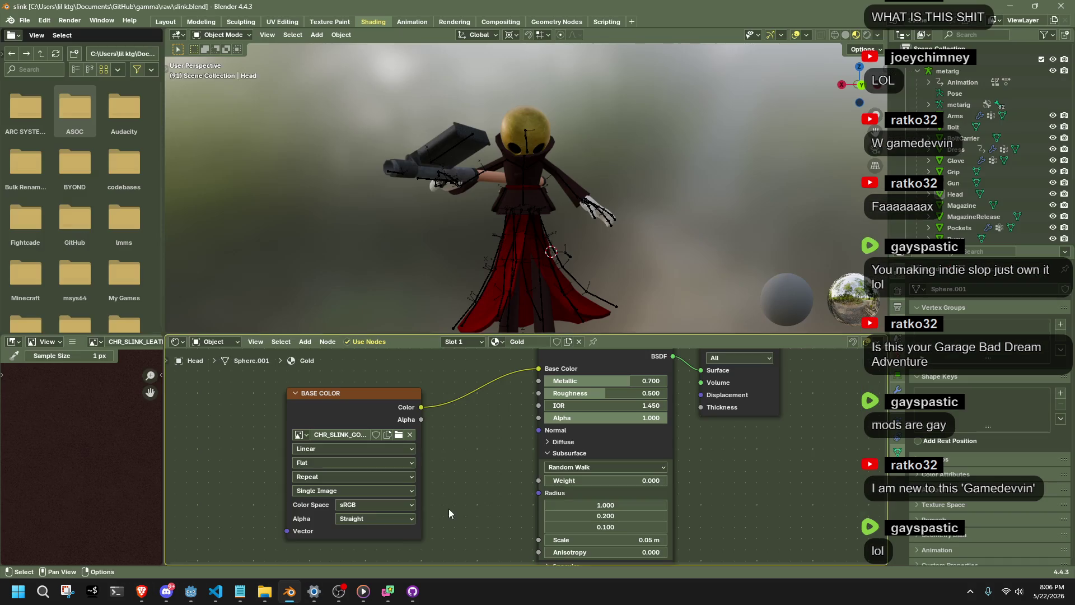
right_click(613, 479)
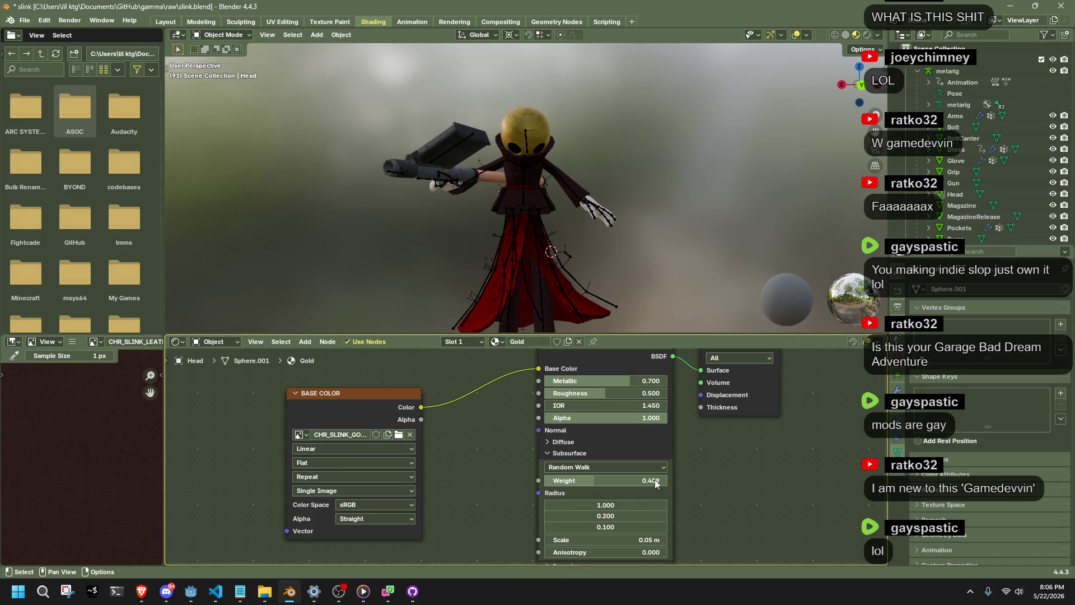
key("BackSpace")
left_click(573, 452)
left_click(572, 465)
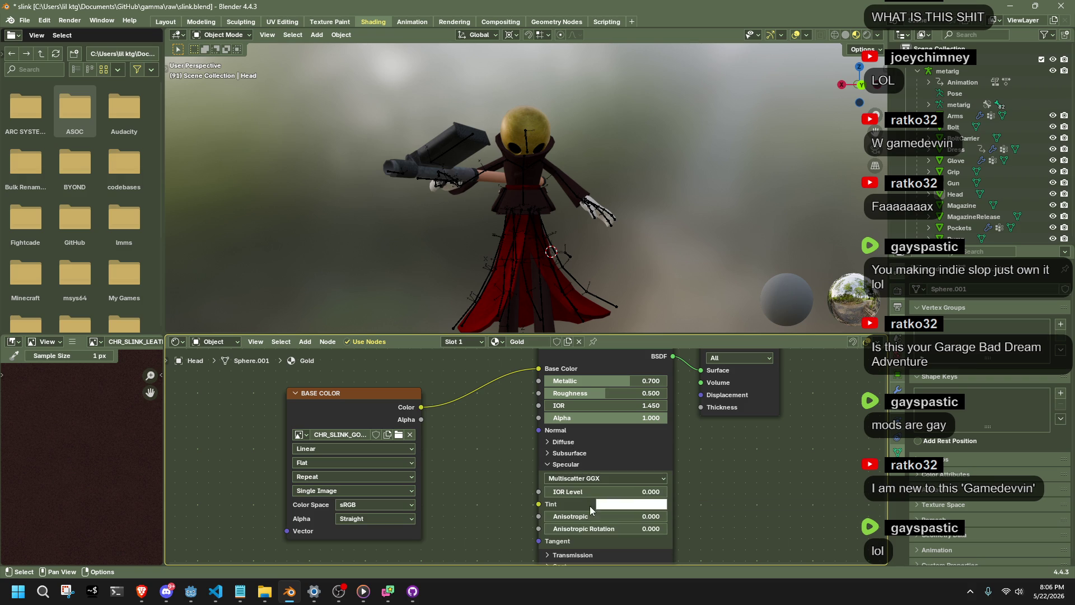
key("ctrl+s")
- Lower Roughness to 0.300 and export the model as slink.gltf
left_click_drag(594, 394, 569, 394)
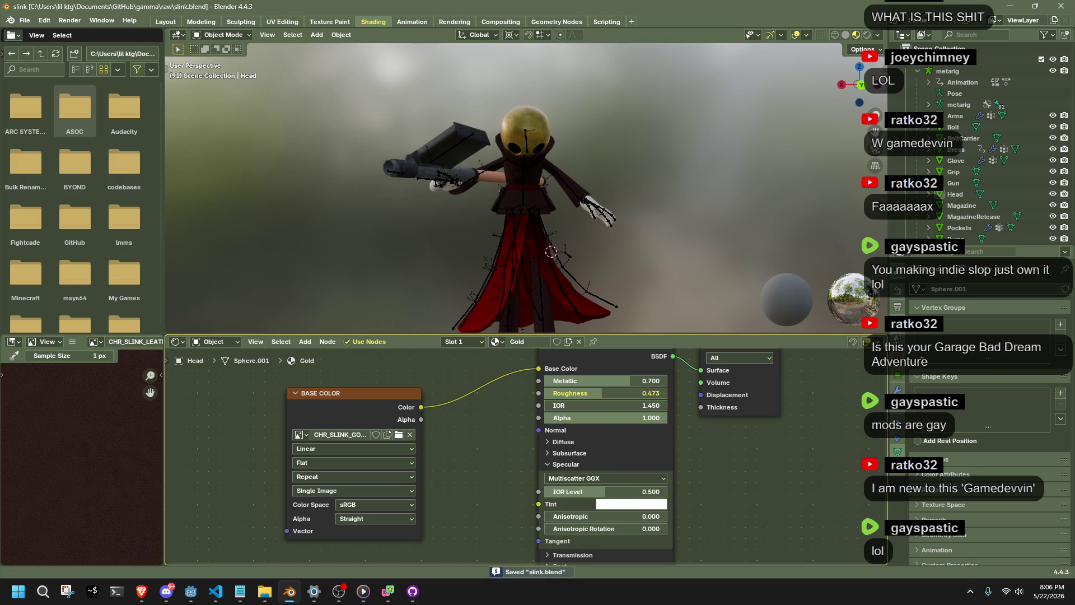
left_click_drag(651, 394, 653, 400)
type("0.300")
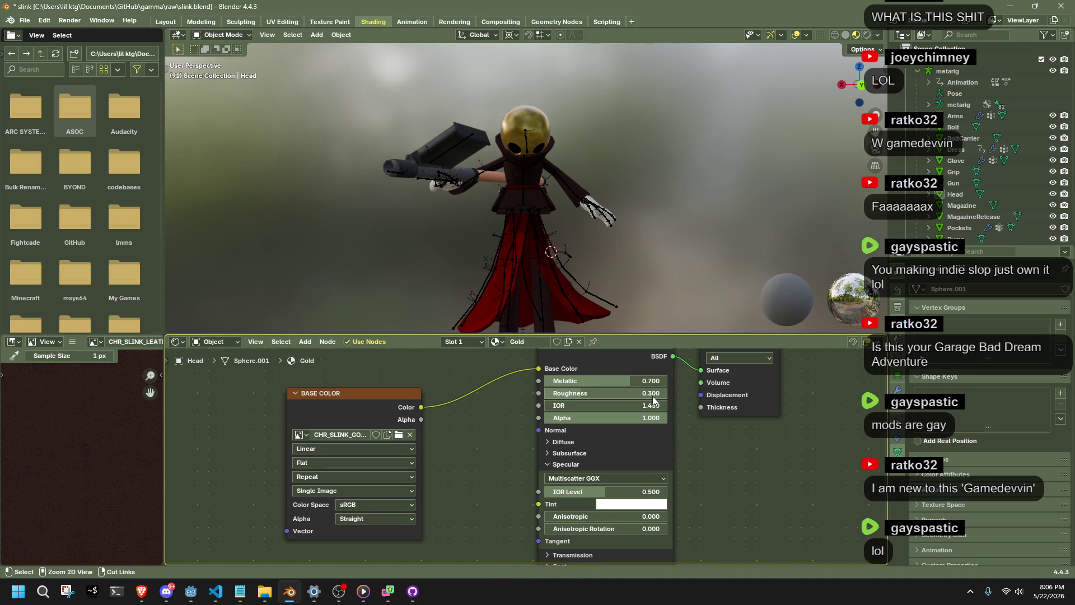
key("F3")
key("Return")
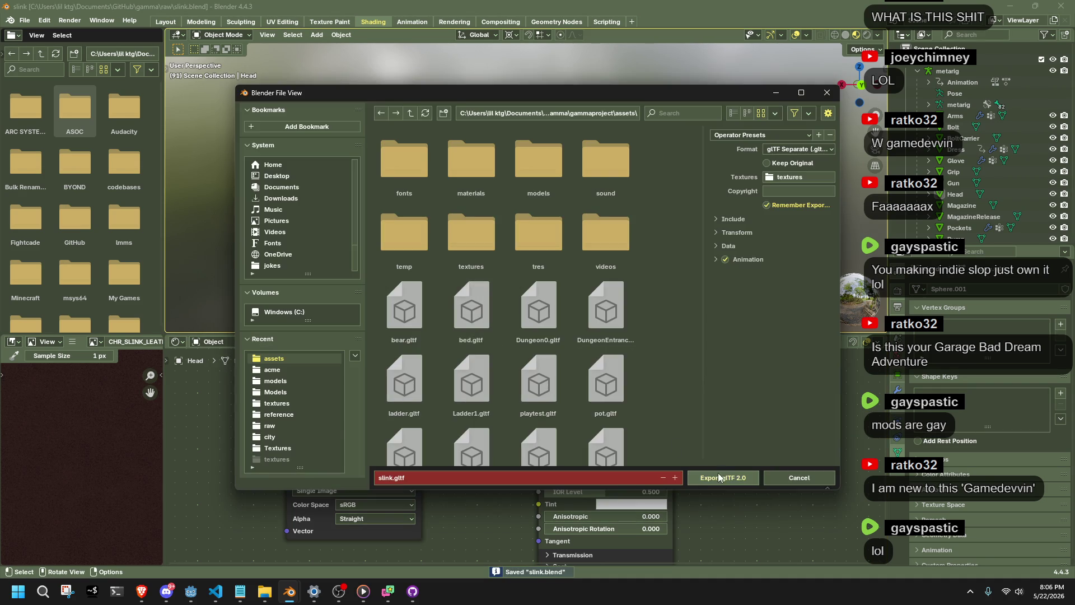
left_click(720, 478)
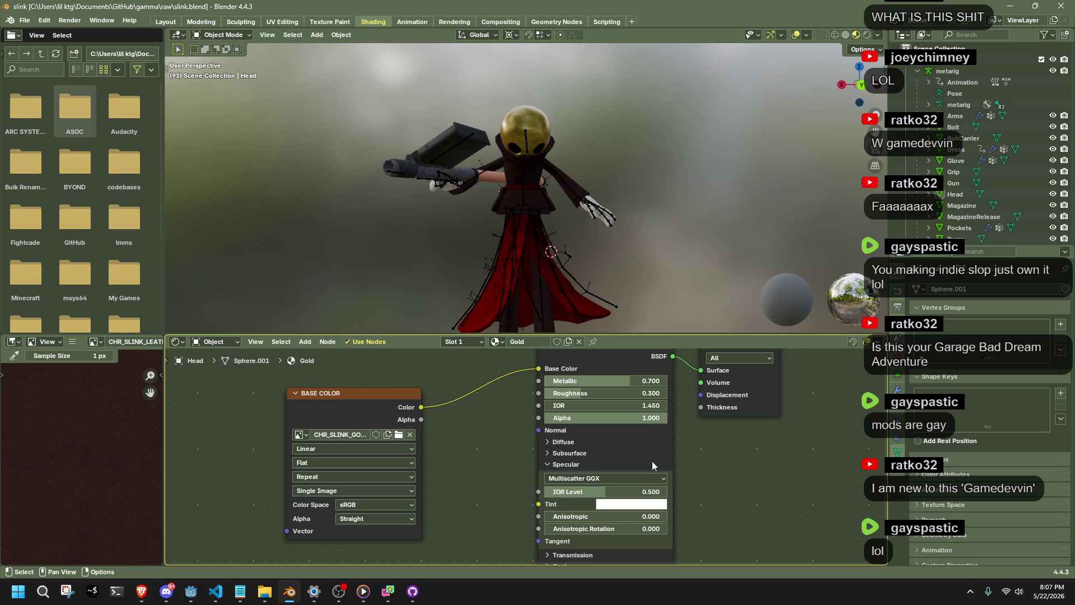
left_click(193, 594)
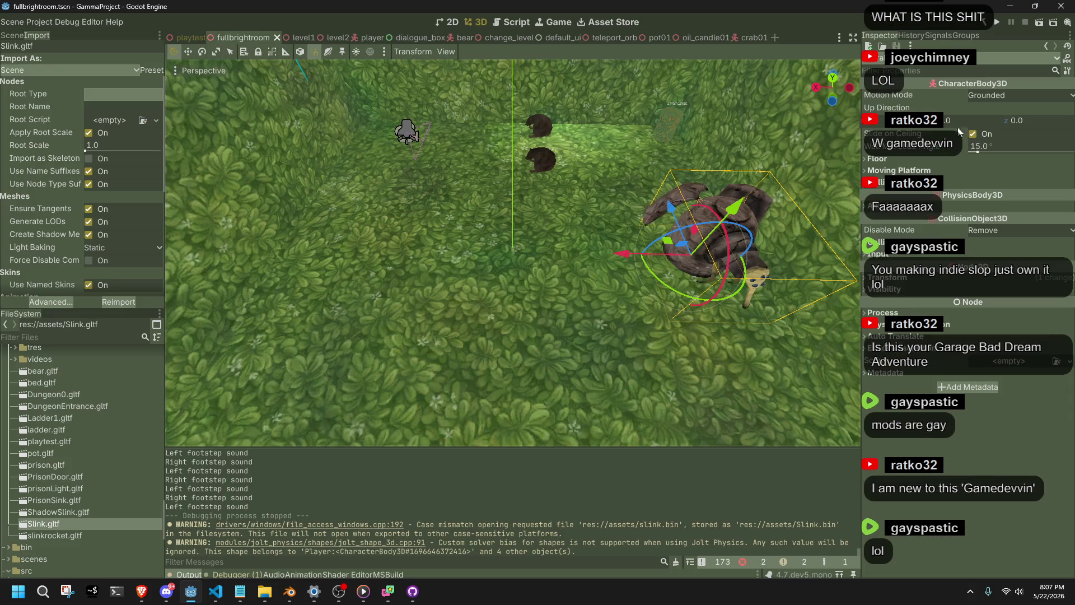
- Launch the game and run Slink down the corridor, off the ledge, into the lit tiled room
left_click(1001, 21)
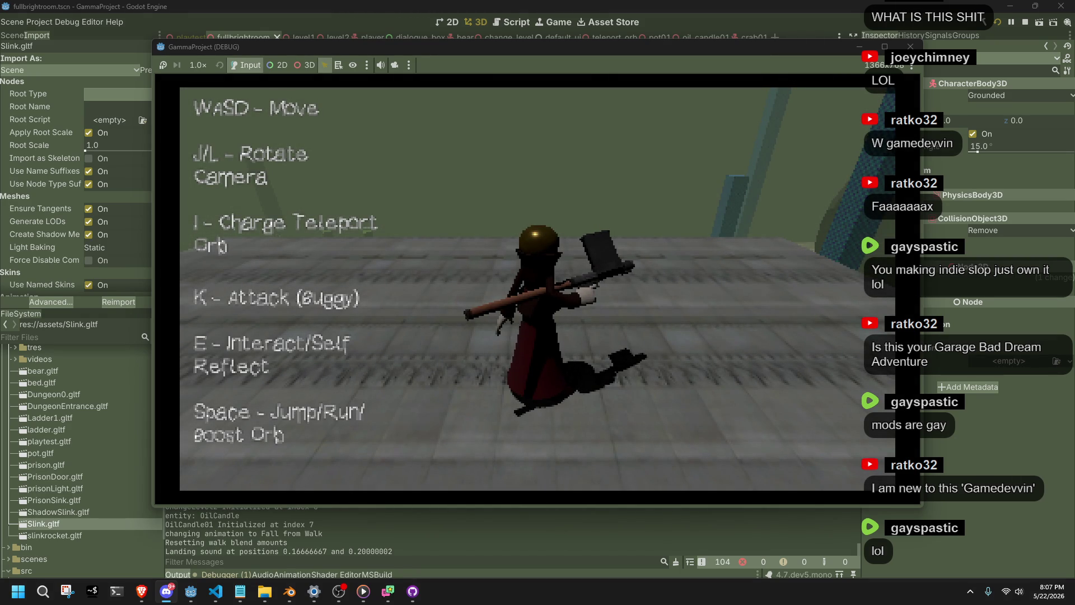
key("w")
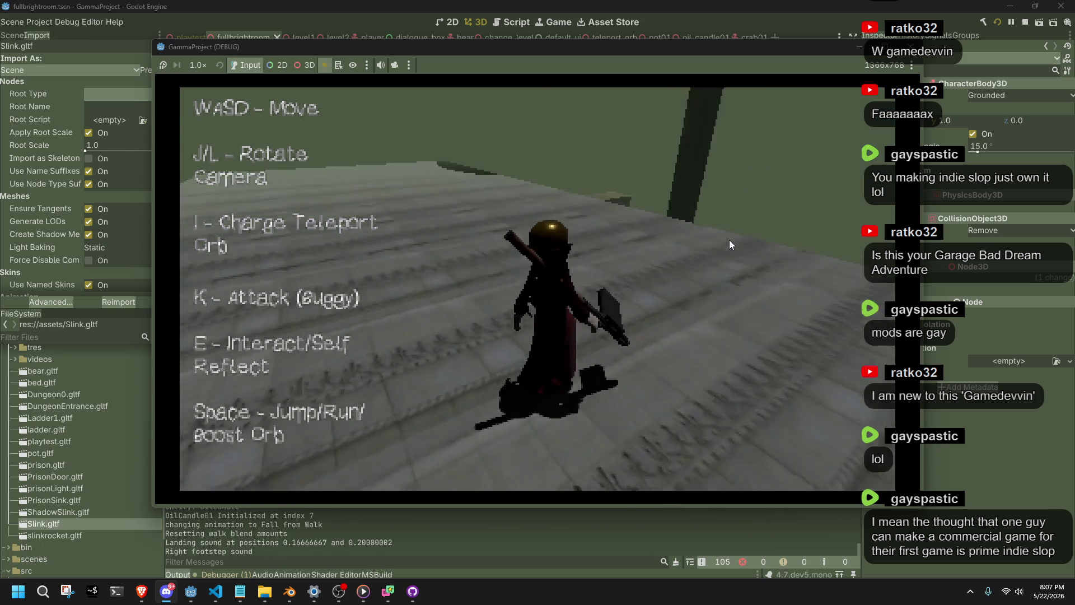
key("space")
key("d")
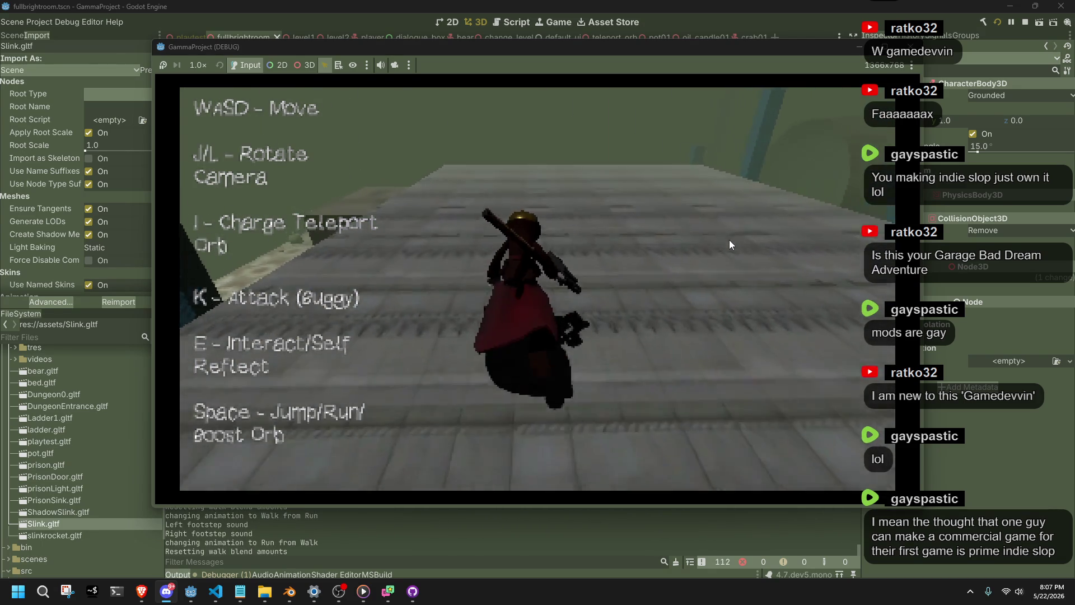
key("space")
key("w")
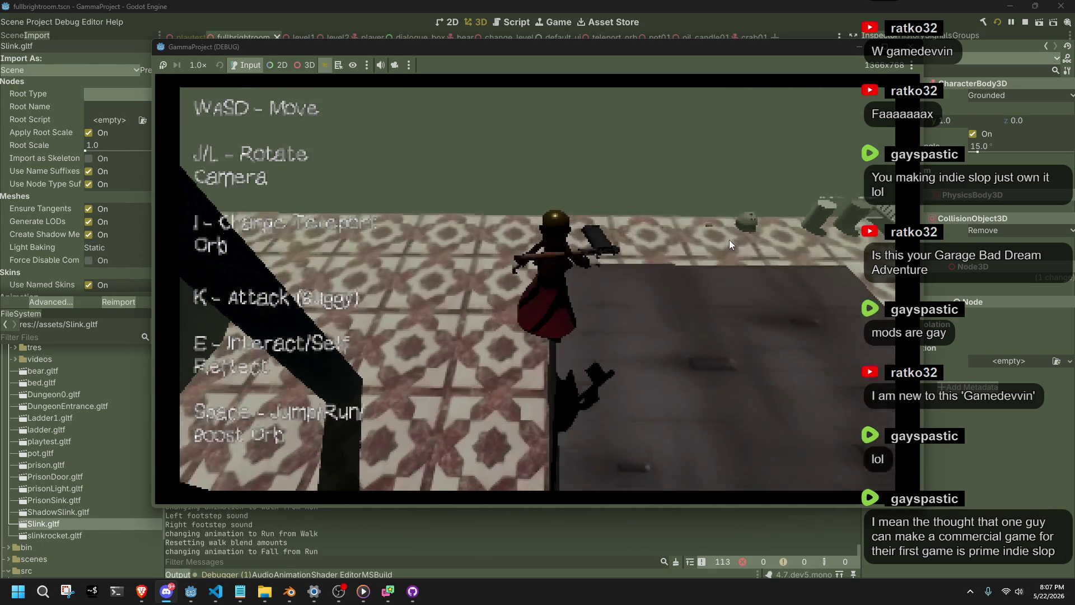
key("w")
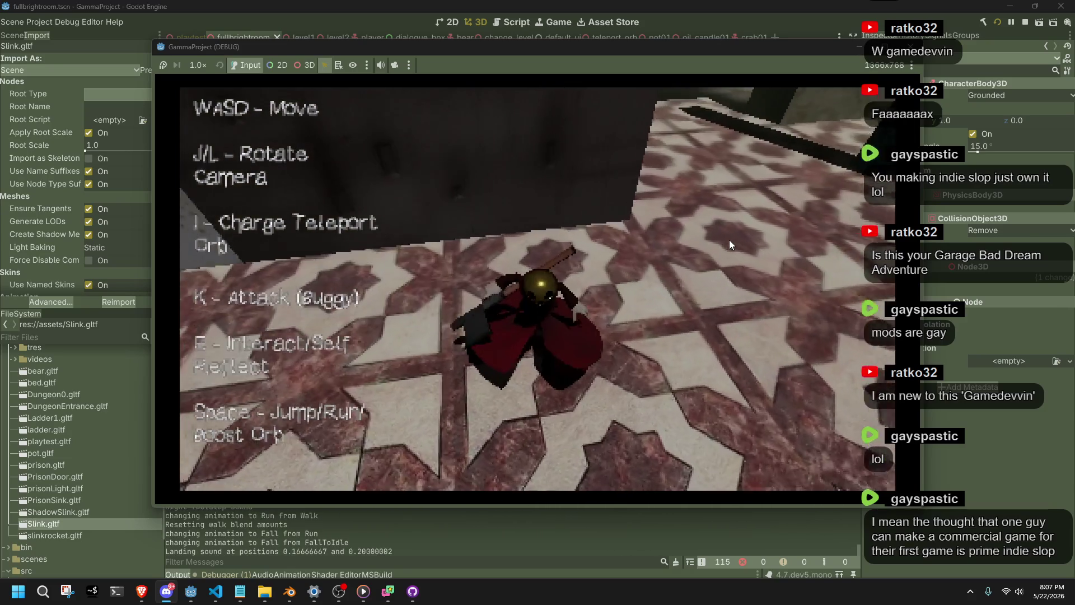
key("w")
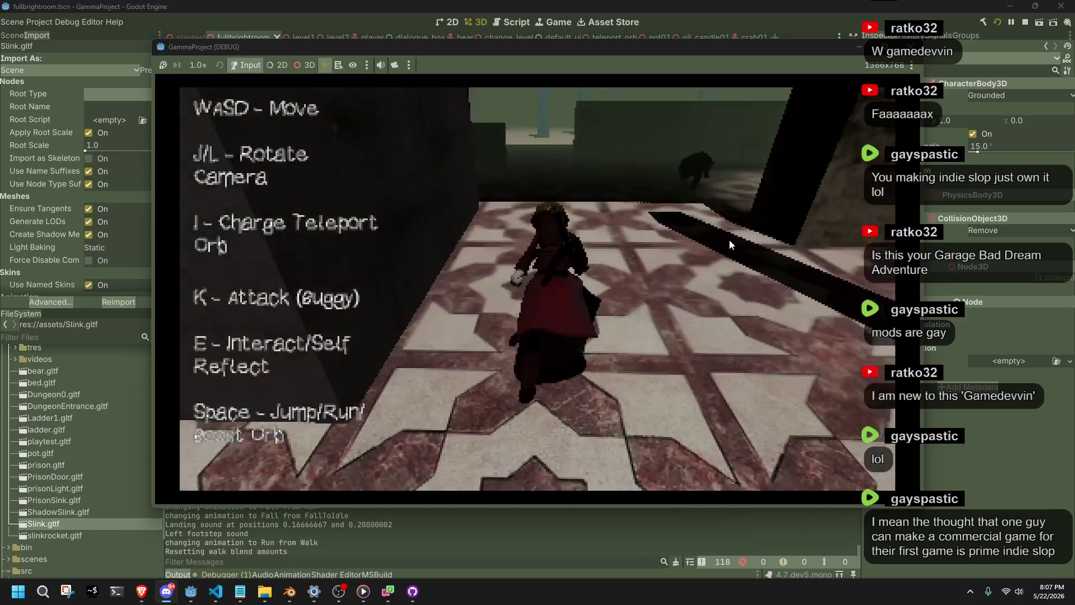
key("w")
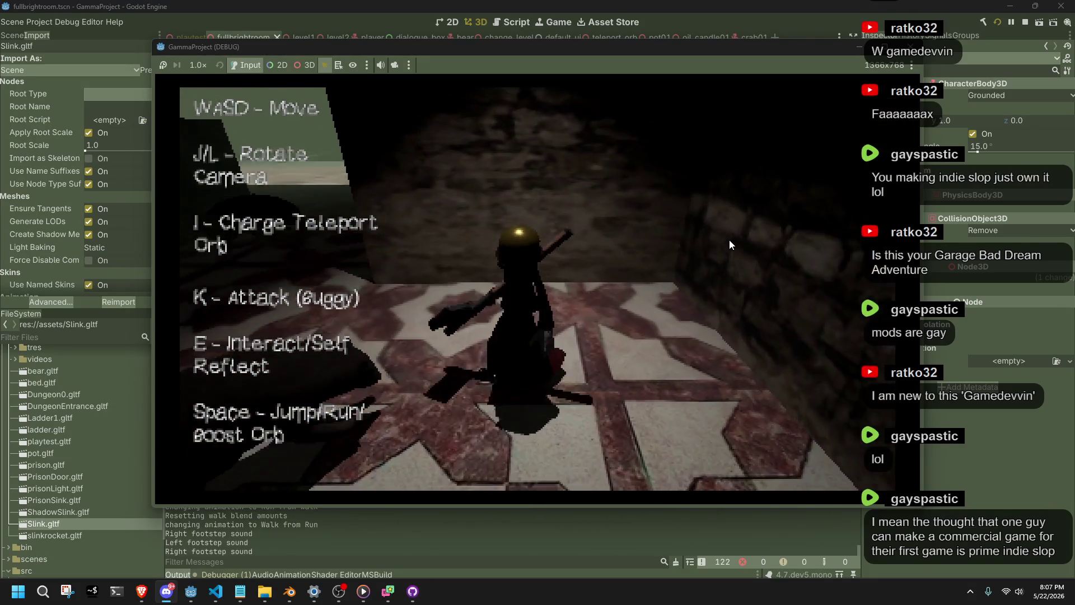
key("w")
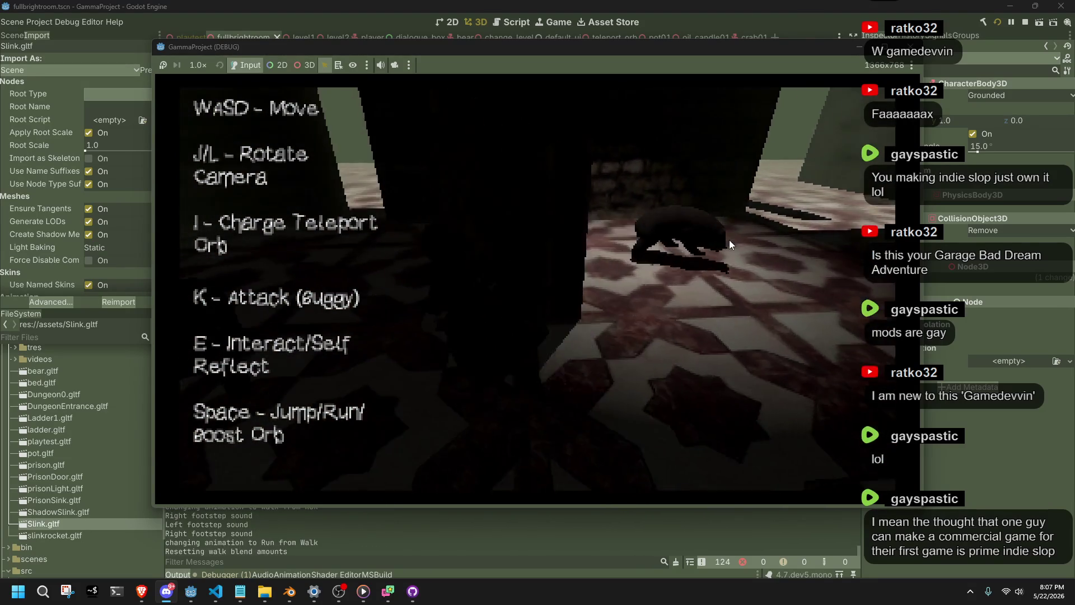
key("w")
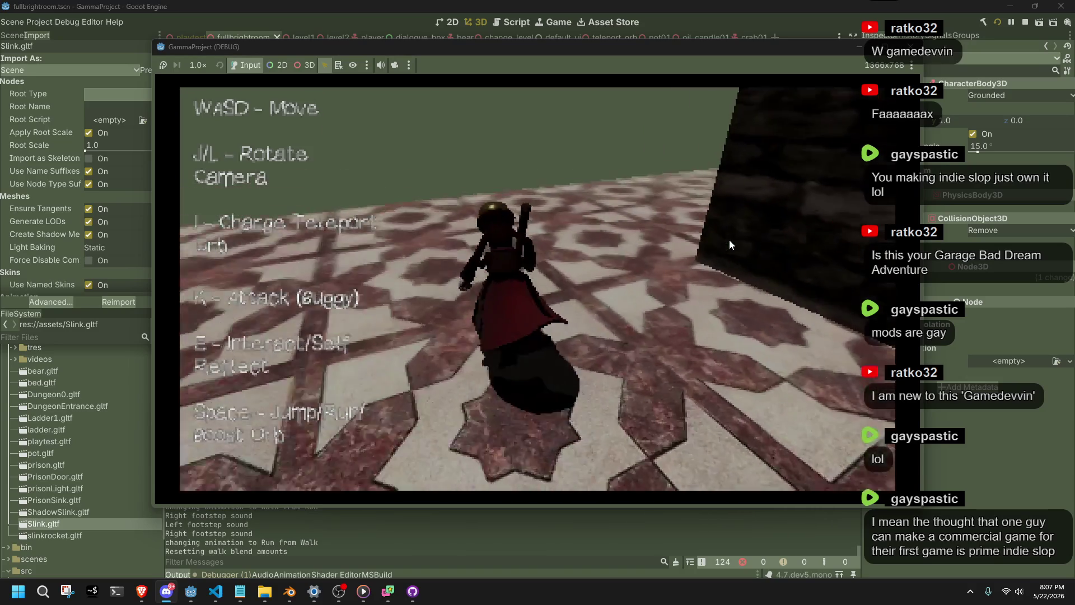
key("w")
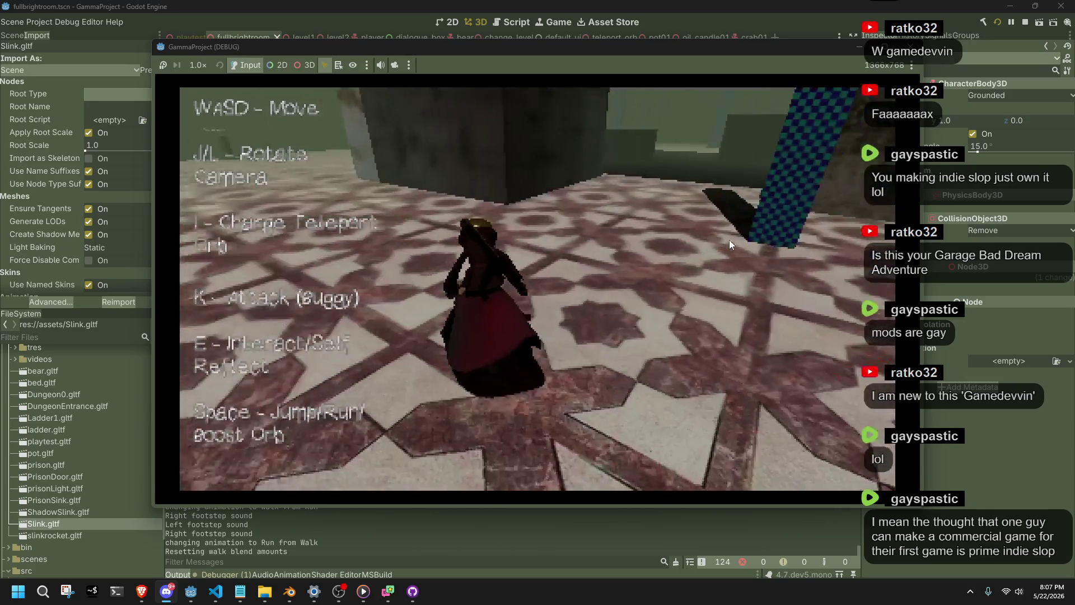
- Jump Slink onto the raised dark ledge and hop across it several times
key("s")
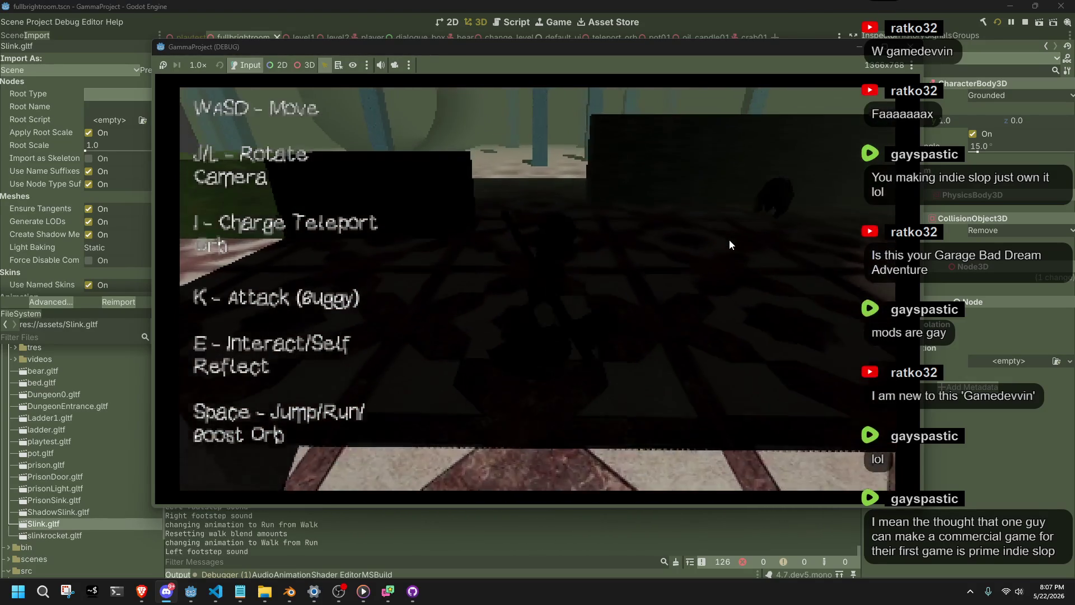
key("w")
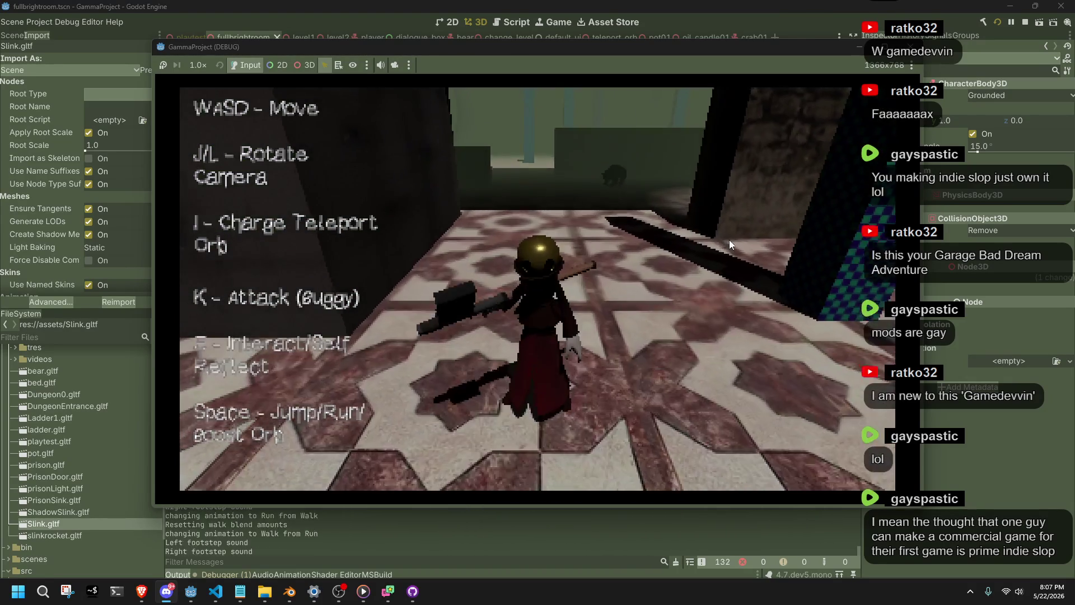
key("space")
key("w")
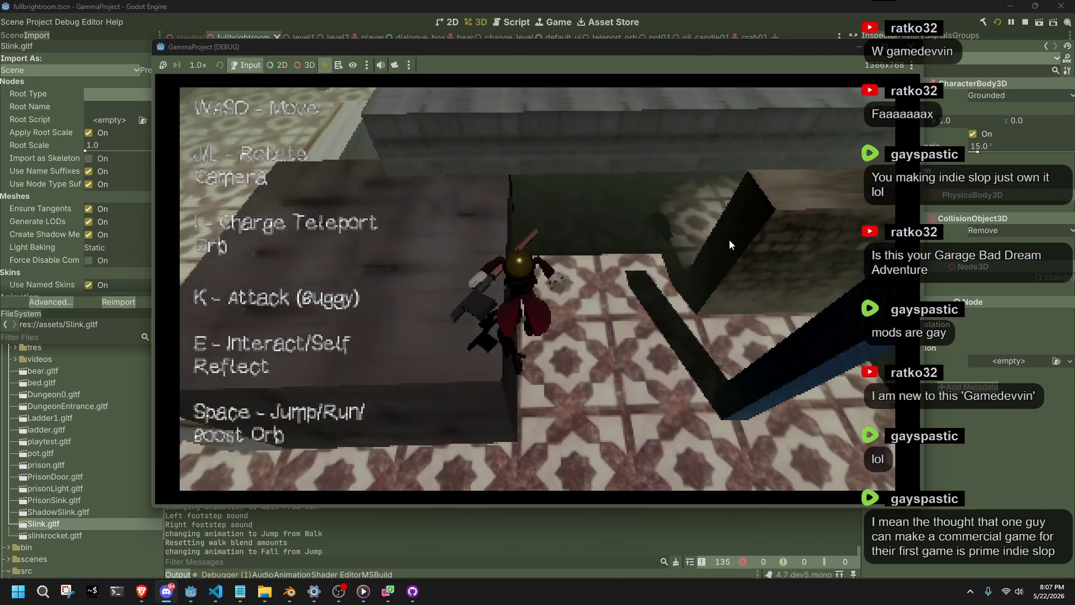
key("w")
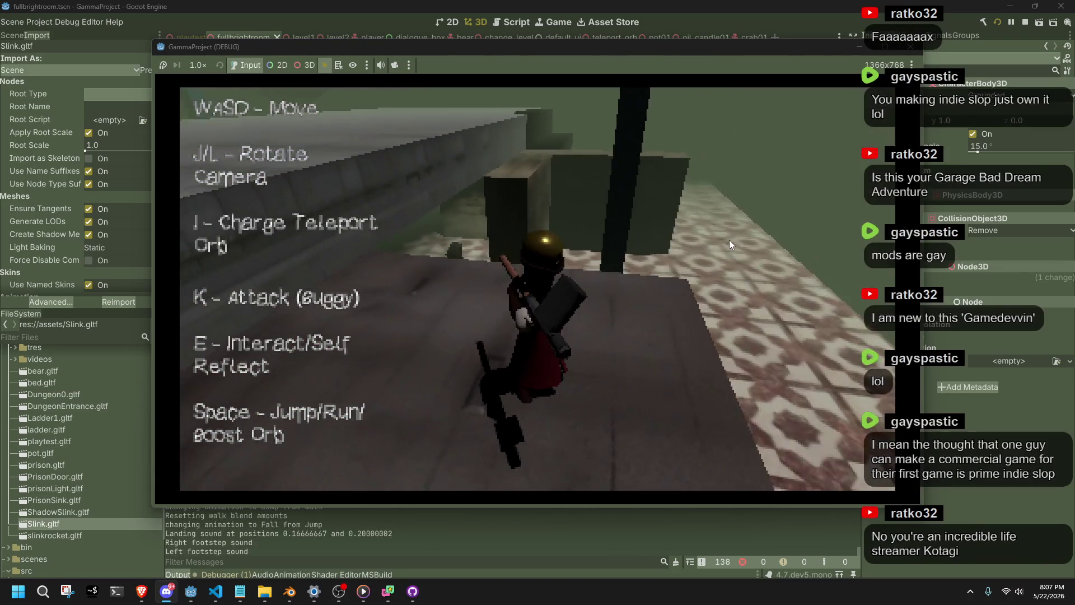
key("space")
key("w")
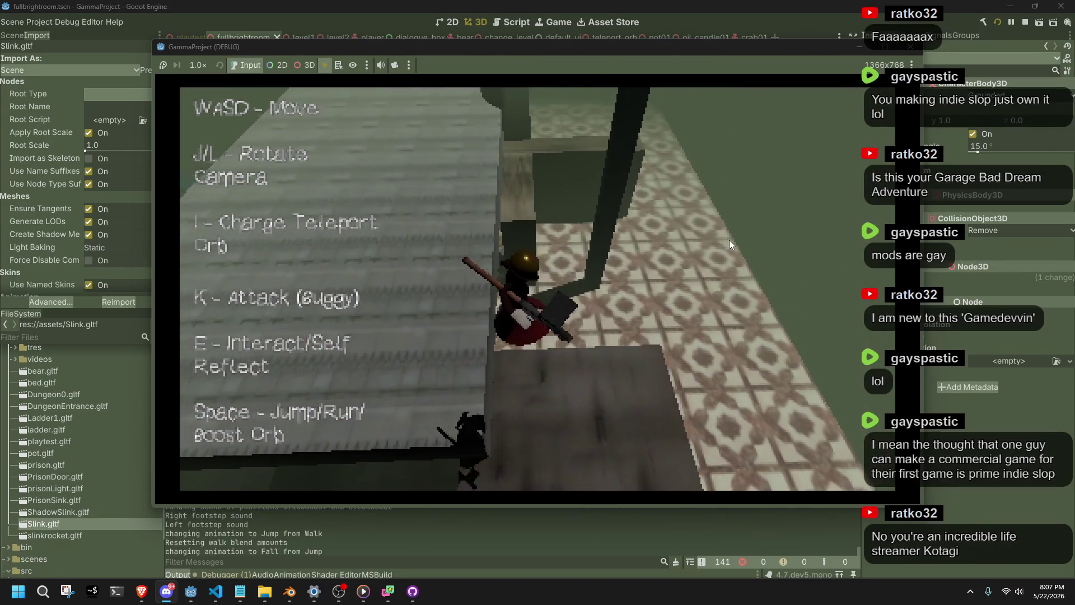
key("w")
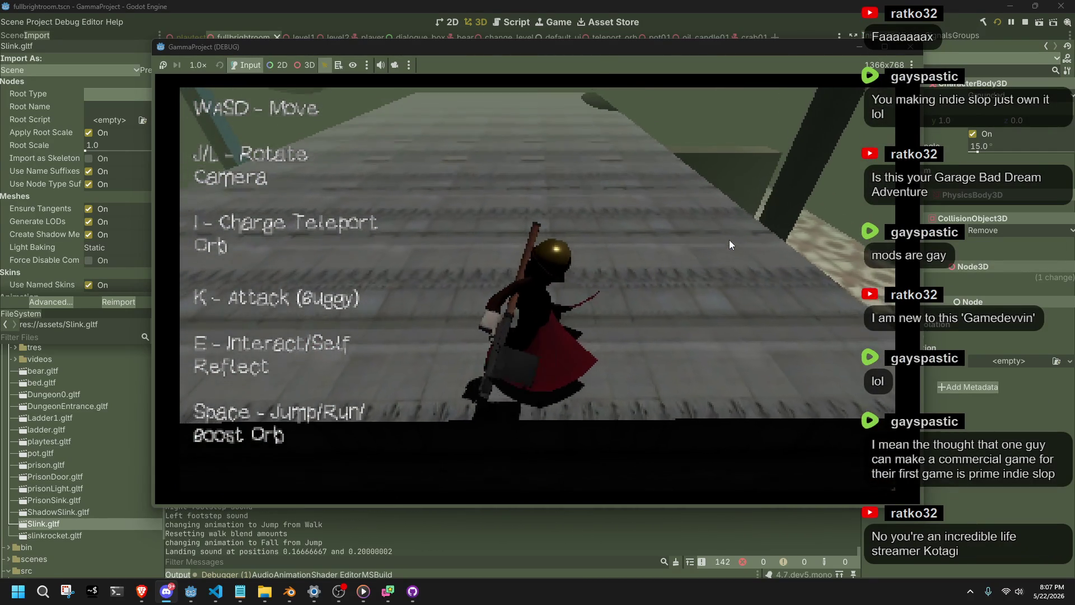
key("space")
key("w")
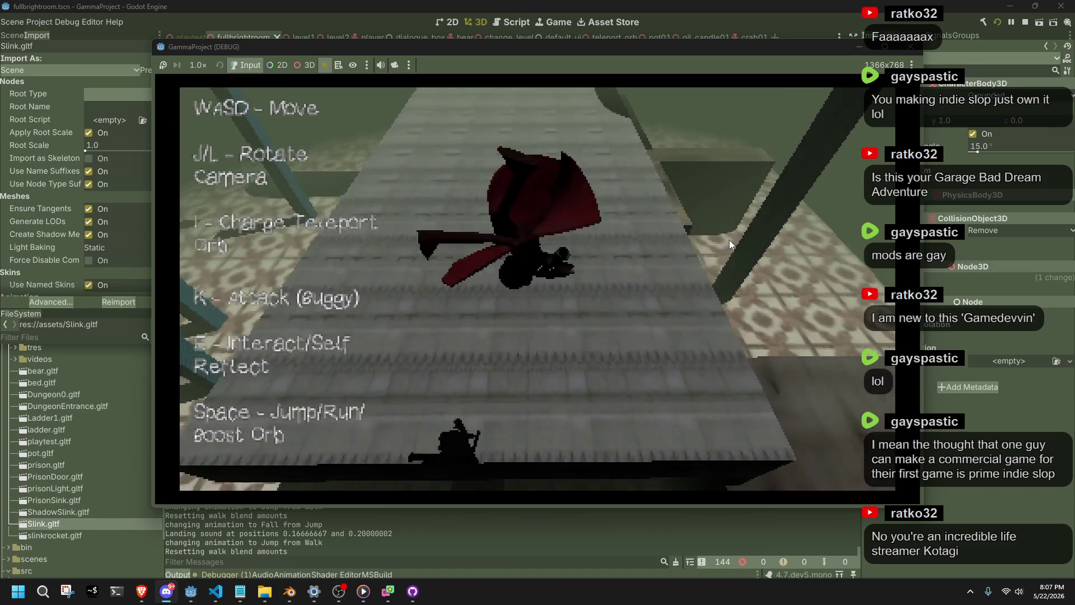
key("w")
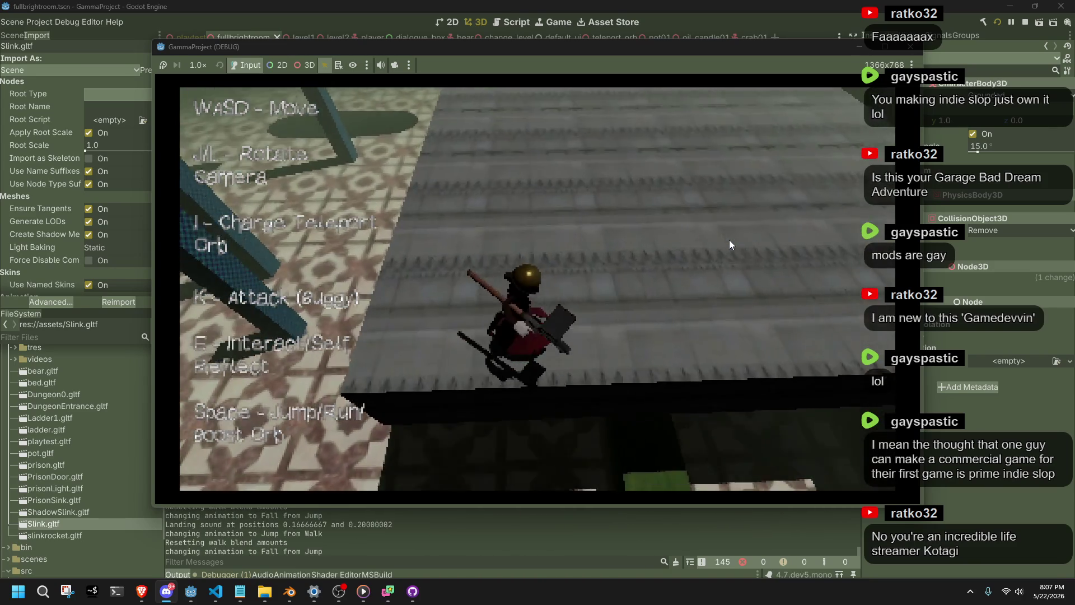
- Run off the ledge through the dark doorway and corridor, jump once more, then stop with F8
key("d")
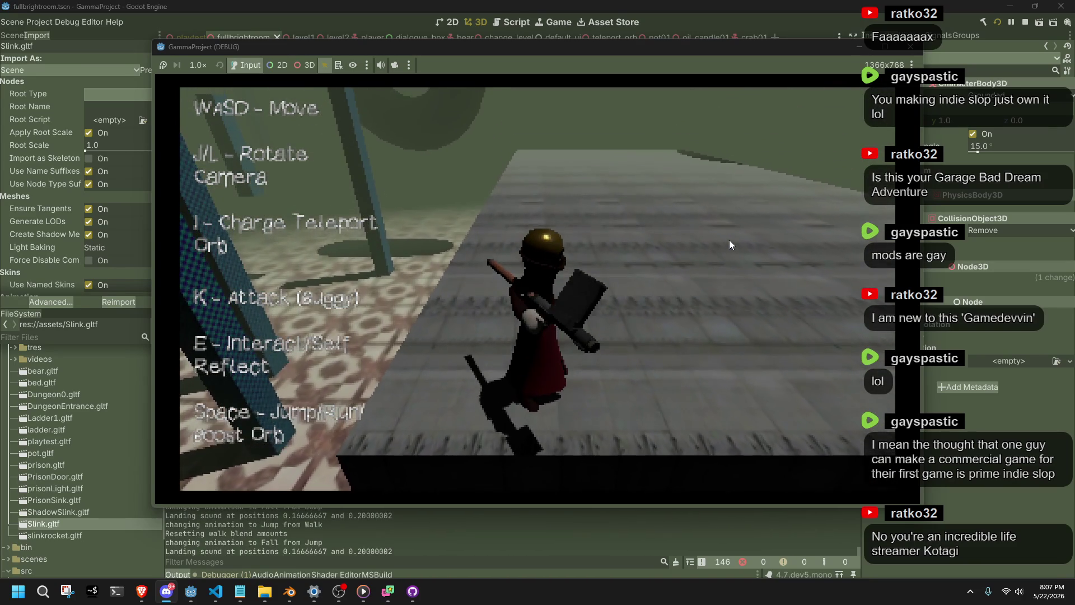
key("w")
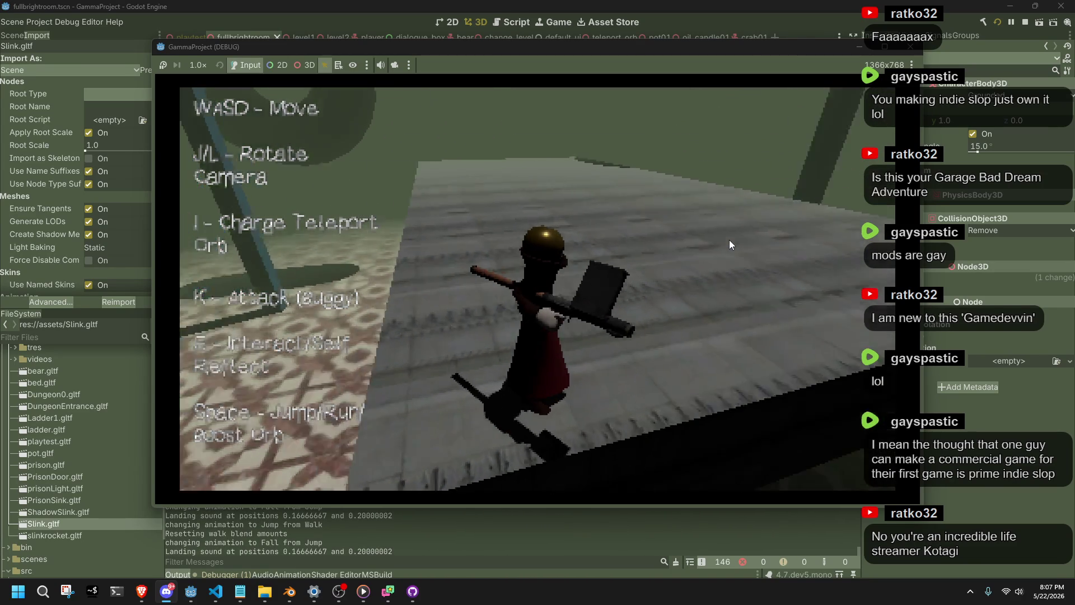
key("w")
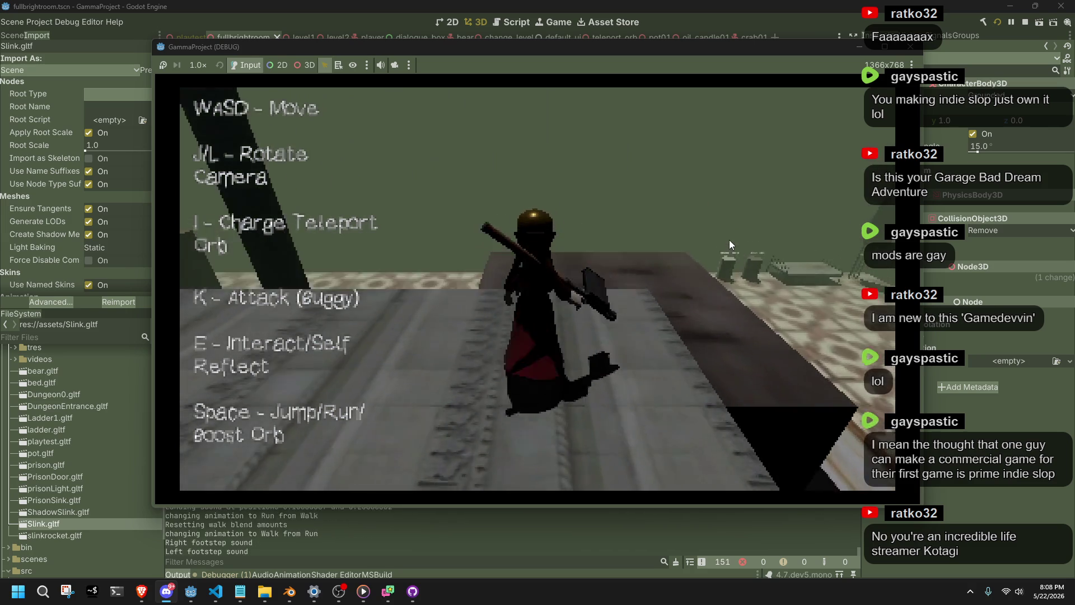
key("w")
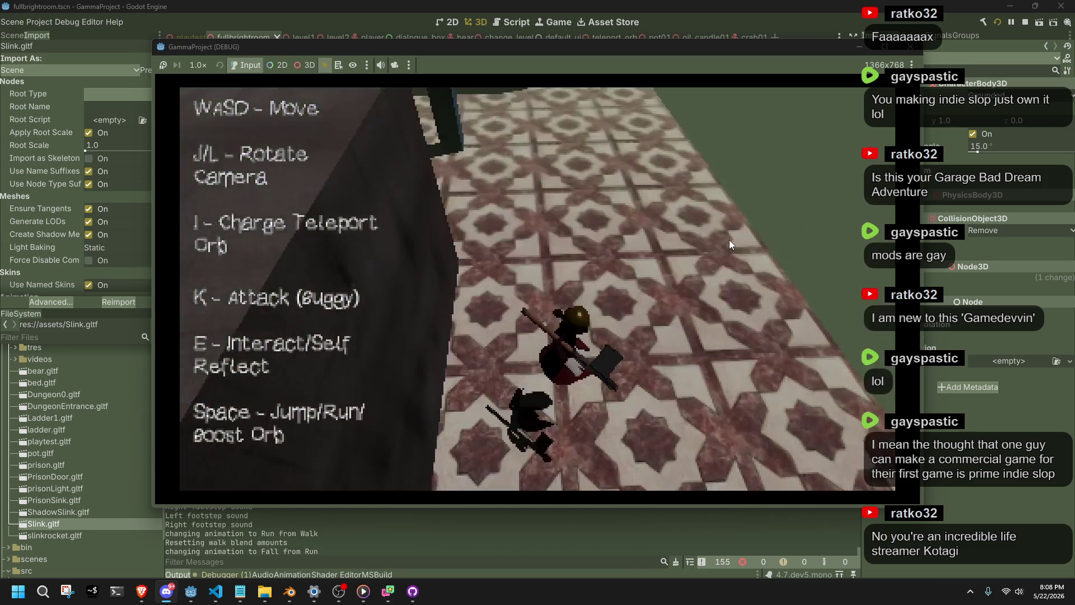
key("w")
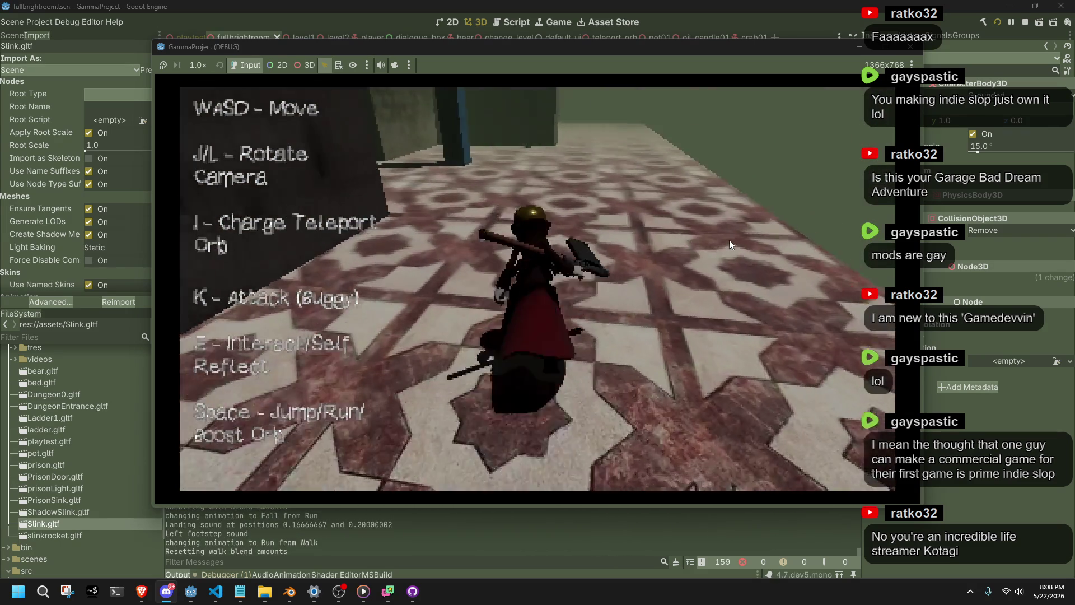
key("w")
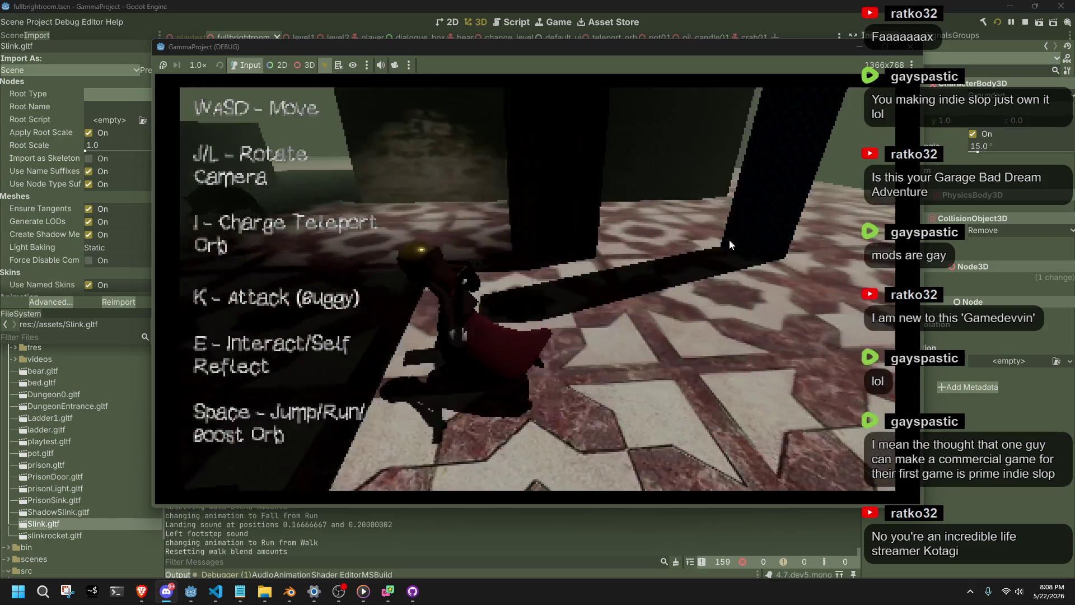
key("w")
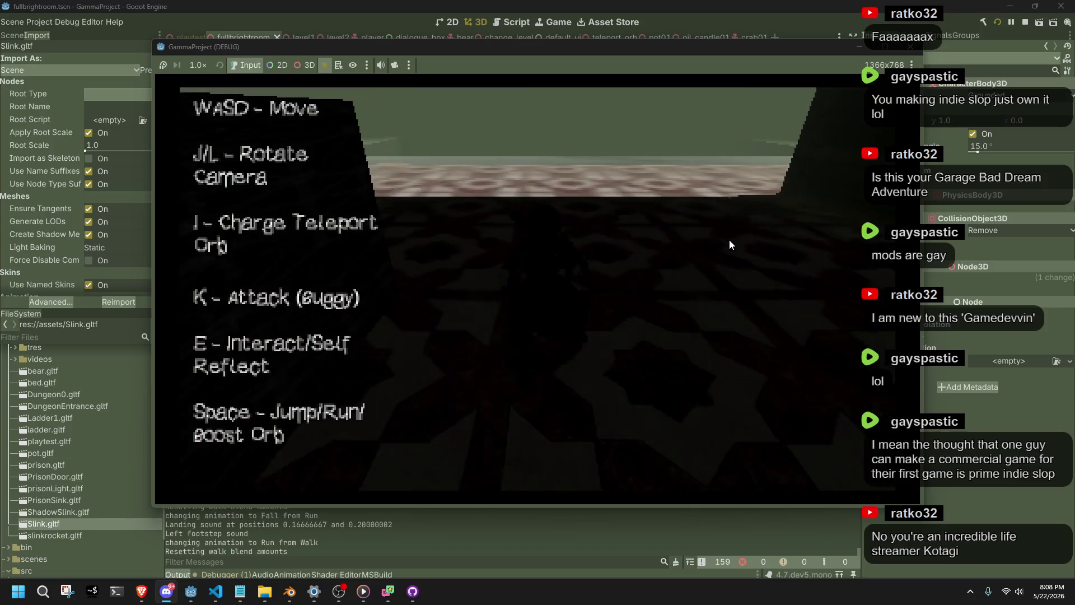
key("w")
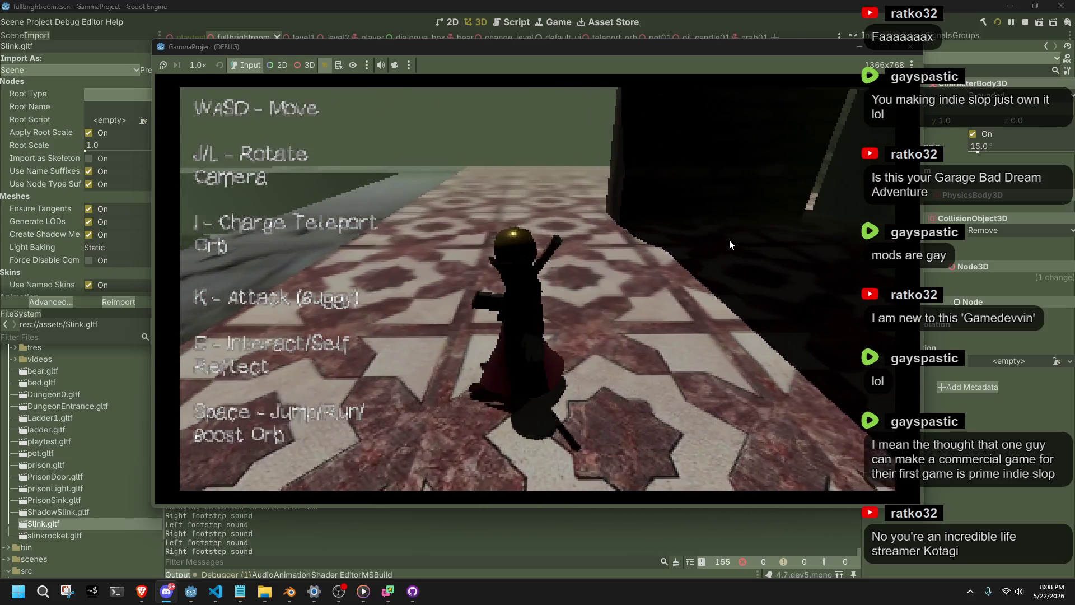
key("space")
key("w")
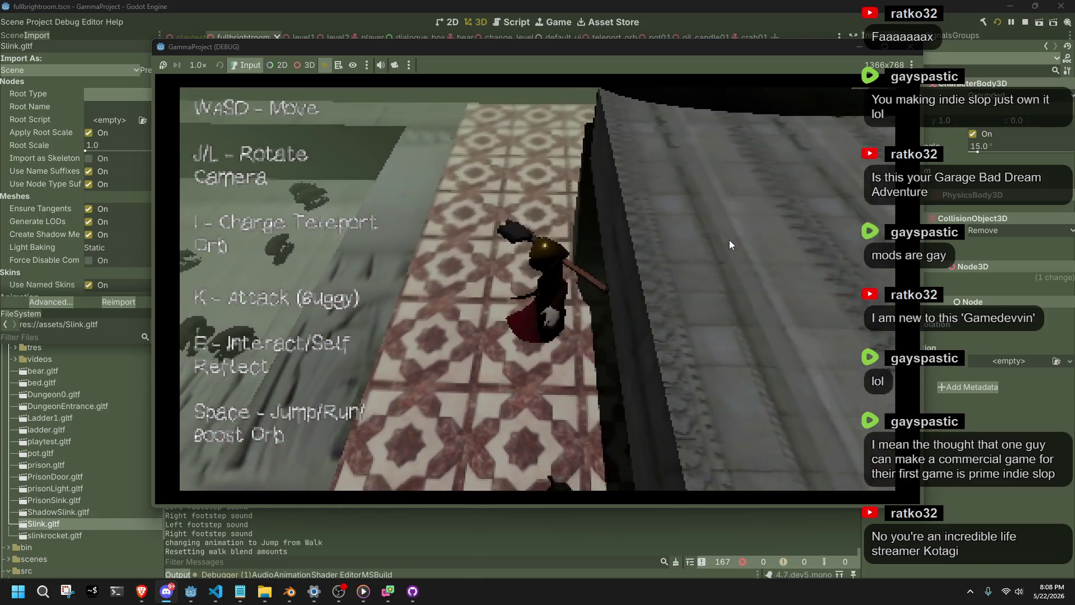
key("w")
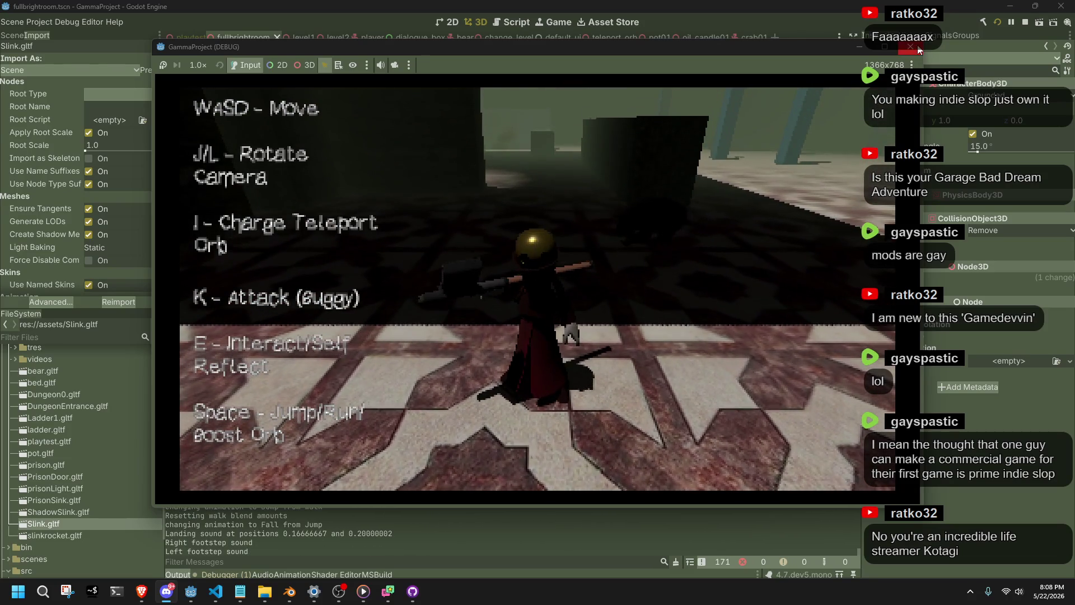
key("F8")
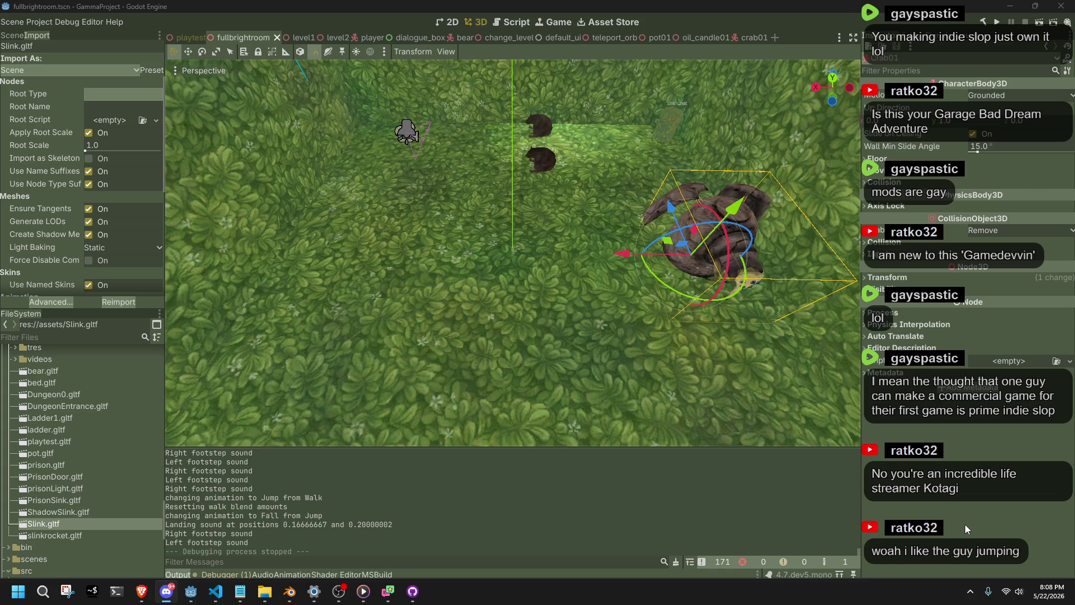
- Press the Run Project play button to relaunch the game
left_click(999, 20)
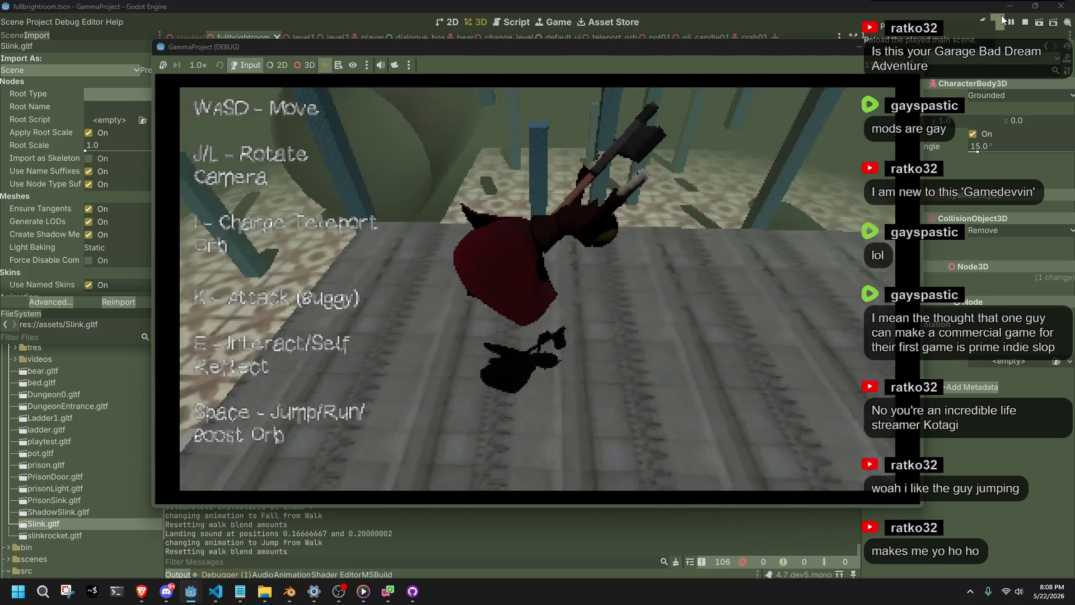
- Jump, turn the camera, and throw the teleport orb twice, recalling it in between
key("space")
key("l")
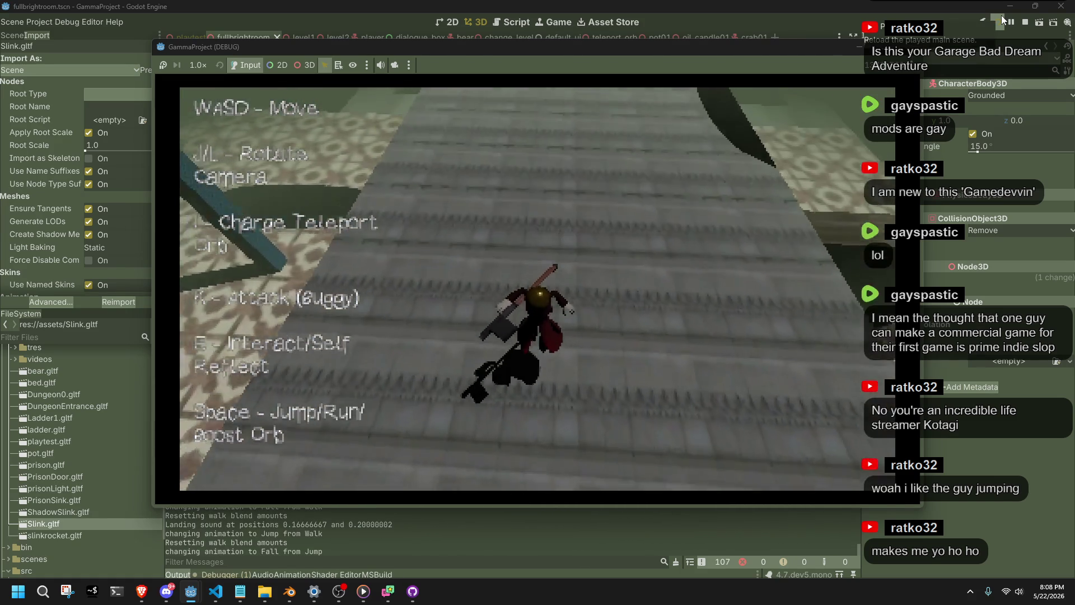
key("i")
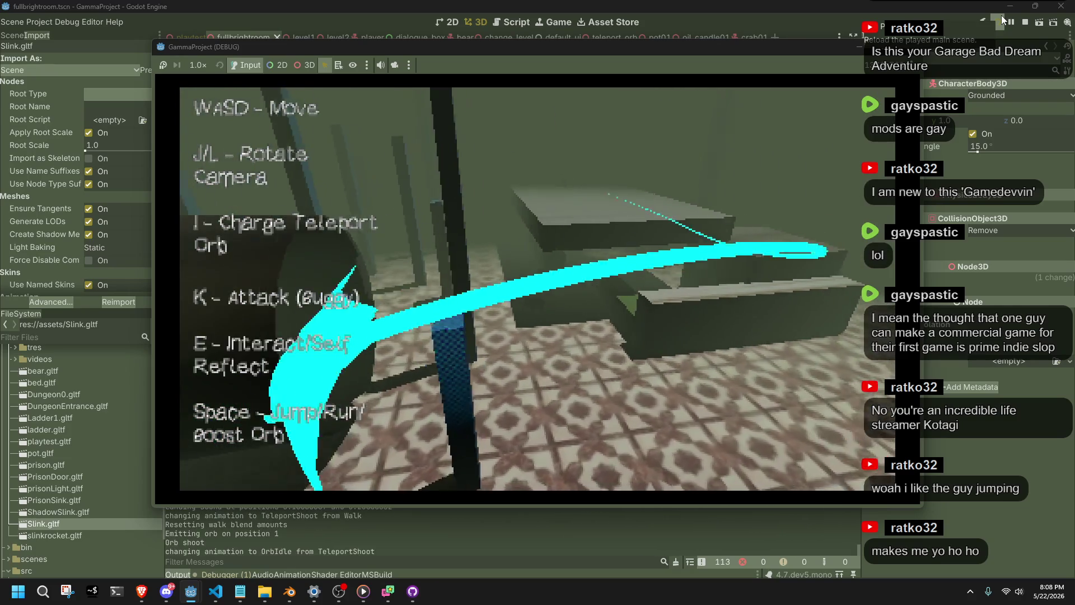
key("w")
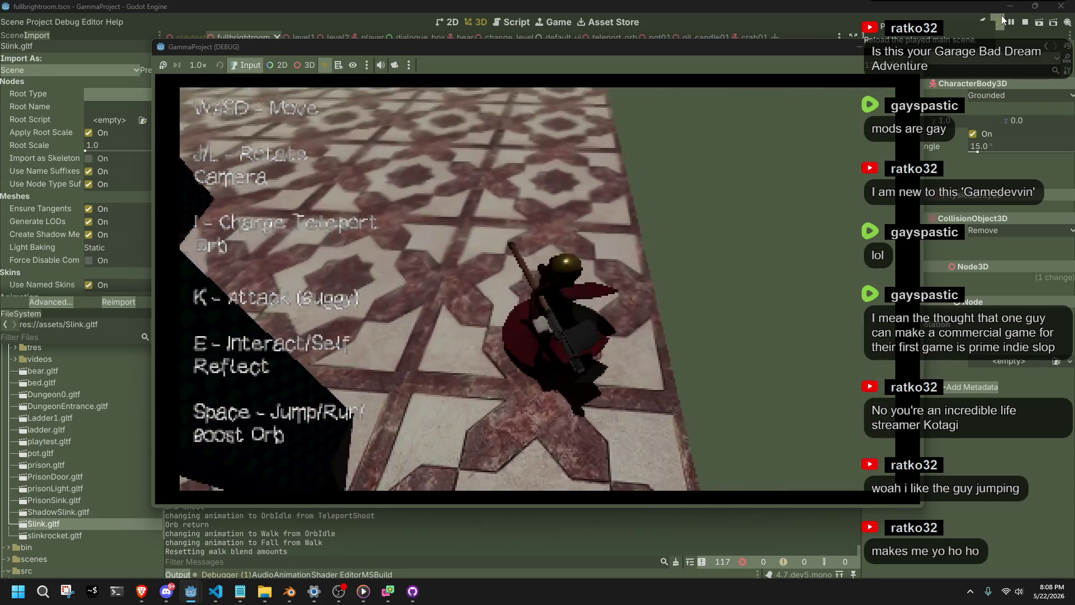
key("i")
- Rotate the camera around Slink with J, walk across the tiled floor, then stop with F8
key("j")
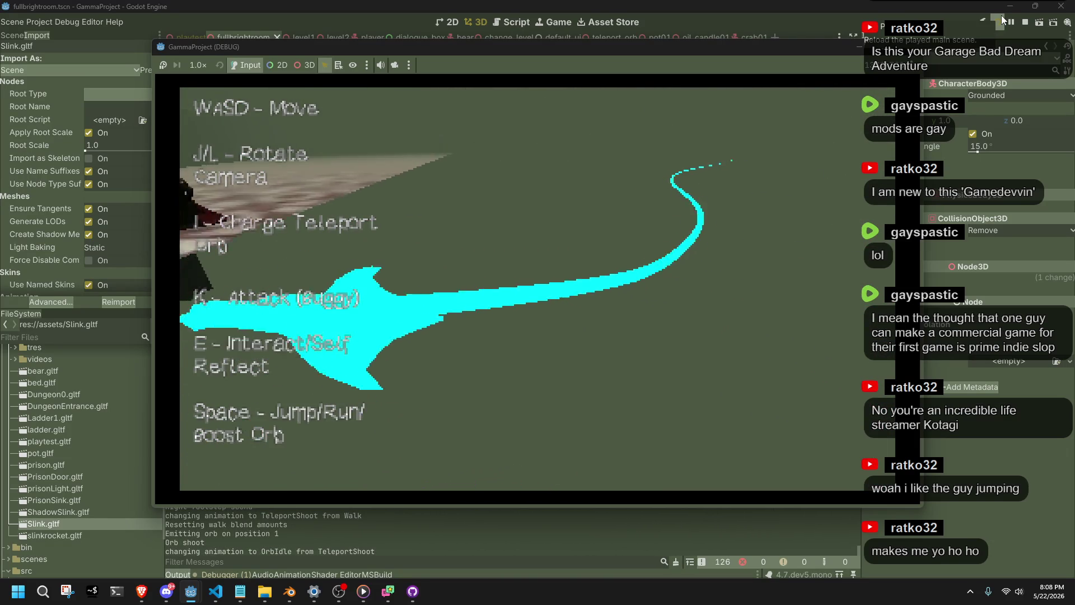
key("j")
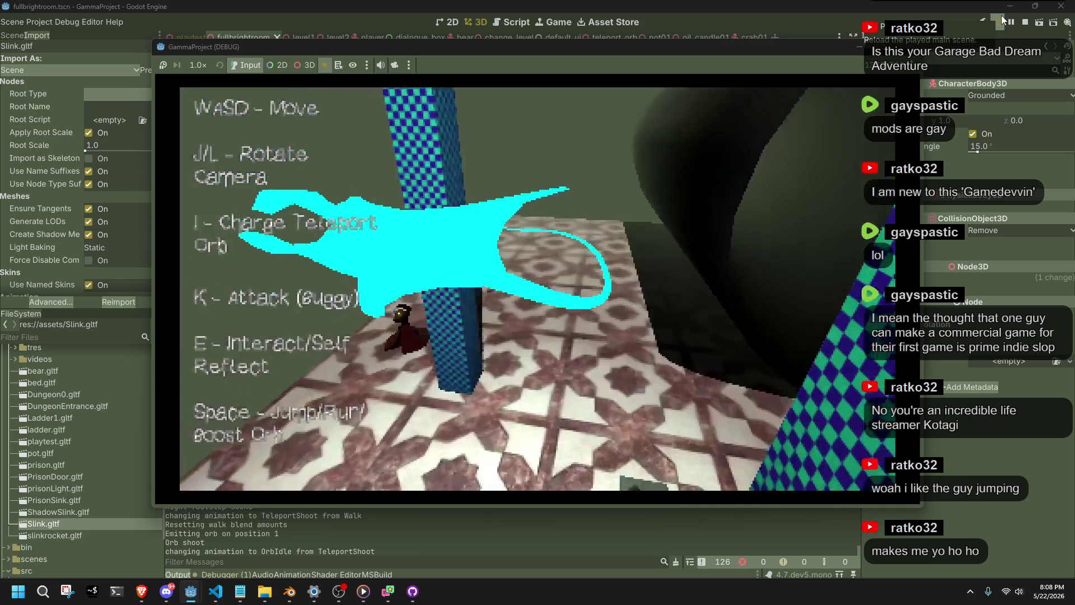
key("j")
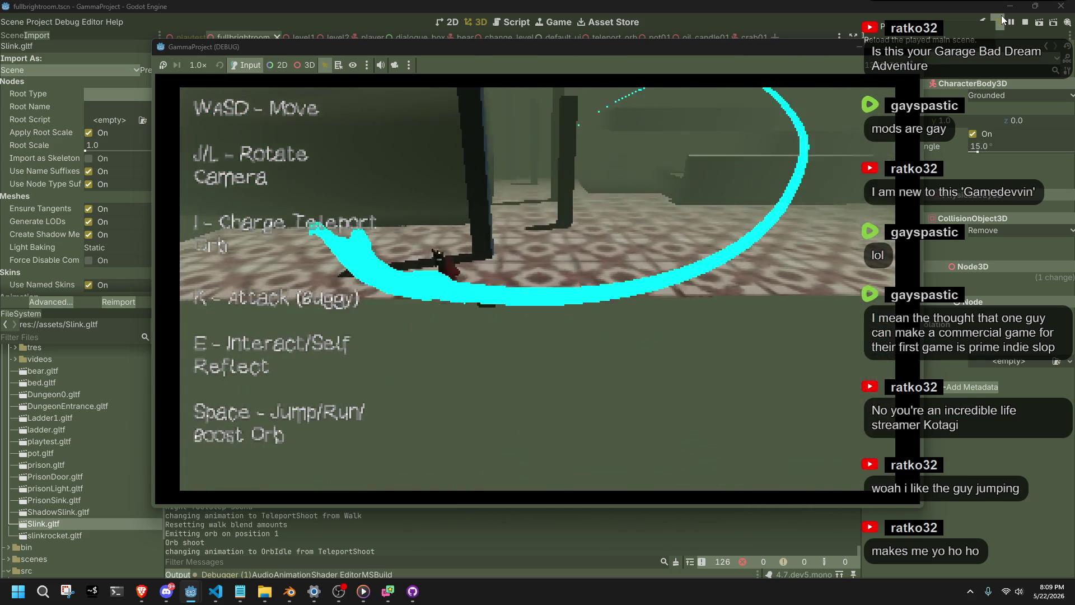
key("j")
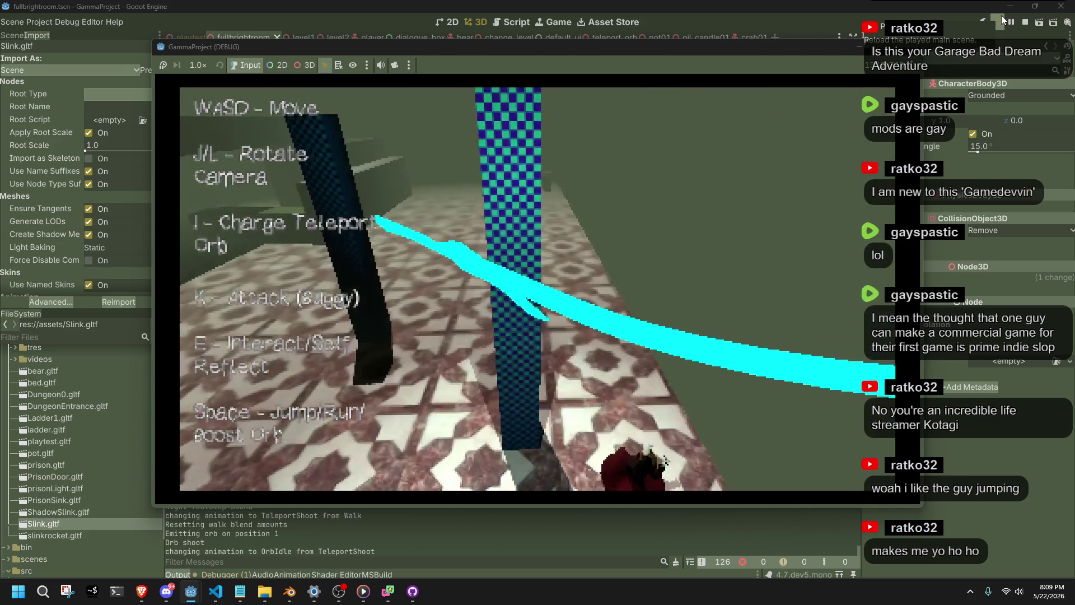
key("j")
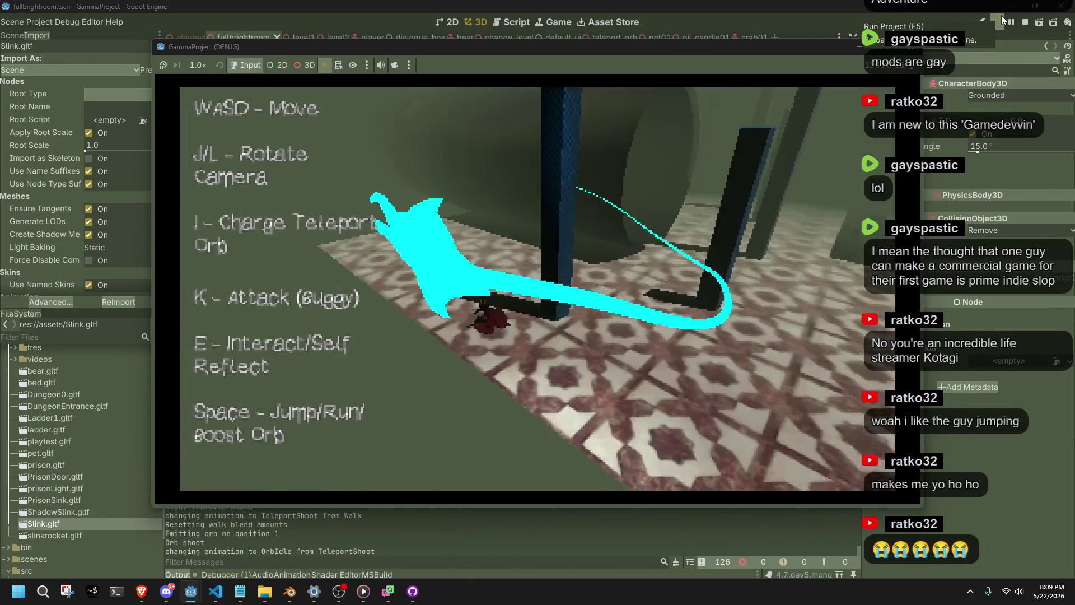
key("w")
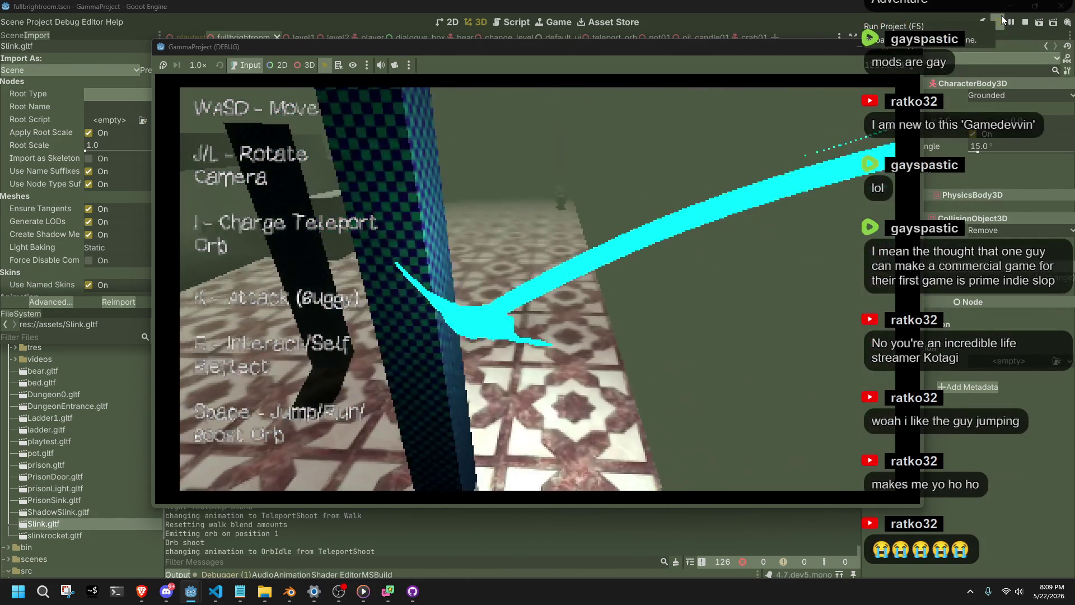
key("w")
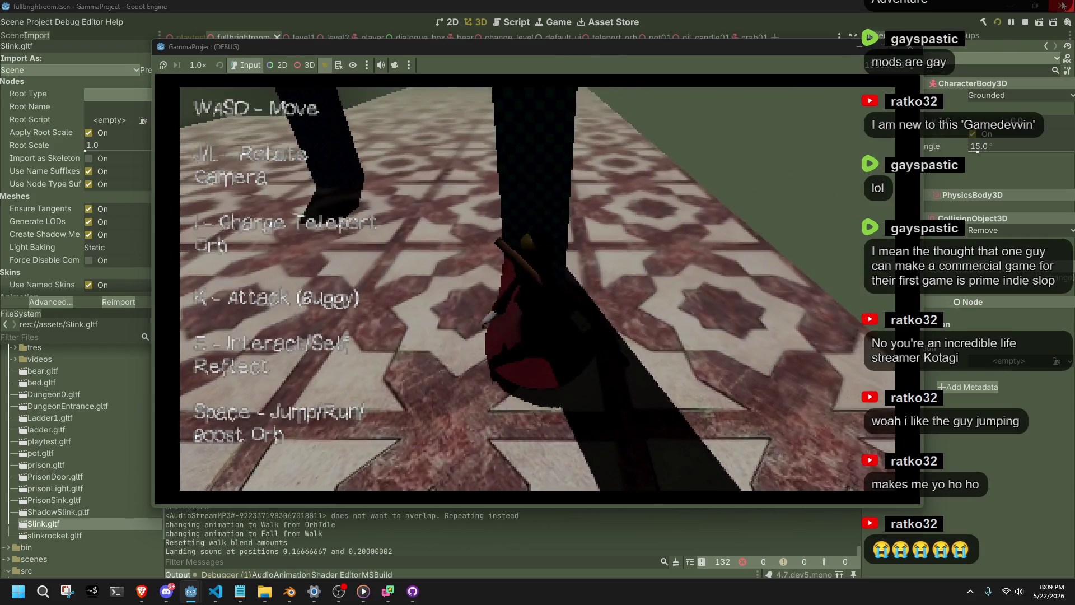
key("F8")
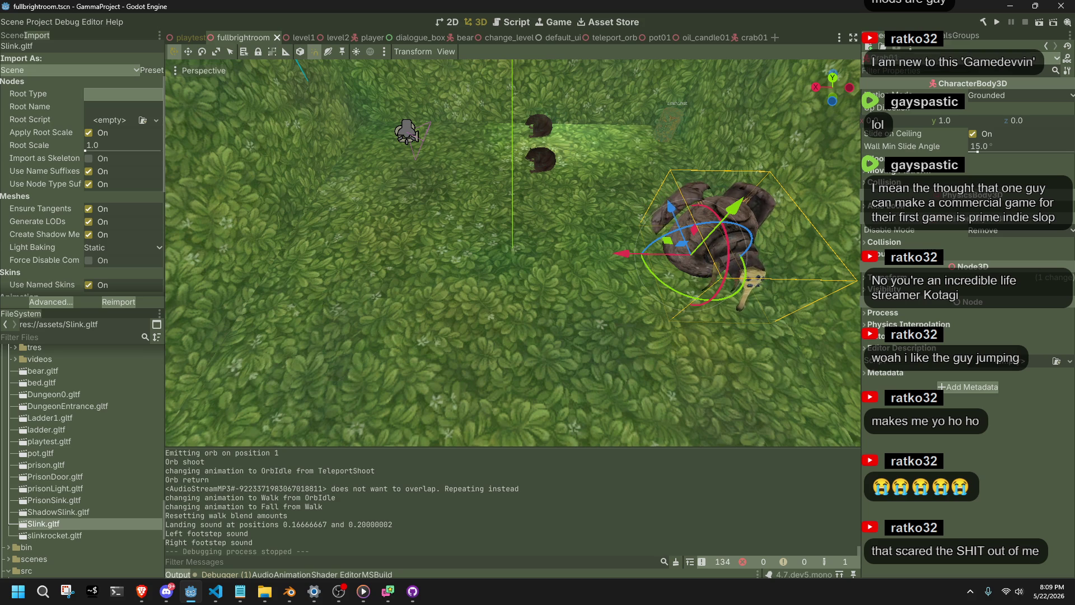
left_click(166, 591)
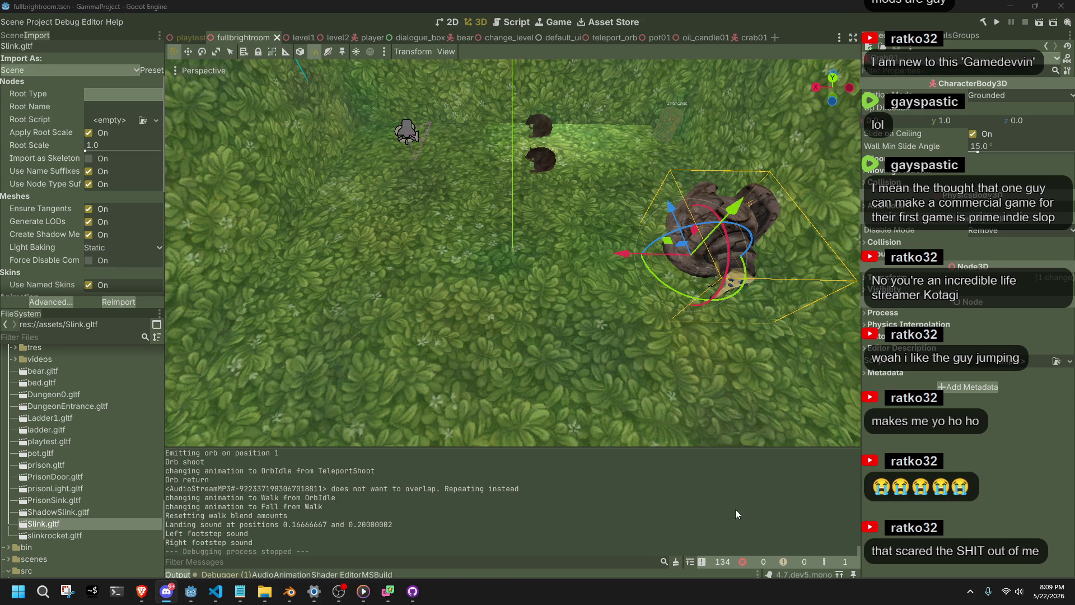
mouse_move(338, 591)
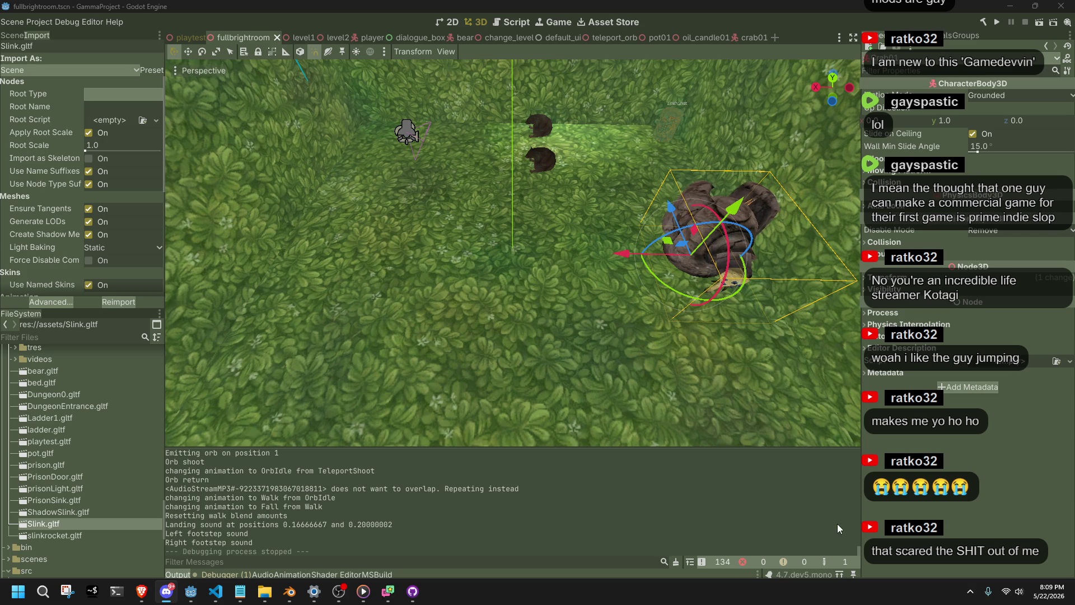
right_click(662, 290)
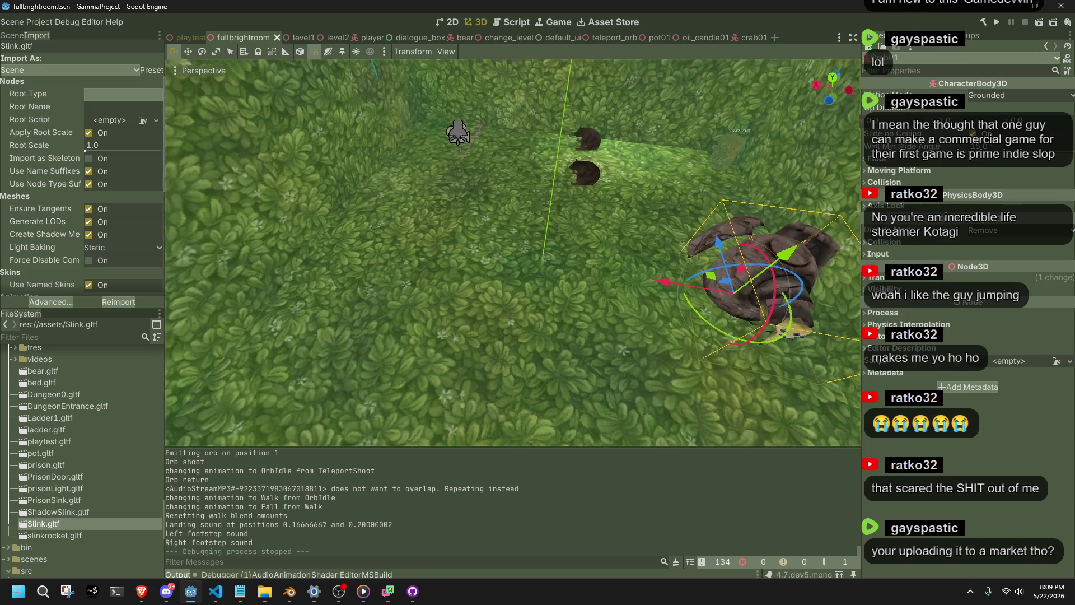
key("s")
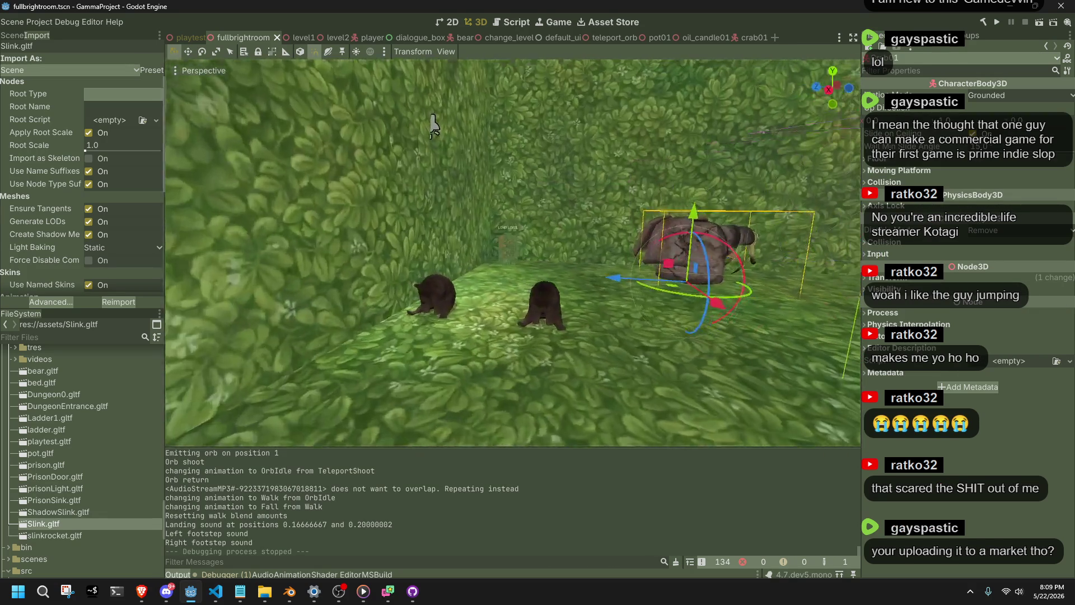
key("d")
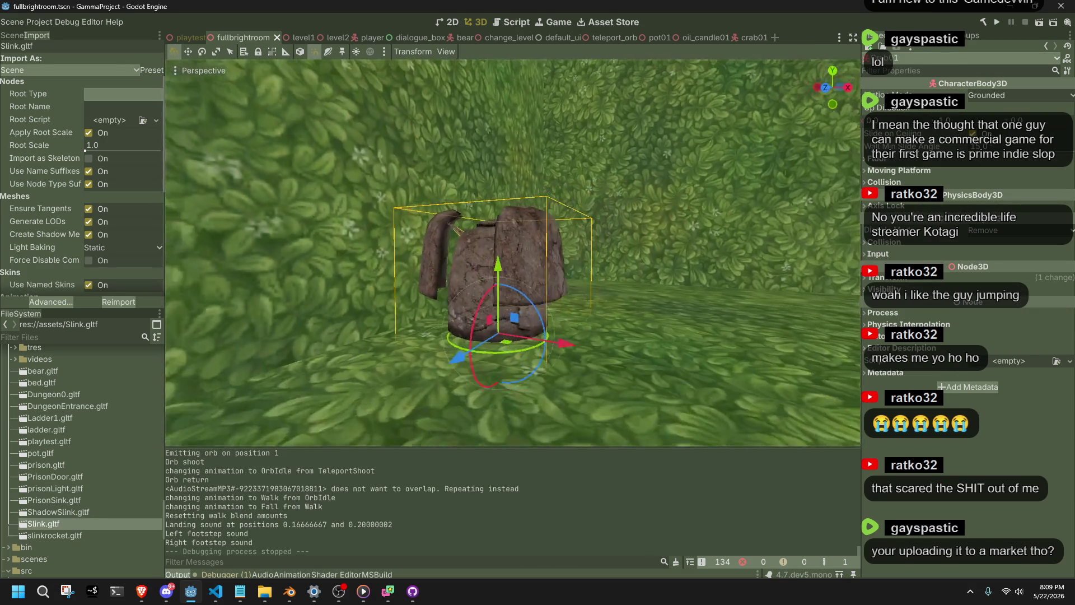
key("s")
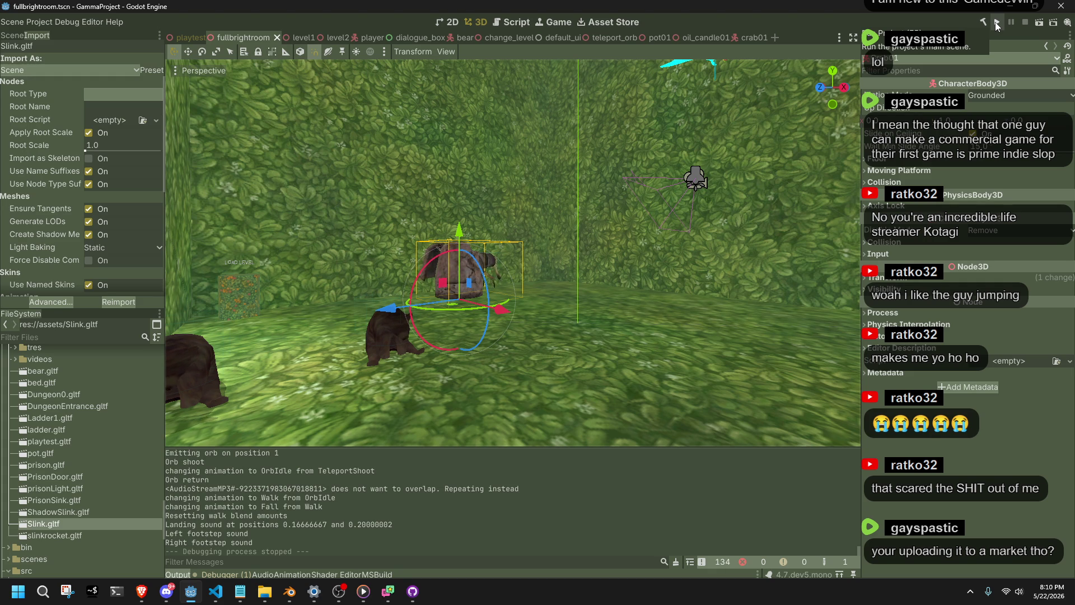
left_click(996, 22)
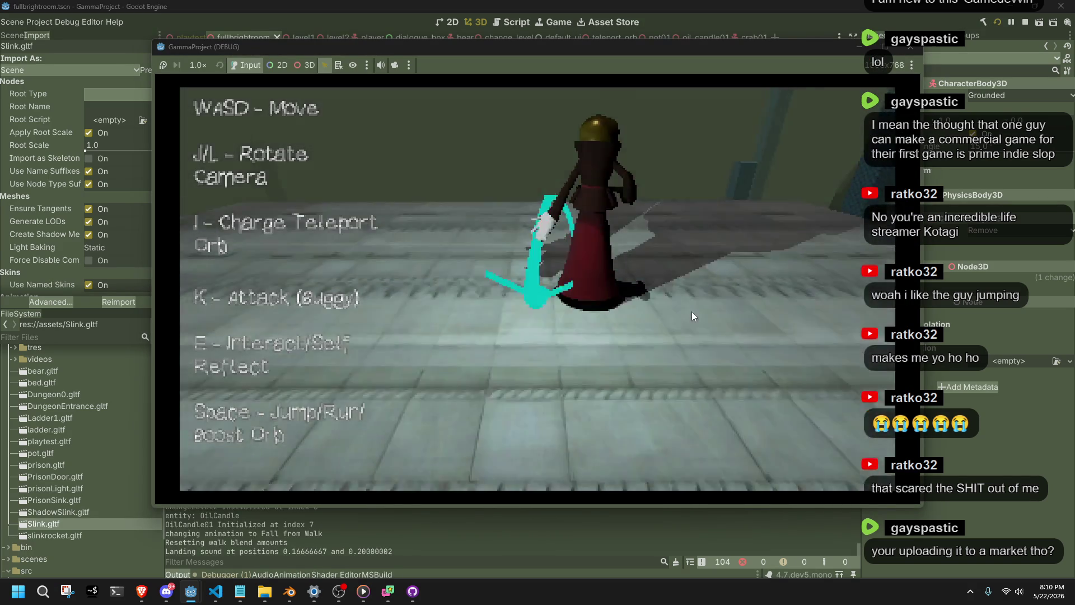
- Send out the teleport orb and run Slink off the platform across the stone floor
key("i")
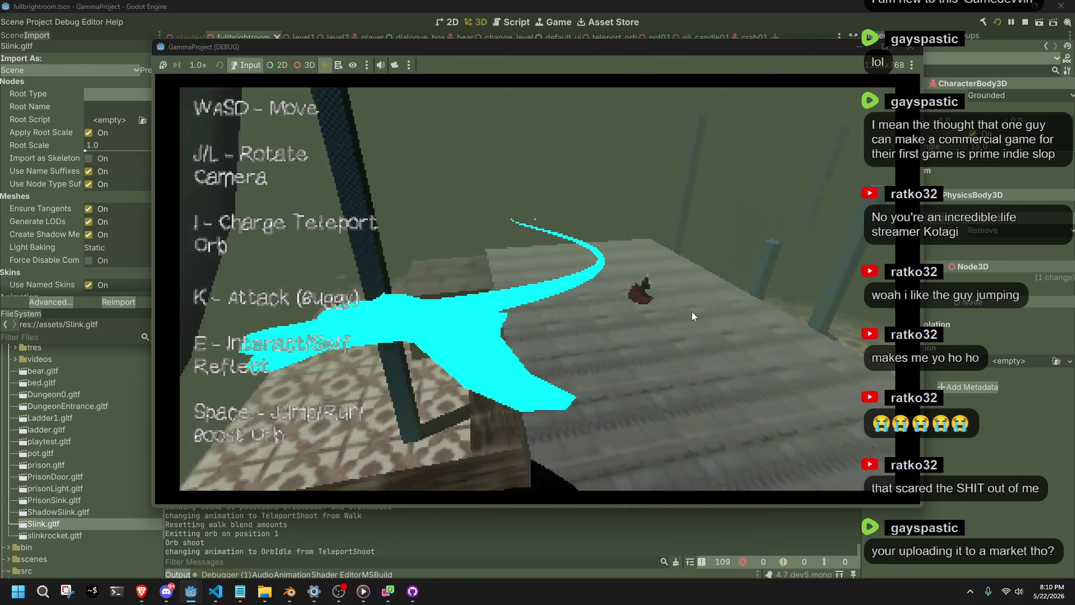
key("w")
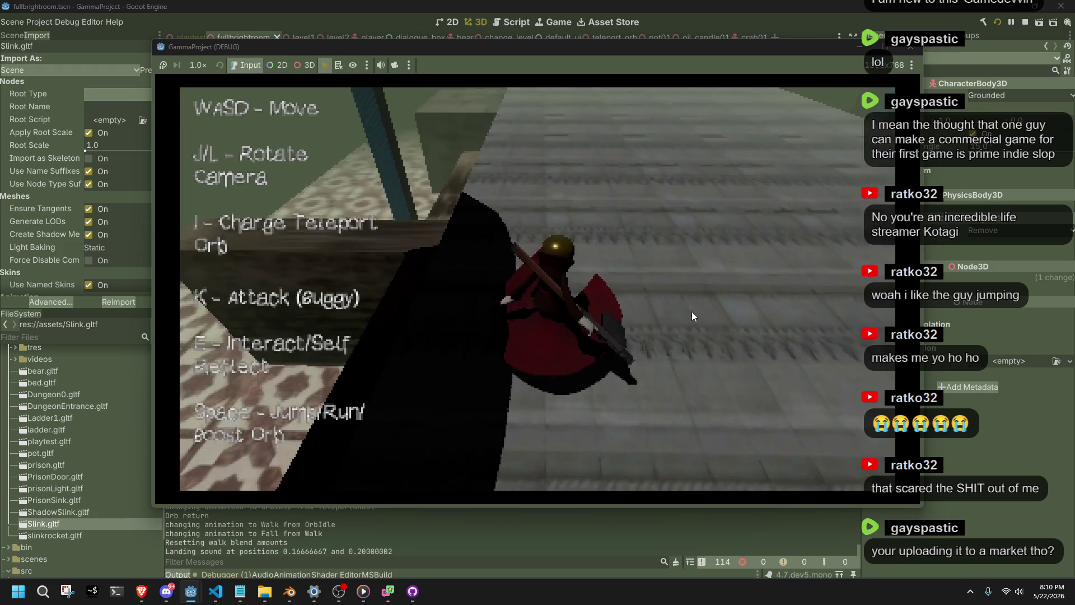
key("space")
key("w")
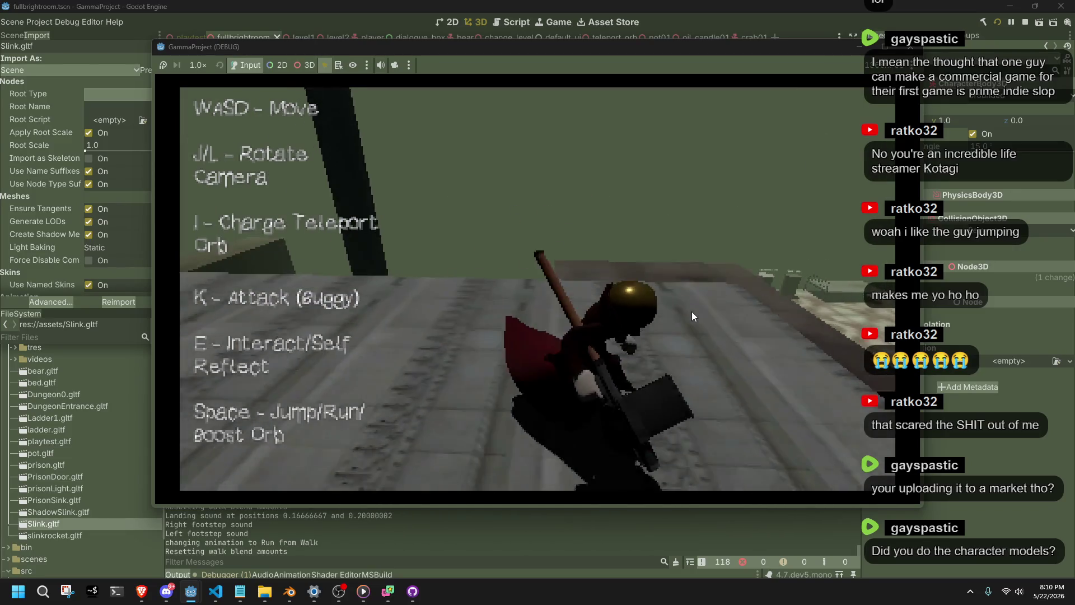
key("a")
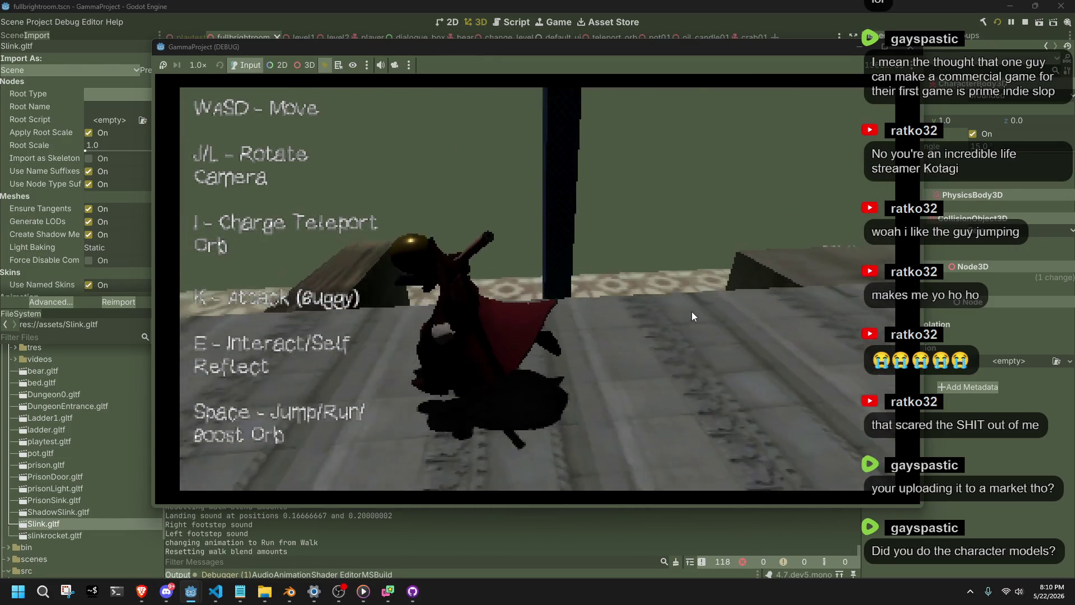
key("w")
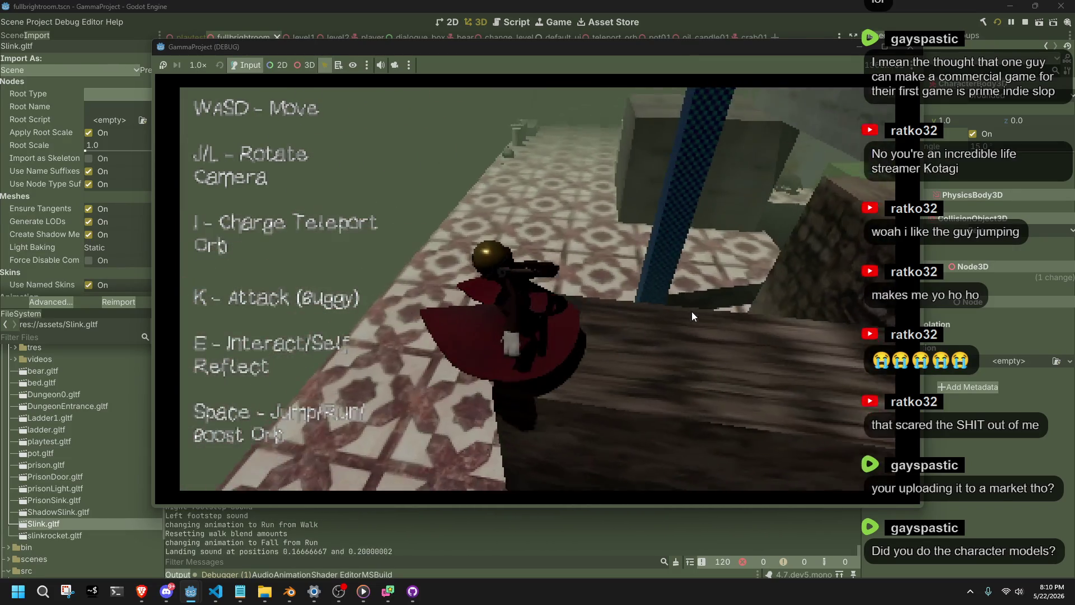
- Run across the tiled floor to the bed and back, then charge the teleport orb
key("w")
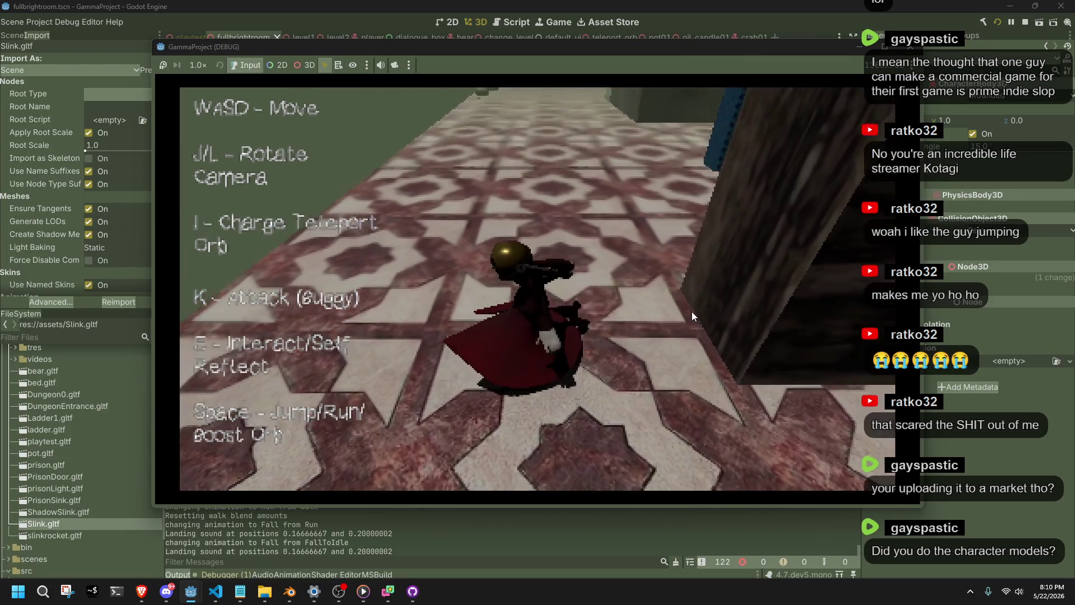
key("w")
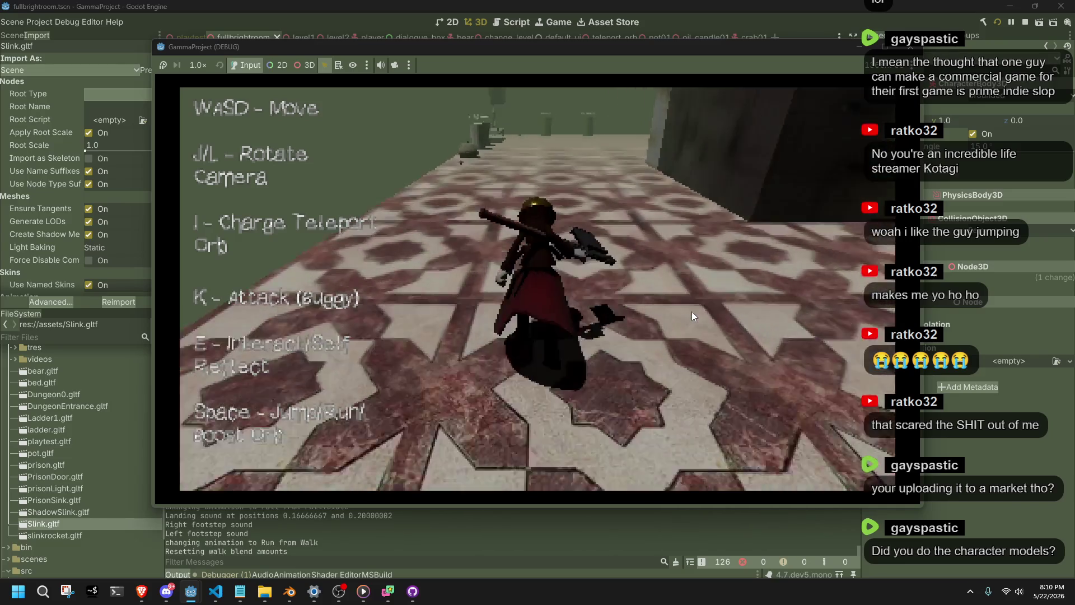
key("w")
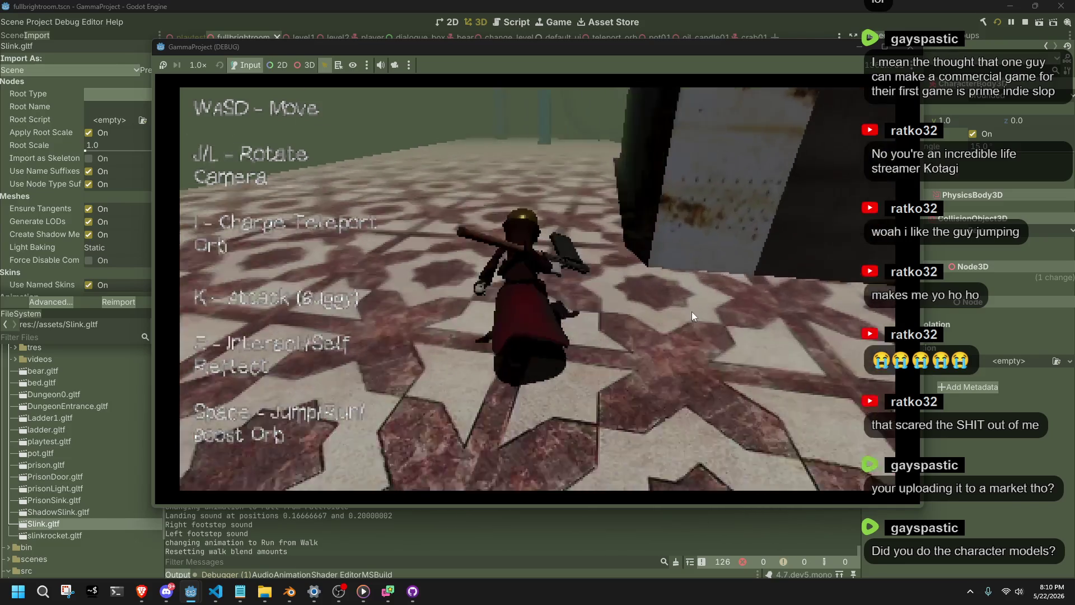
key("w")
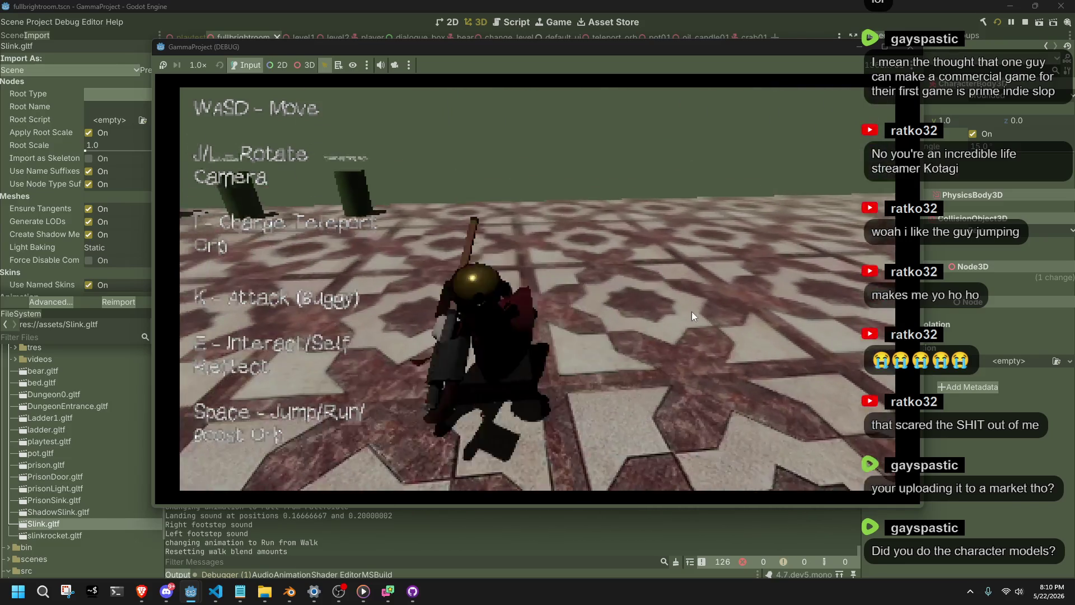
key("w")
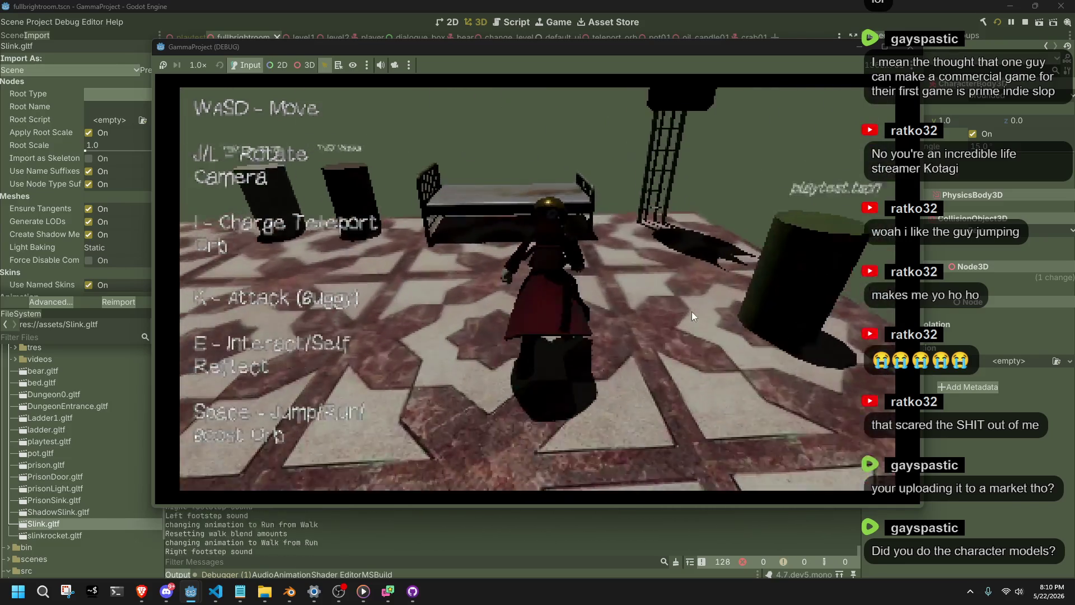
key("w")
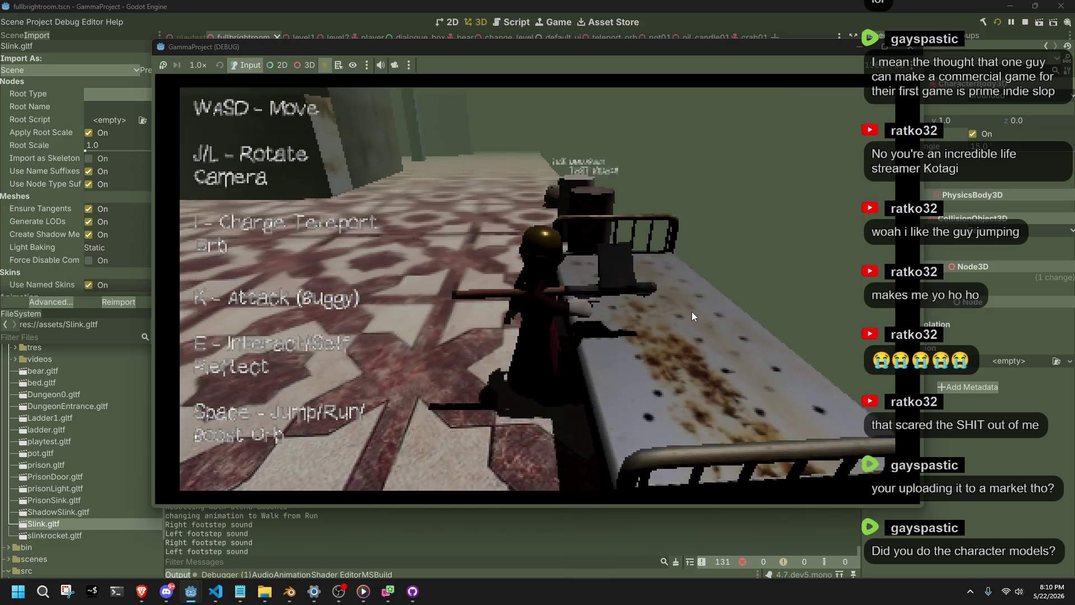
key("w")
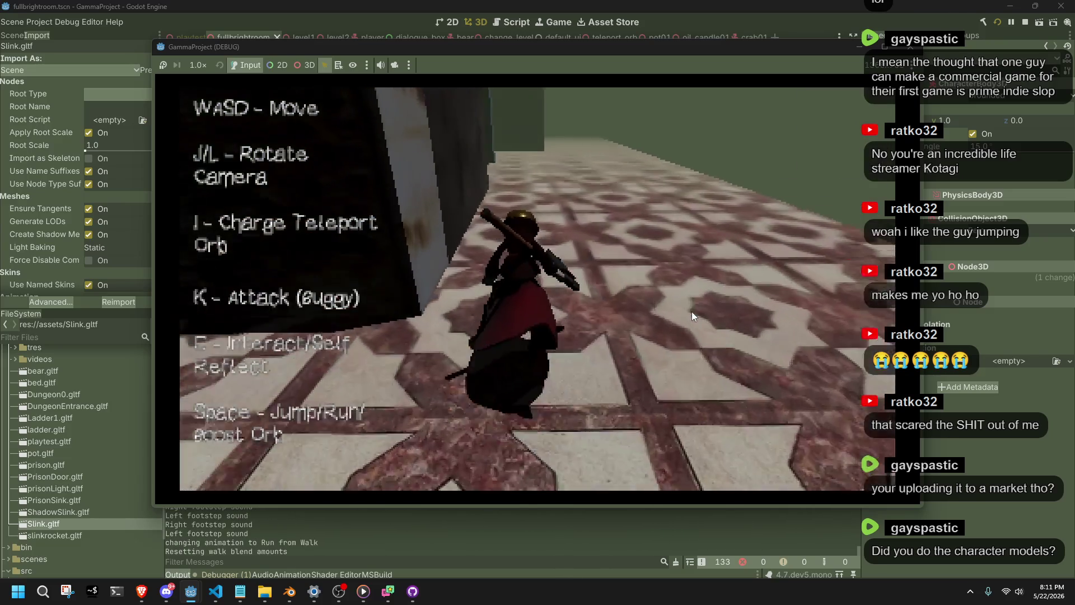
key("w")
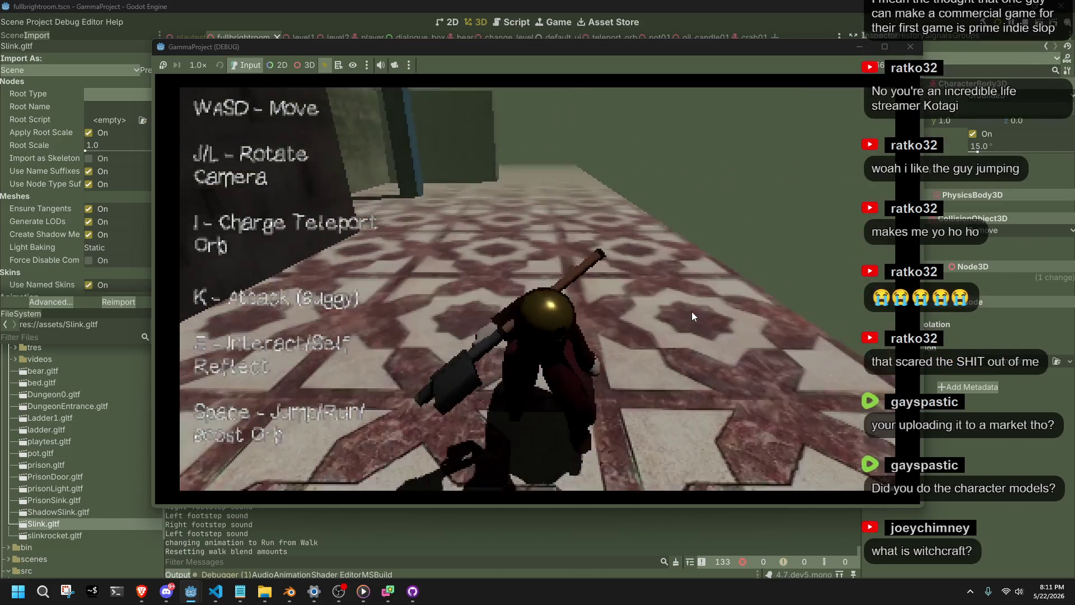
key("w")
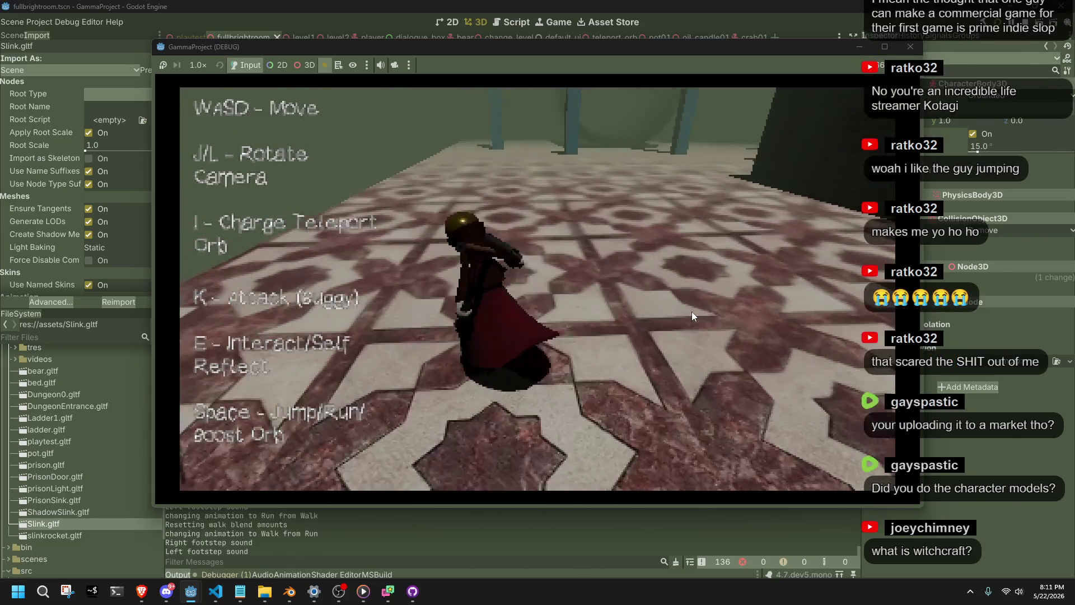
key("i")
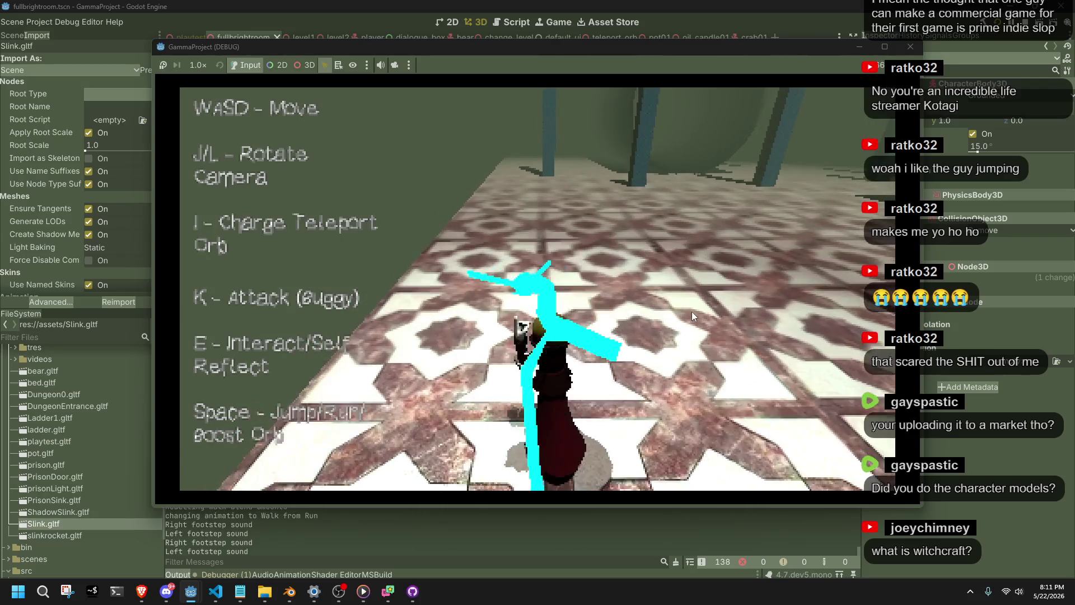
key("w")
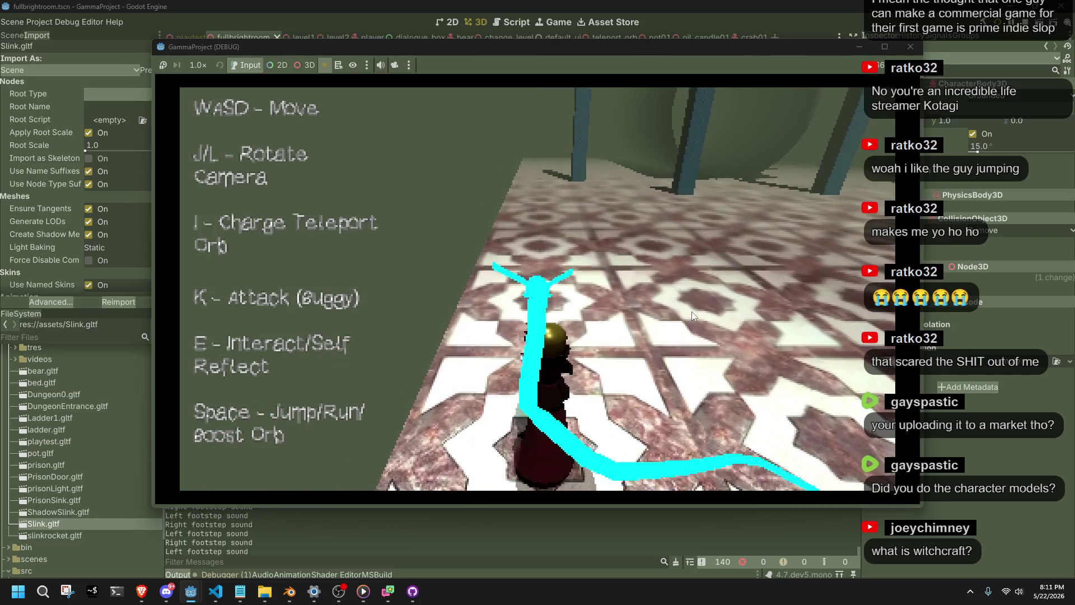
- Fire the teleport orb and swing the game camera with J/L to follow it around the room
key("l")
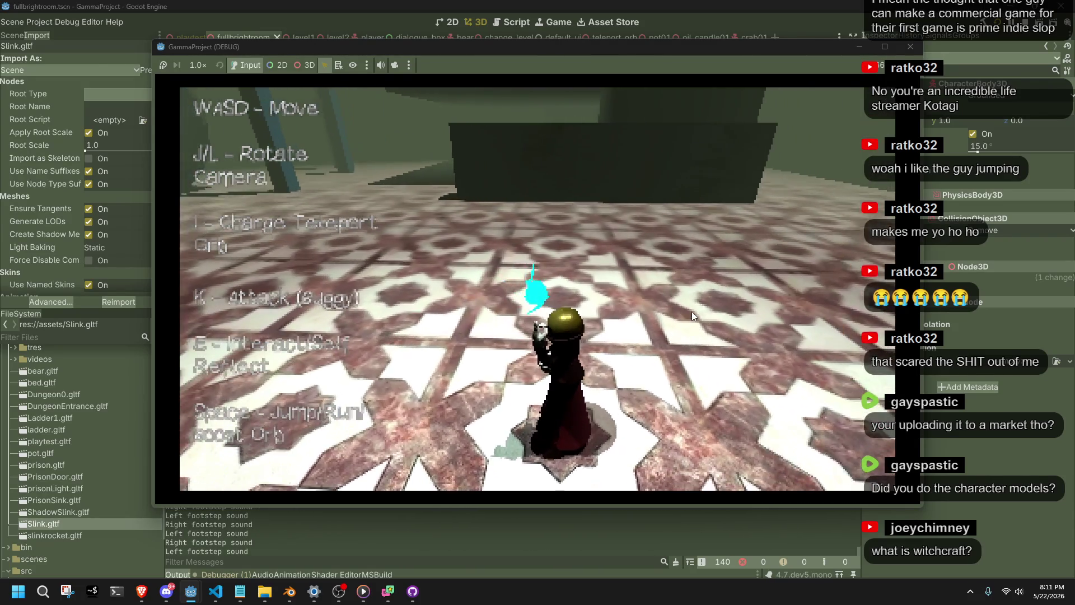
key("i")
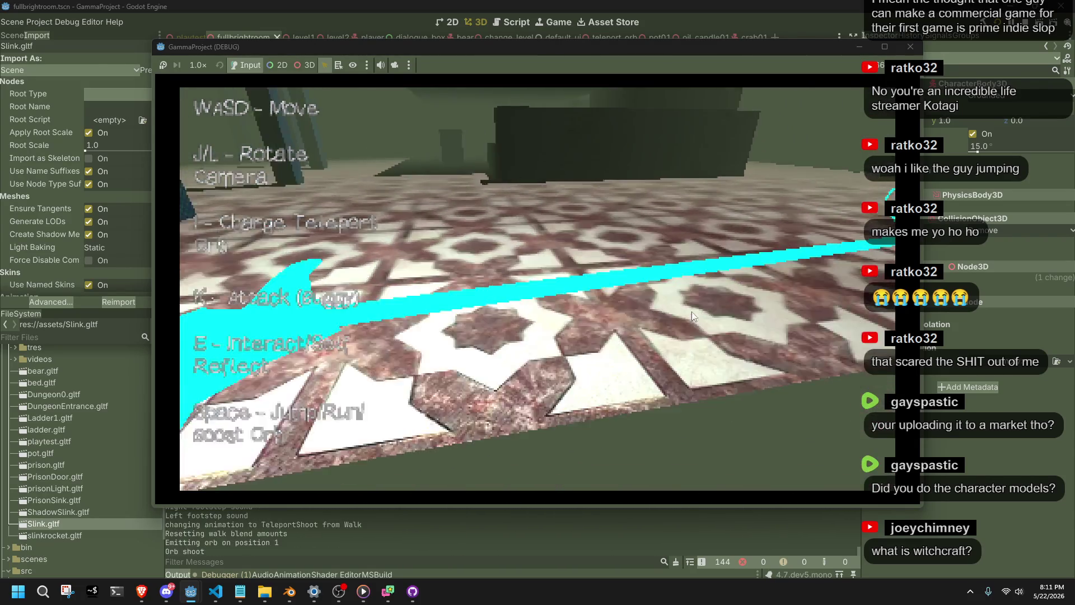
key("j")
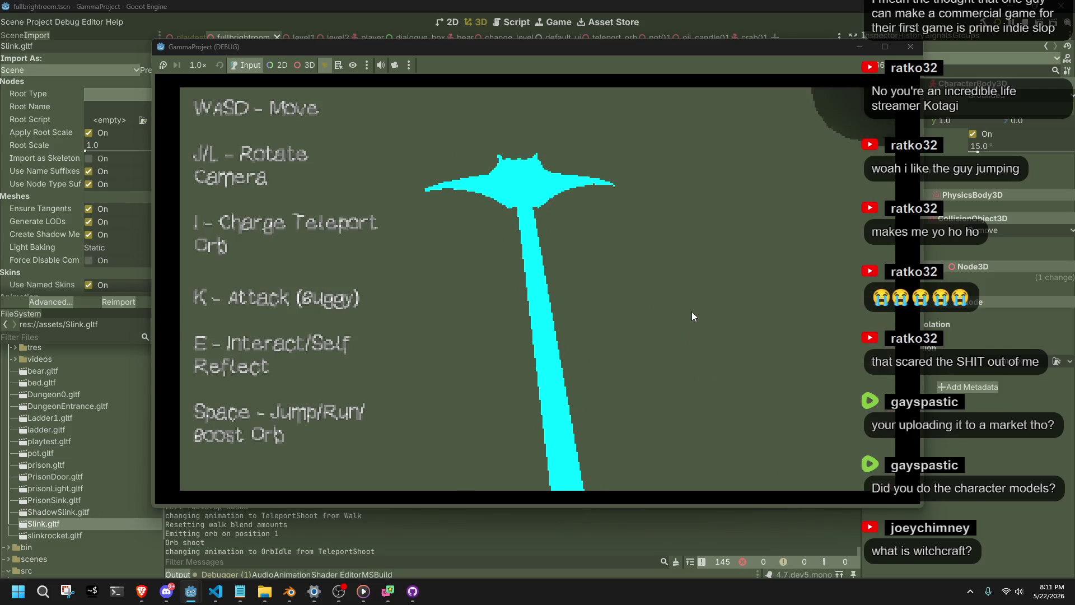
key("l")
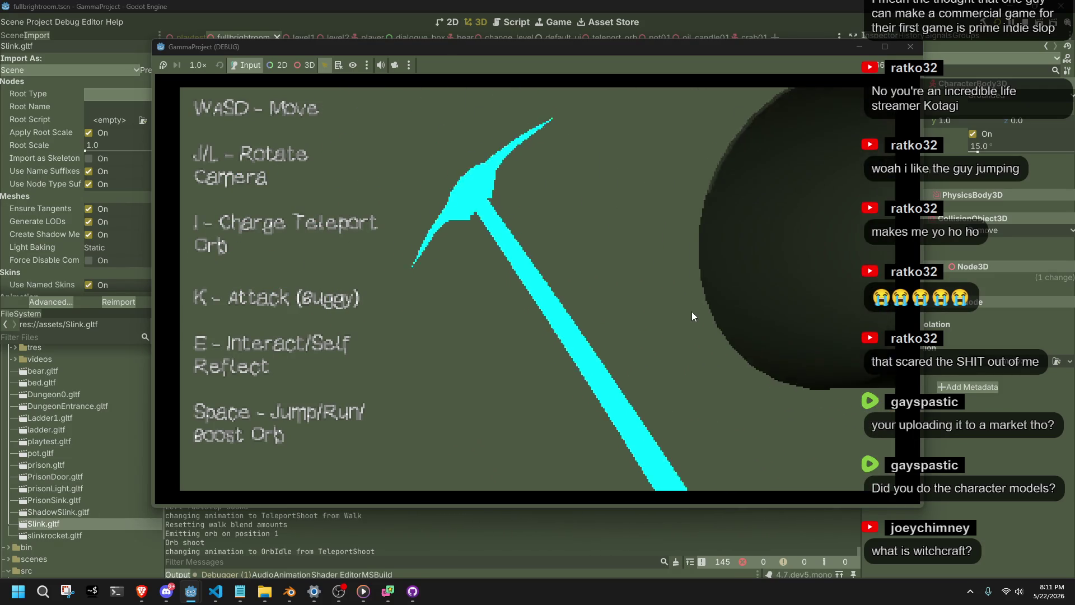
key("l")
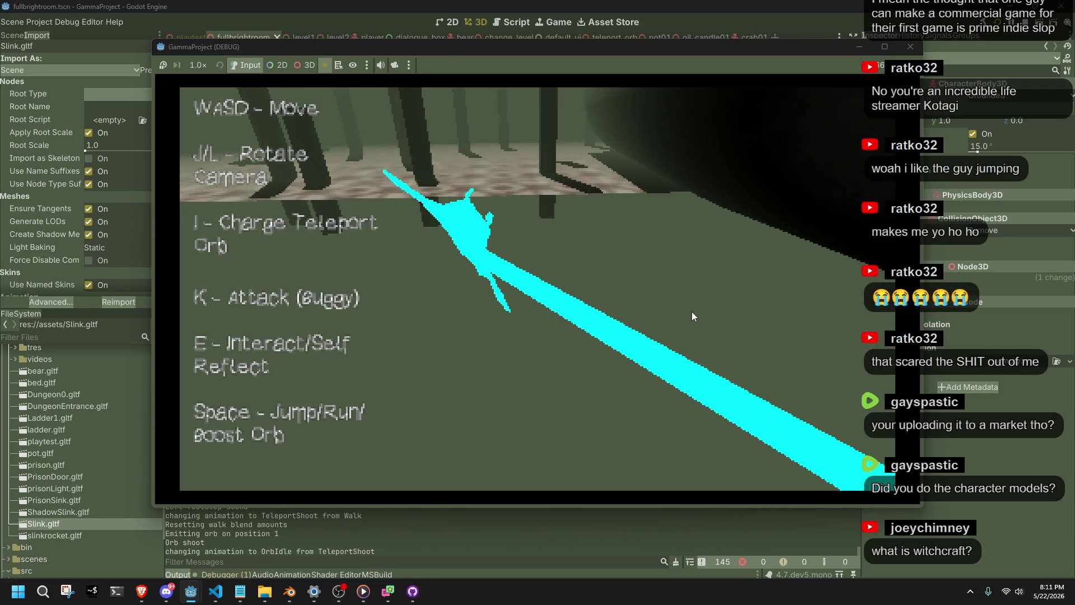
key("j")
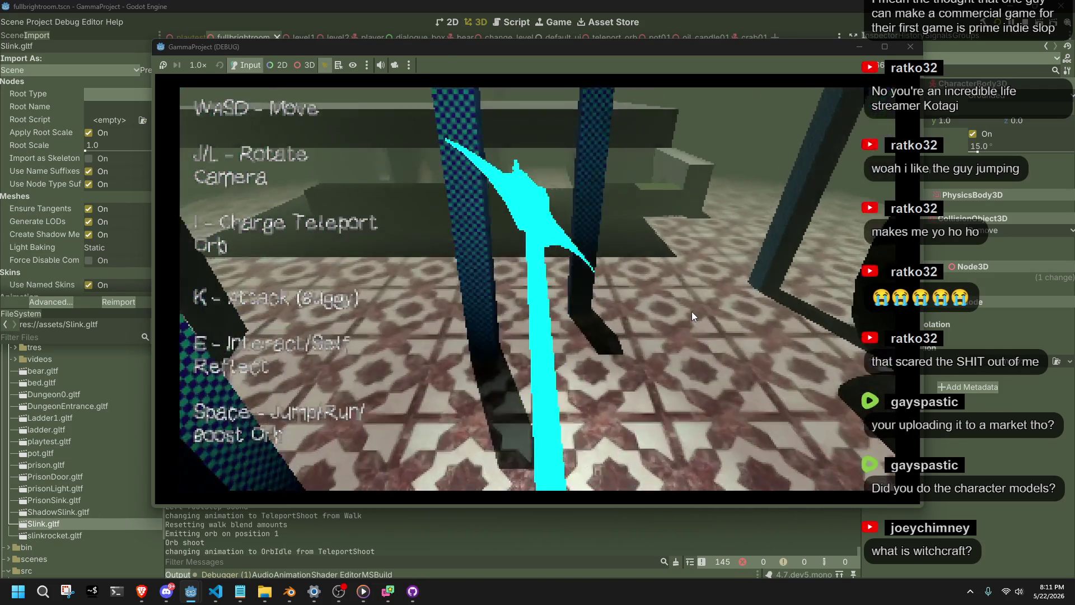
key("l")
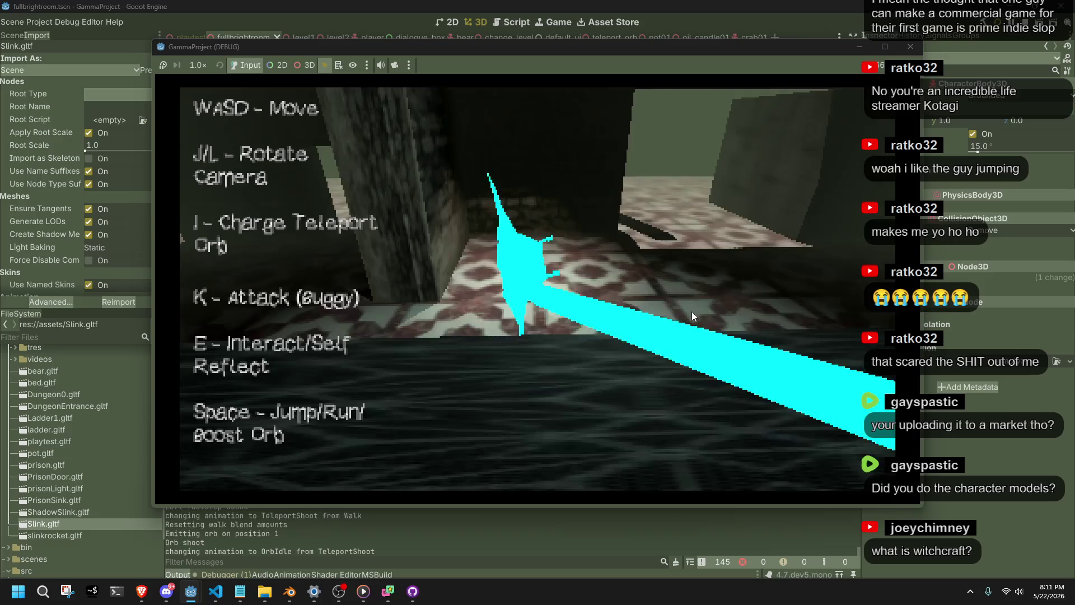
key("j")
key("l")
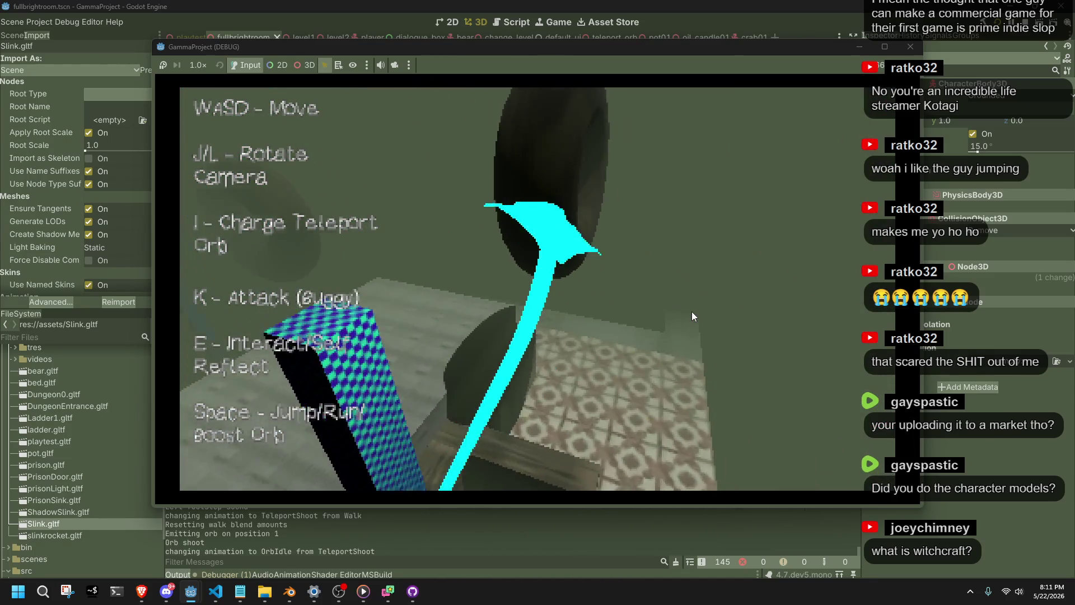
- Steer the orb past the checkered pillar, along the tiled corridor and over the ledge back to Slink
key("l")
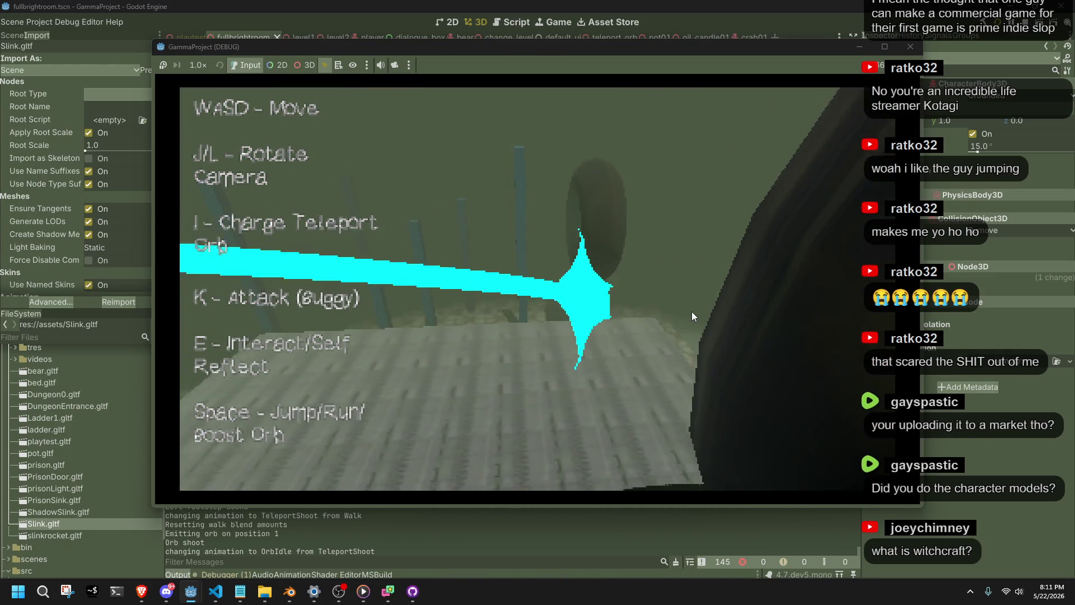
key("j")
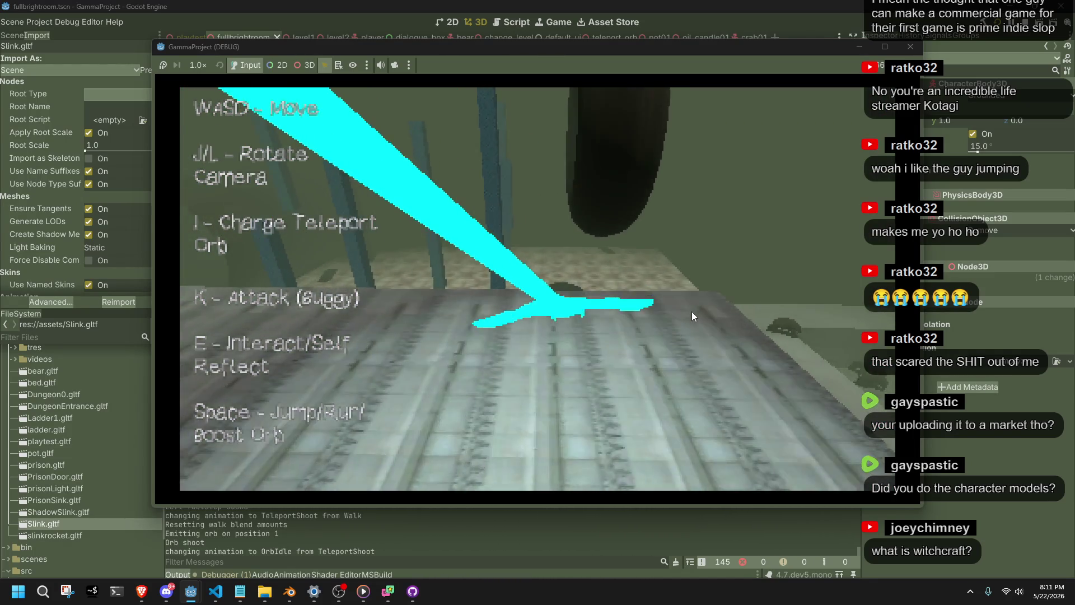
key("j")
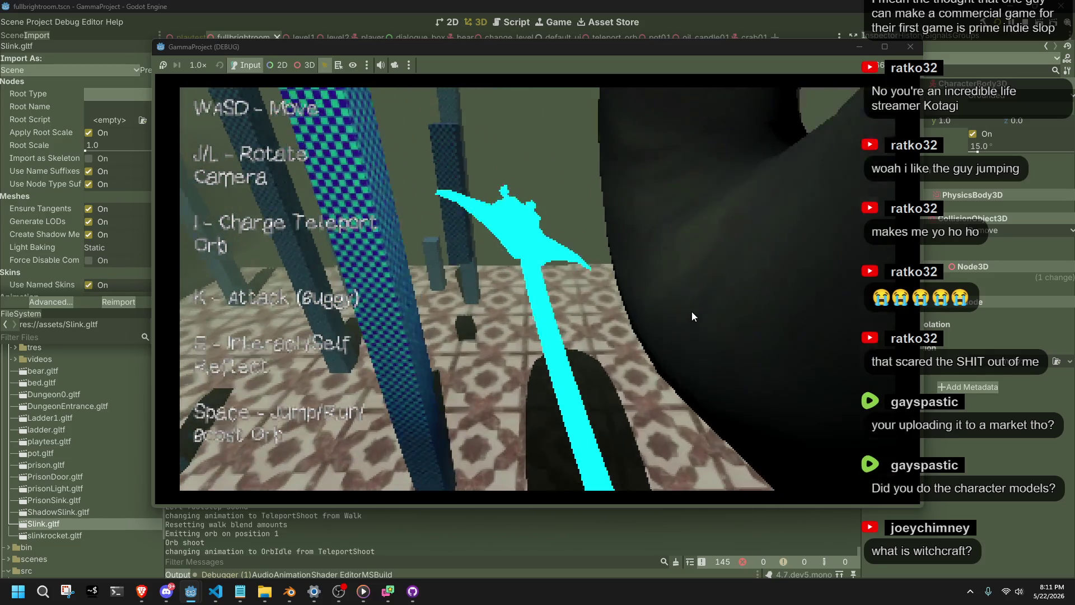
key("l")
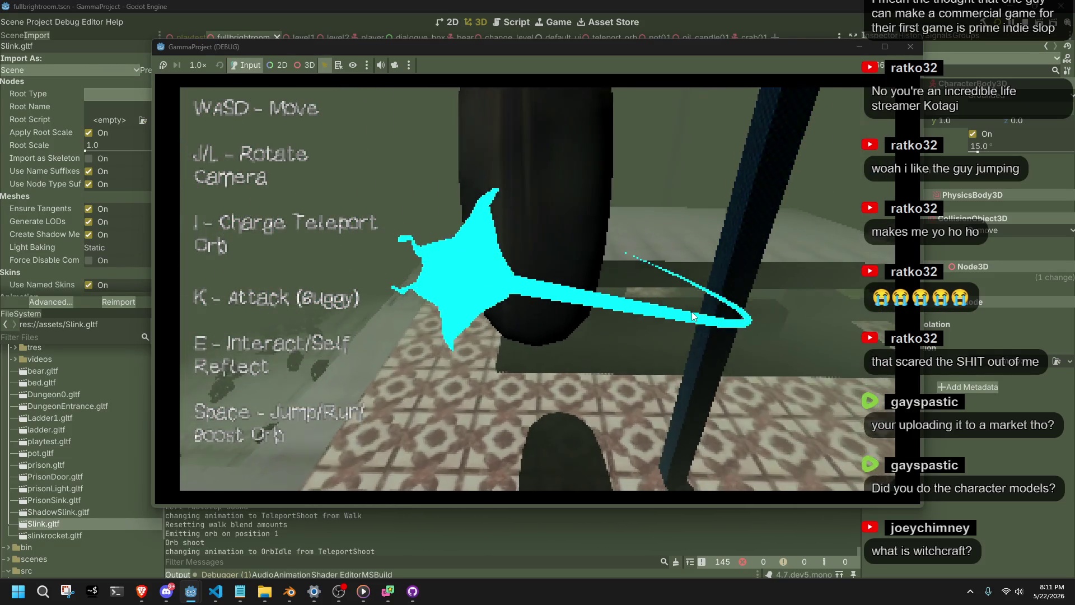
key("l")
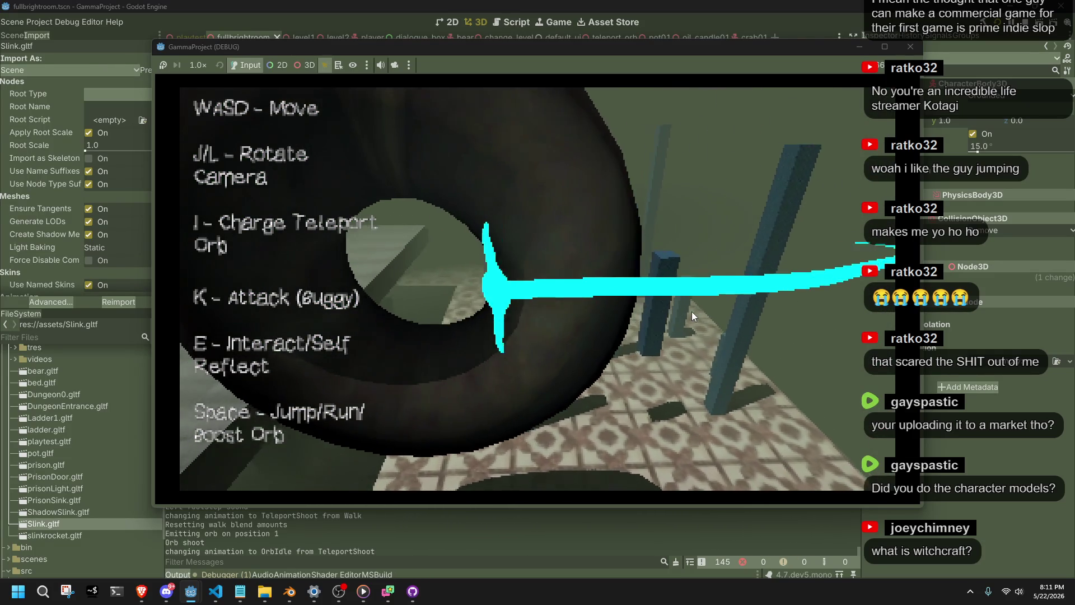
key("l")
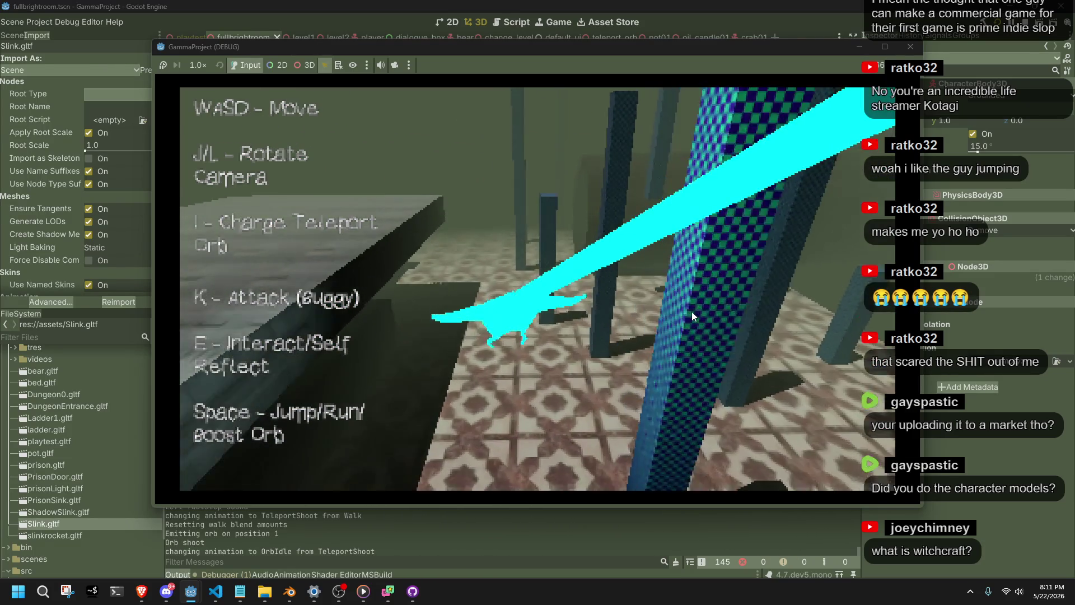
key("w")
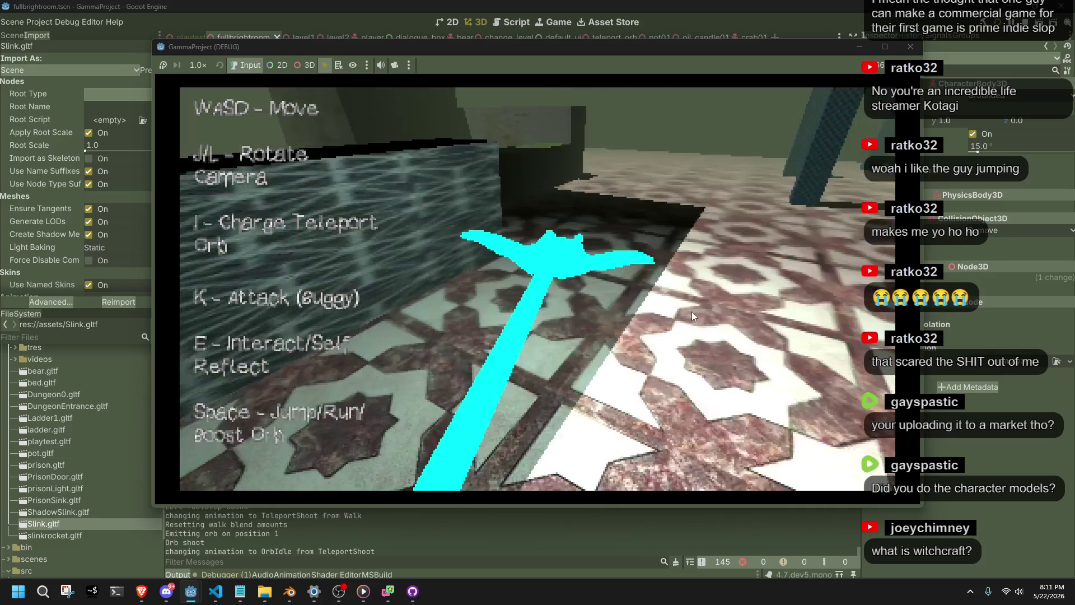
key("w")
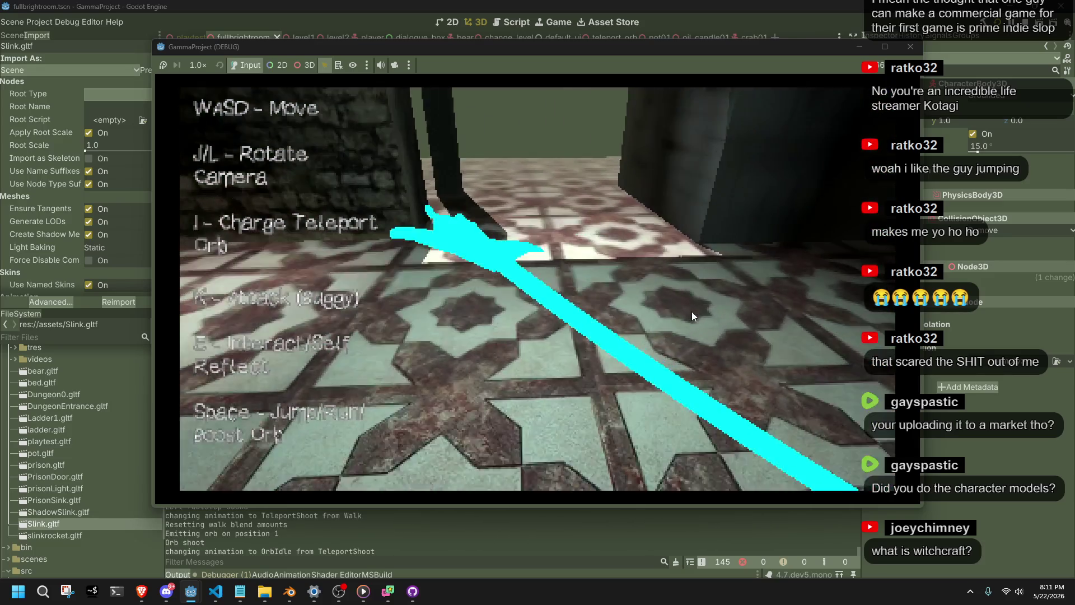
key("j")
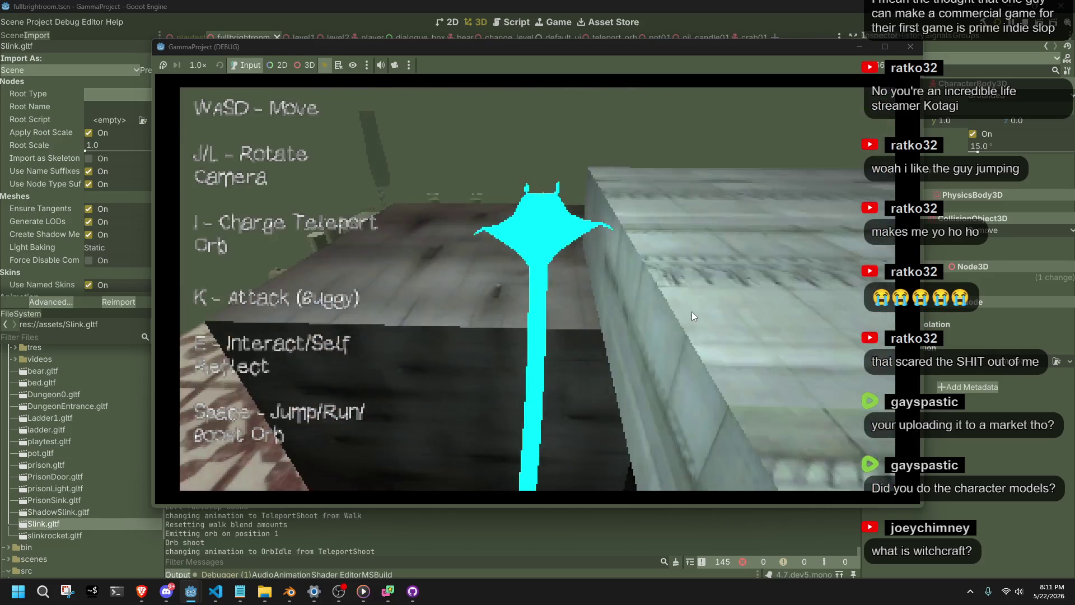
key("w")
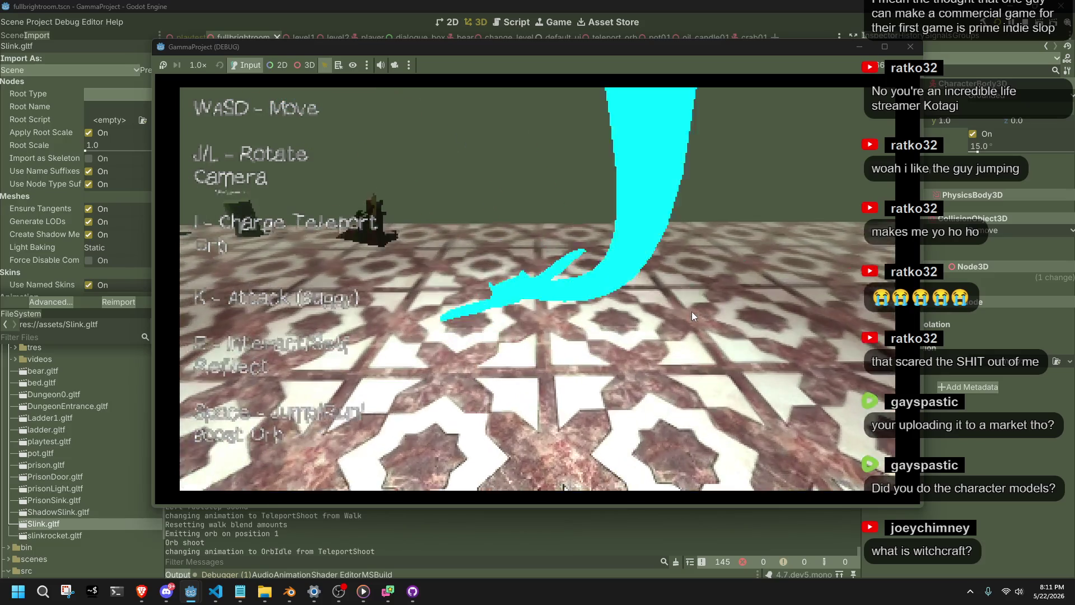
key("w")
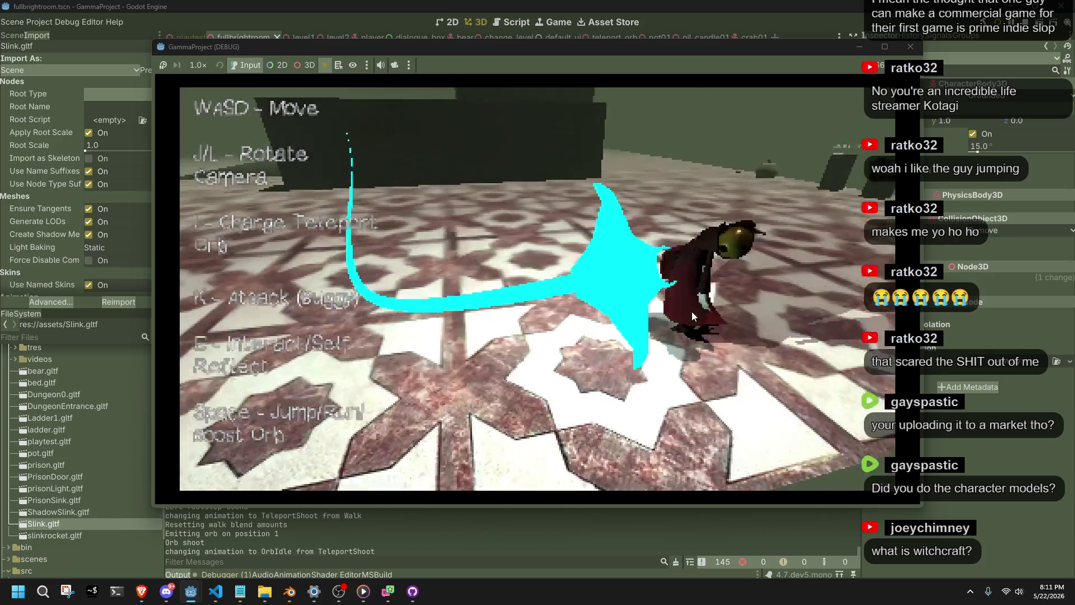
- Walk, run and jump Slink across the tiled floor, then close the debug game window
key("w")
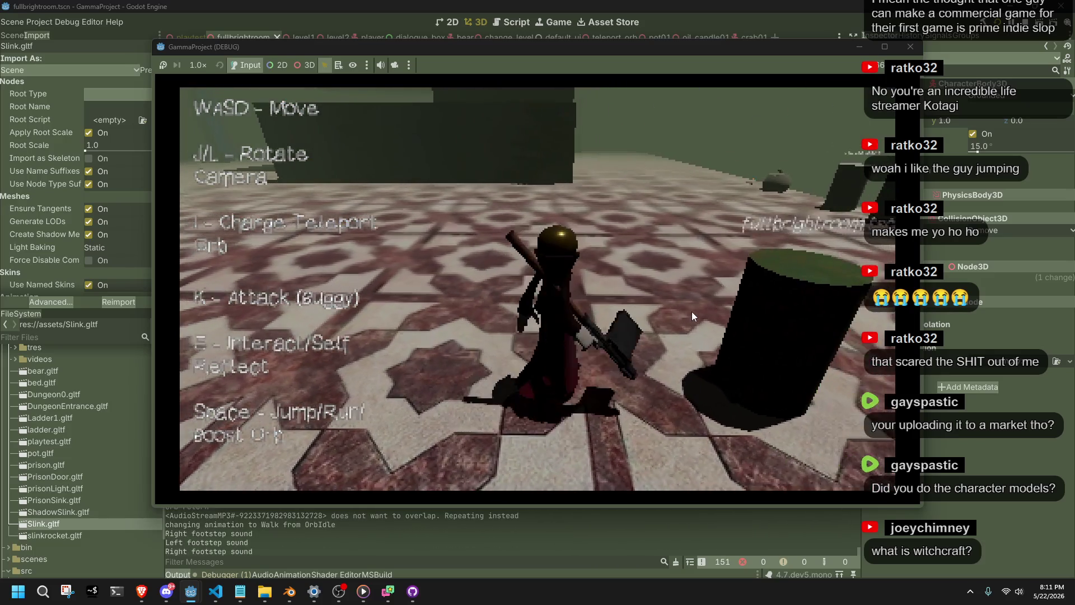
key("w")
key("space")
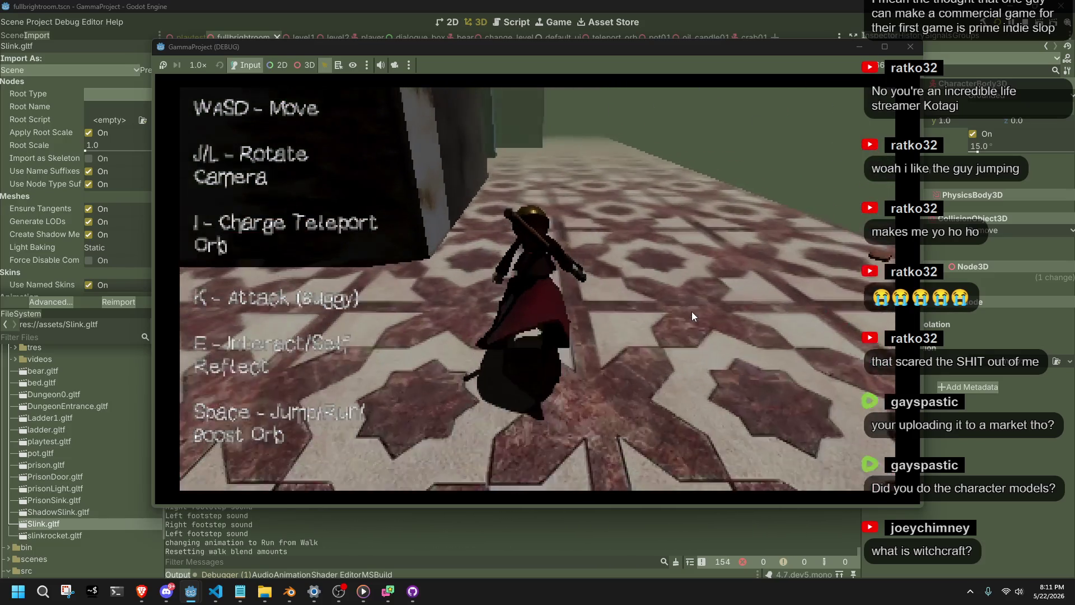
key("space")
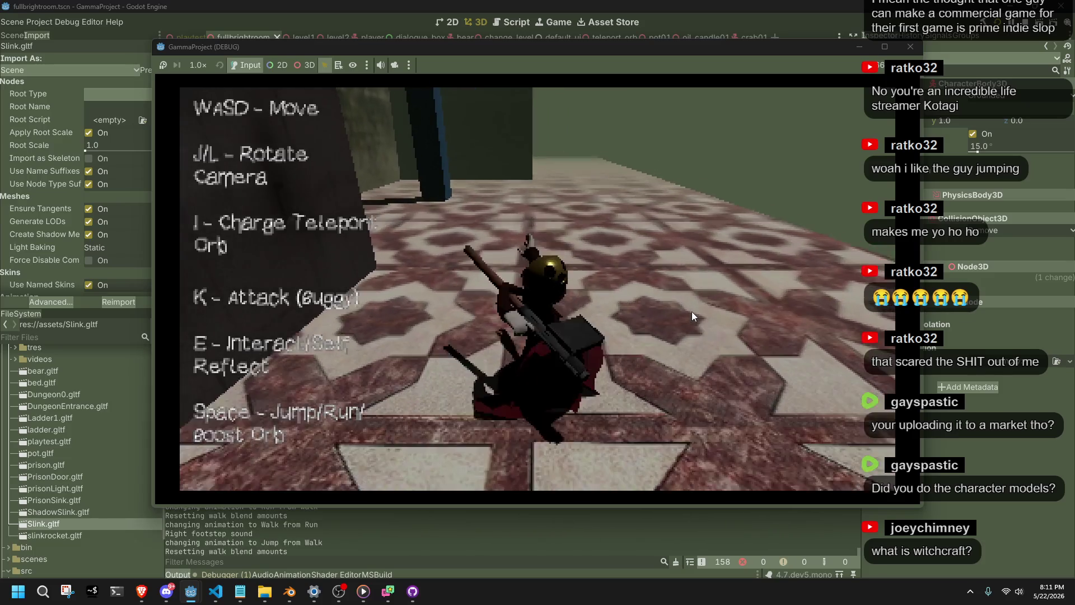
key("w")
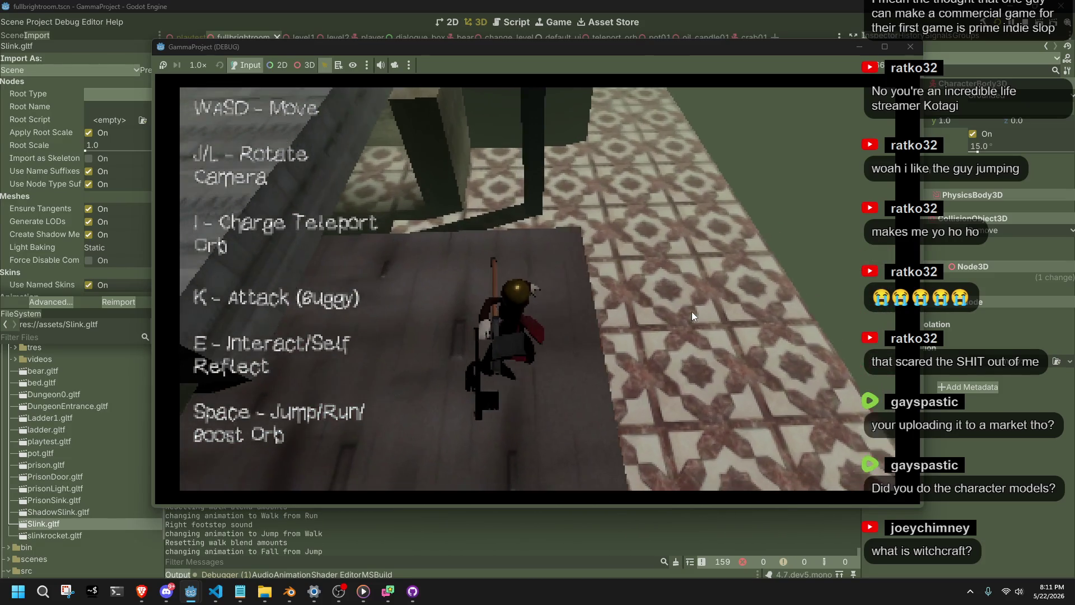
key("w")
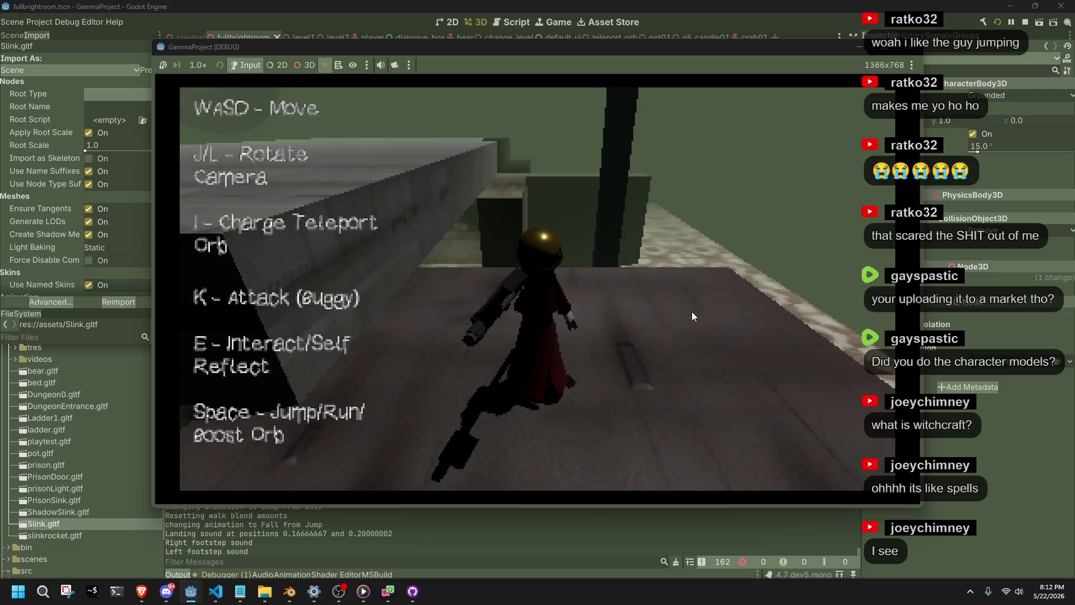
key("d")
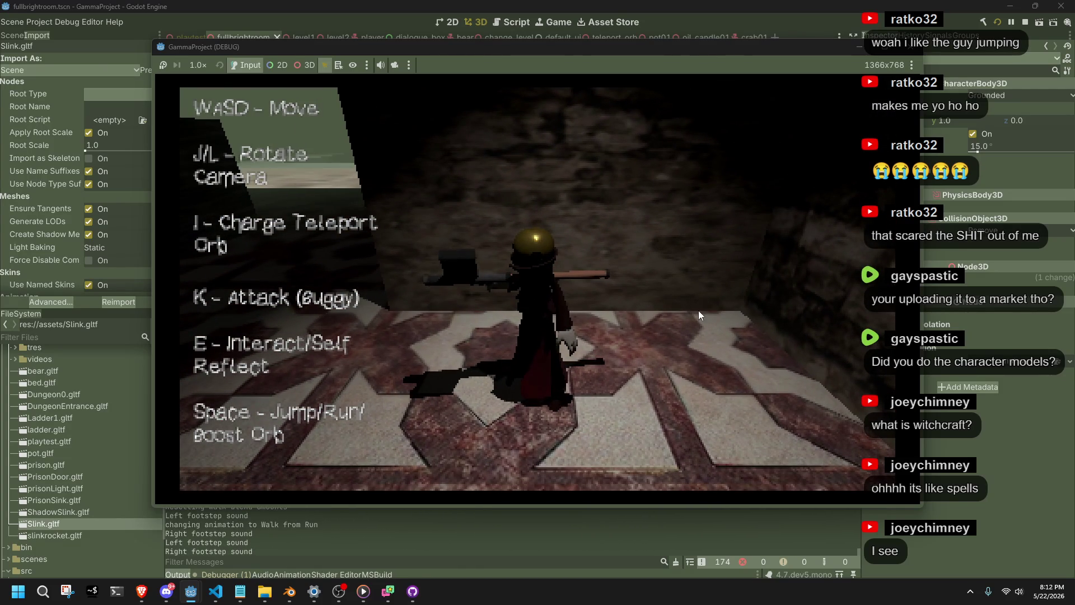
left_click(910, 47)
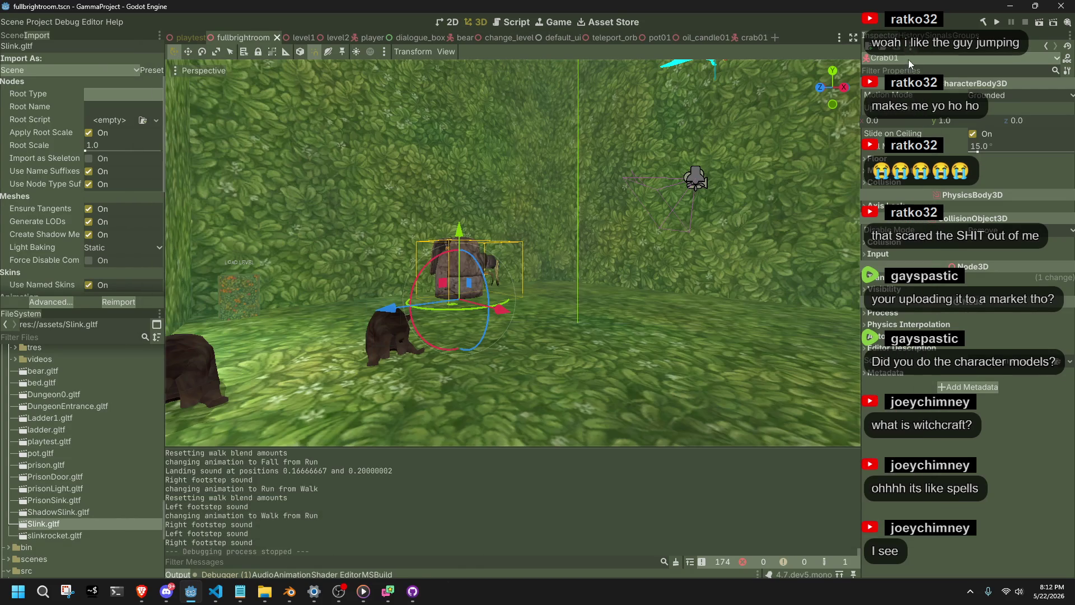
key("ctrl+s")
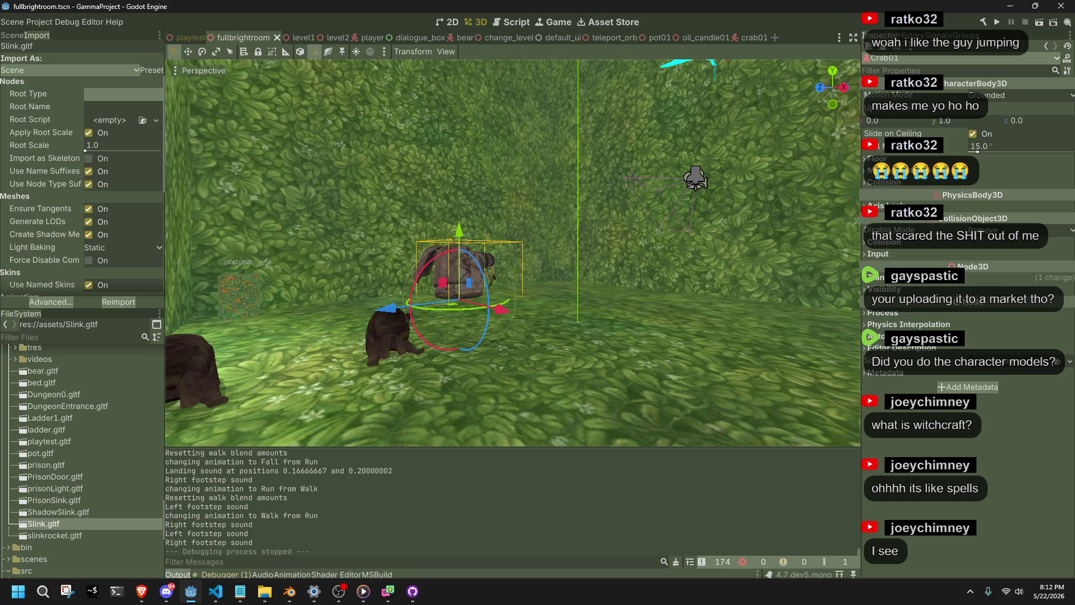
key("alt+Tab")
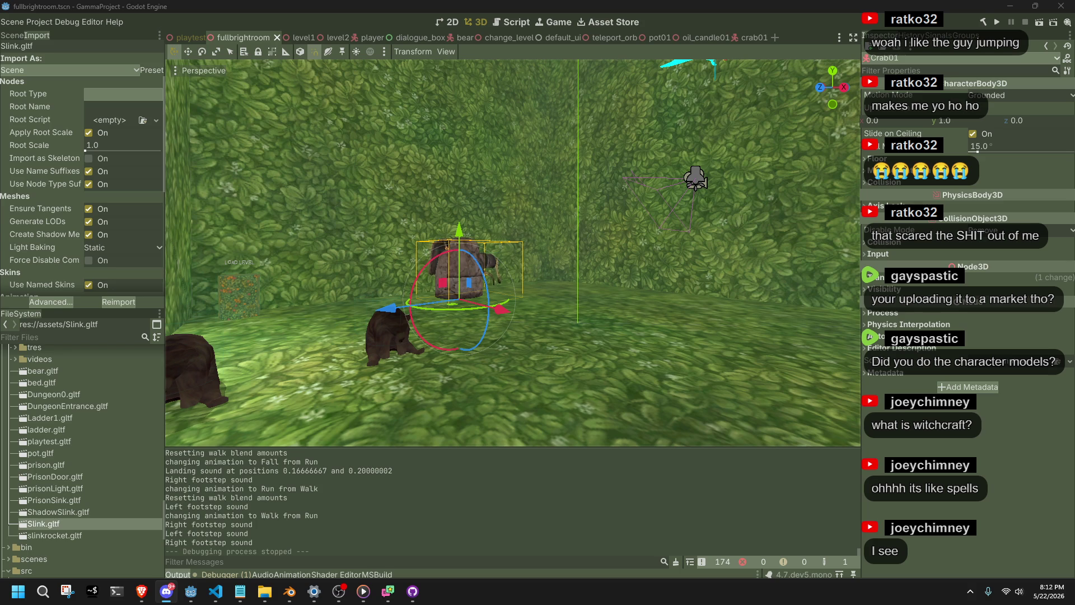
key("alt+Tab")
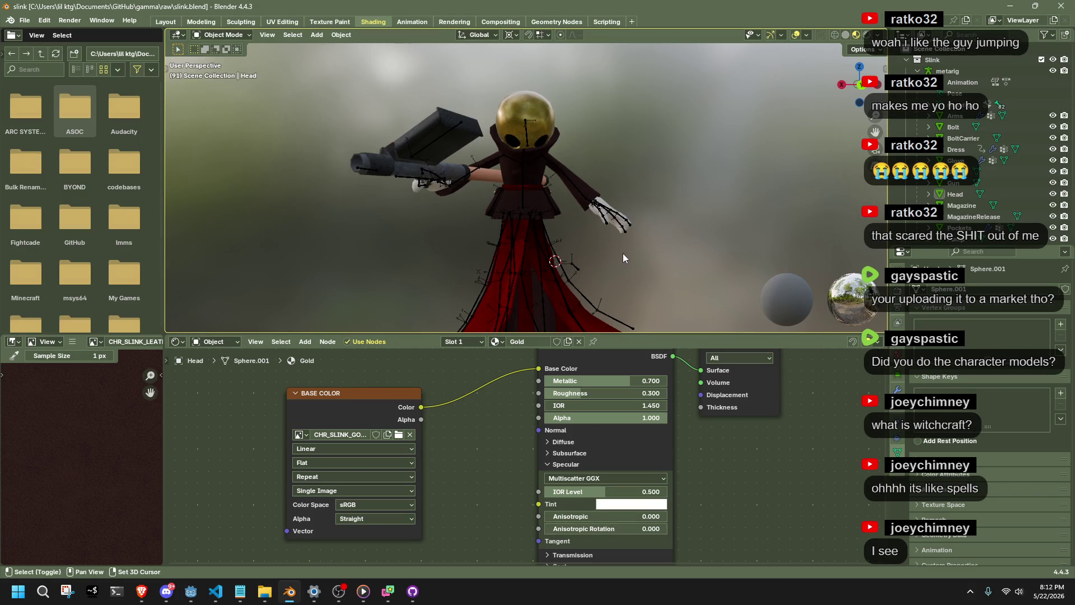
- Set the gold head material's Metallic to 0.800 and save slink.blend
left_click(636, 380)
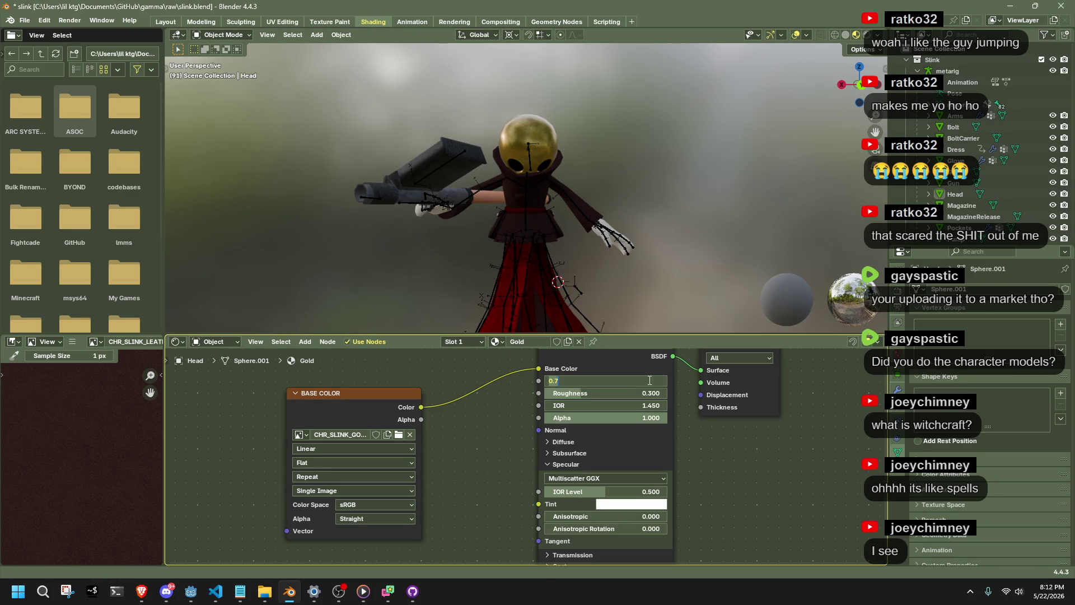
type("0.")
key("Return")
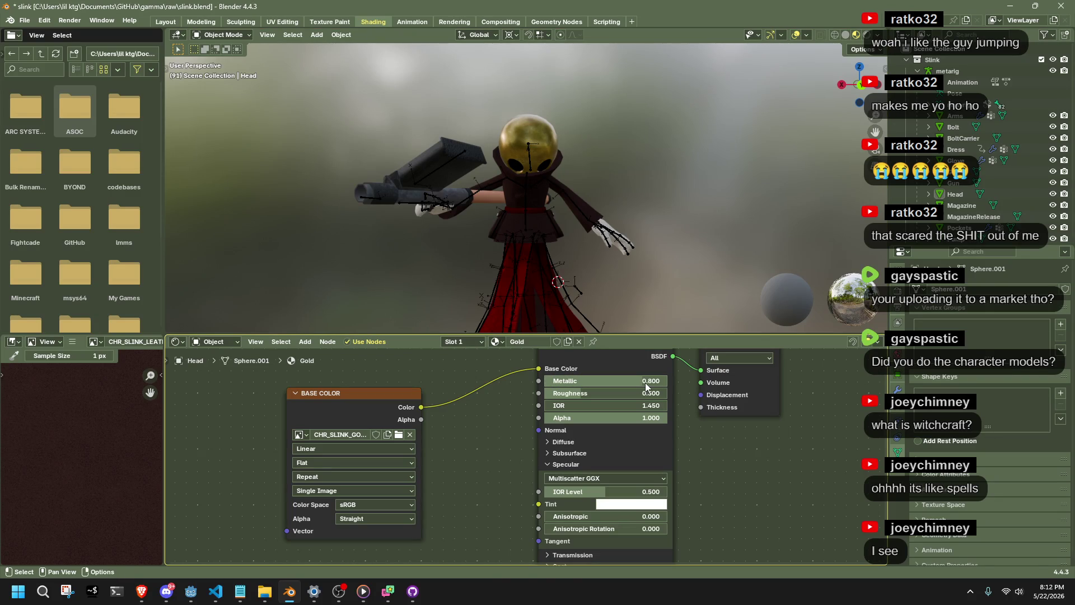
key("ctrl+s")
- Re-export the Slink model as glTF 2.0
key("alt+Tab")
key("alt+Tab")
key("alt+Tab")
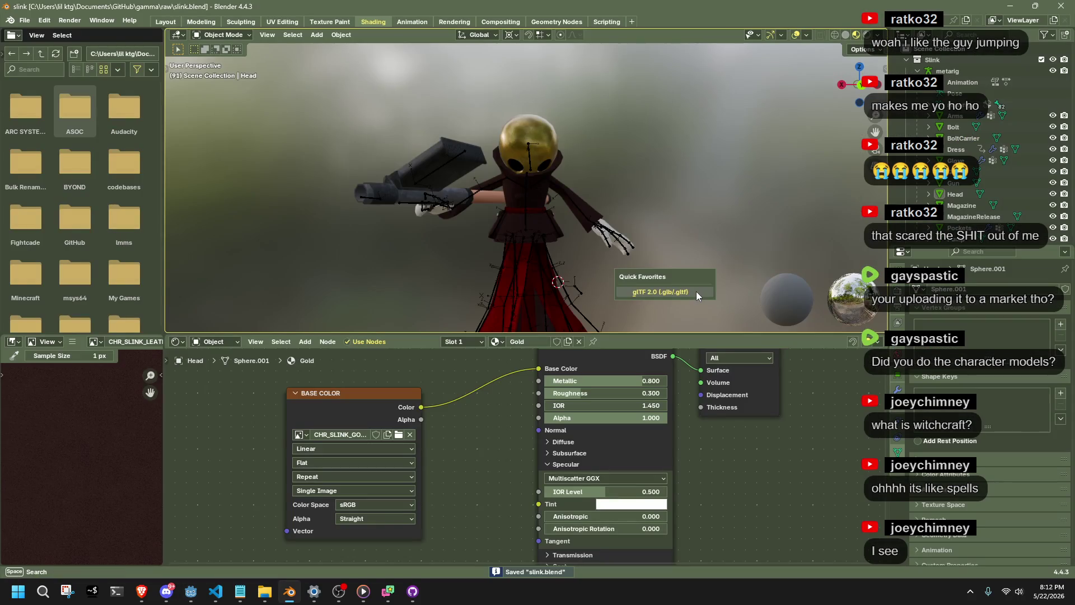
key("ctrl+shift+e")
key("Return")
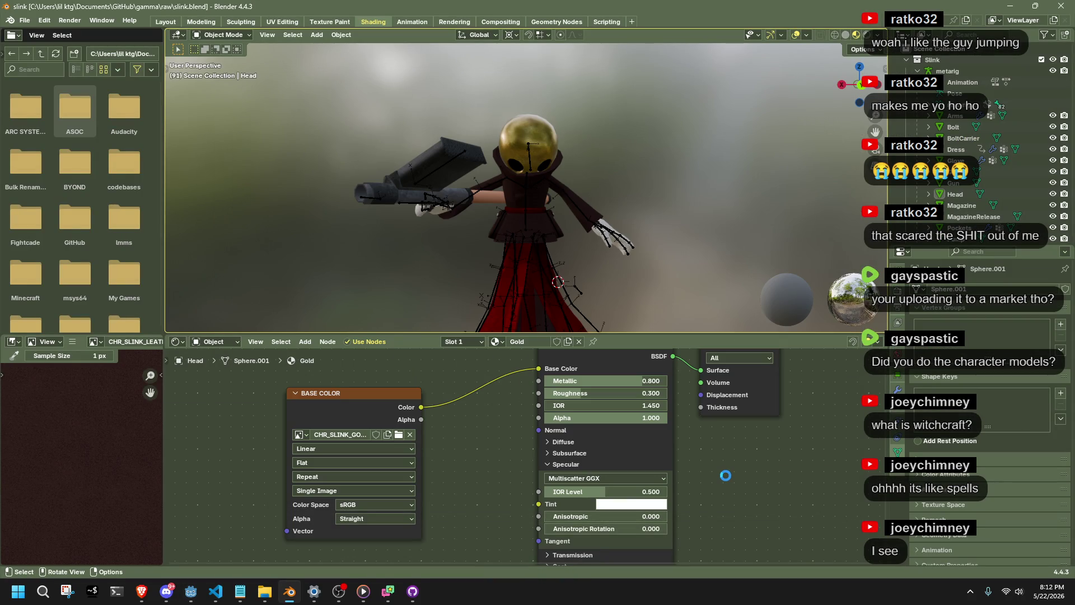
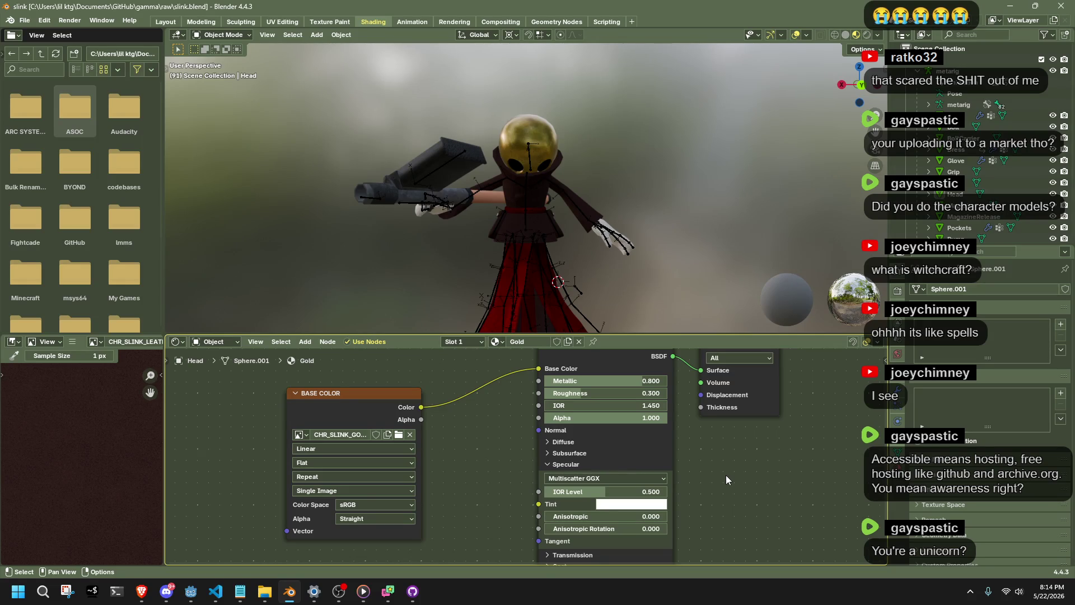
- Zoom in on the character, save slink.blend, and return to the Godot editor
scroll(666, 274, "up", 3)
scroll(665, 276, "up", 1)
key("ctrl+s")
left_click(195, 598)
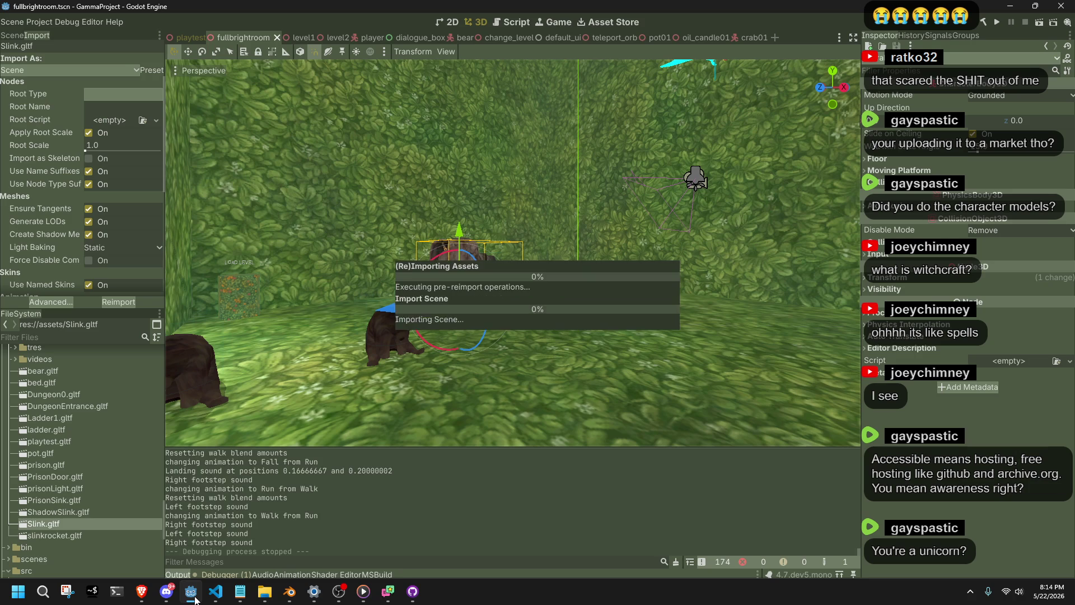
- Run the game and walk the character across the grass, toward the wall and off the ledge
left_click(1039, 25)
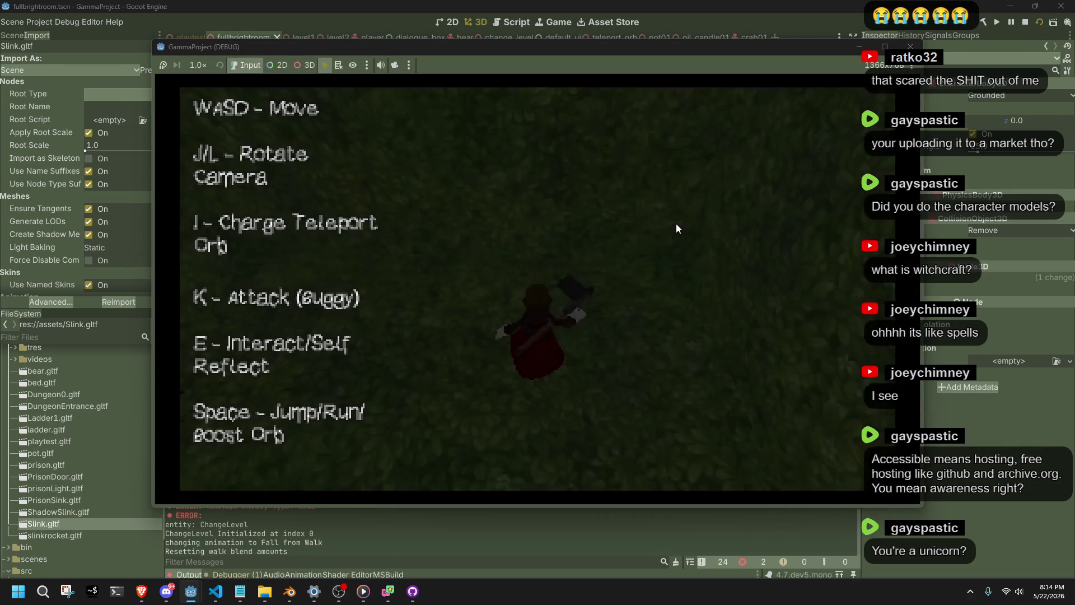
key("w")
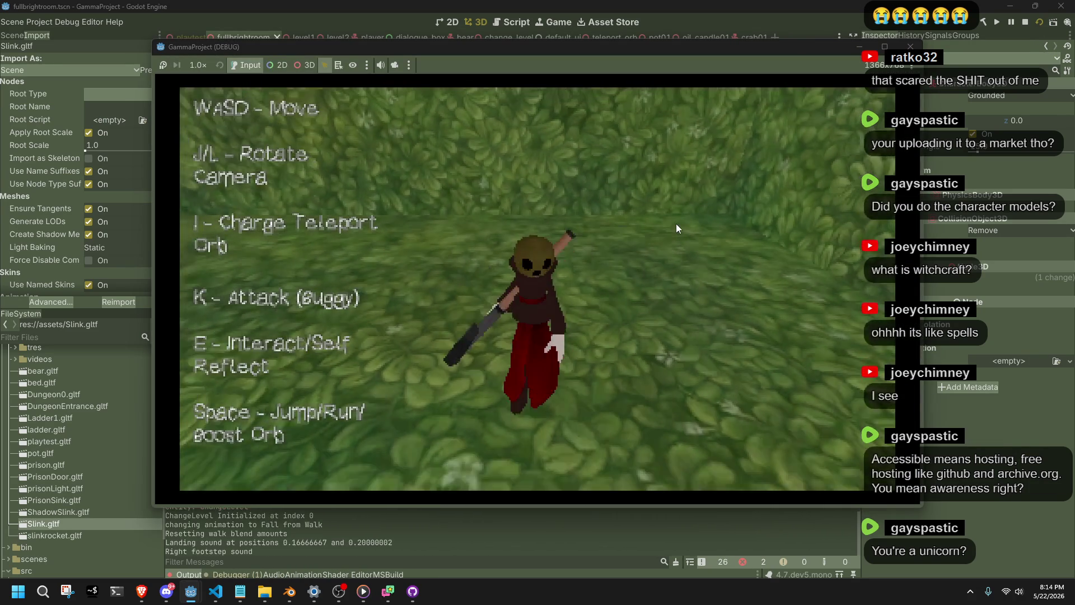
key("w")
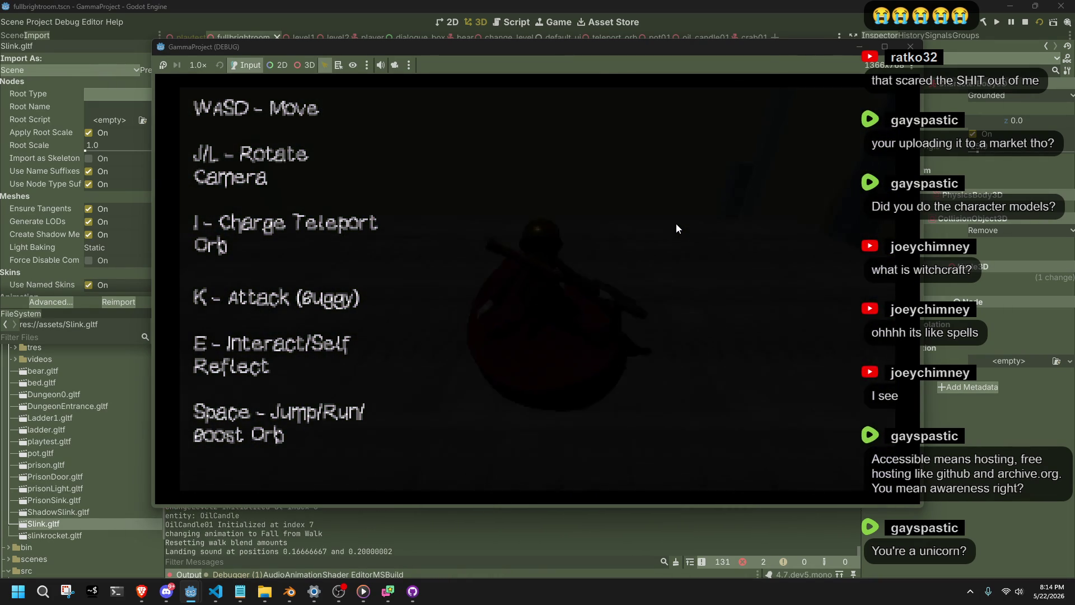
key("d")
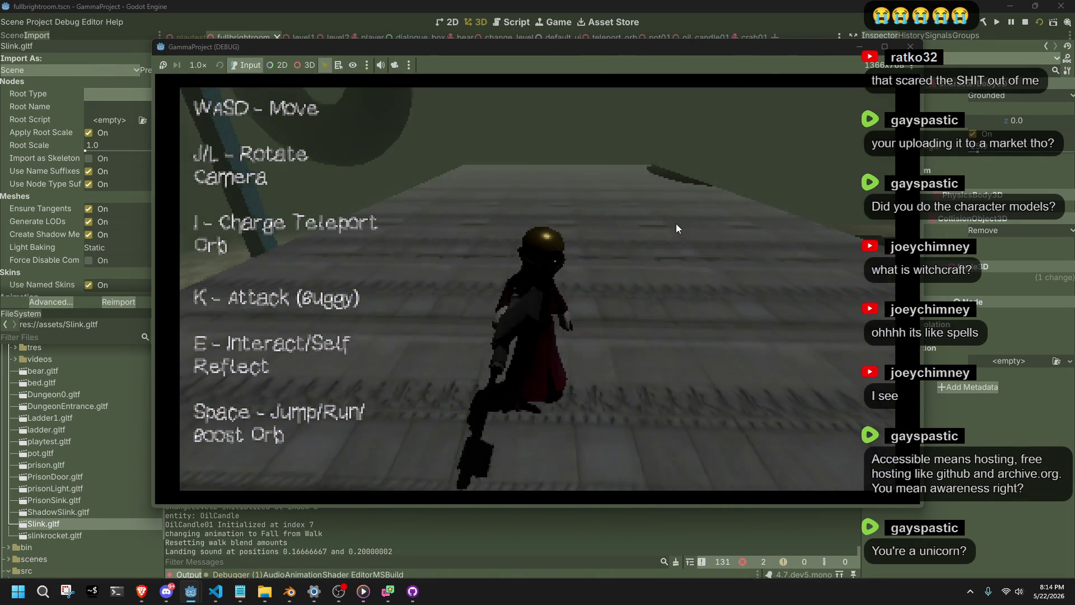
key("w")
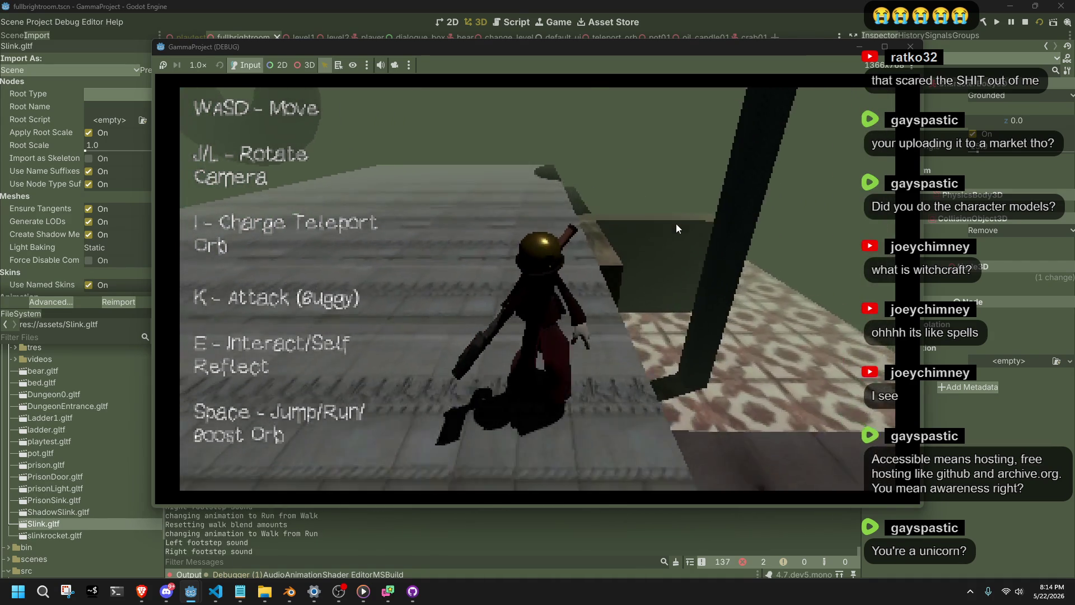
key("s")
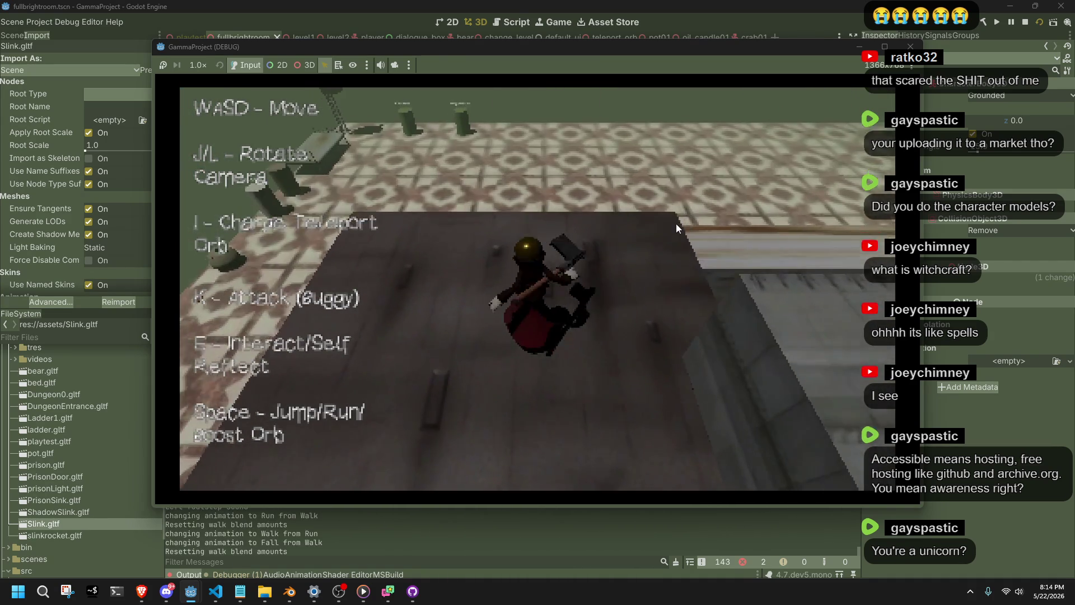
- Run the character across the tiled floor past the green pillar, then stop the game
key("w")
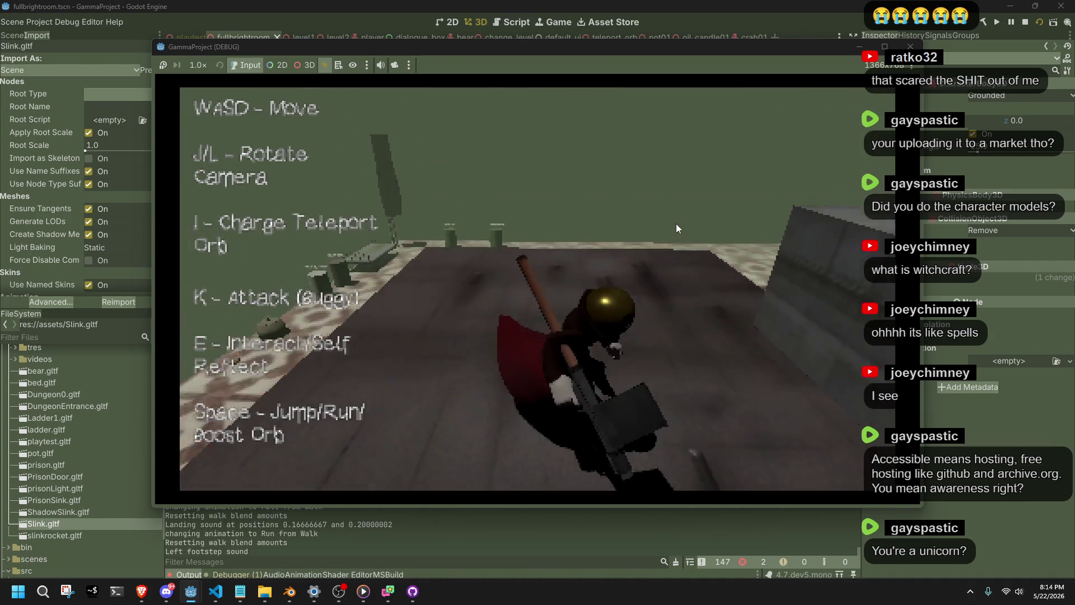
key("w")
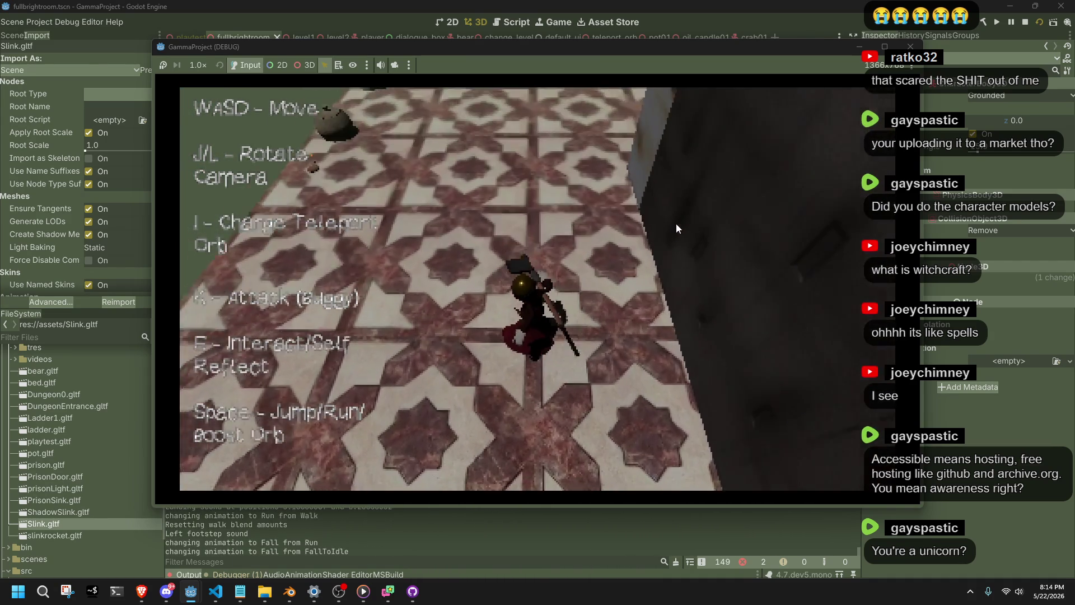
key("a")
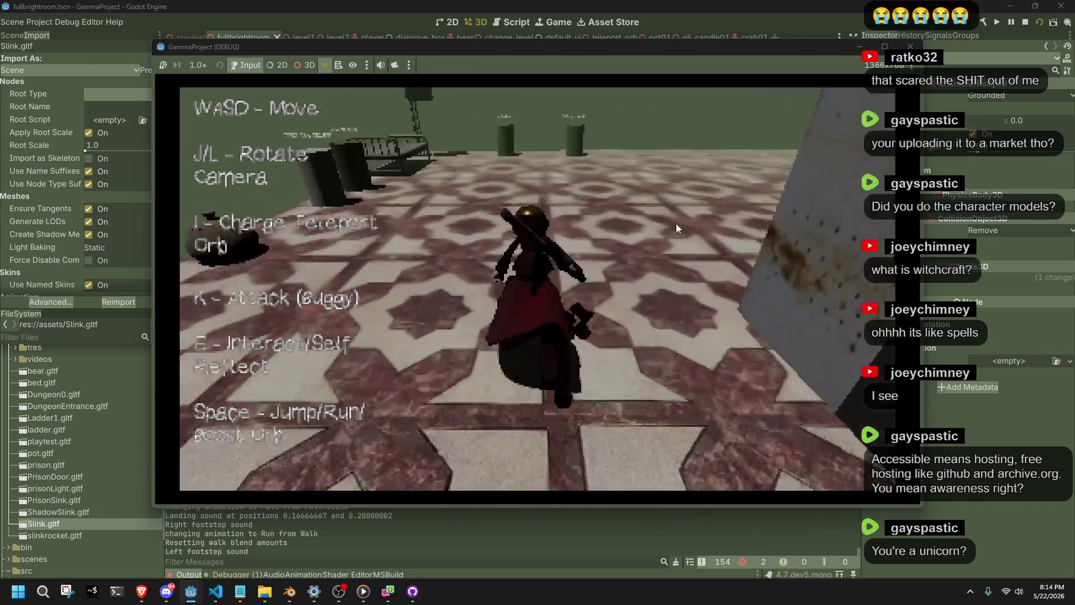
key("a")
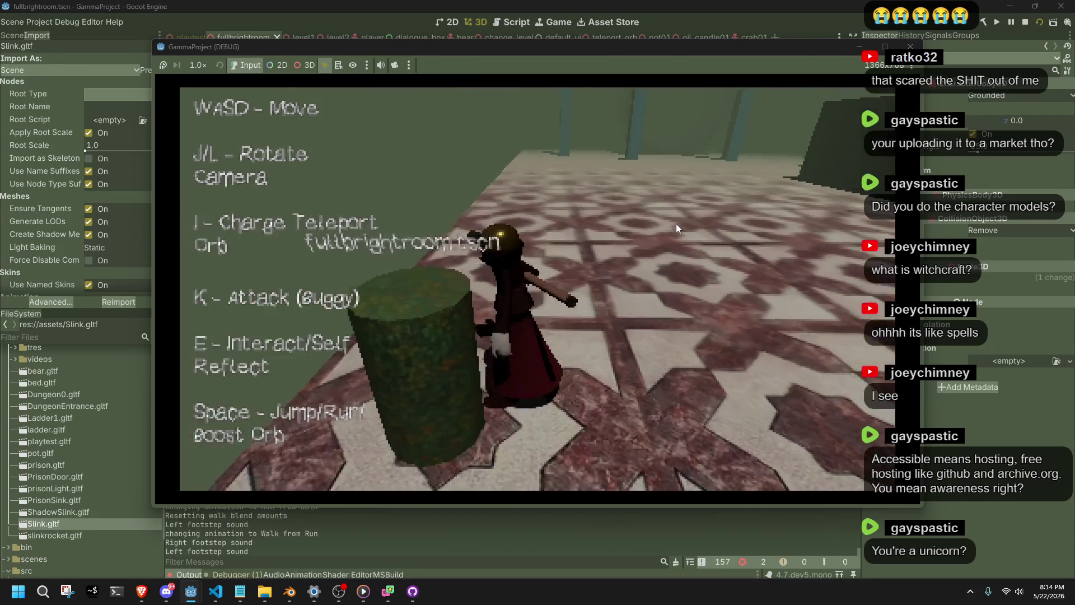
left_click(910, 46)
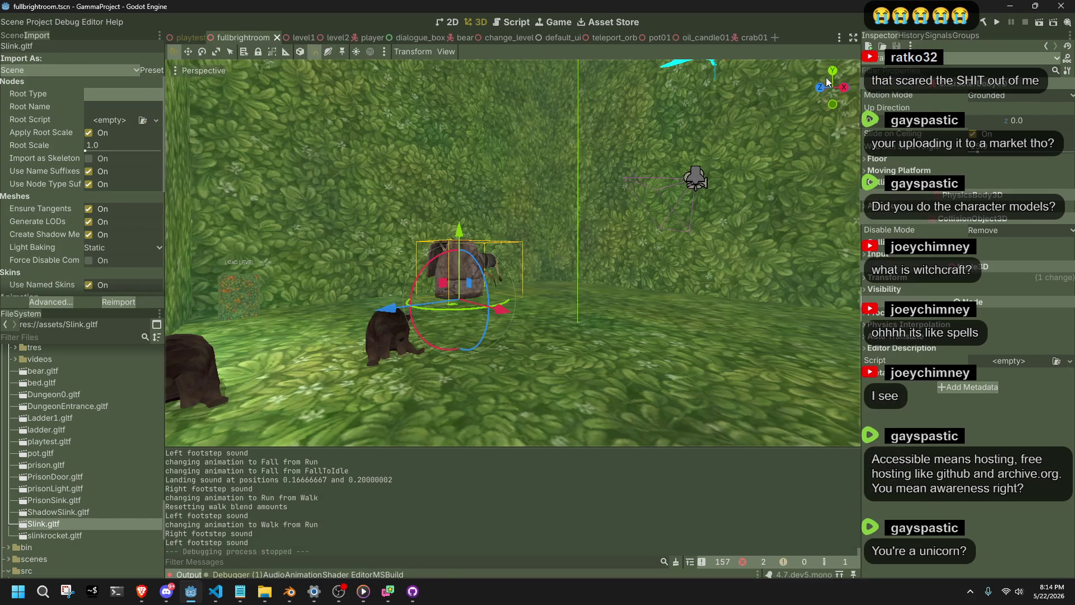
- Open the player scene and select its AnimationPlayer node in the scene tree
left_click(186, 37)
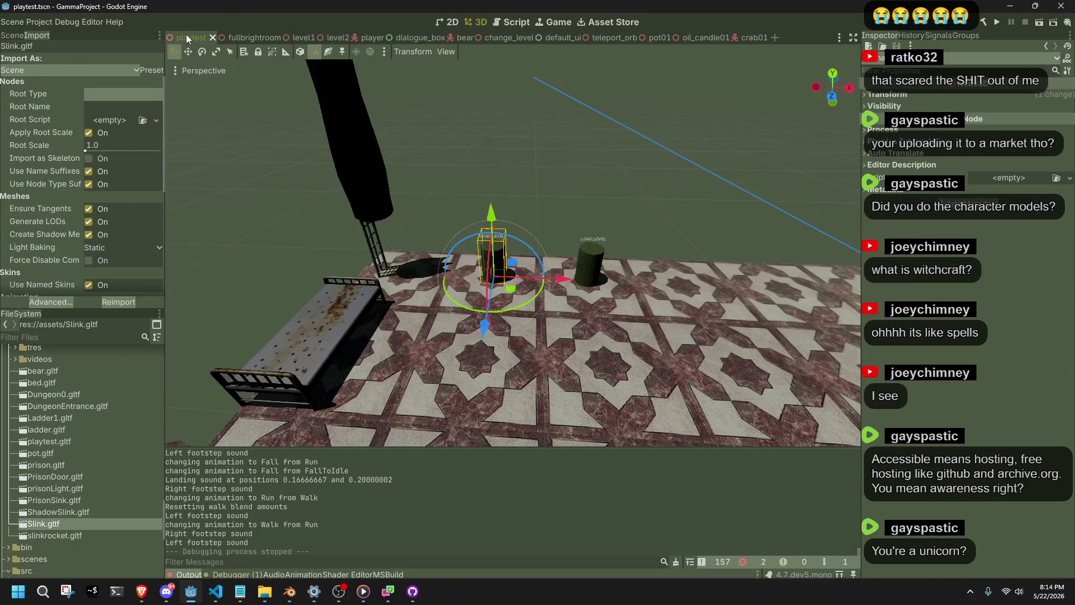
left_click(359, 37)
scroll(457, 252, "down", 2)
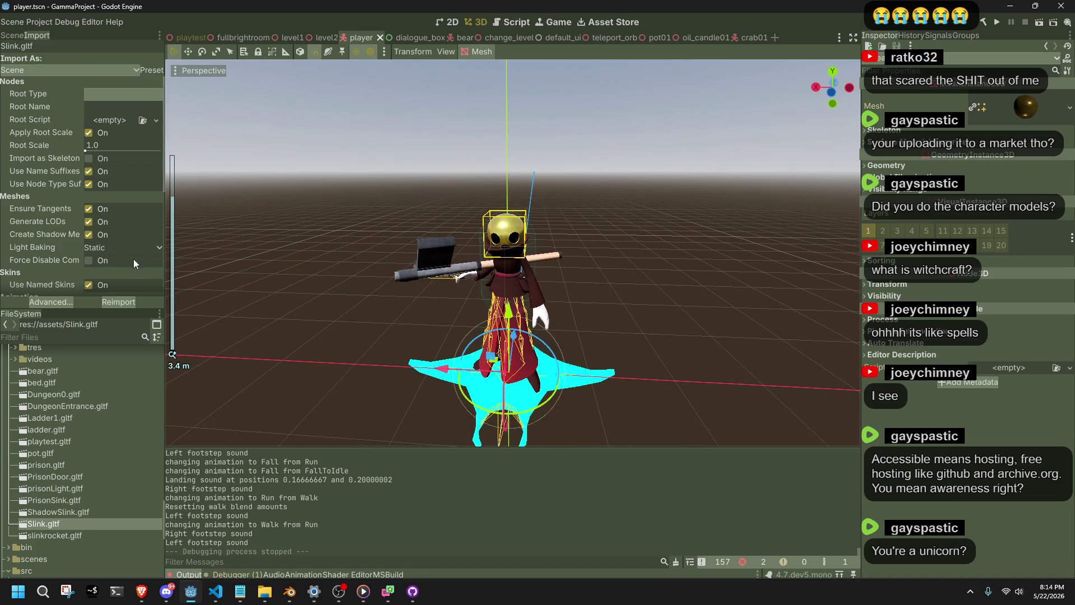
left_click(12, 35)
scroll(116, 244, "down", 3)
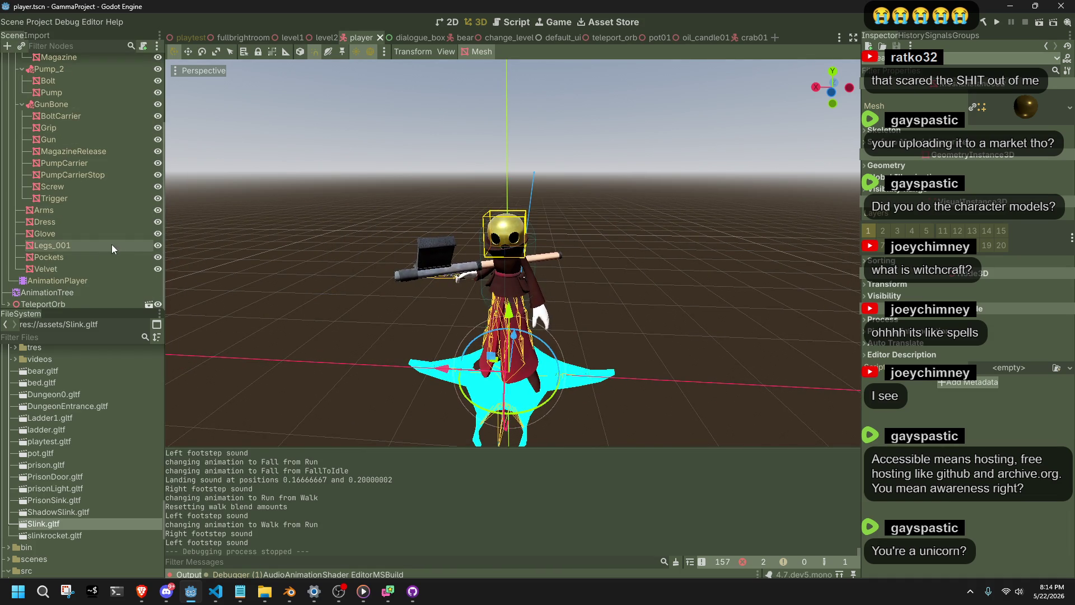
left_click(80, 280)
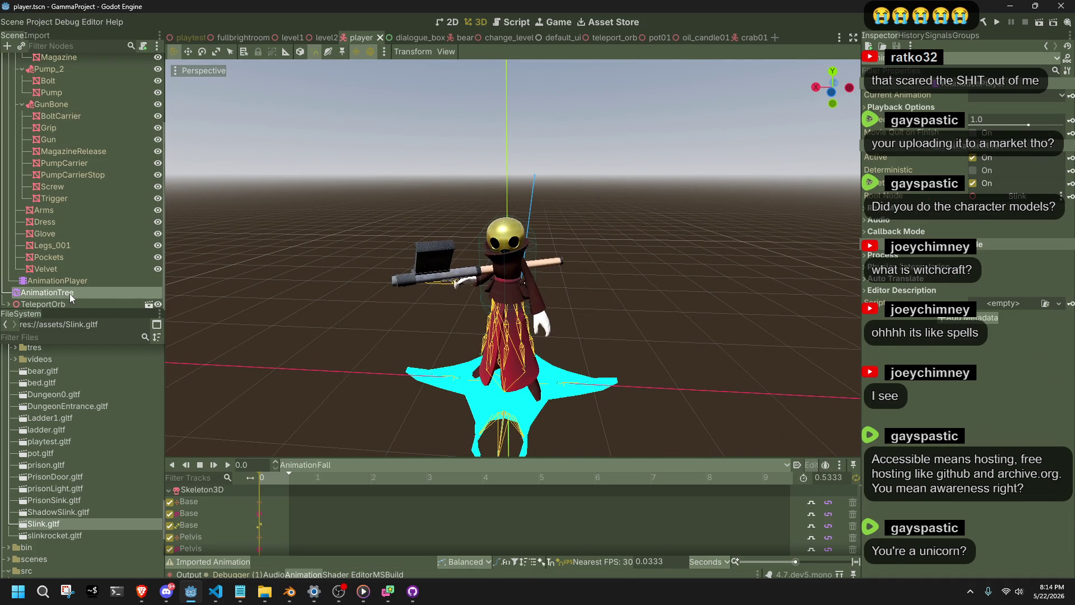
- Preview the Jump, TeleportShoot and Jump states in the AnimationTree state machine
left_click(69, 294)
left_click(674, 516)
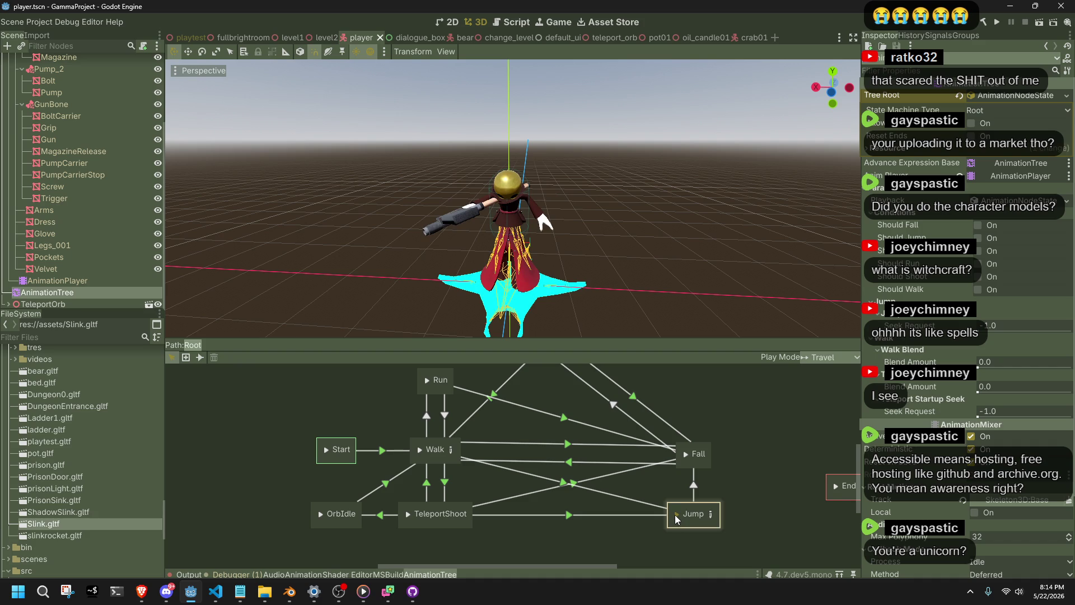
left_click(411, 516)
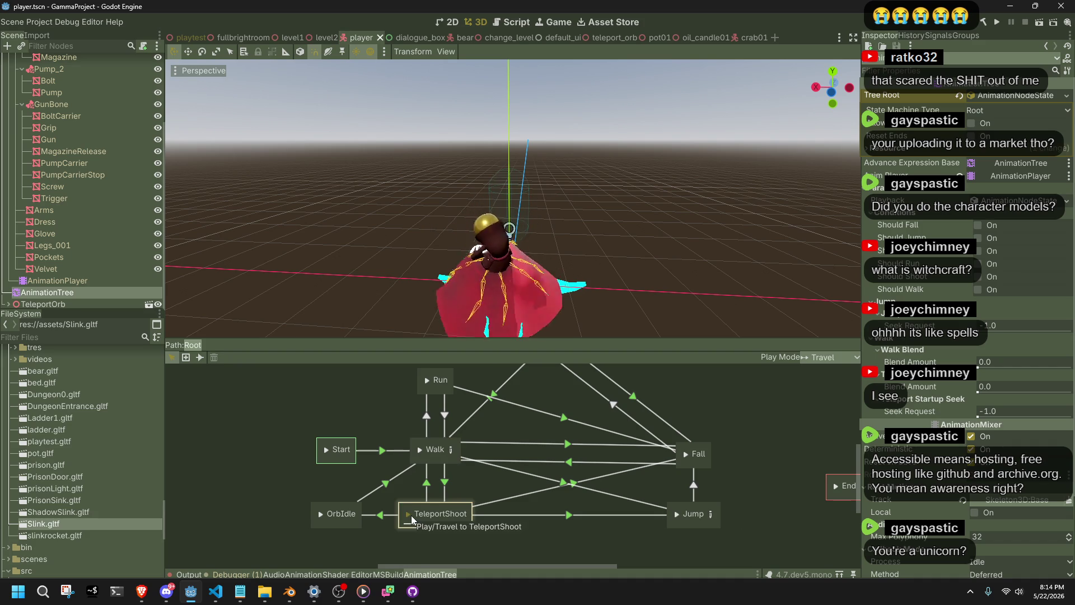
left_click(679, 514)
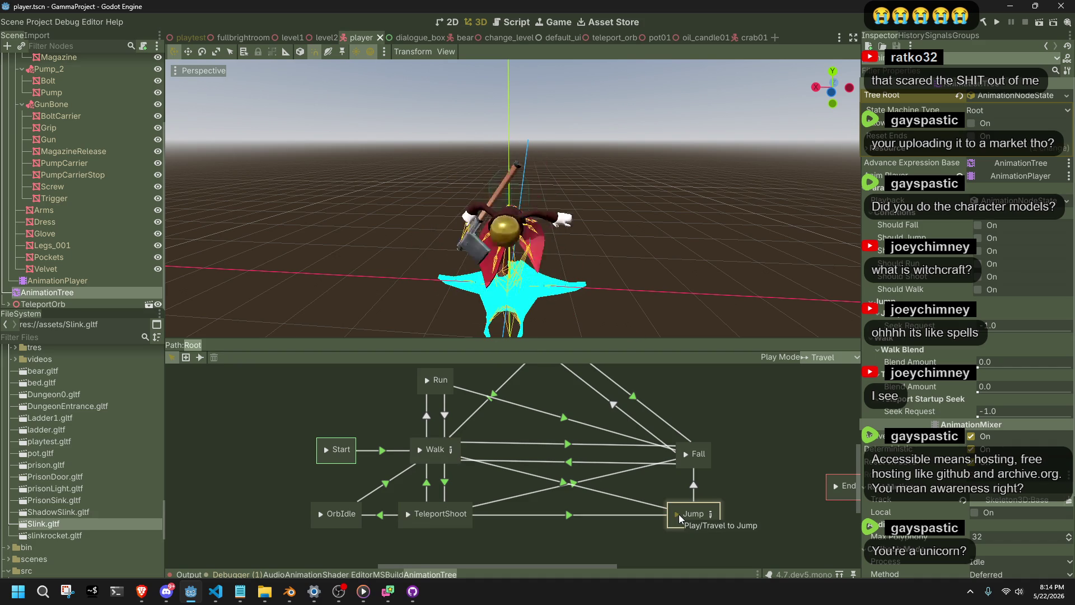
- Load the Jump animation in the AnimationPlayer and scrub it around 0.31 s in Left view
left_click(97, 282)
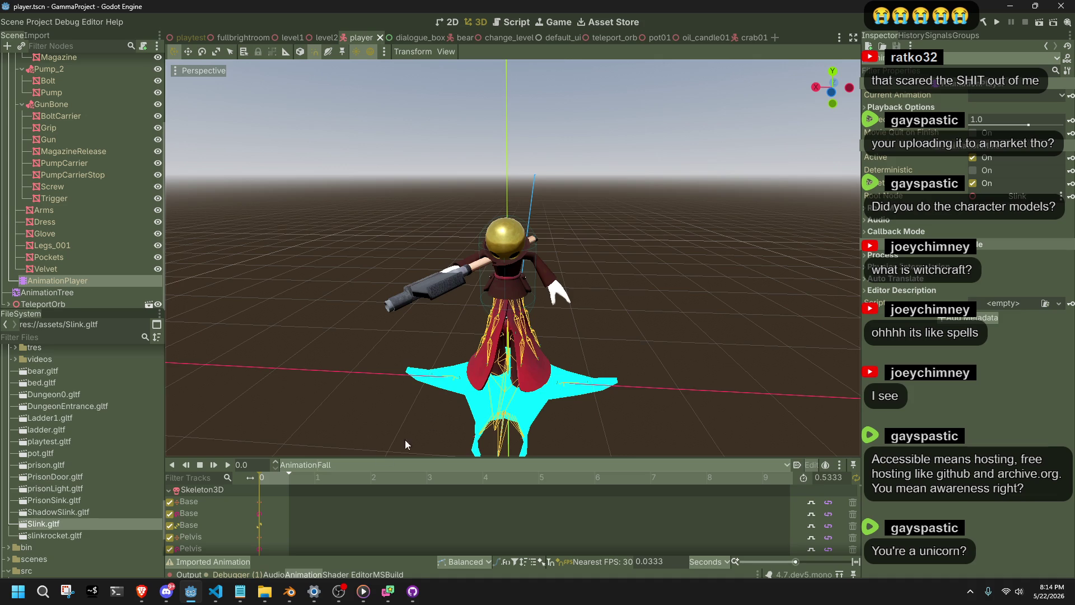
left_click(337, 467)
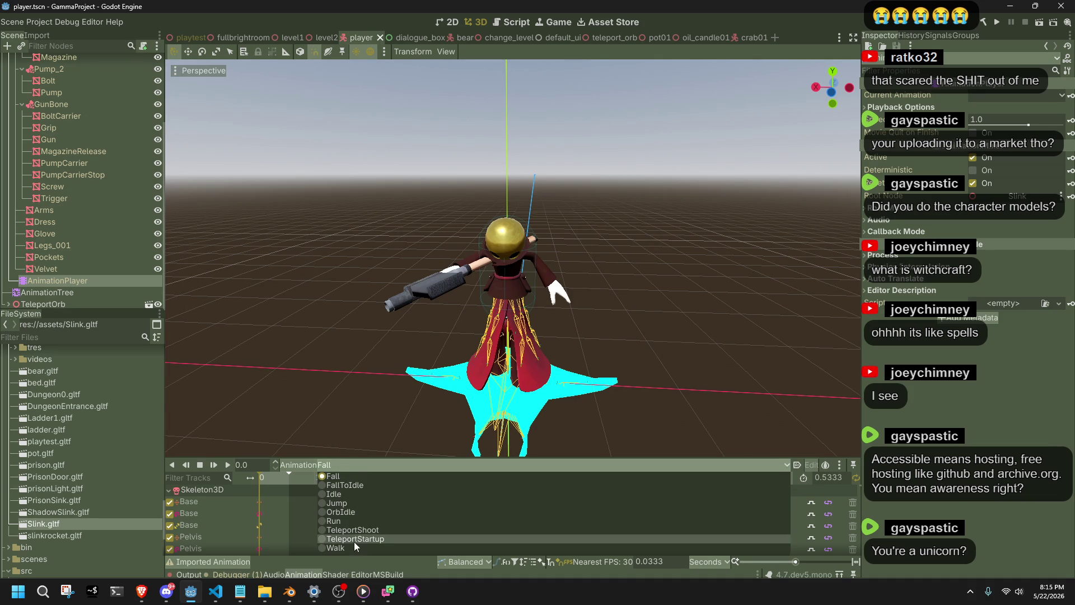
left_click(347, 503)
left_click_drag(264, 479, 279, 480)
left_click(850, 90)
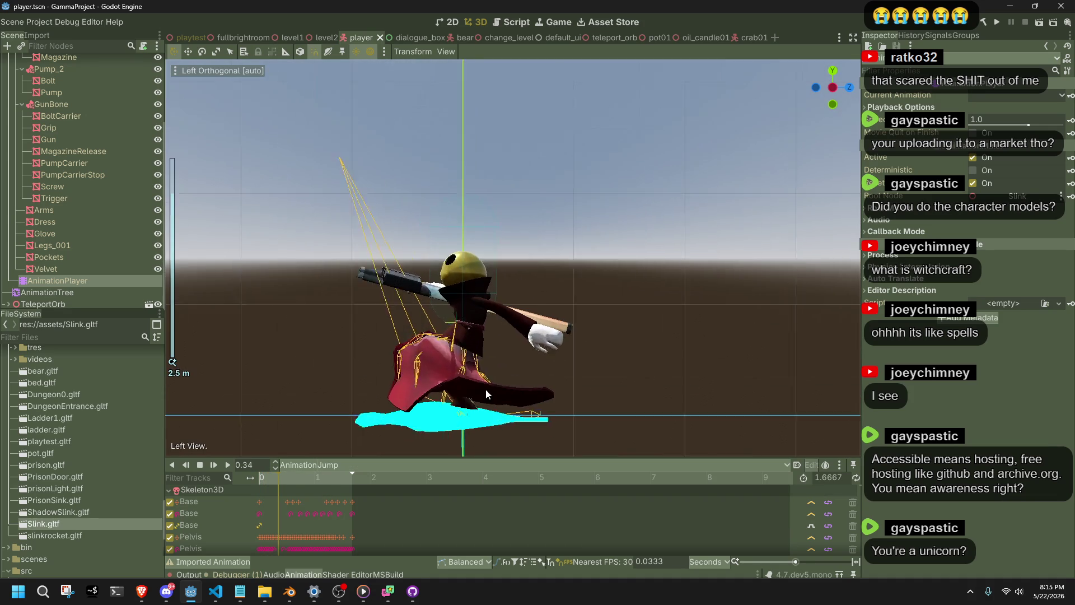
left_click_drag(276, 476, 281, 477)
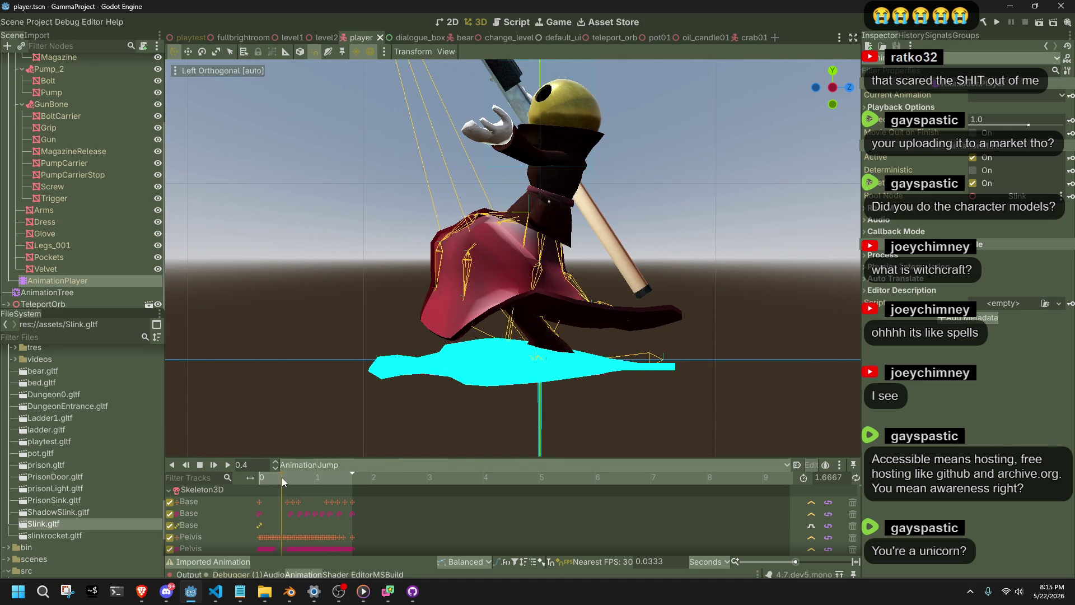
left_click(215, 590)
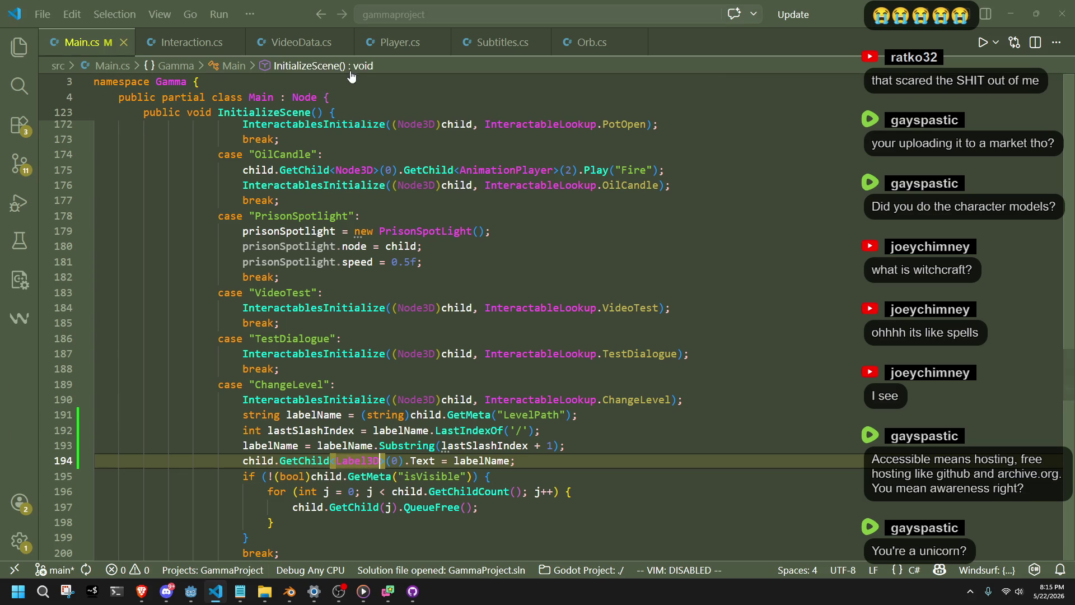
- Show Player.cs scrolled to the Jump case in PlayerUpdate, then return to Godot
left_click(373, 41)
scroll(347, 413, "up", 15)
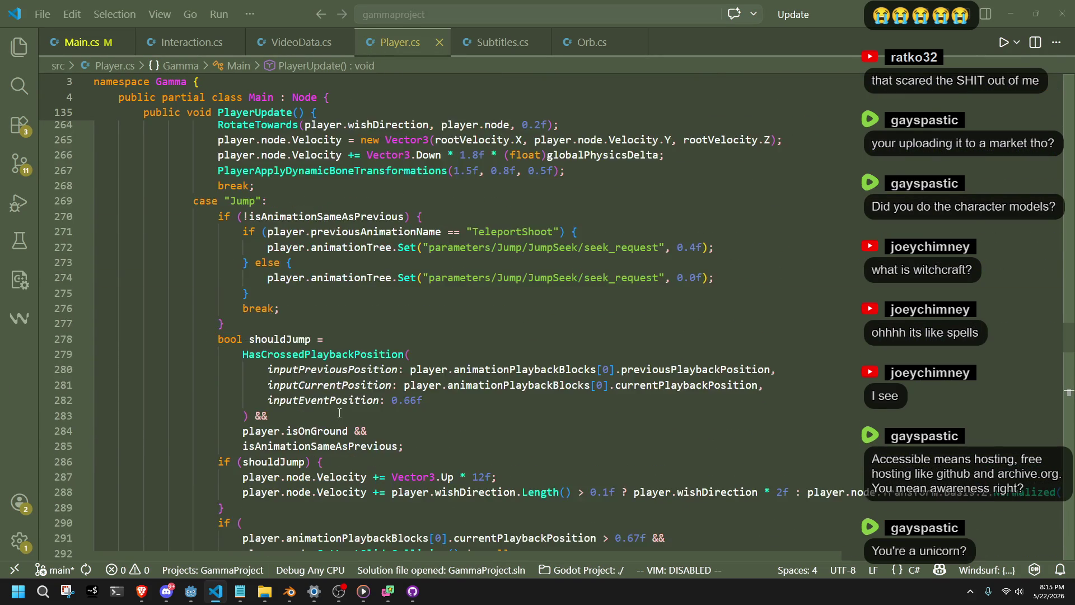
scroll(338, 413, "up", 3)
scroll(339, 413, "down", 5)
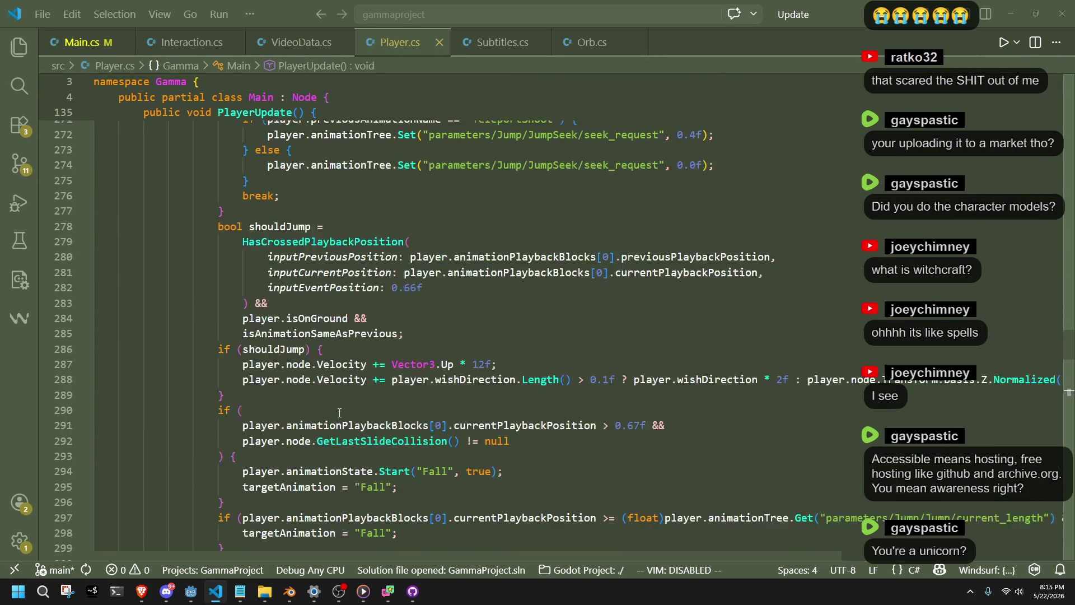
scroll(339, 413, "up", 2)
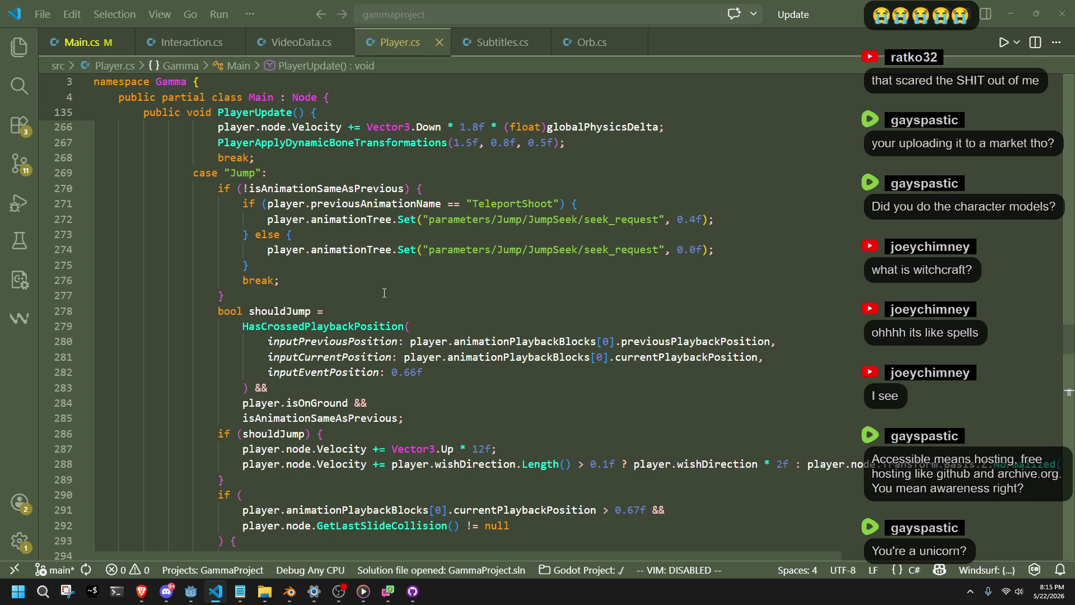
key("alt+Tab")
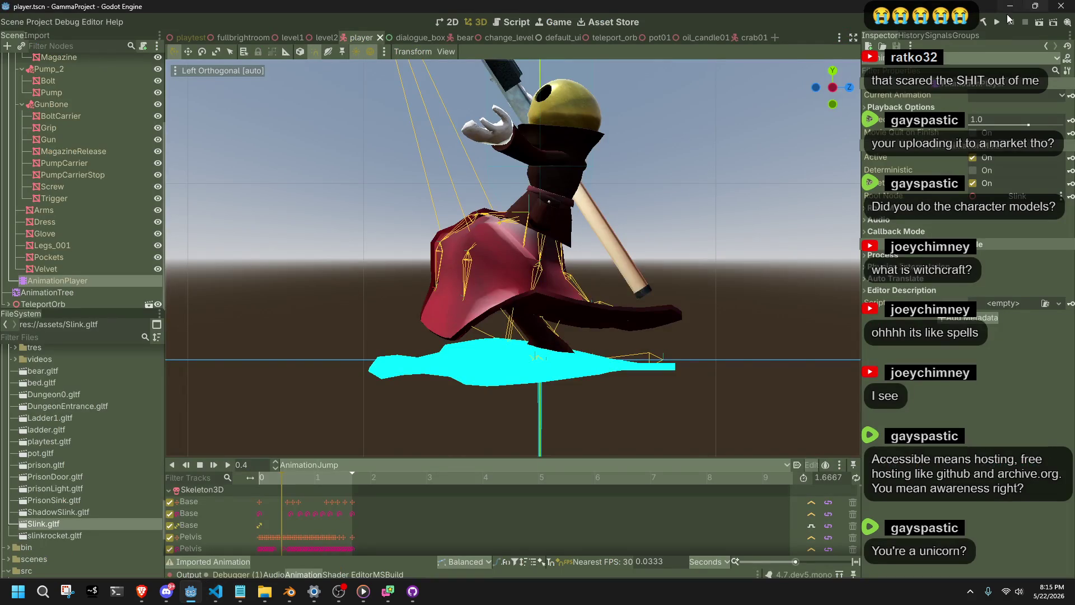
left_click(999, 20)
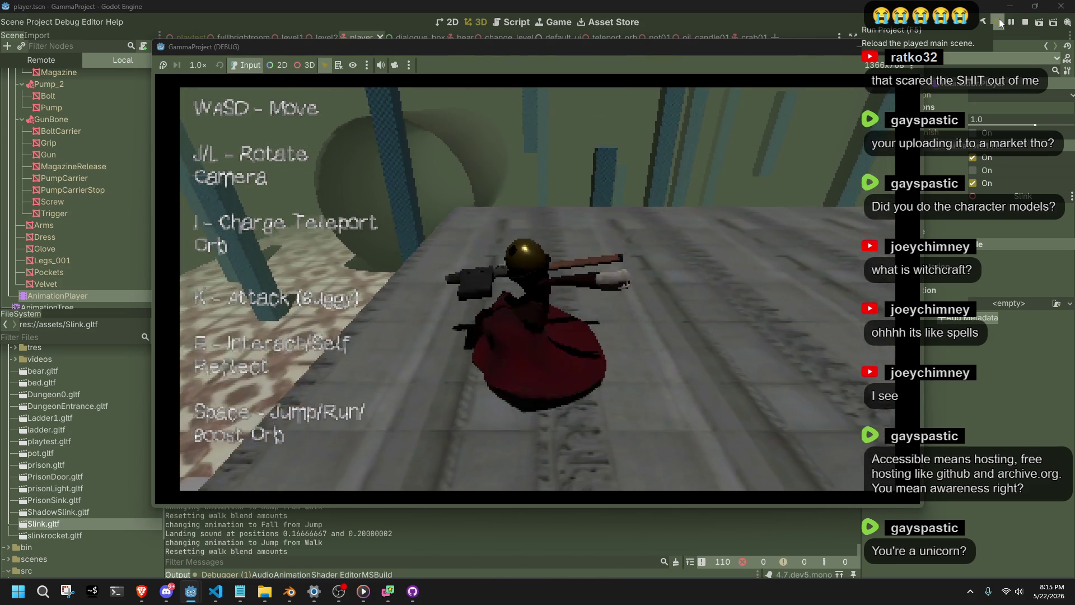
key("space")
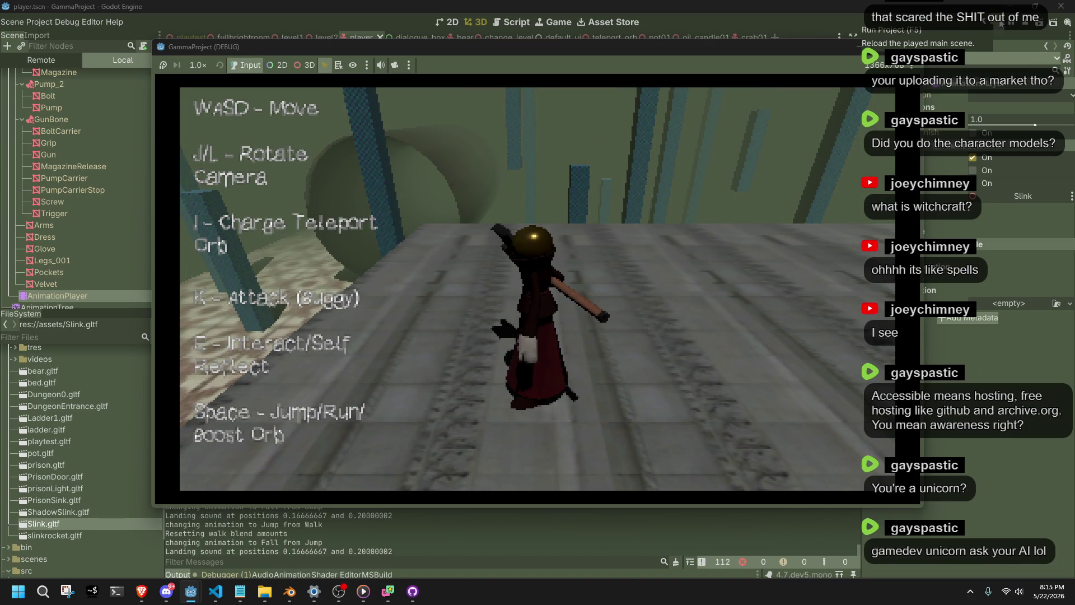
key("alt+Tab")
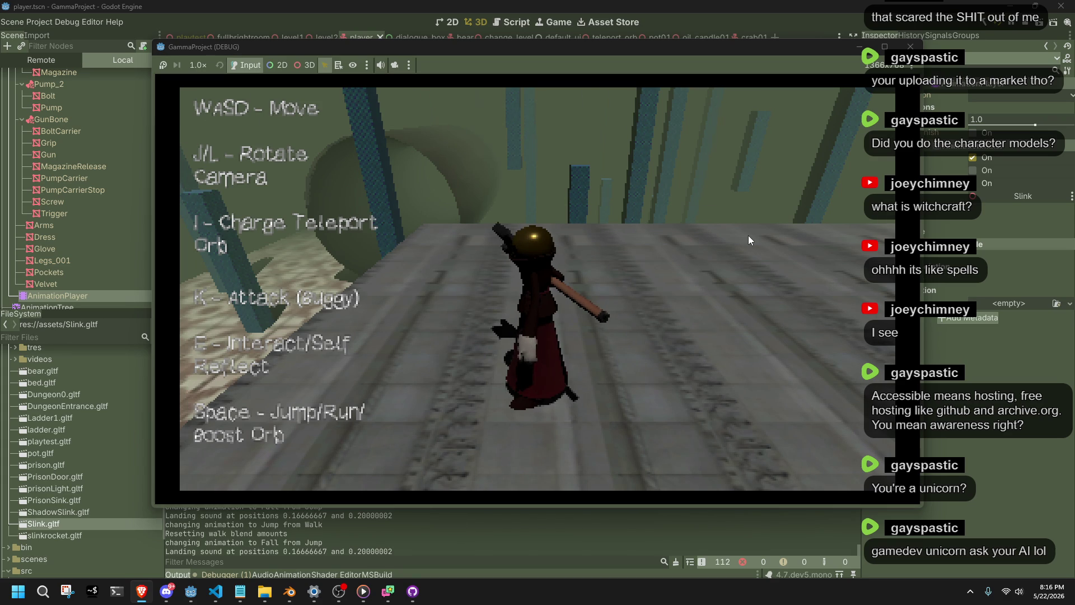
key("w")
key("s")
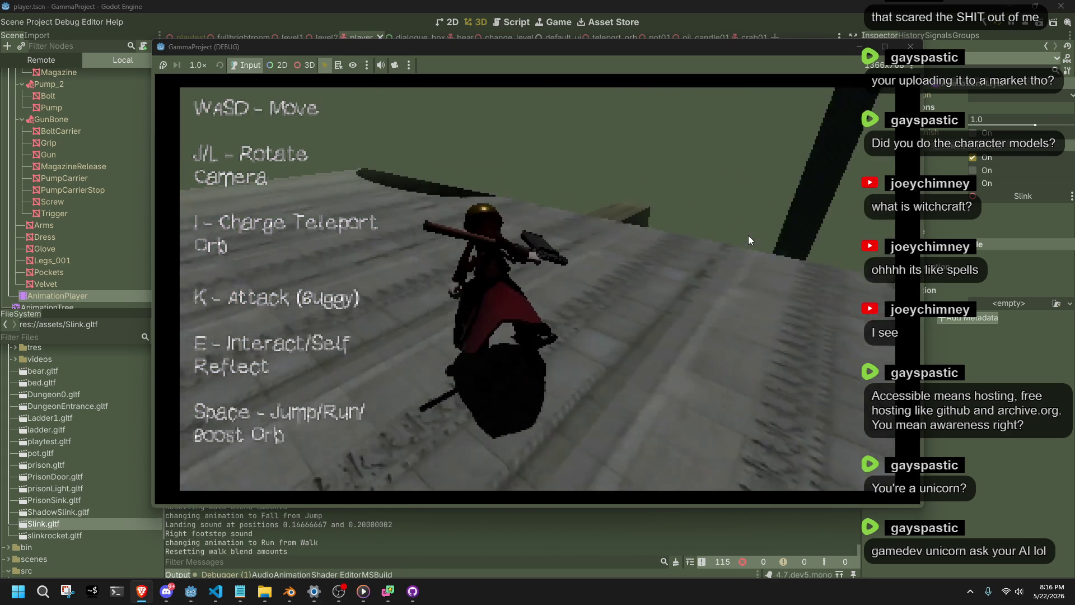
key("w")
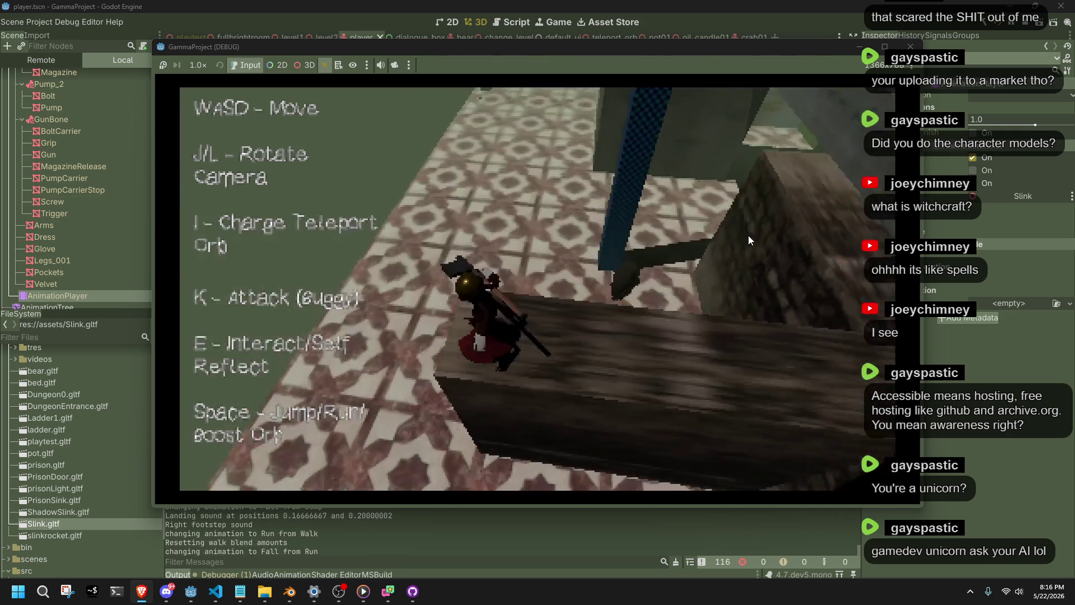
key("w")
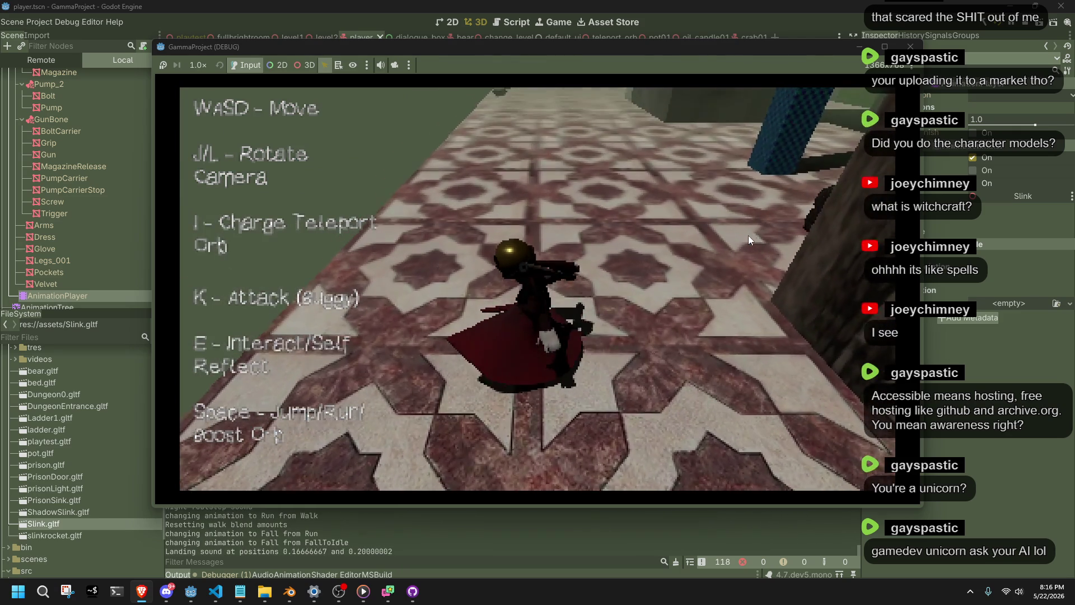
key("d")
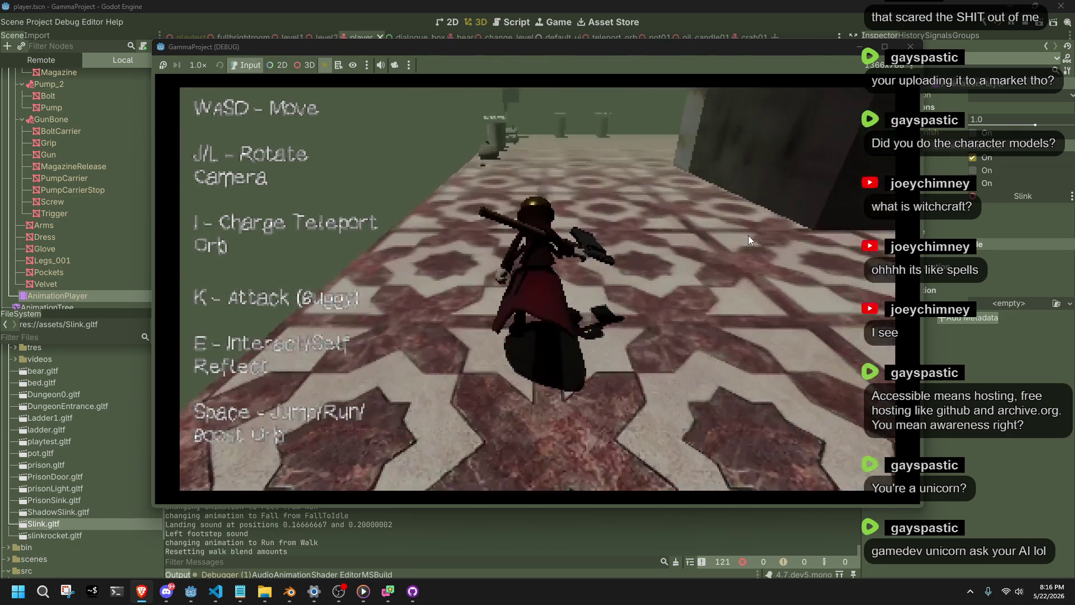
key("w")
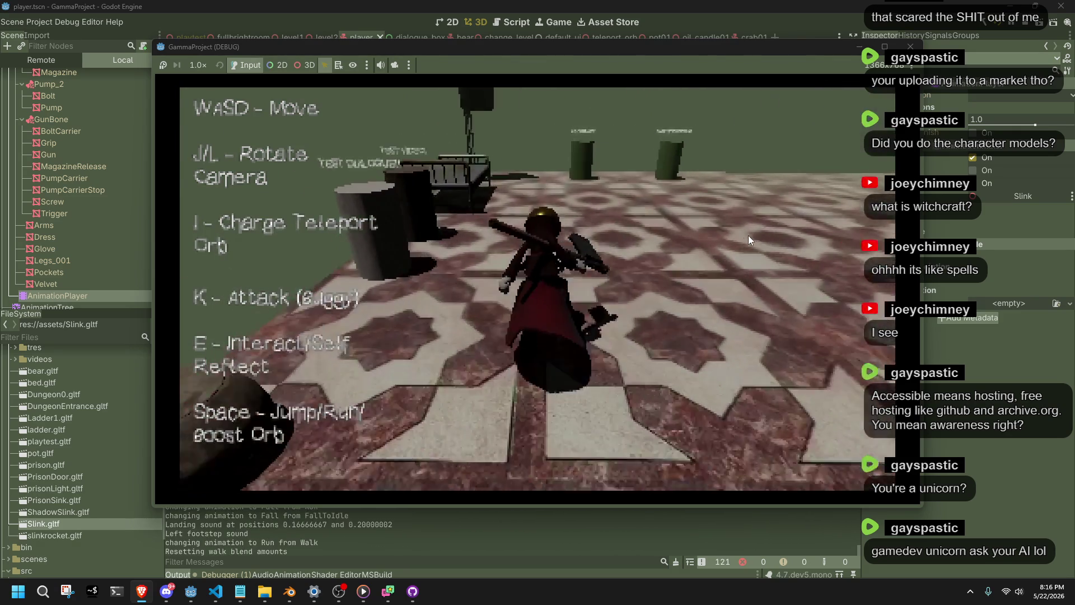
key("w")
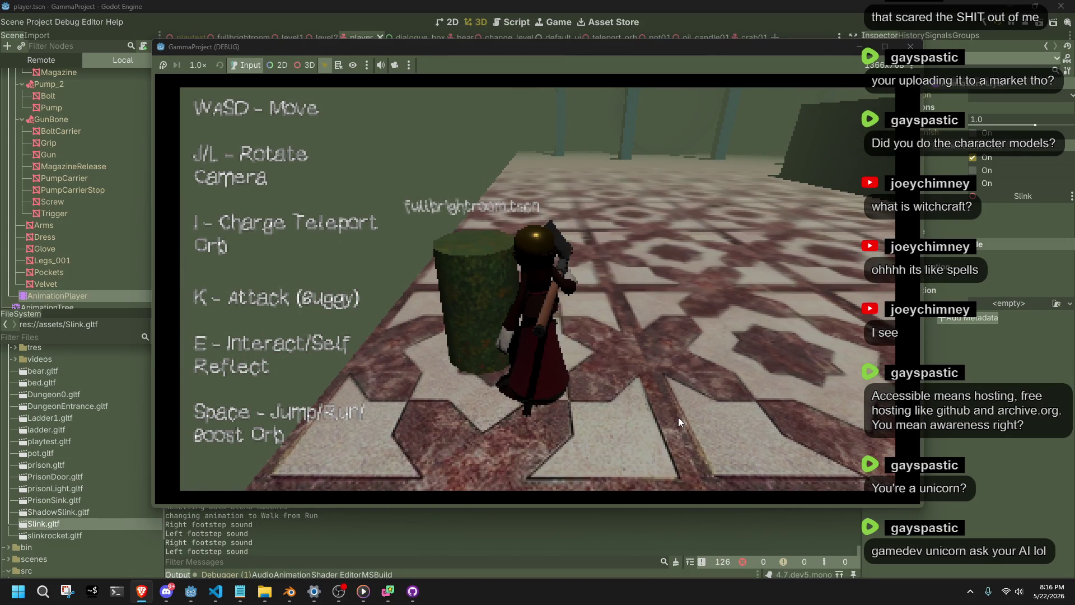
key("F8")
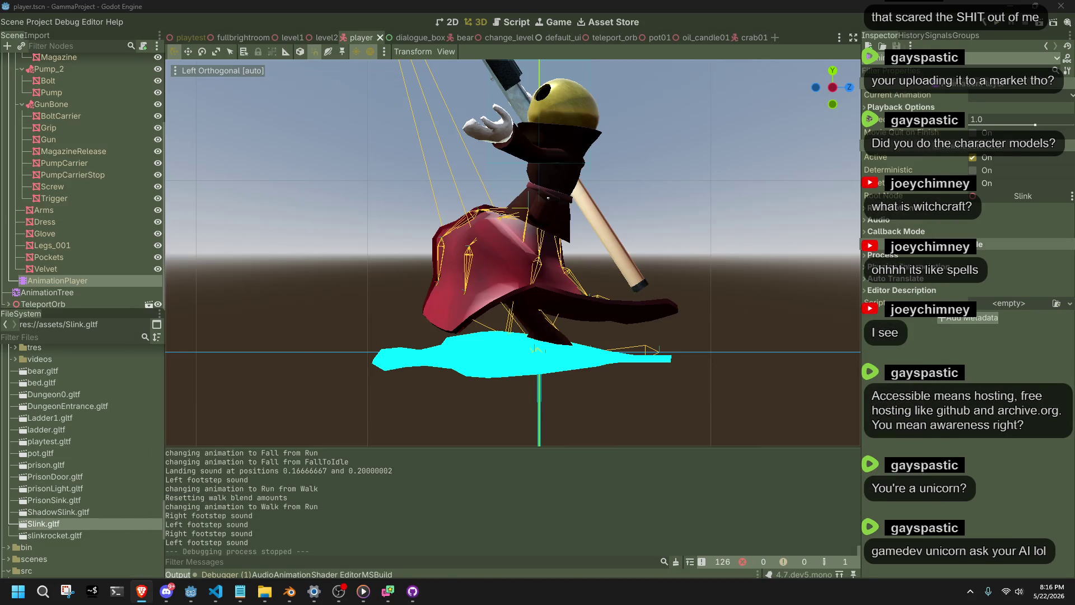
scroll(610, 272, "down", 3)
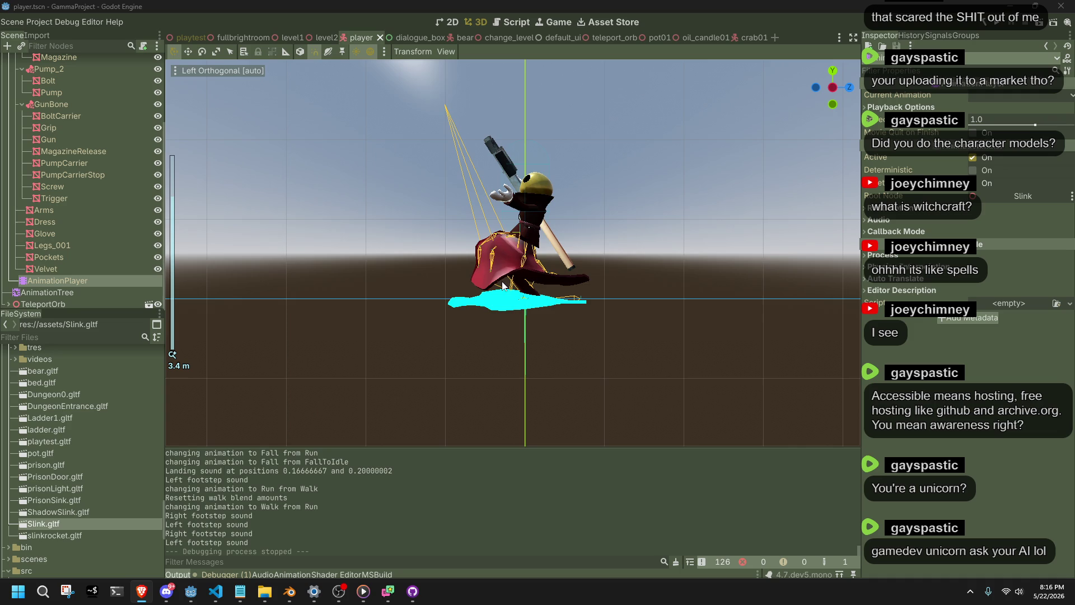
scroll(541, 380, "up", 2)
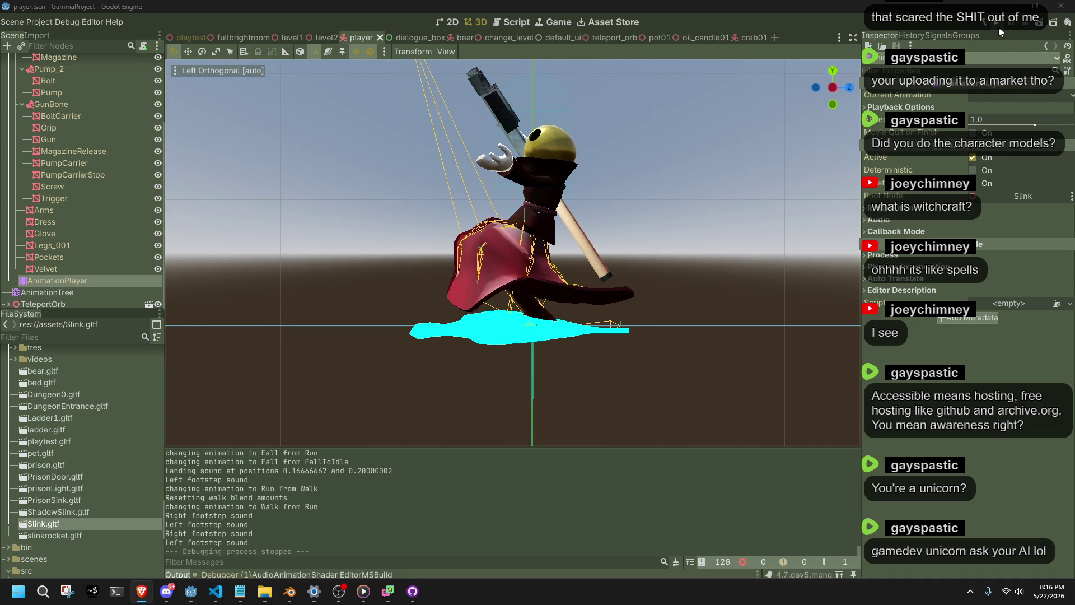
key("F5")
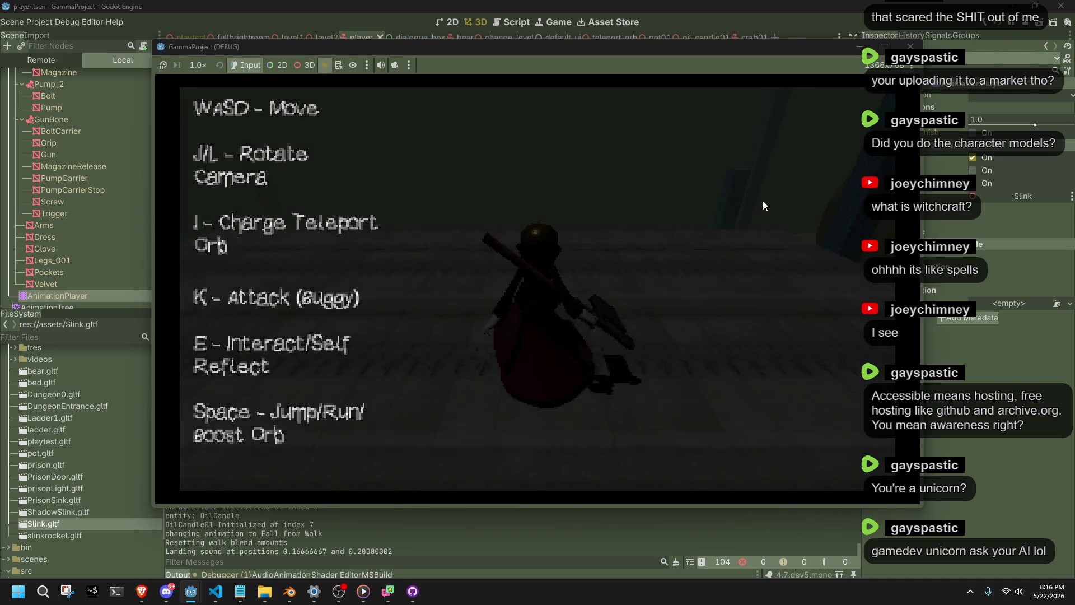
key("space")
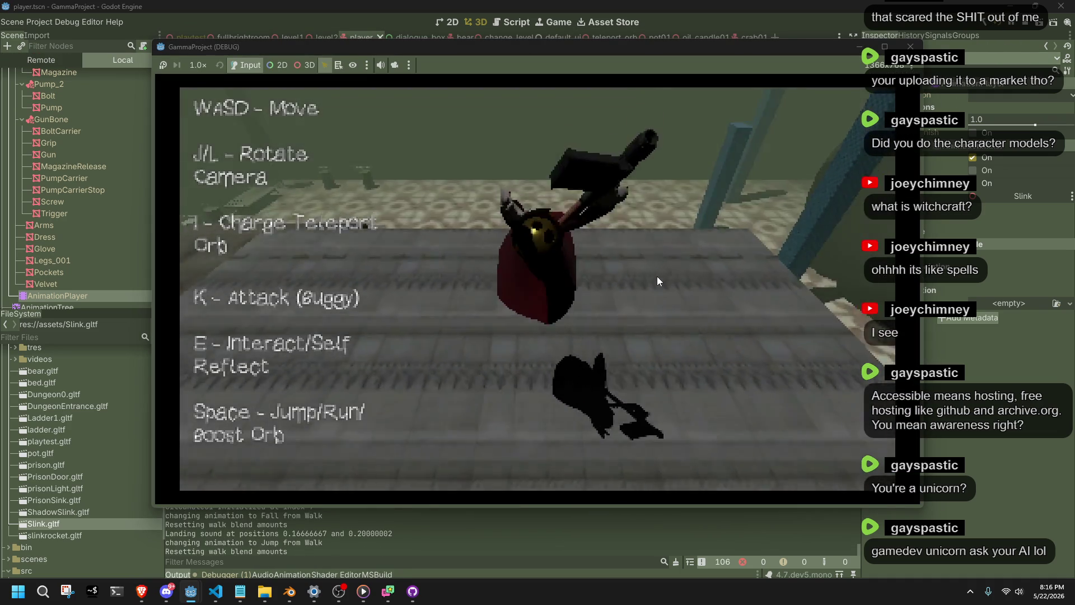
key("l")
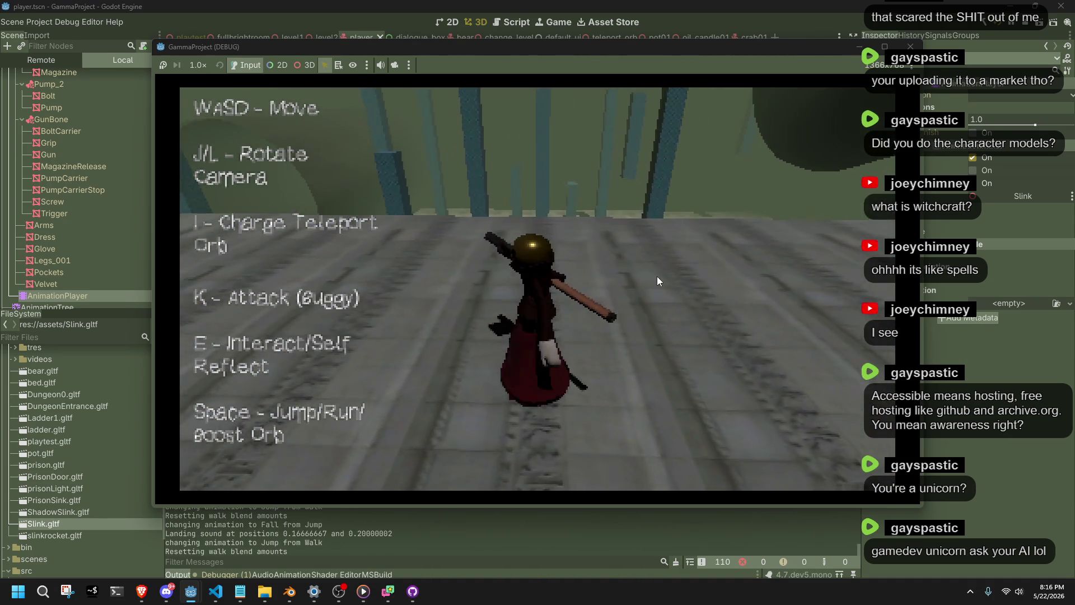
key("space")
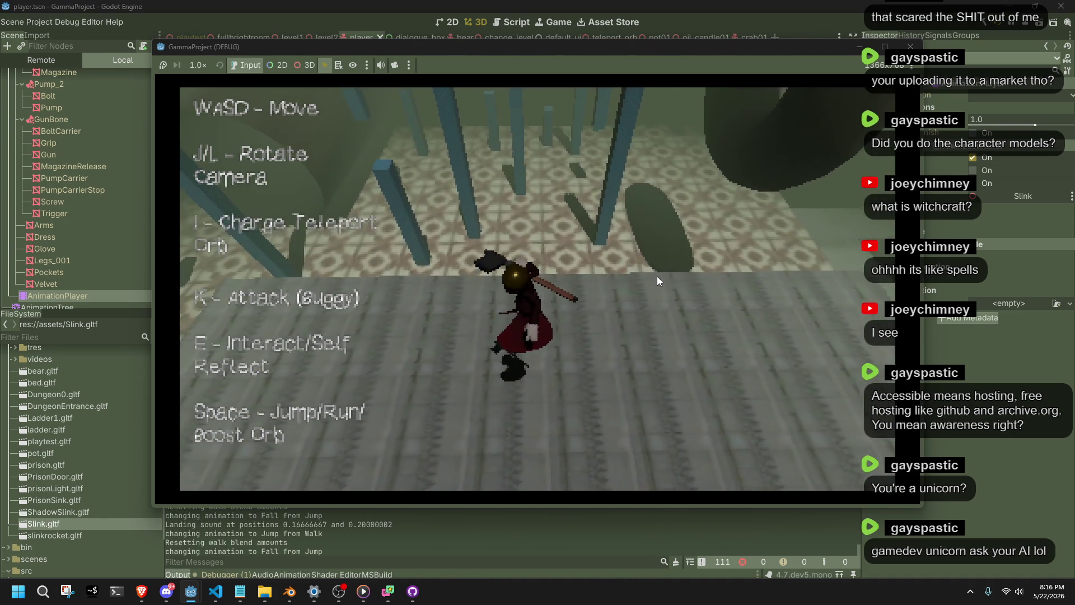
key("l")
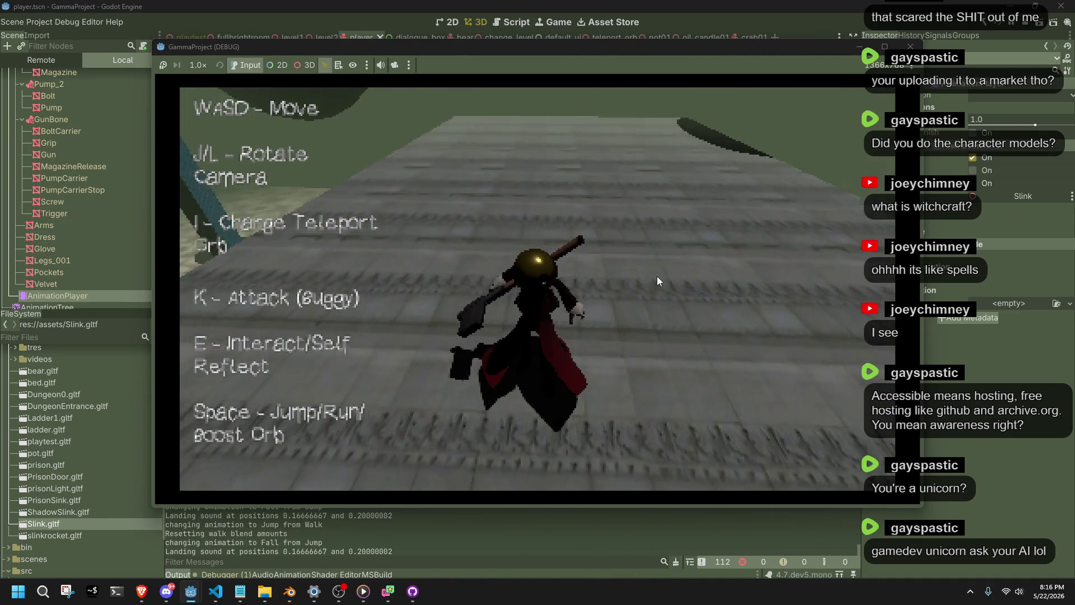
key("space")
key("l")
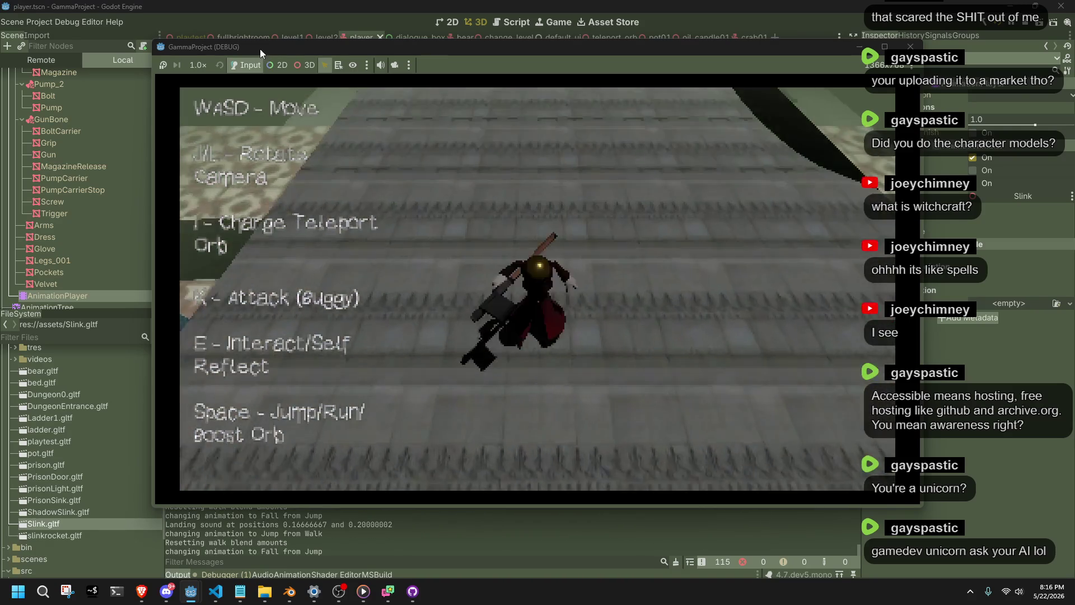
left_click(202, 65)
left_click(205, 86)
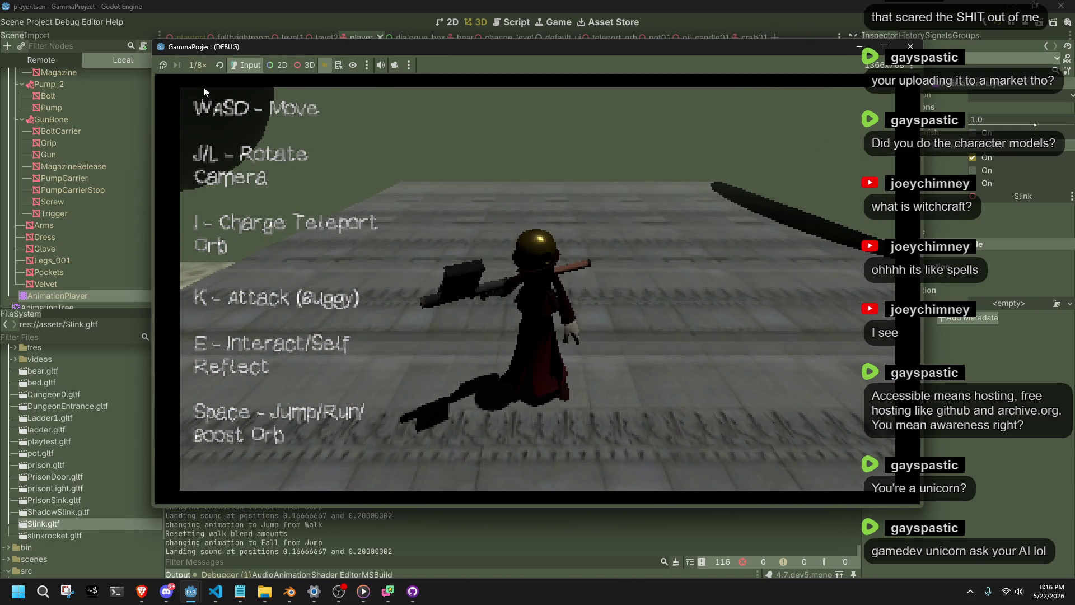
key("space")
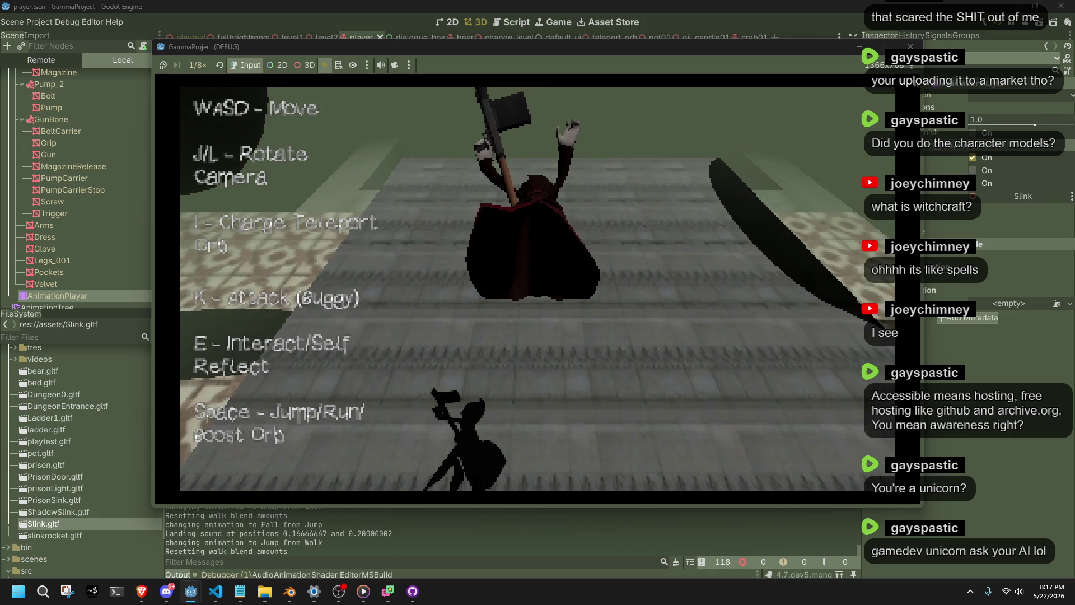
left_click(910, 46)
- Scroll Player.cs to the Jump case of PlayerUpdate around line 270
key("alt+Tab")
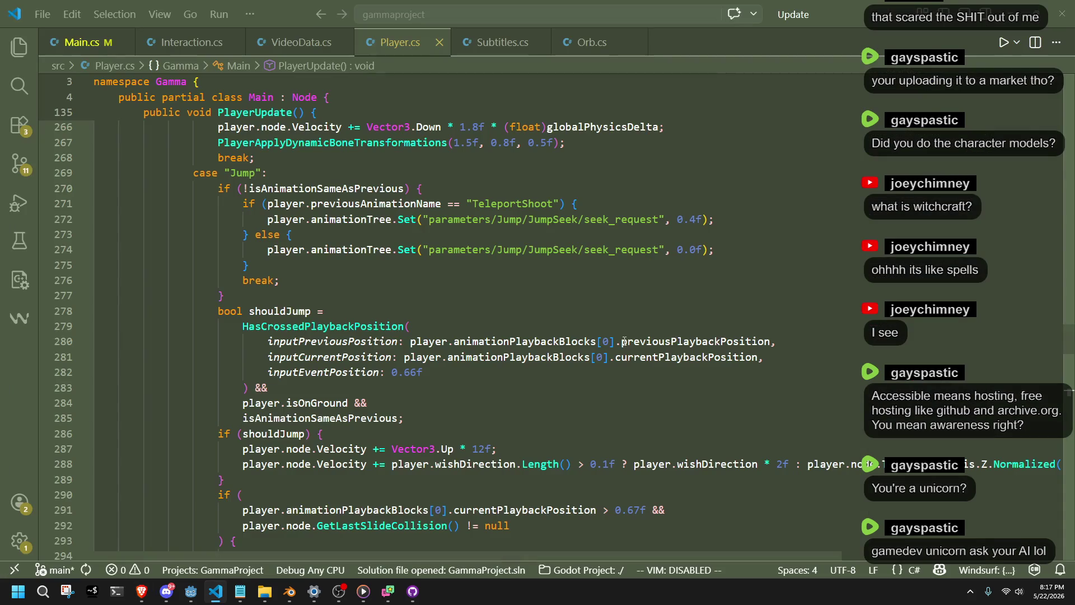
scroll(578, 410, "down", 3)
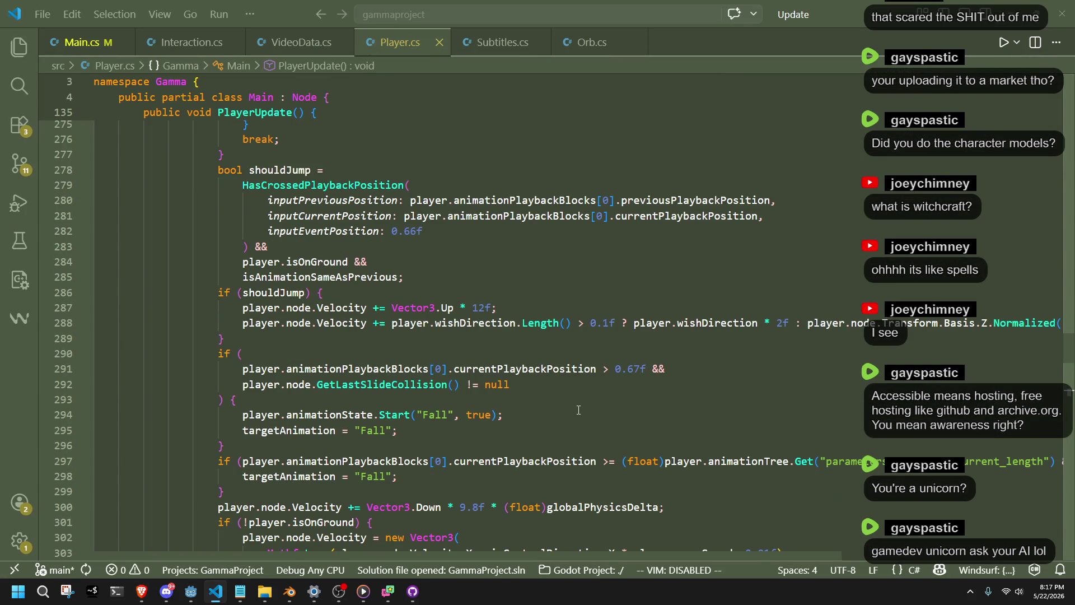
scroll(578, 410, "down", 3)
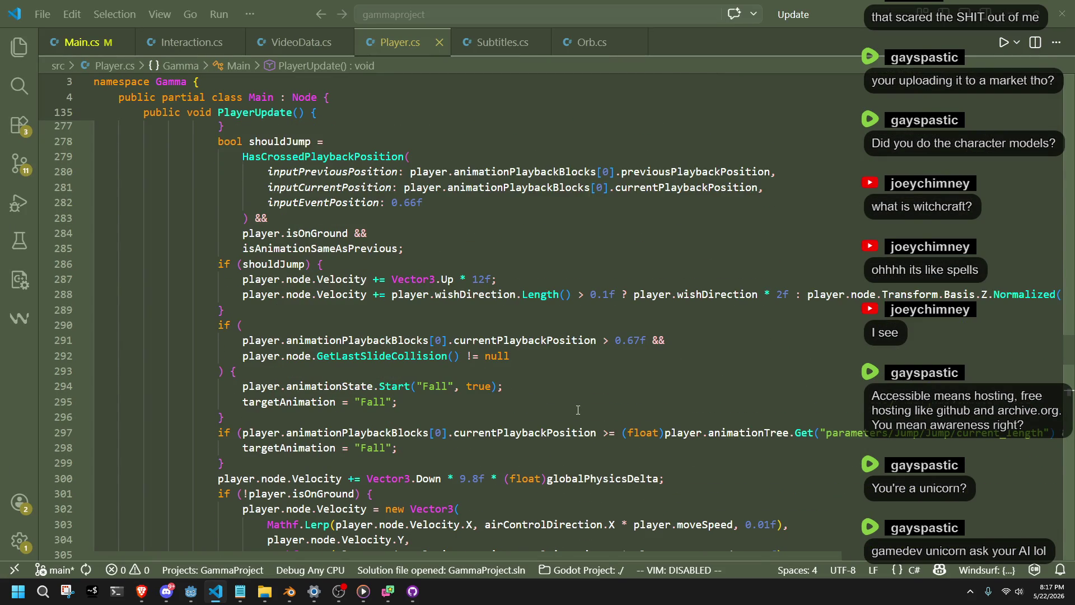
scroll(578, 421, "up", 8)
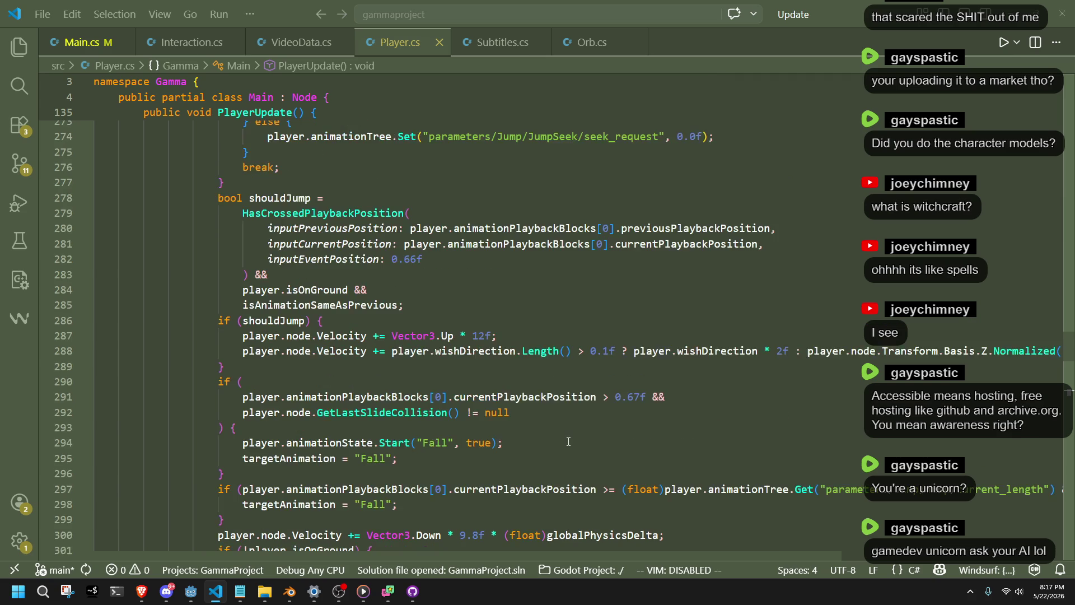
scroll(555, 400, "down", 1)
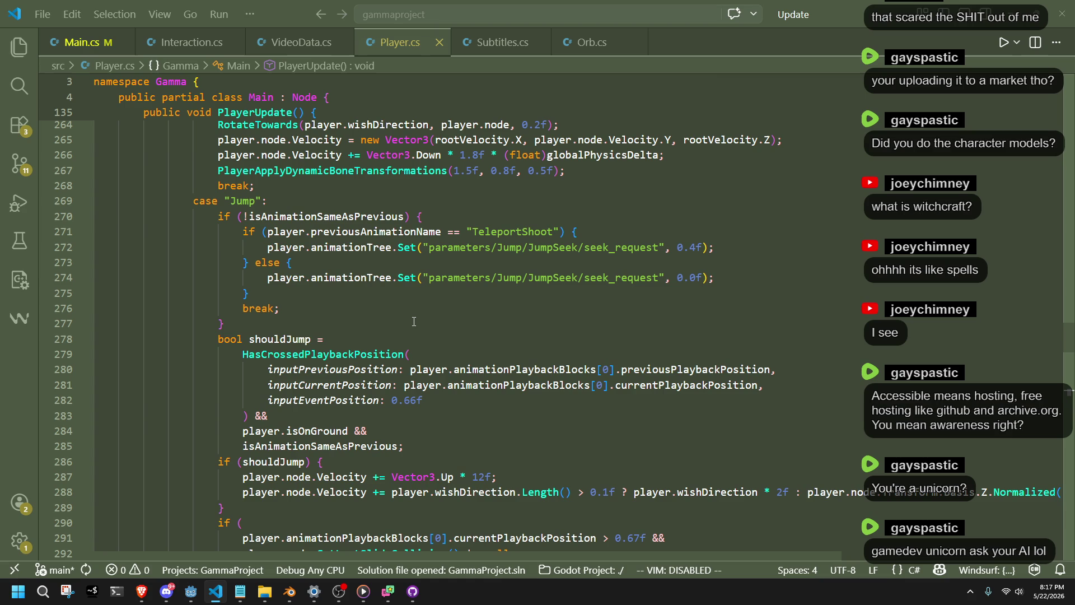
scroll(414, 321, "up", 4)
scroll(414, 321, "down", 4)
- Change 0.66f to 0.4f on line 282, save Player.cs, and move to line 290
left_click(407, 414)
left_click_drag(418, 400, 407, 402)
type("4")
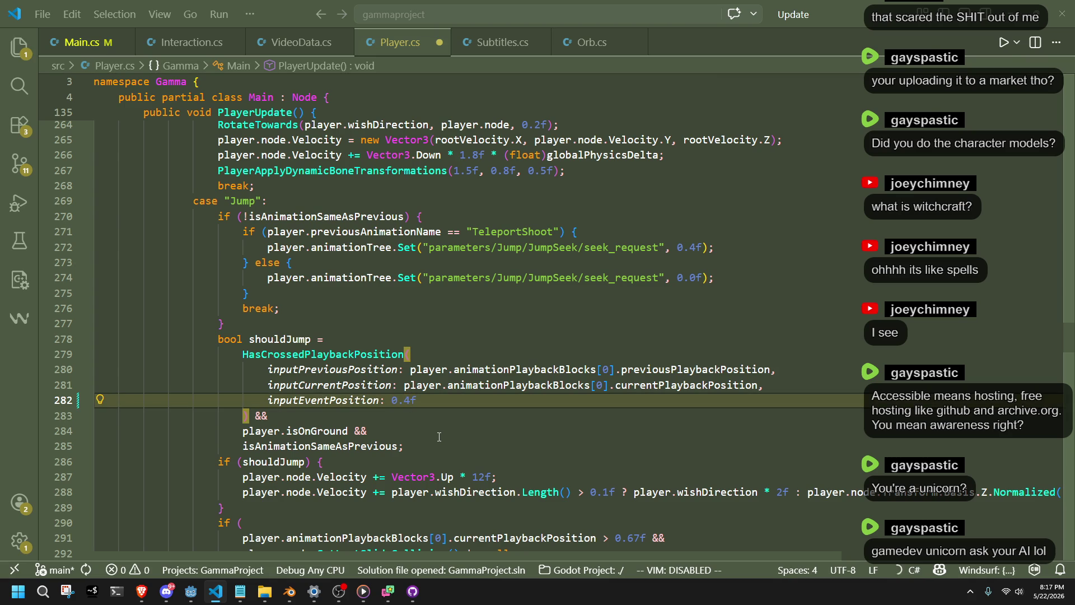
key("ctrl+s")
left_click(439, 437)
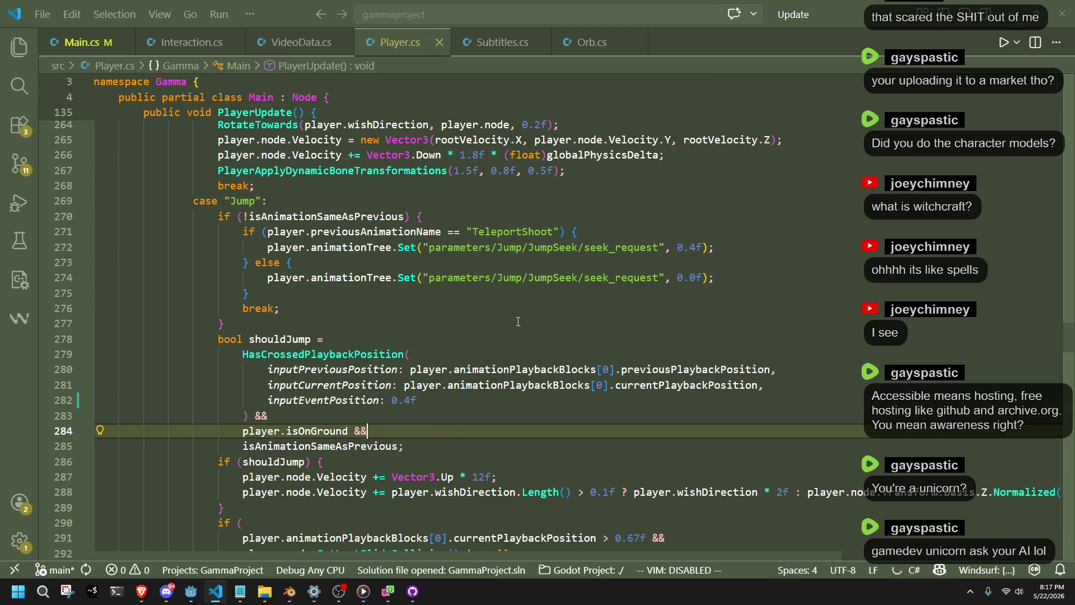
left_click(462, 308)
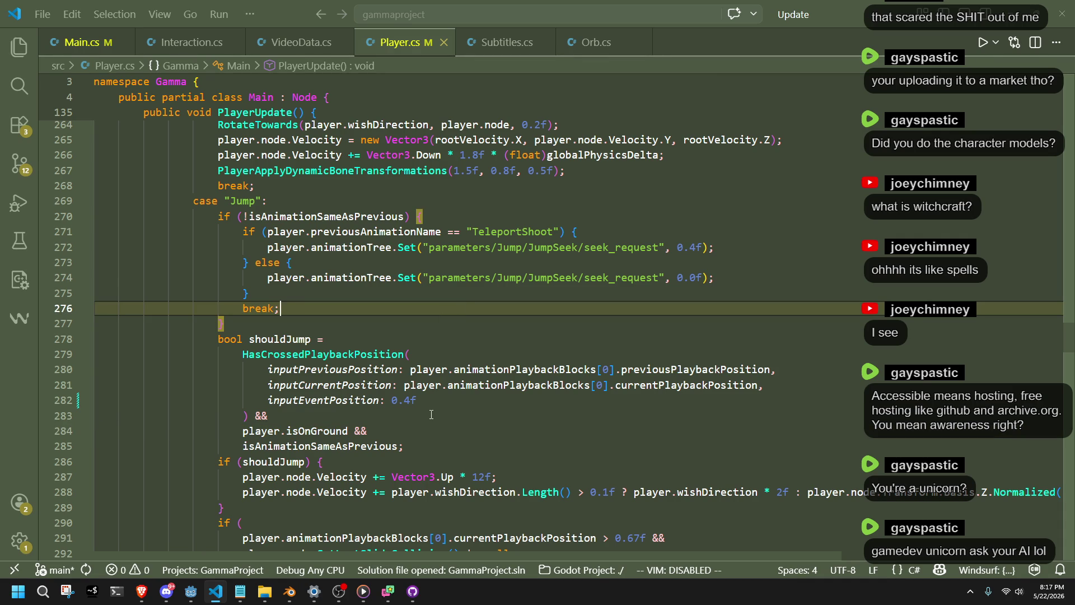
scroll(431, 414, "down", 2)
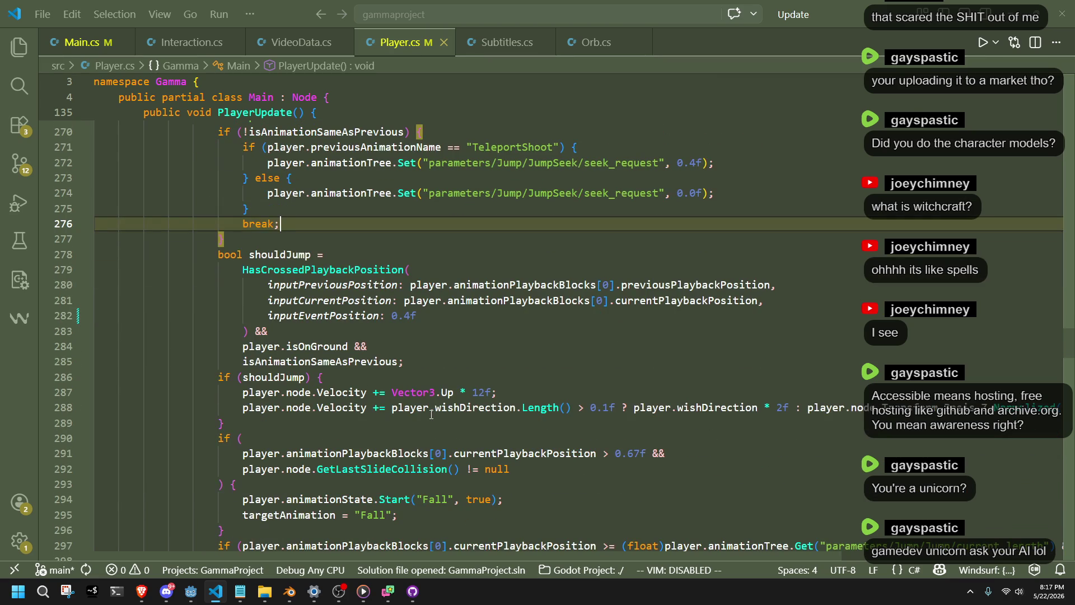
left_click(431, 438)
key("alt+Tab")
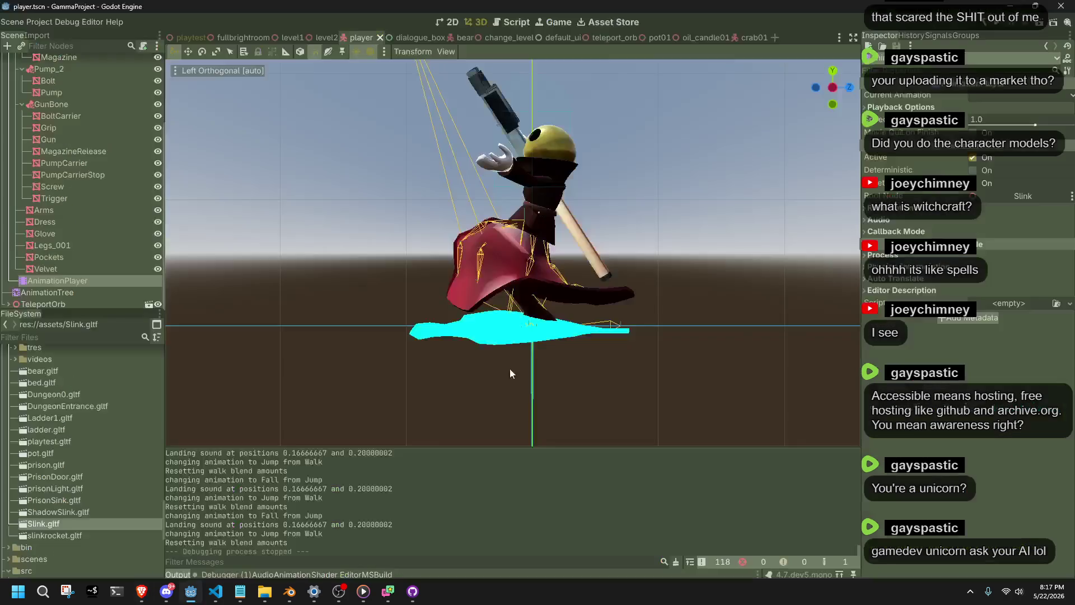
- Run the game and jump the character up the stairs with W and Space
left_click(1005, 28)
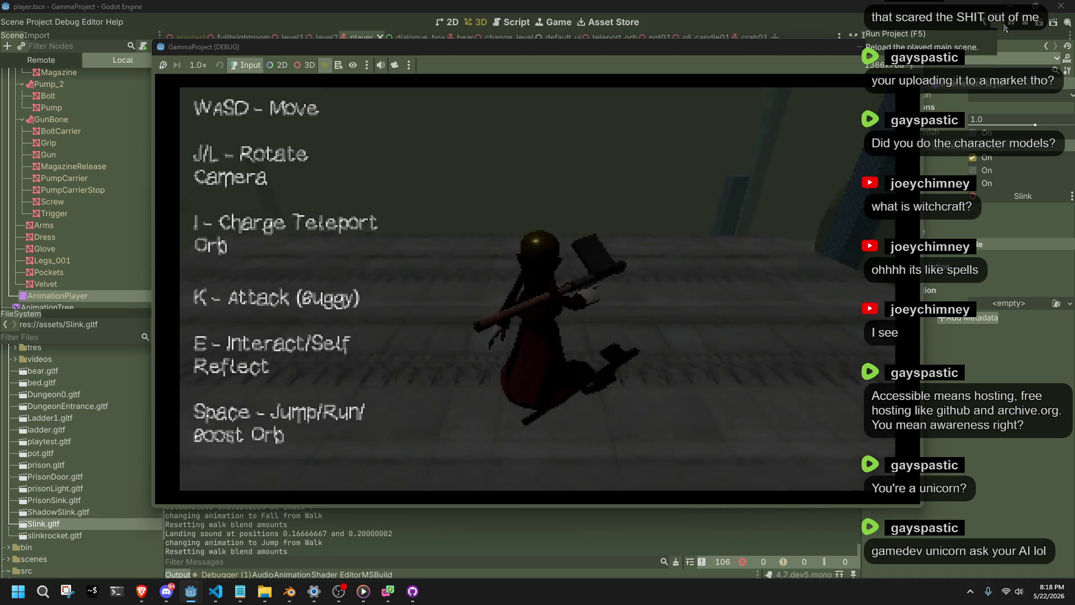
key("w")
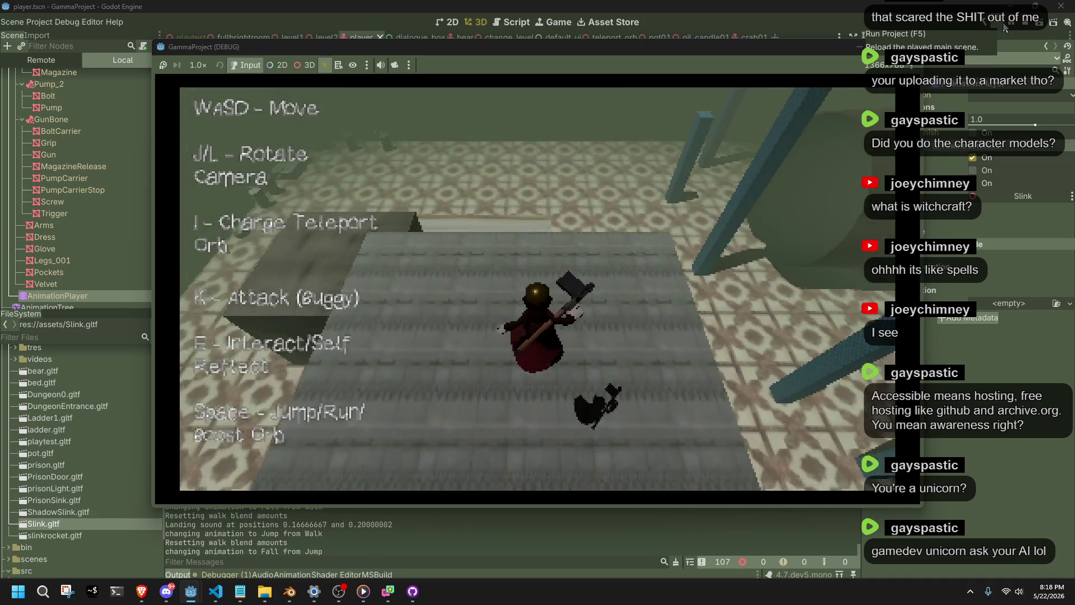
key("space")
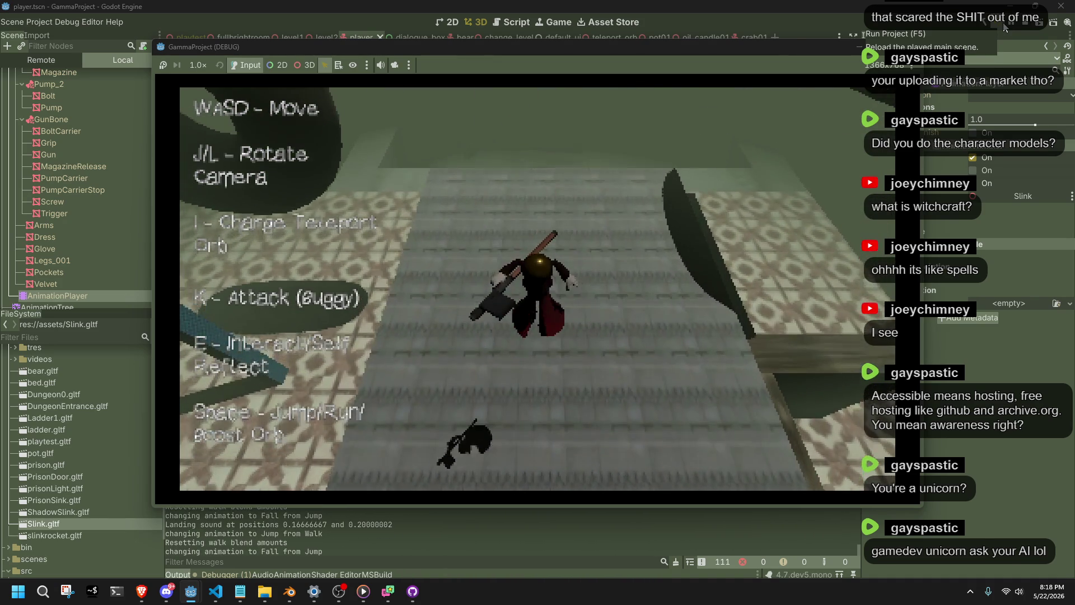
key("alt+Tab")
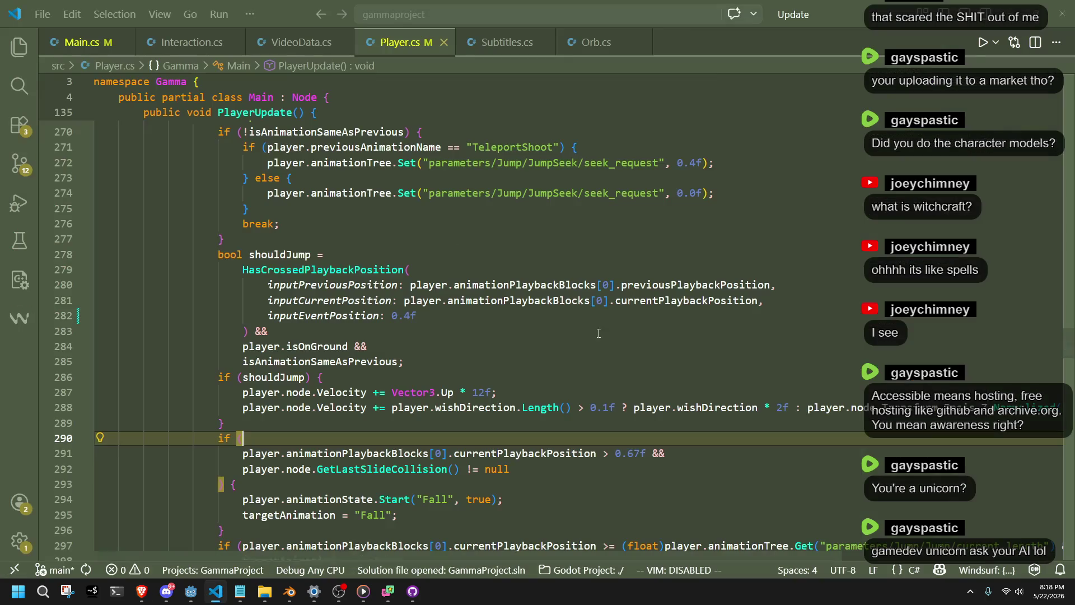
- Change inputEventPosition on line 282 from 0.4f to 0.5f and save Player.cs
left_click(371, 376)
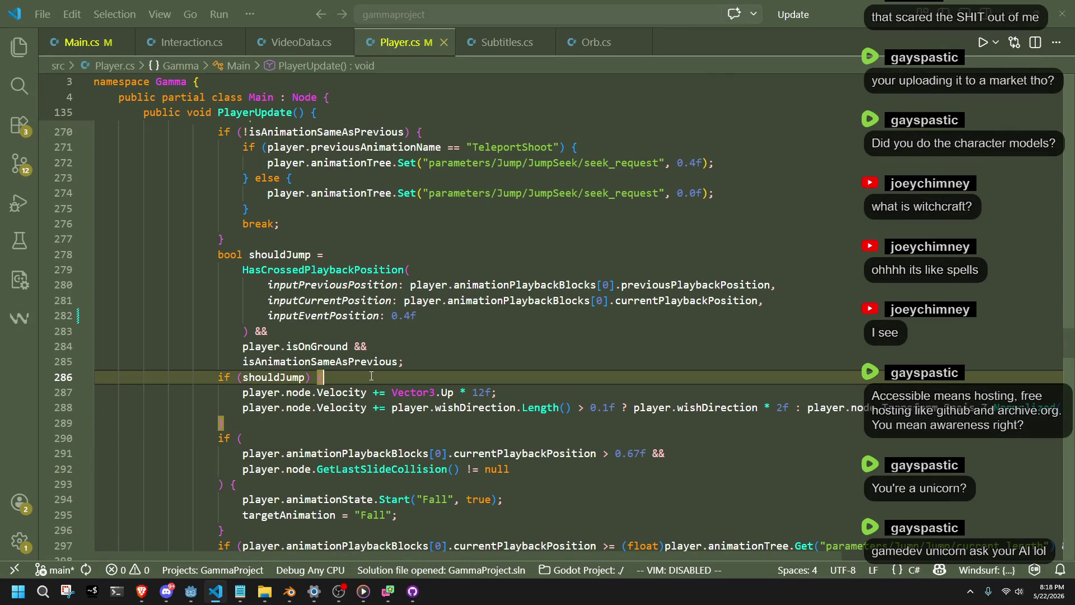
left_click(407, 315)
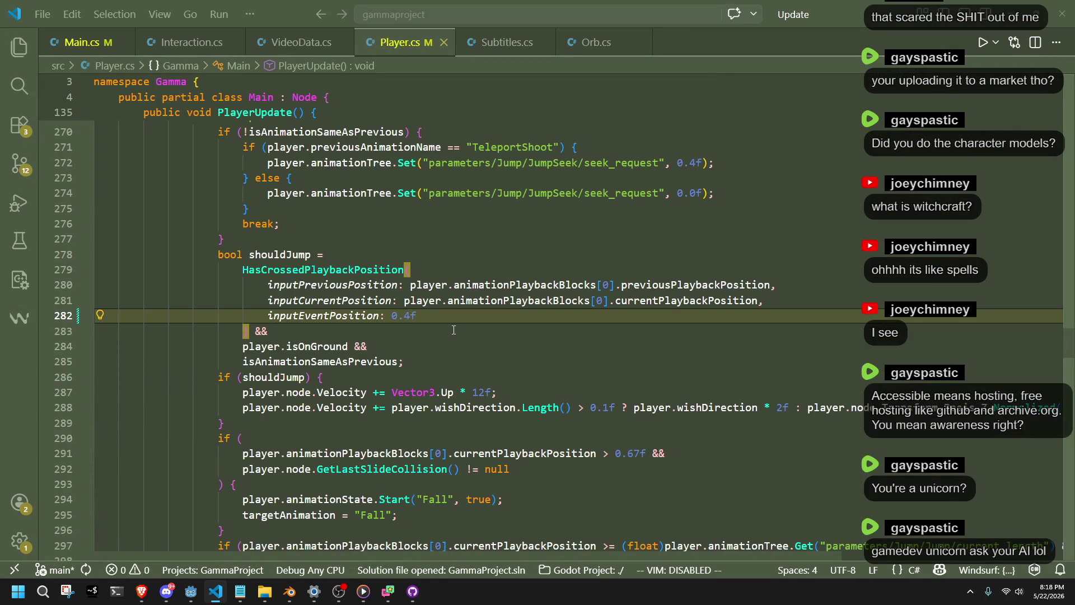
type("4")
key("ctrl+s")
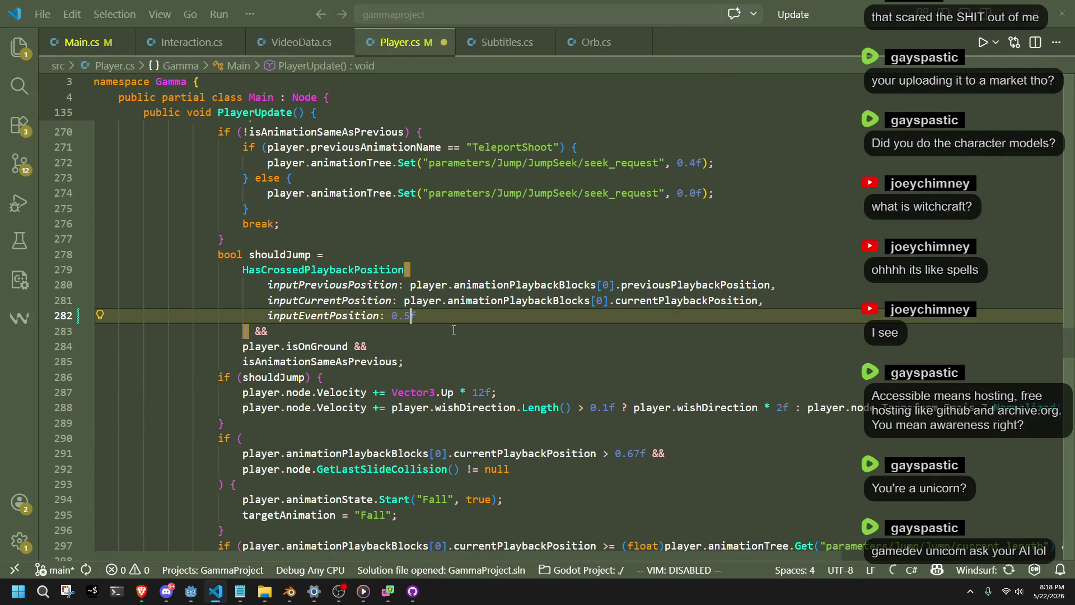
key("alt+Tab")
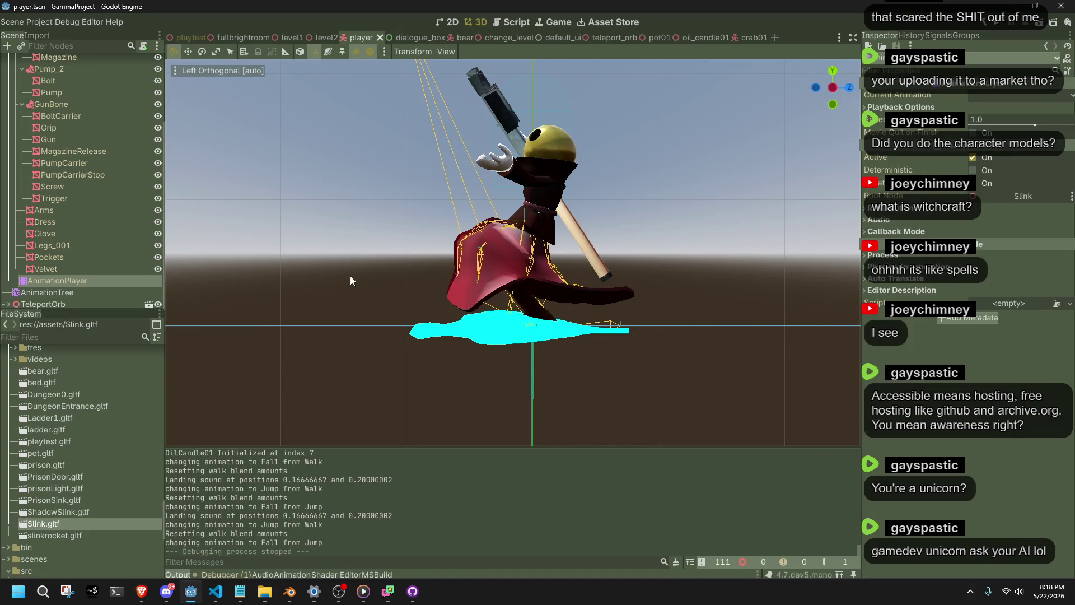
- Scrub the AnimationJump timeline toward 0.5 s, then rebuild and relaunch the game
left_click(83, 280)
mouse_move(278, 476)
left_mouse_down()
mouse_move(269, 478)
mouse_move(287, 478)
left_mouse_up()
key("alt+Tab")
key("alt+Tab")
key("alt+Tab")
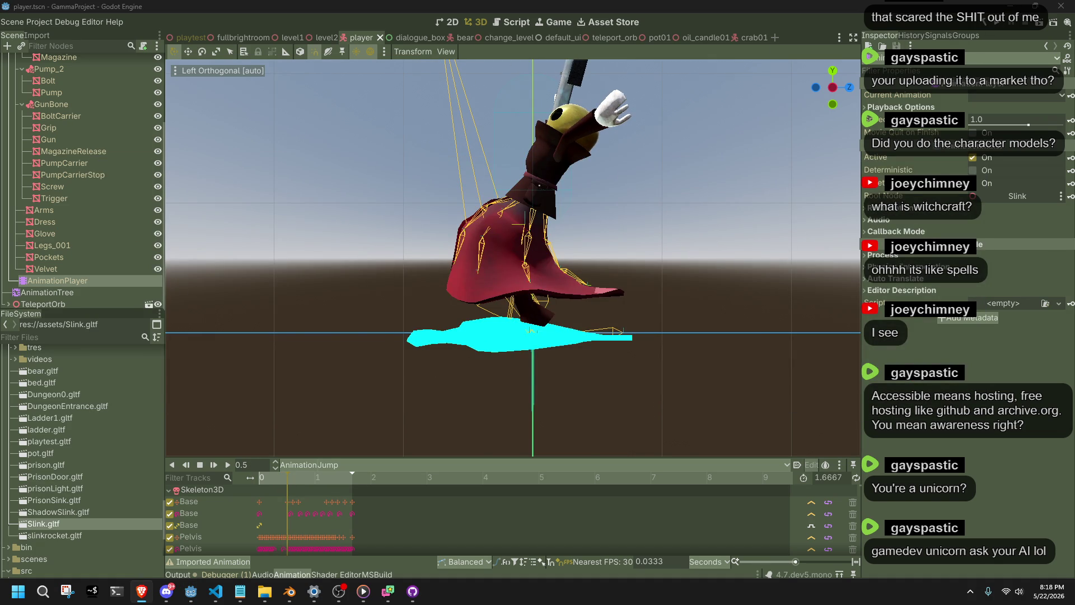
left_click(1015, 23)
key("alt+Tab")
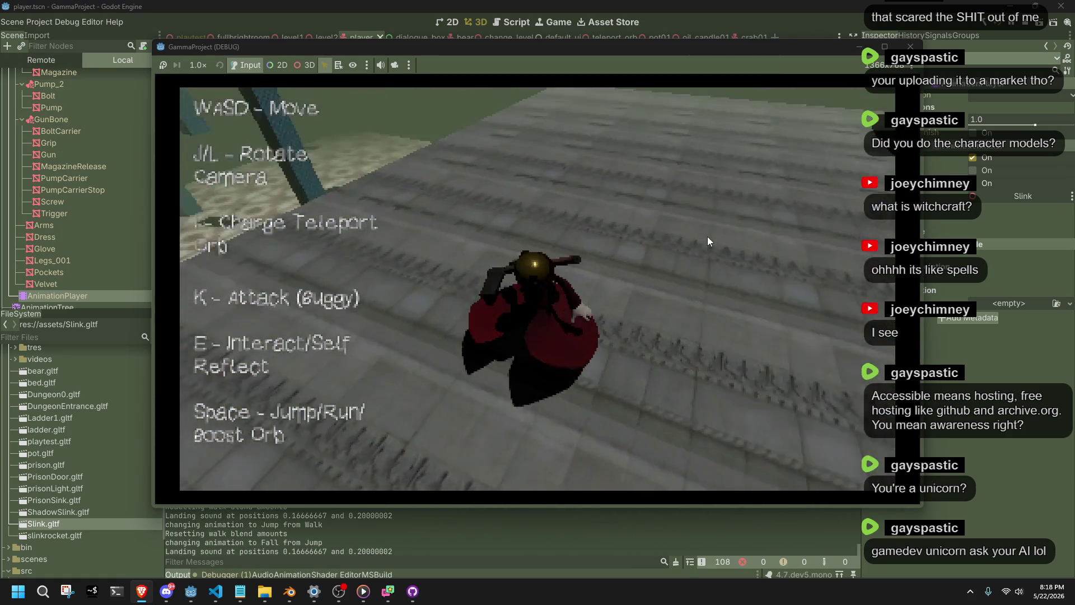
- Walk, jump and run the character across the tiled floor toward the pot
key("space")
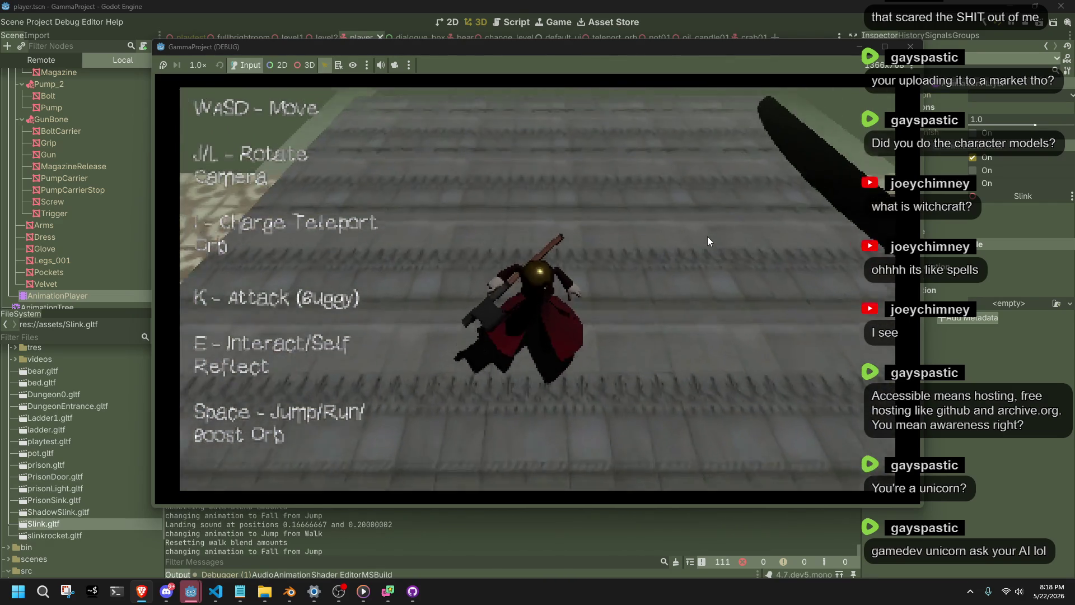
key("w")
key("space")
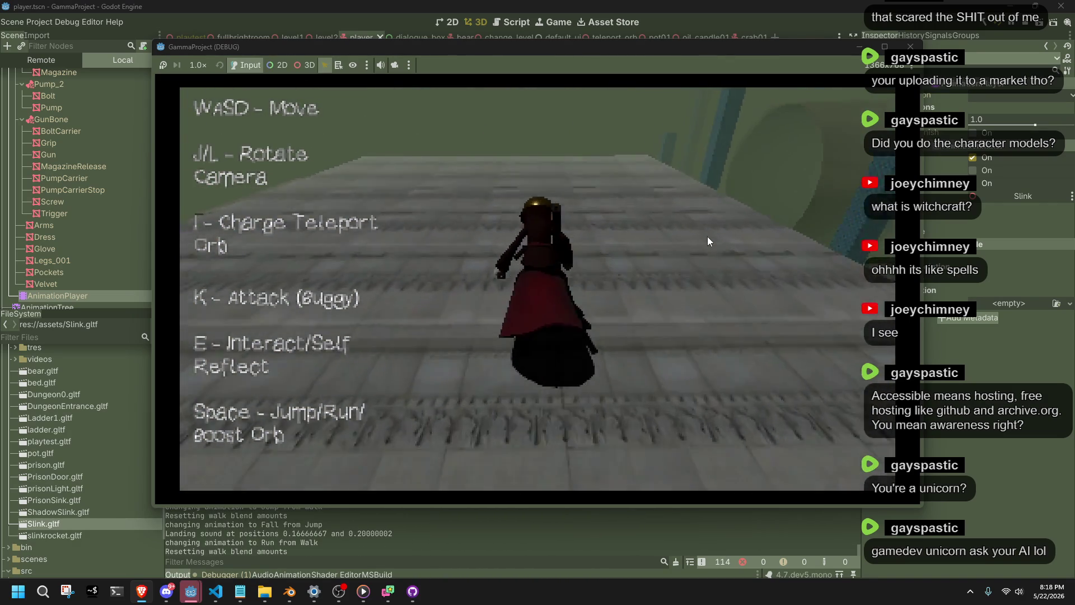
key("w")
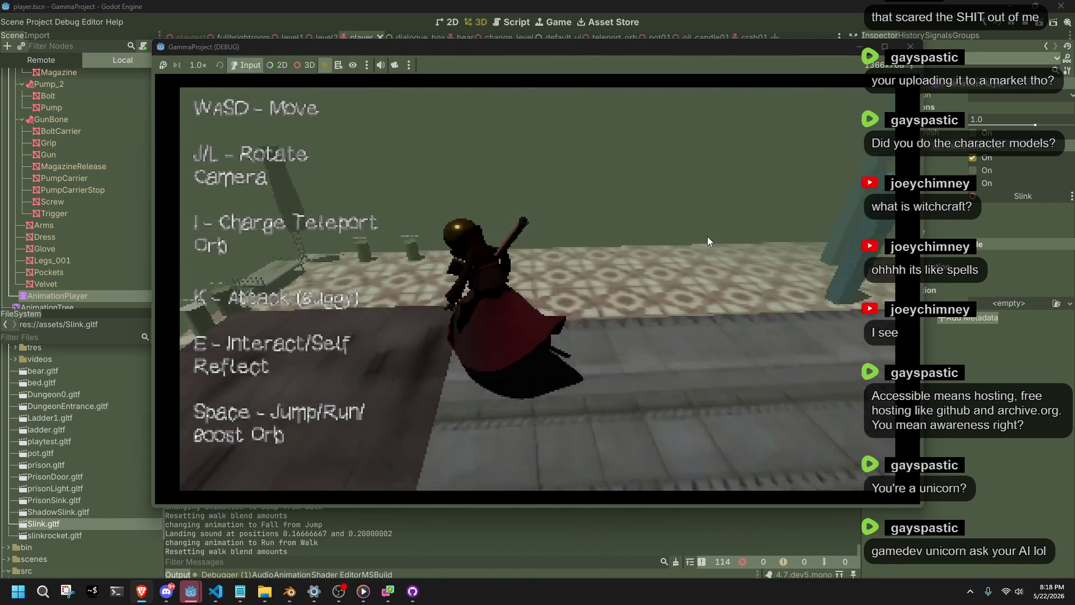
key("w")
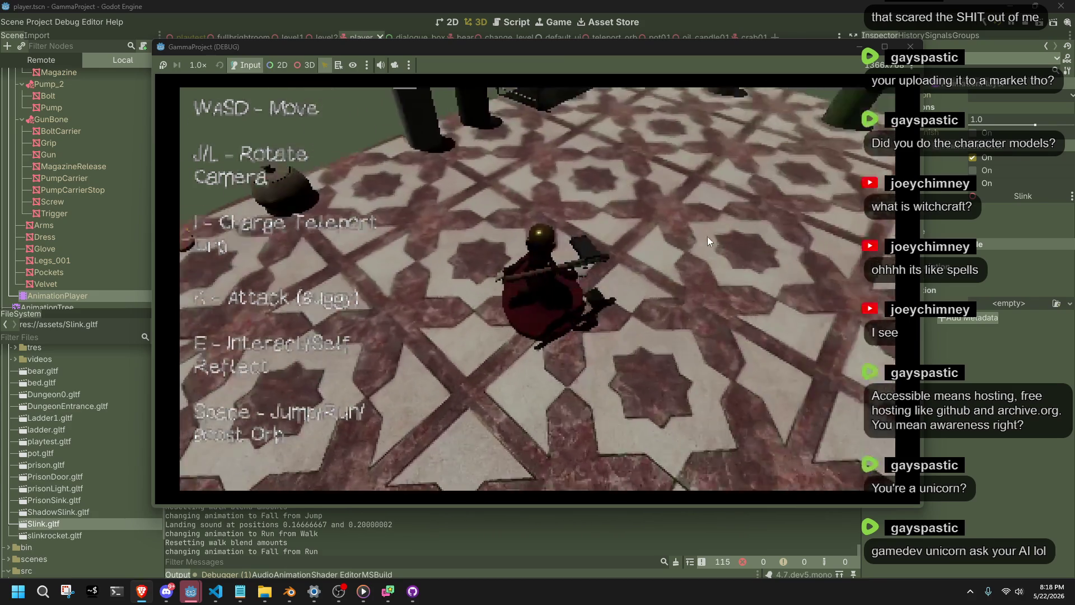
key("w")
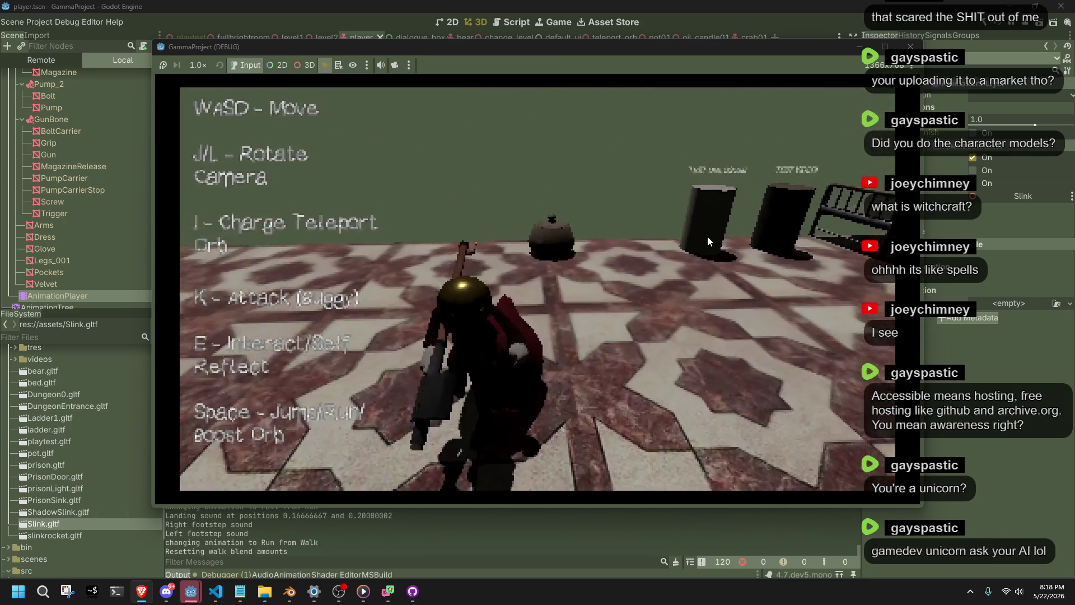
key("w")
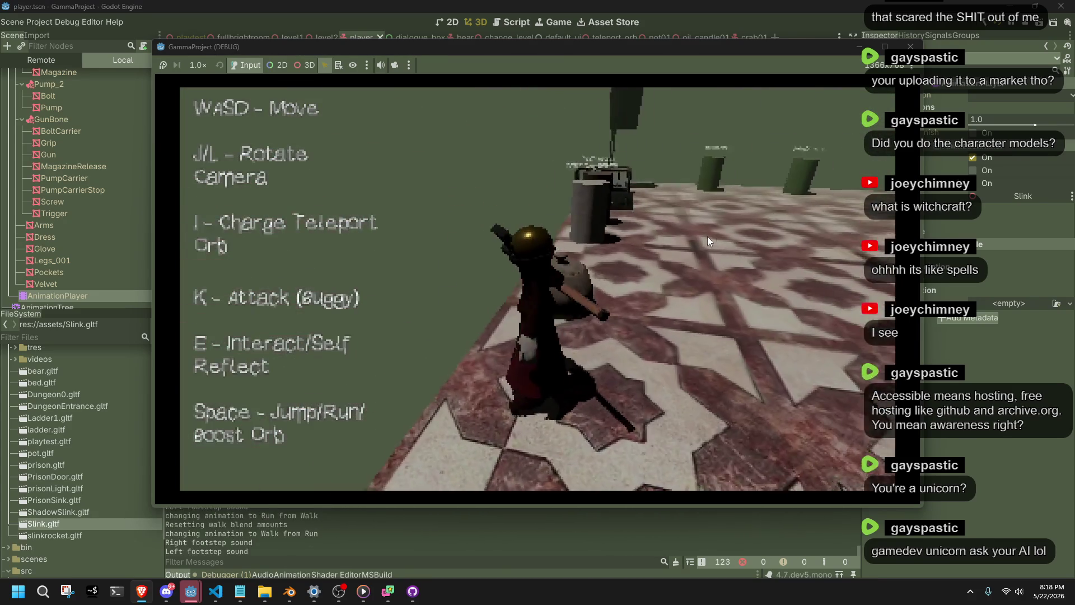
key("w")
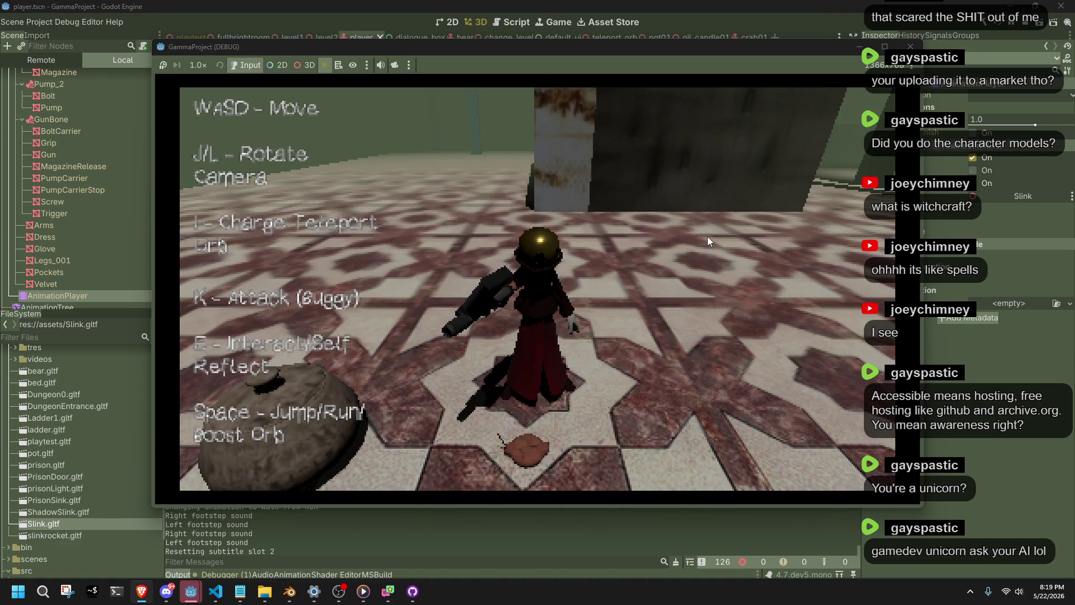
key("w")
- Inspect the pot, then trigger and close the test dialogue
key("e")
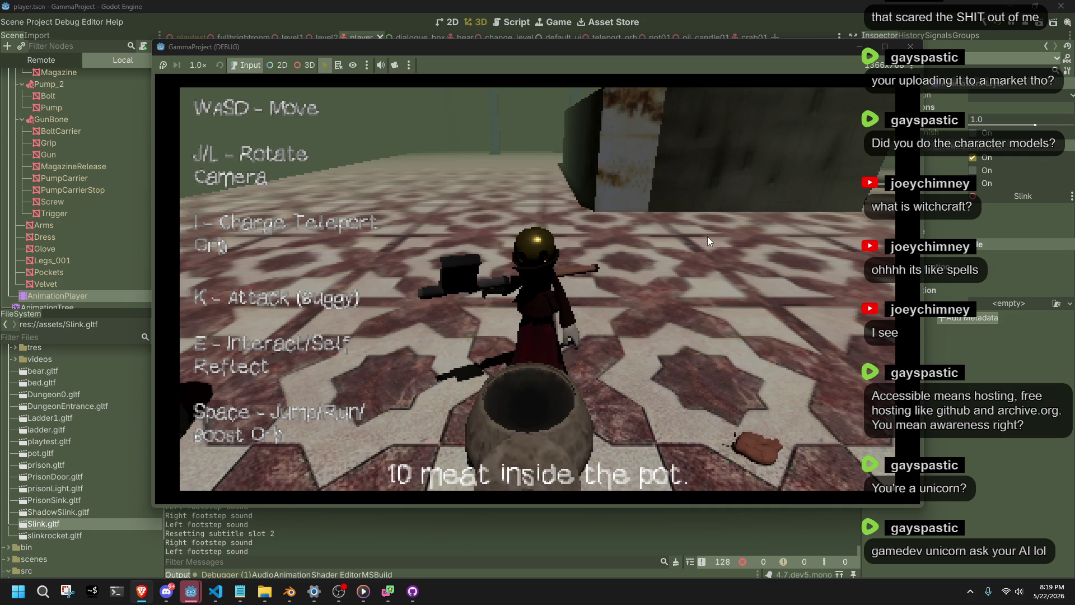
key("a")
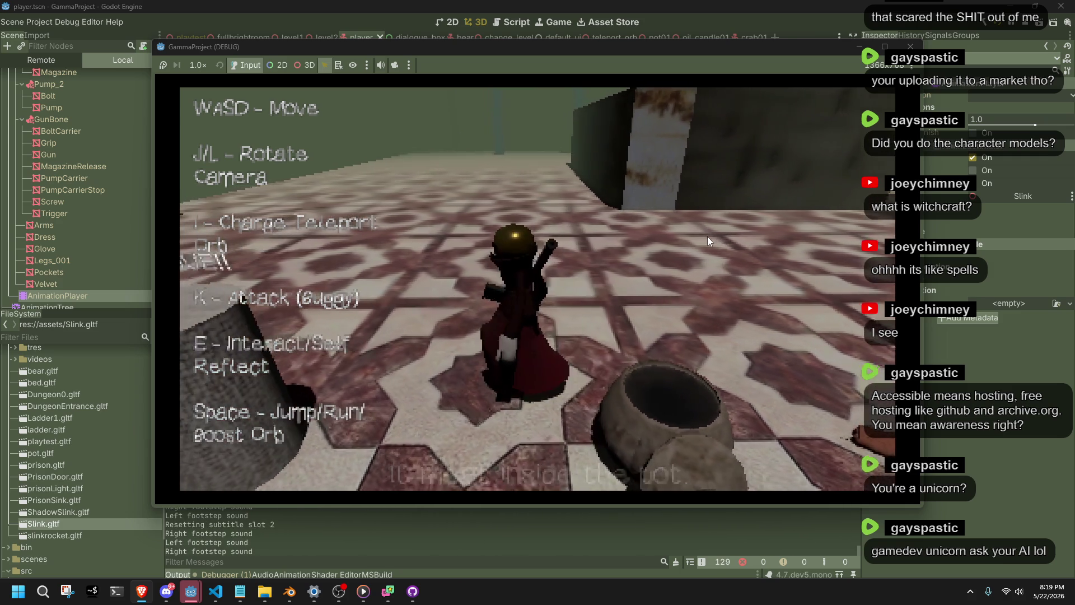
key("a")
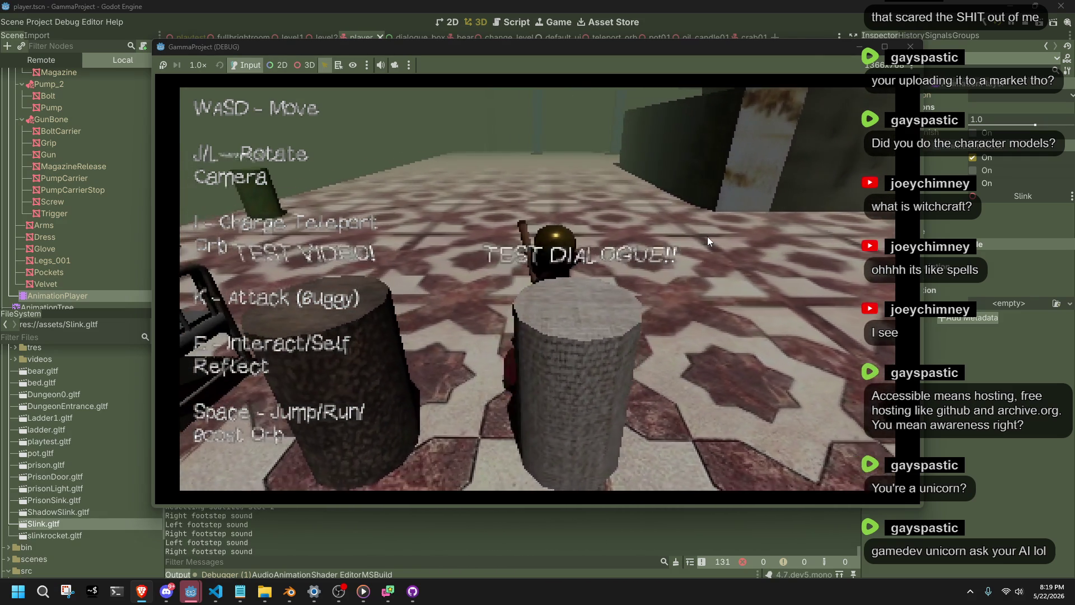
key("d")
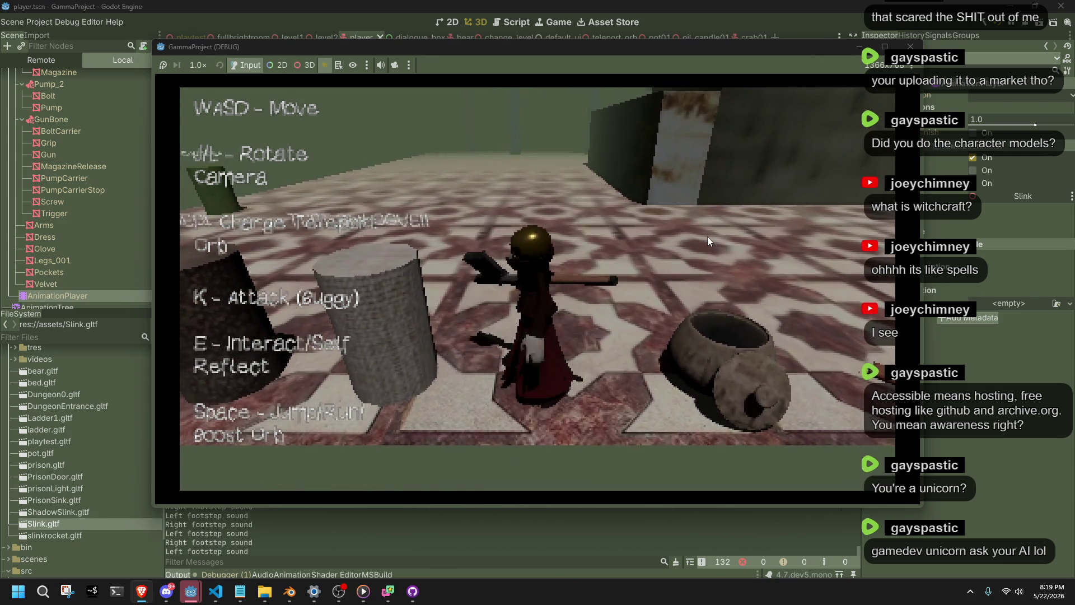
key("a")
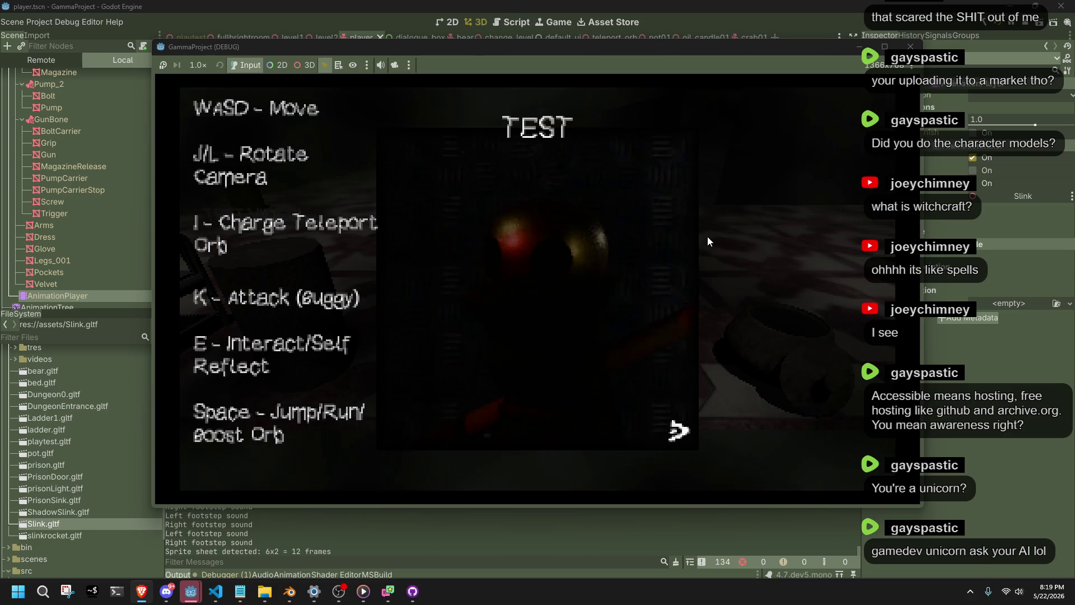
key("e")
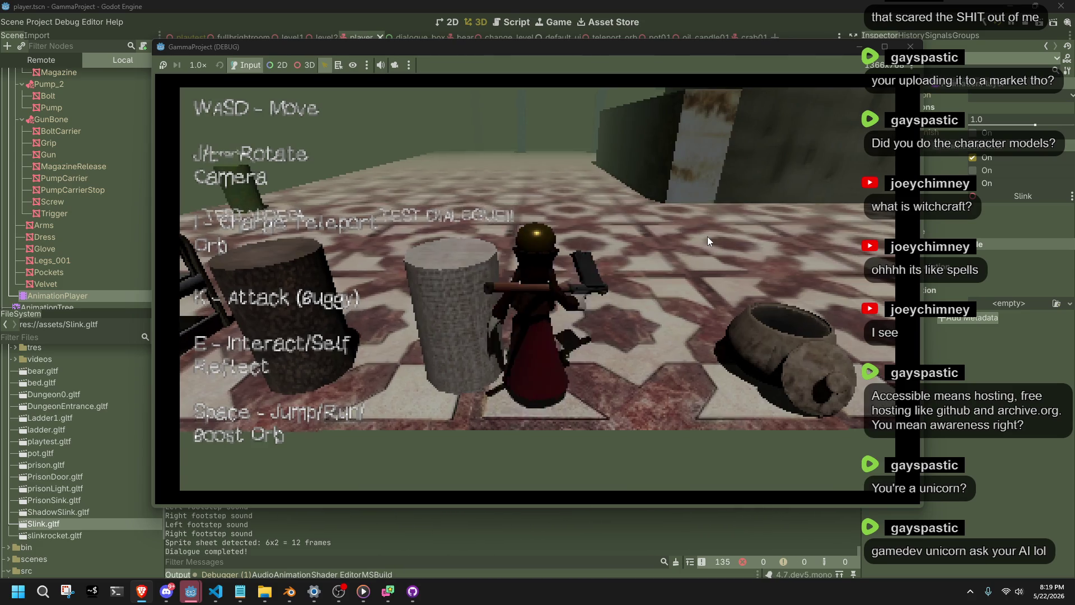
- Walk onto the grey stone ledge and blast the bears twice with K explosions
key("w")
key("j")
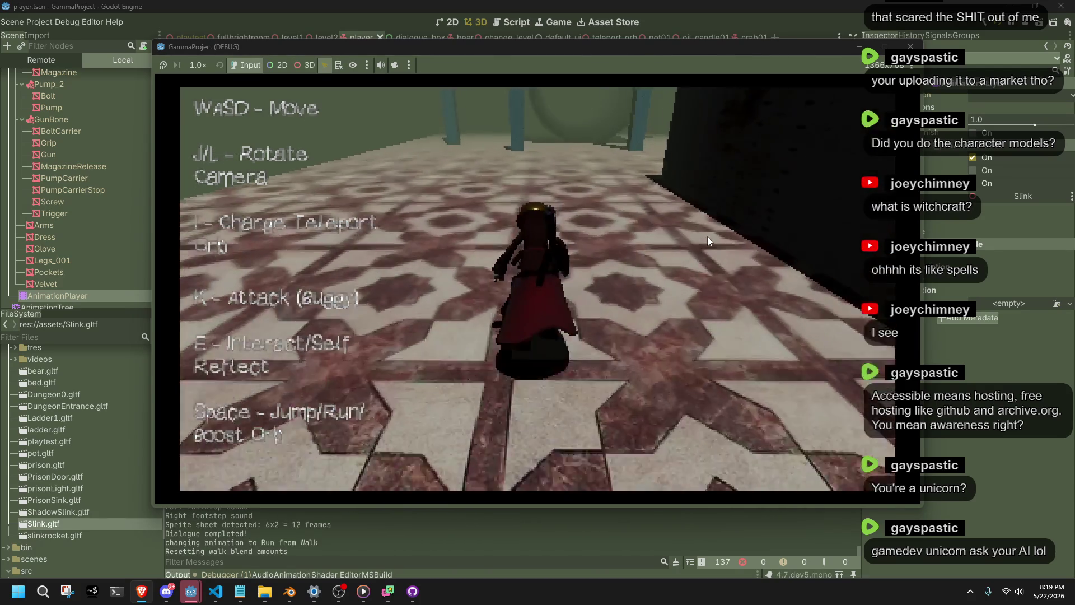
key("l")
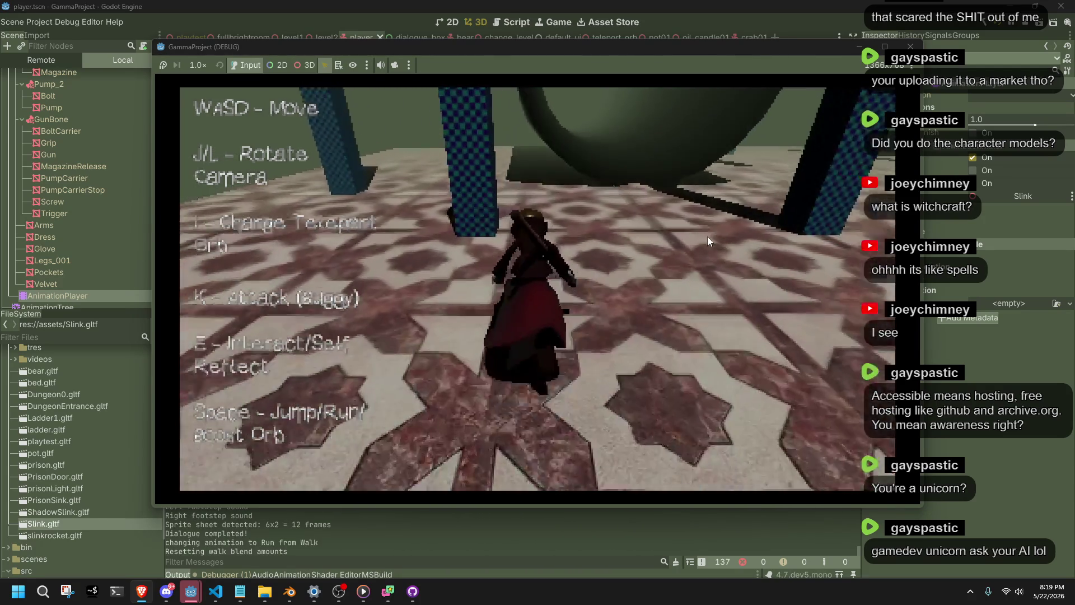
key("j")
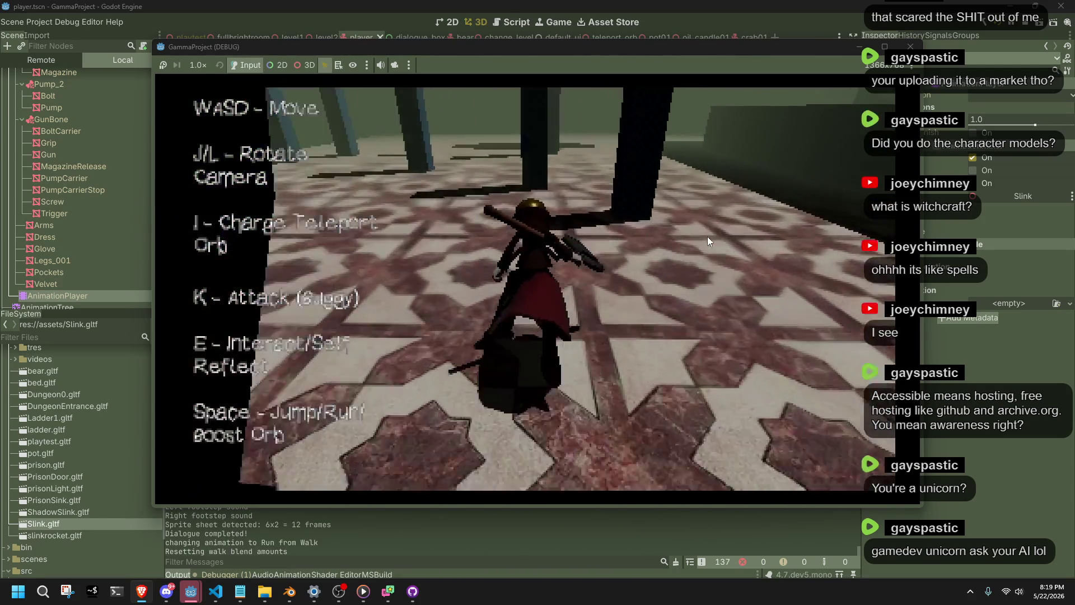
key("l")
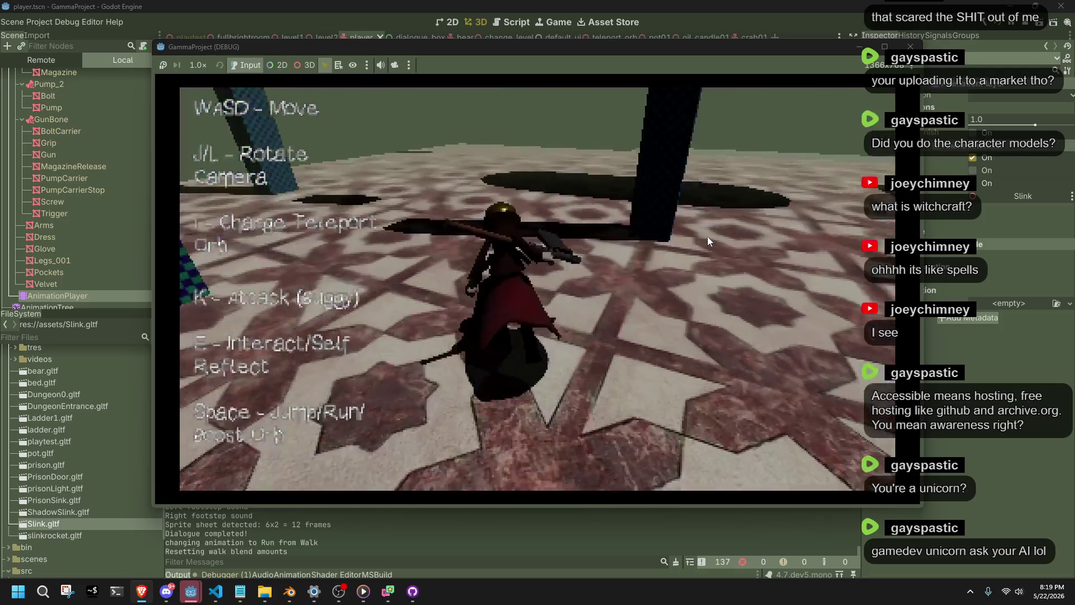
key("w")
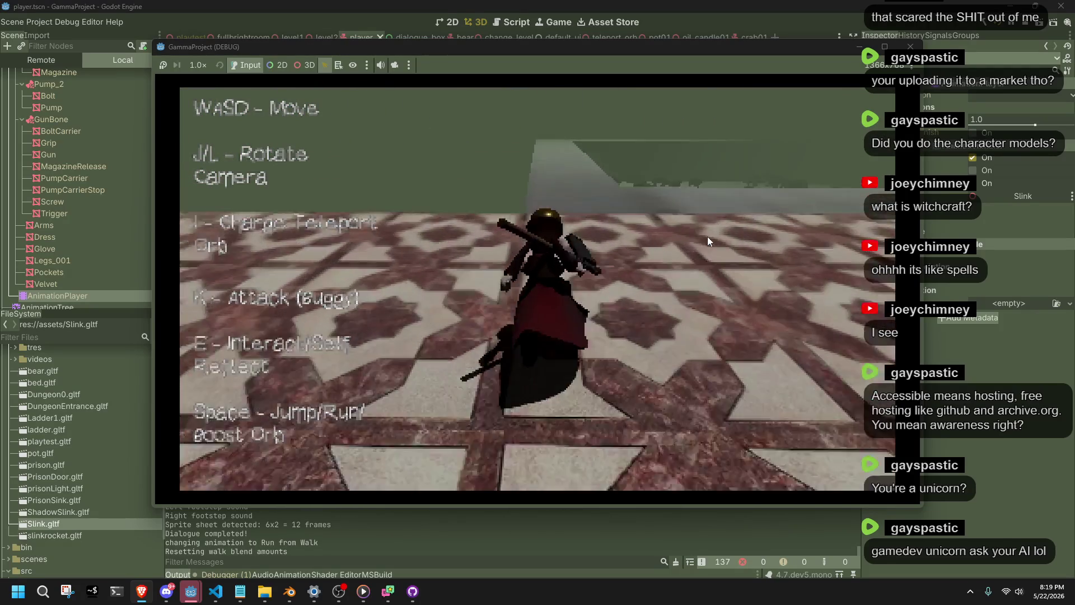
key("w")
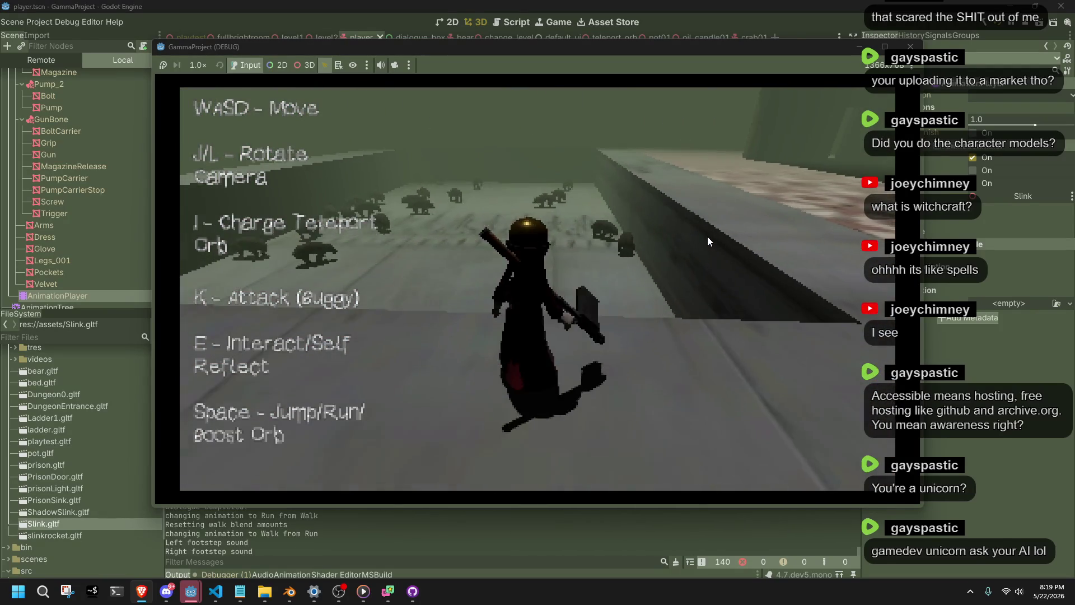
key("k")
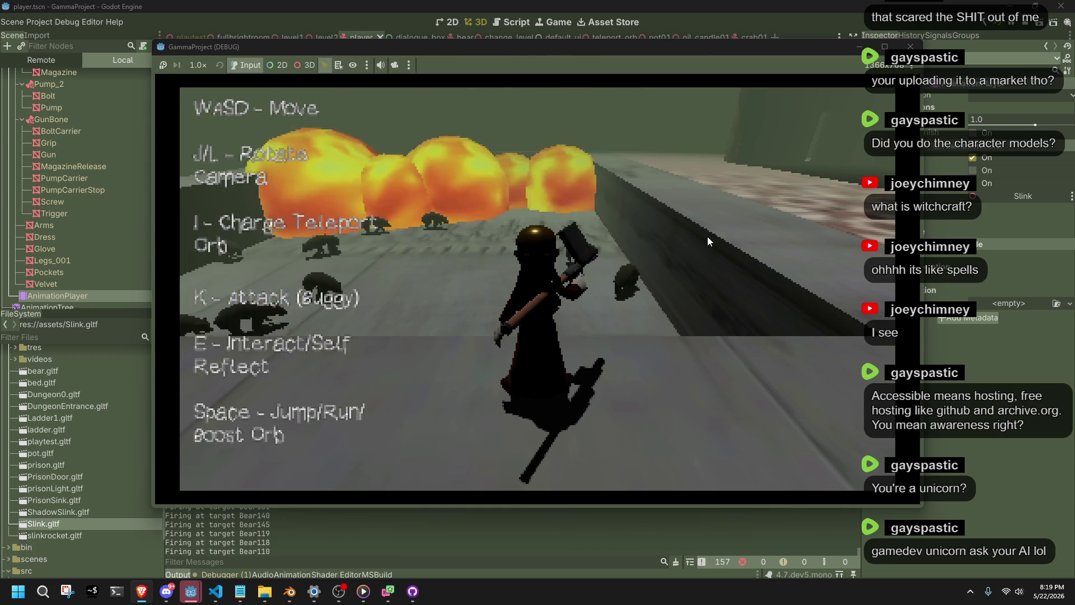
key("k")
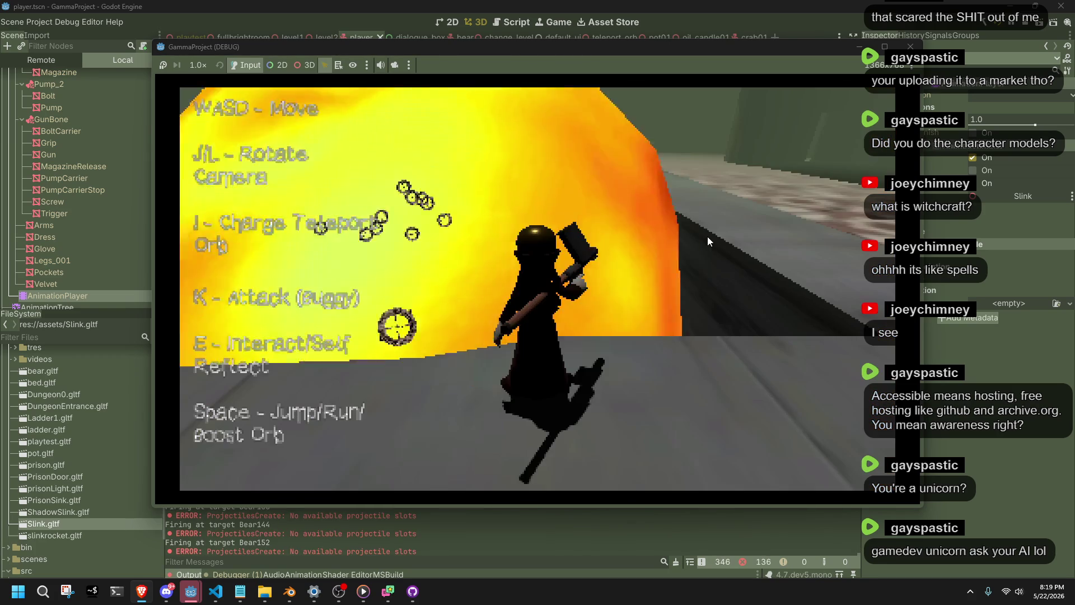
key("space")
- Run down the corridor toward the bears and head back to the patterned rug
key("l")
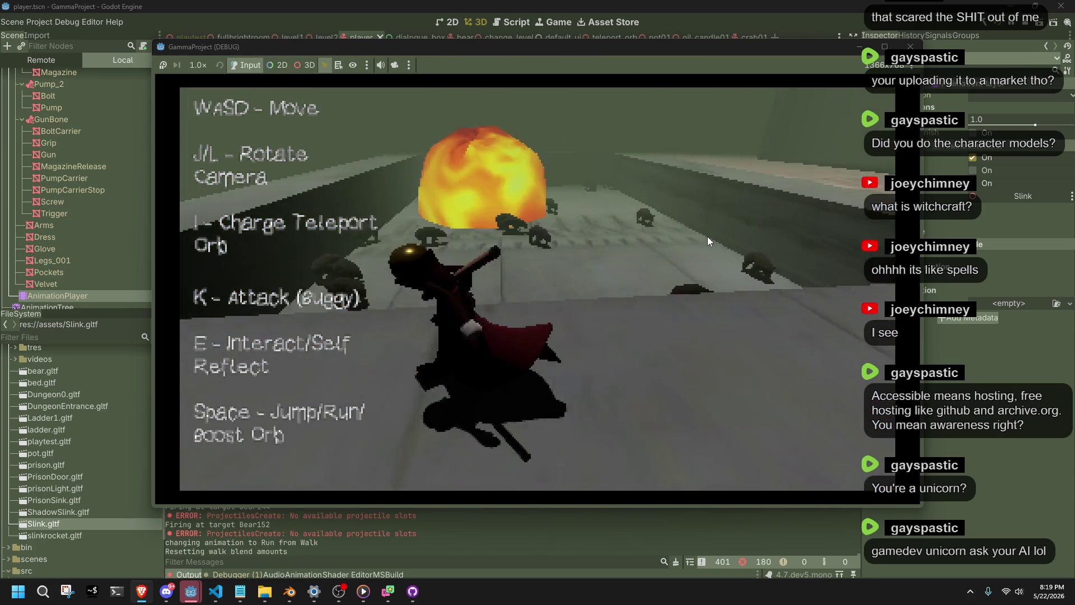
key("w")
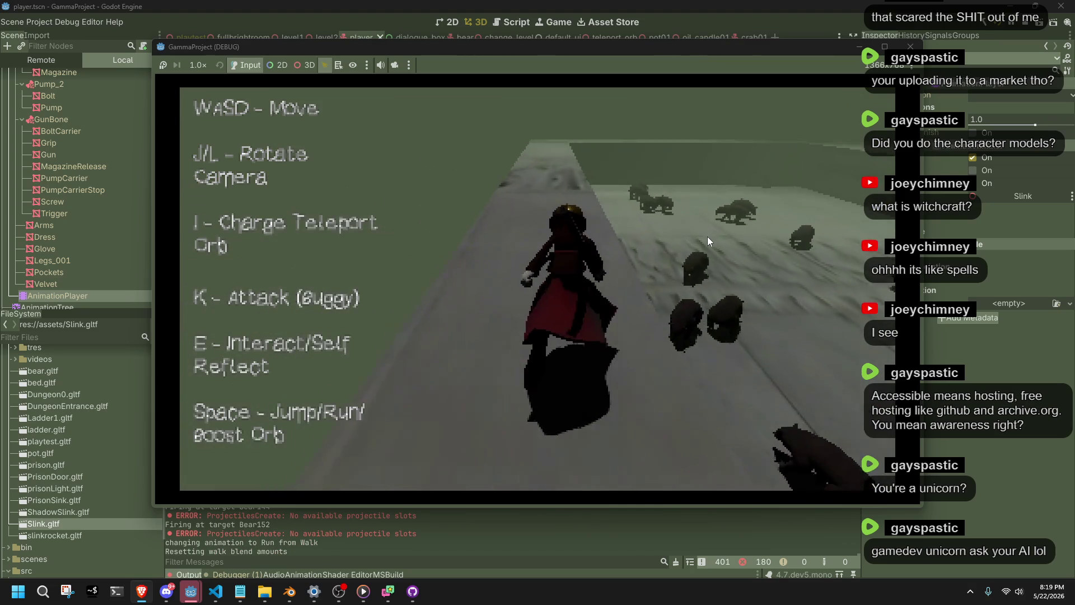
key("w")
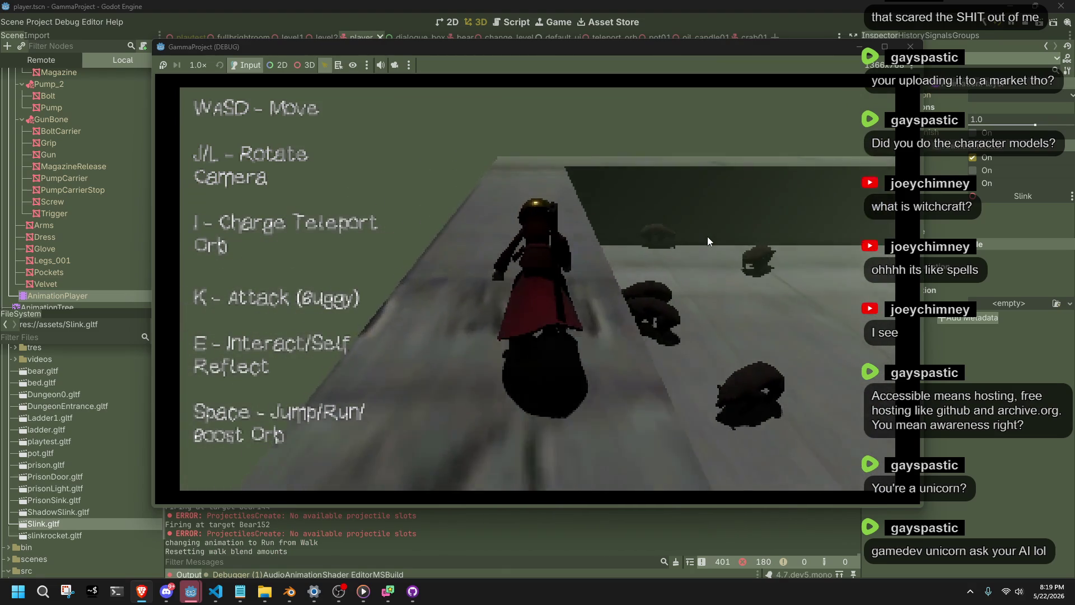
key("l")
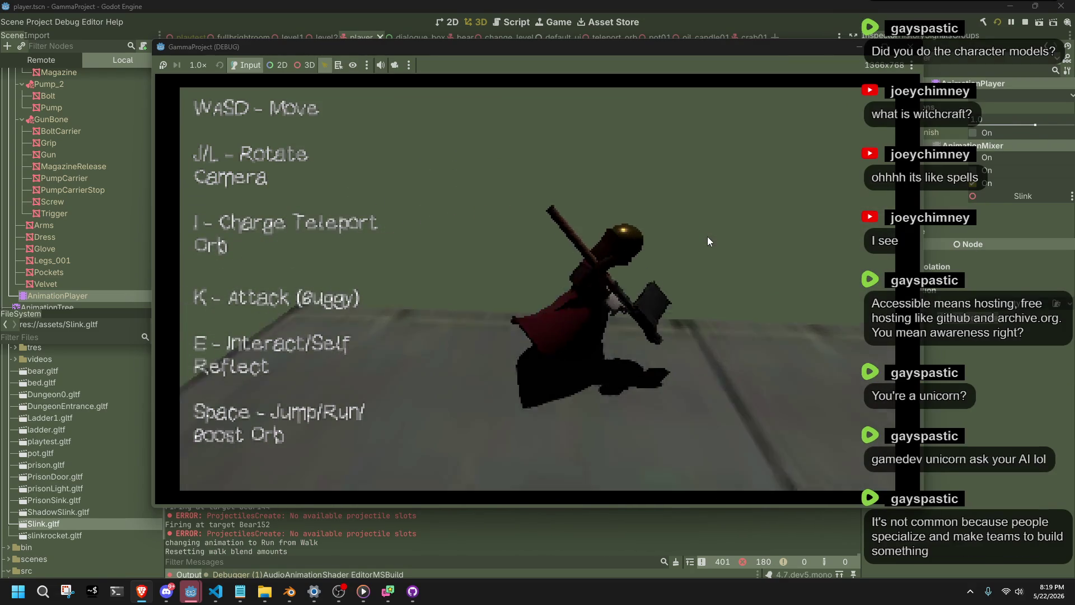
key("w")
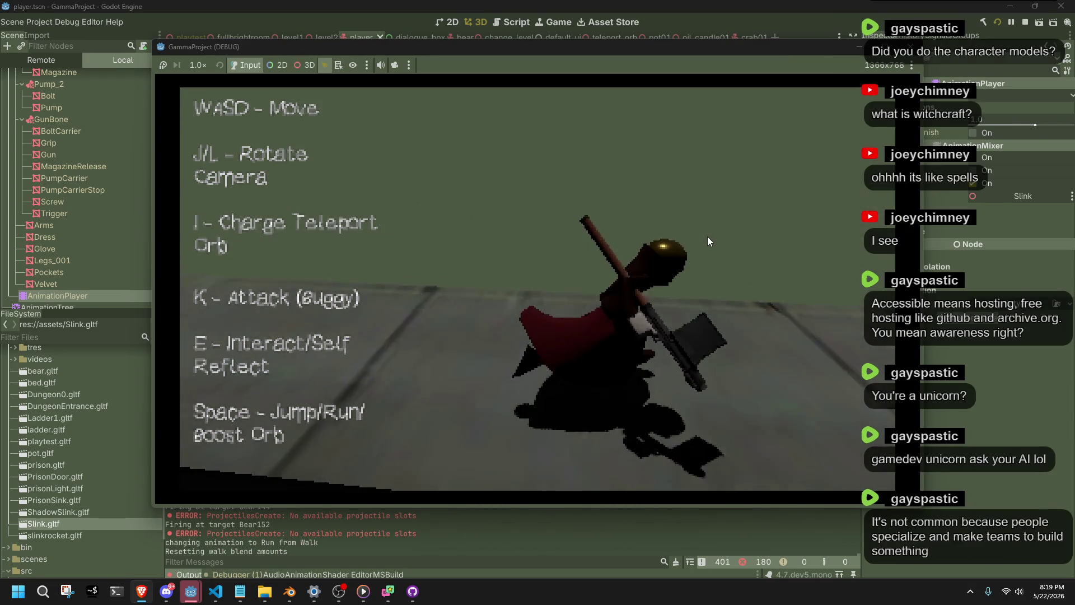
- Walk across the rug past the blue pillars and drop down onto the tiled floor
key("w")
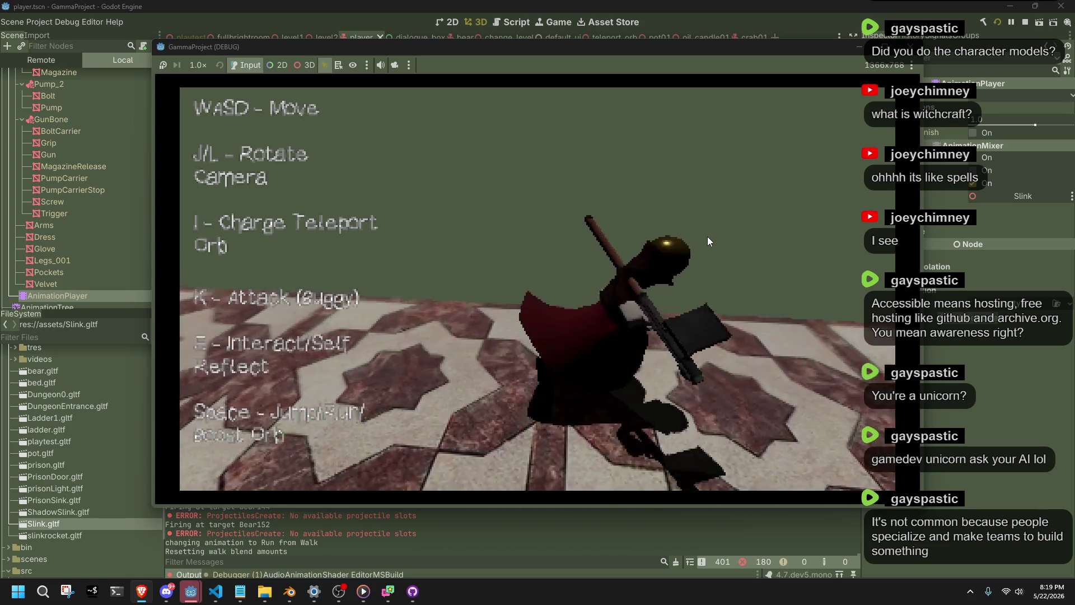
key("w")
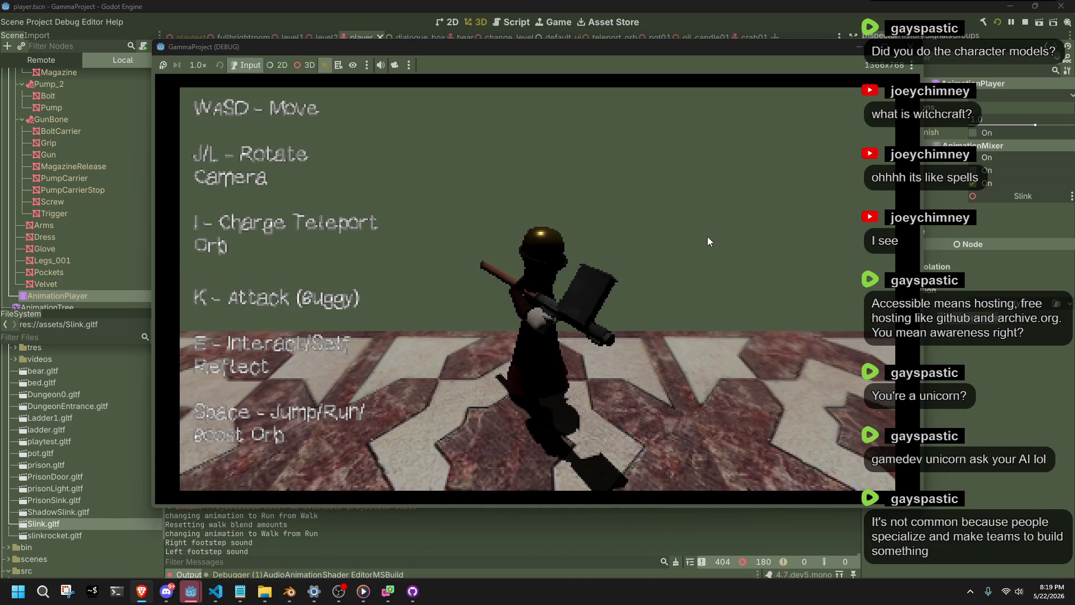
key("w")
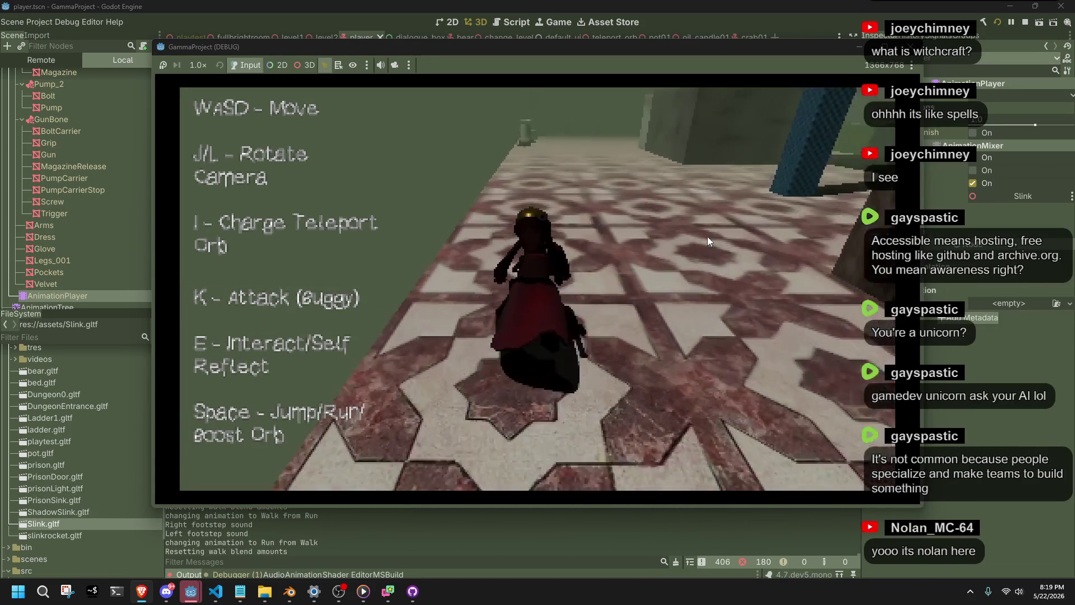
key("w")
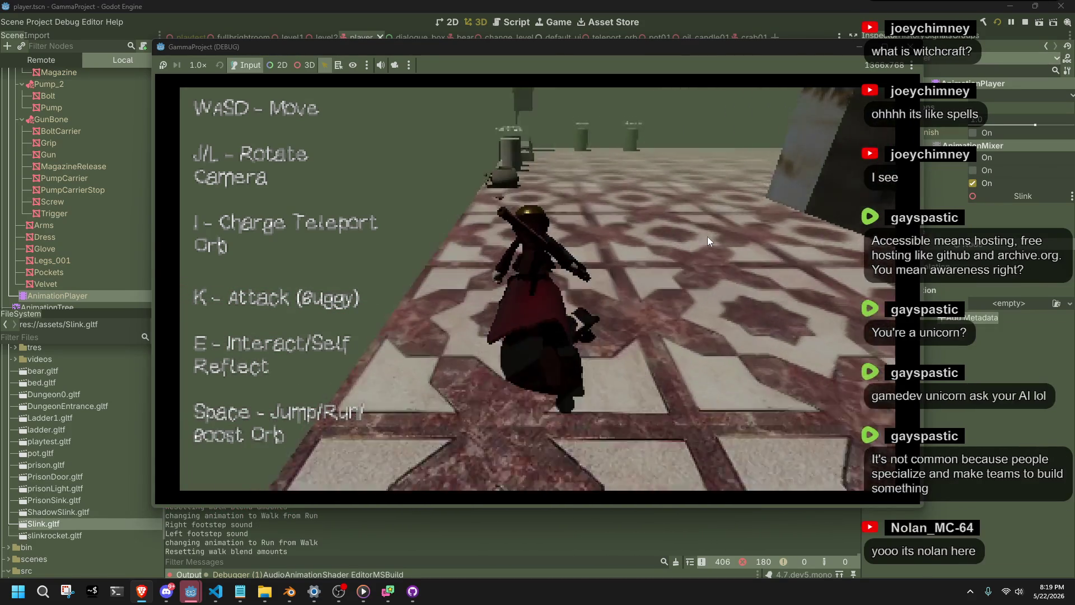
key("w")
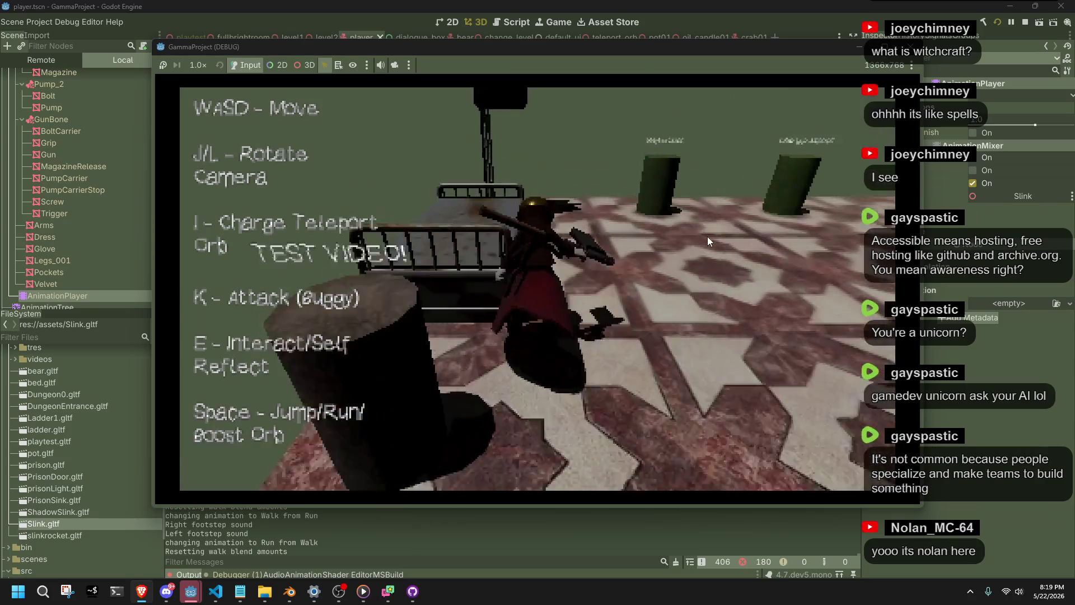
key("d")
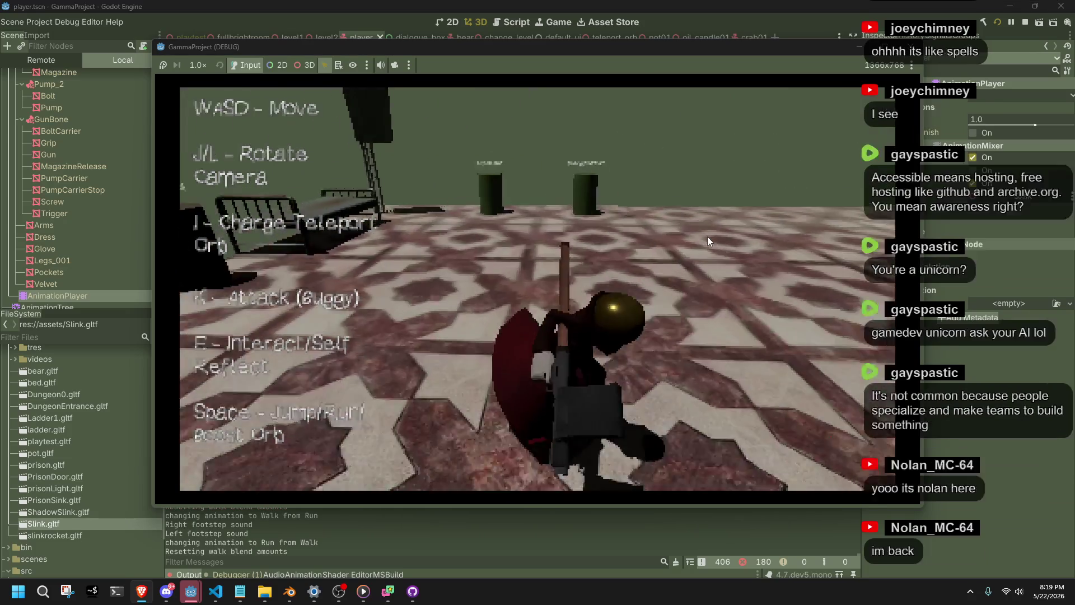
key("w")
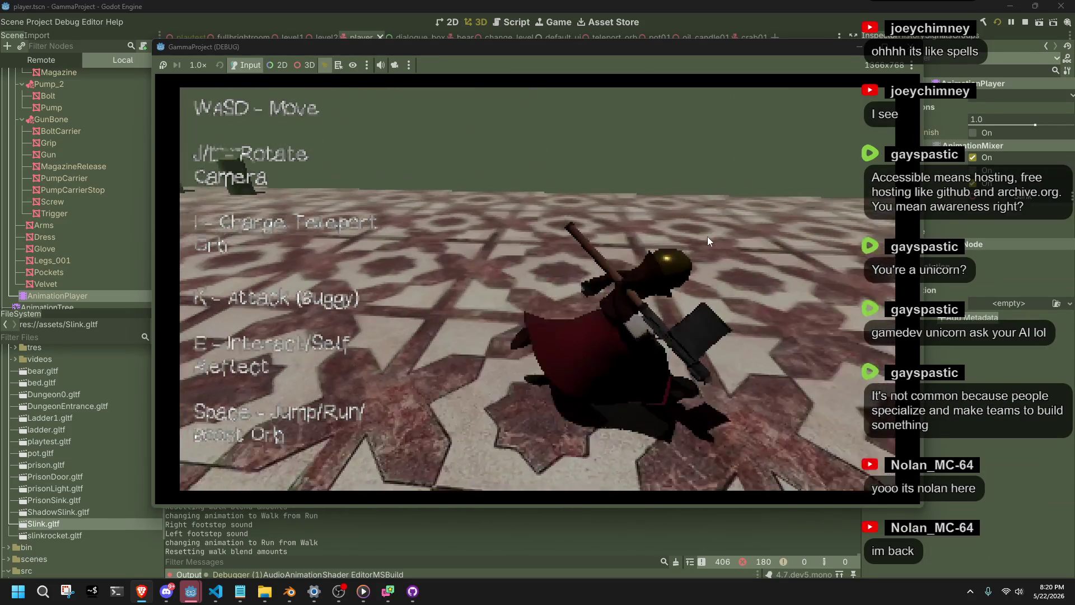
key("w")
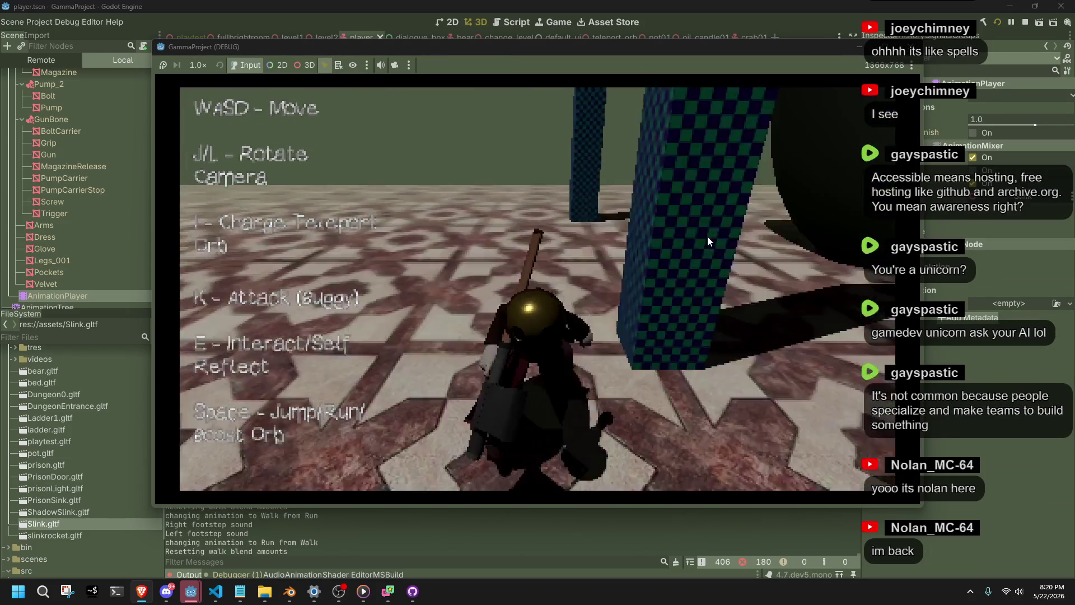
key("w")
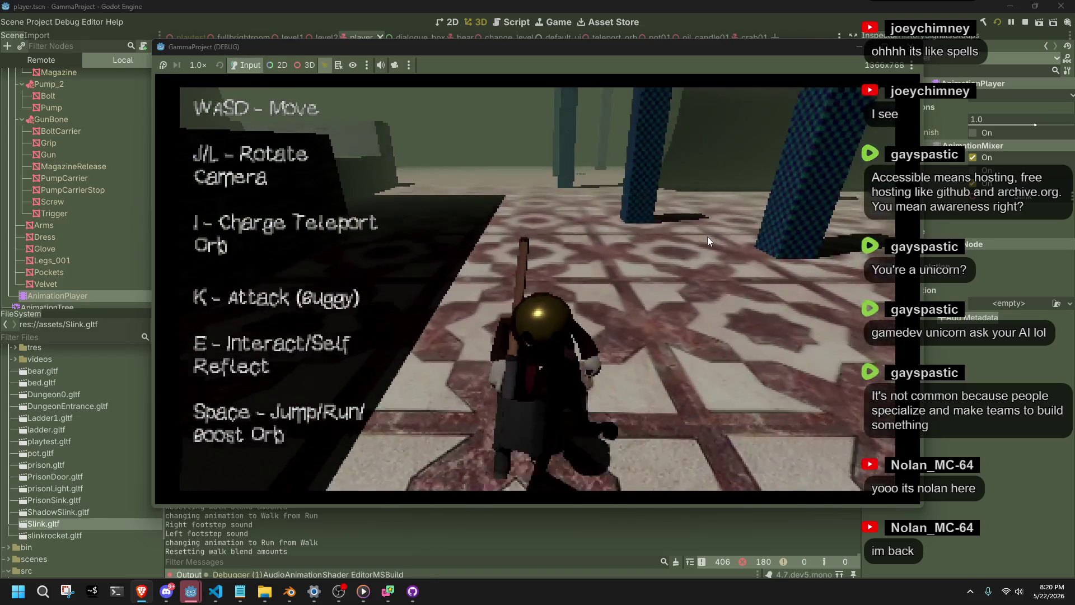
key("w")
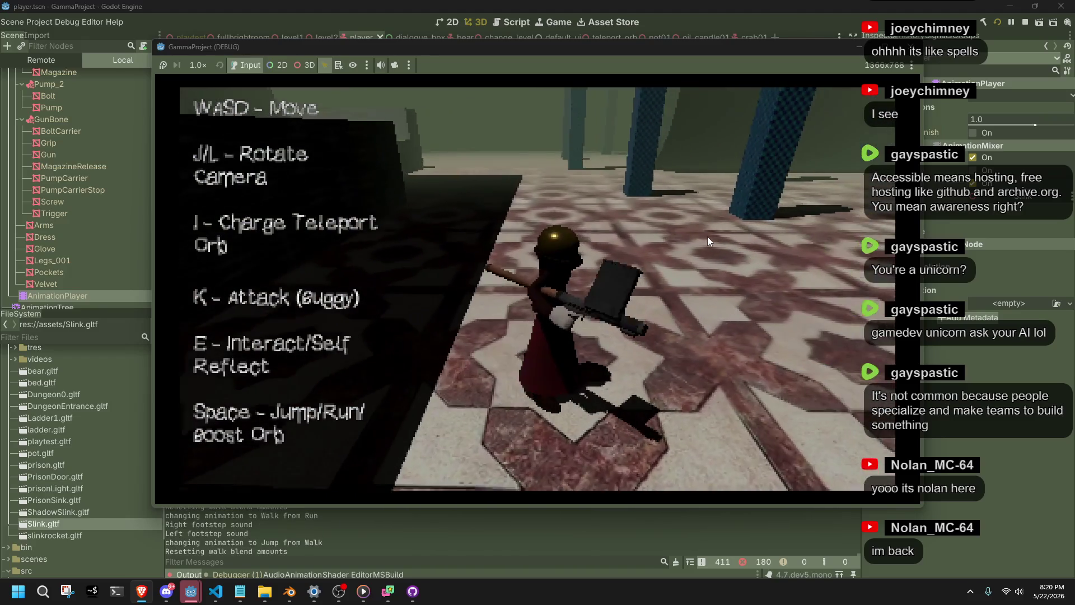
key("w")
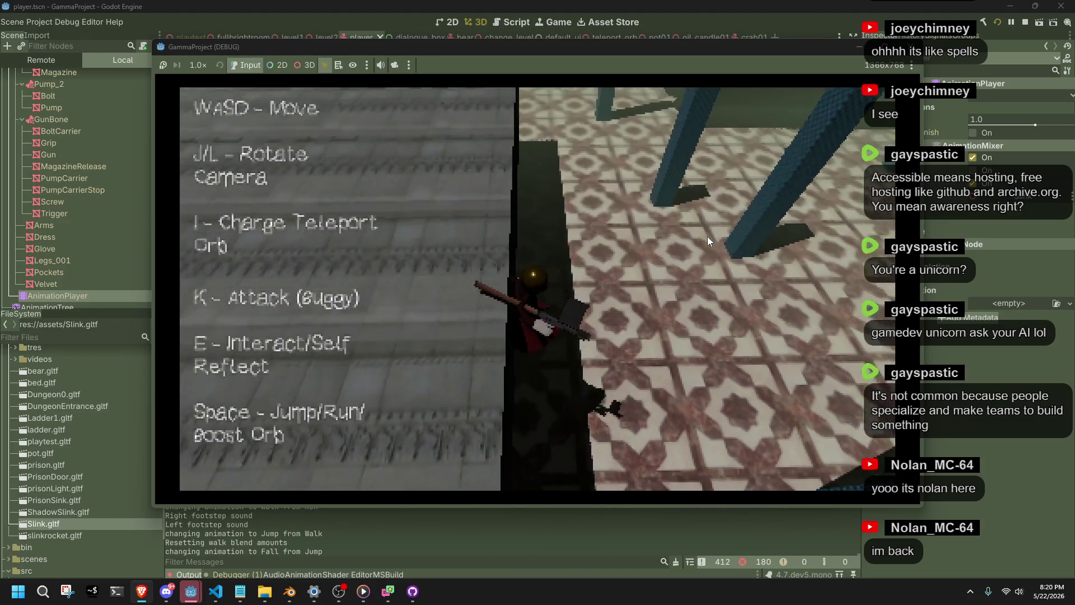
key("w")
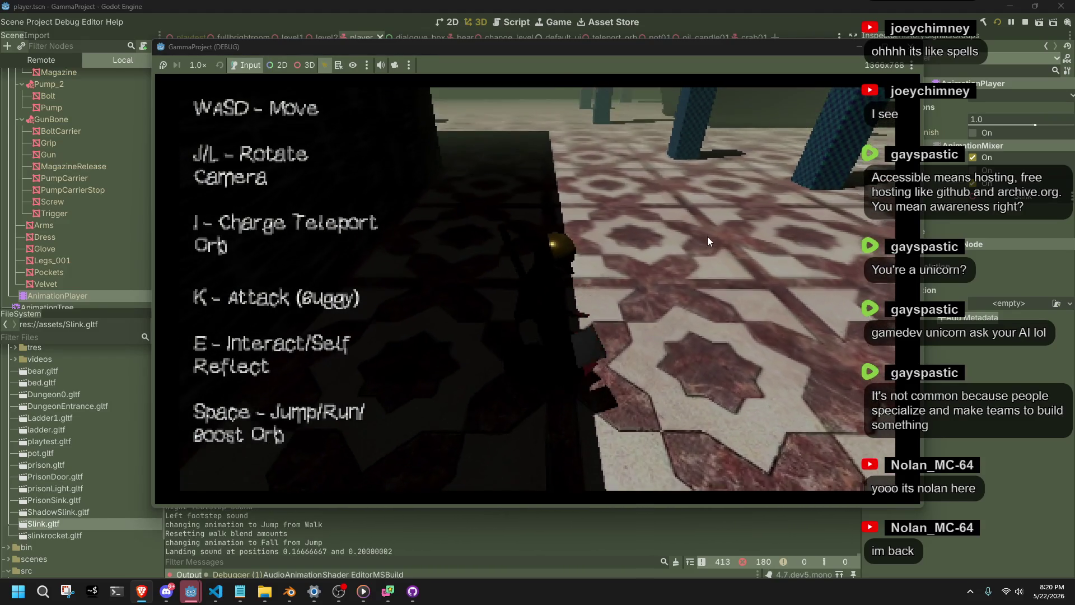
- Jump and run across the floor while rotating the camera to a side view
key("space")
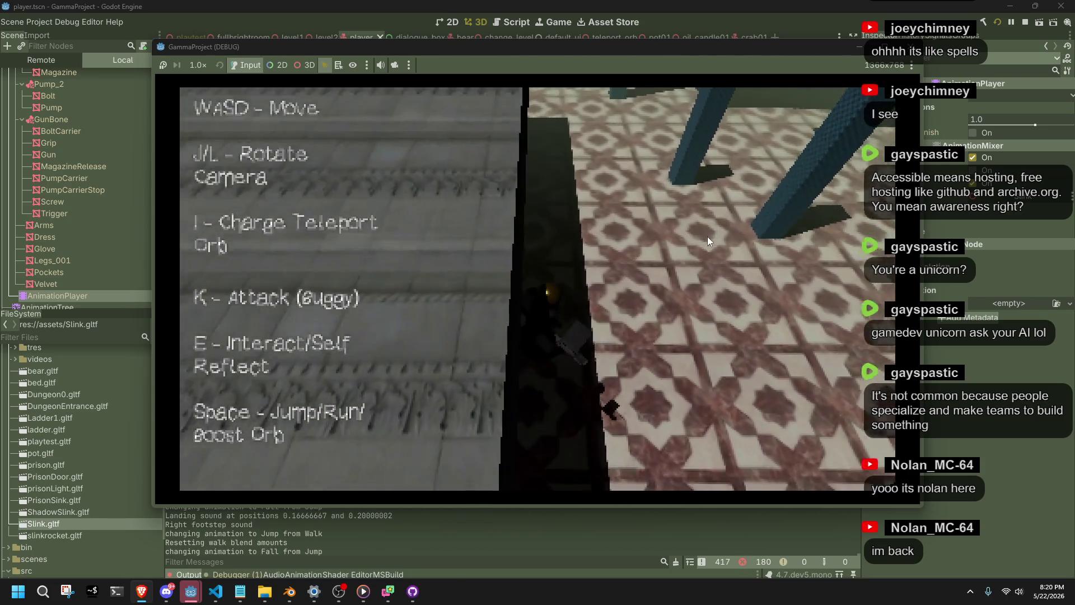
key("w")
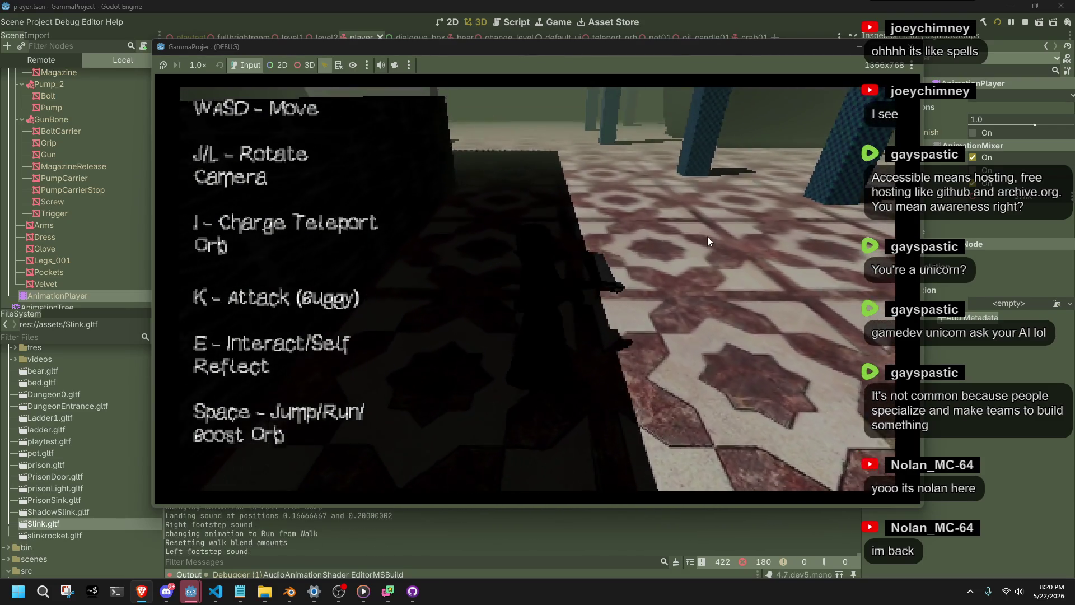
key("space")
key("j")
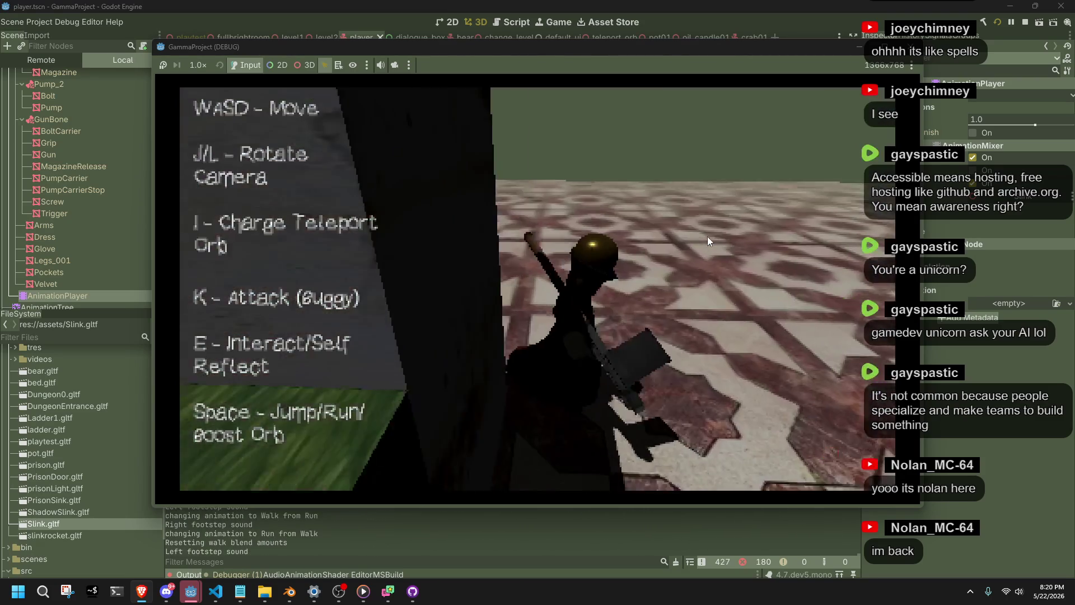
key("space")
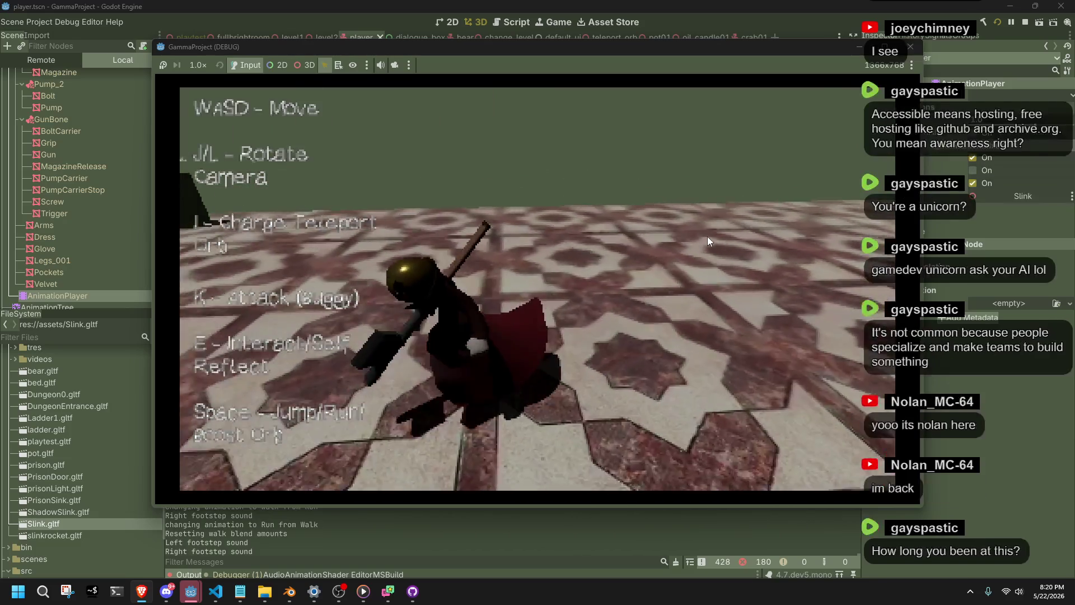
key("j")
key("j")
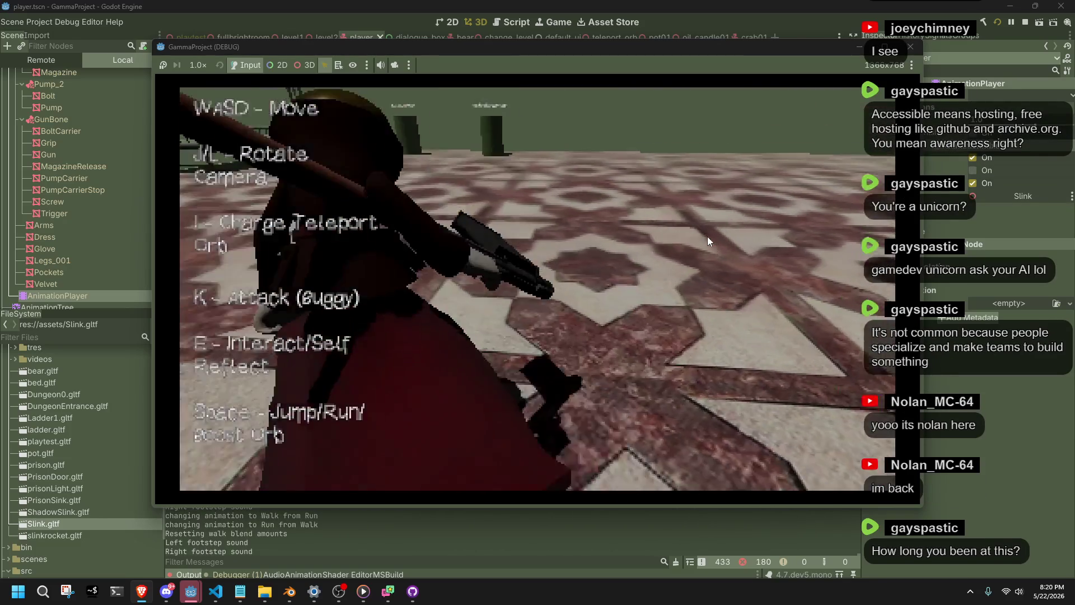
- Jump onto the dark ledge, run to the test barrels, and start the test video
key("w")
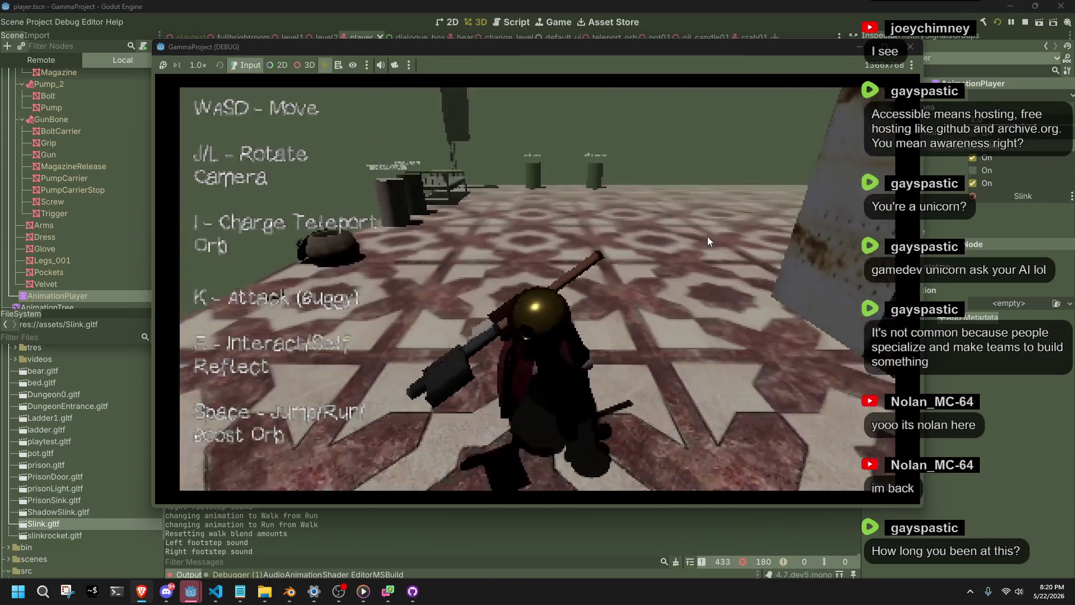
key("space")
key("w")
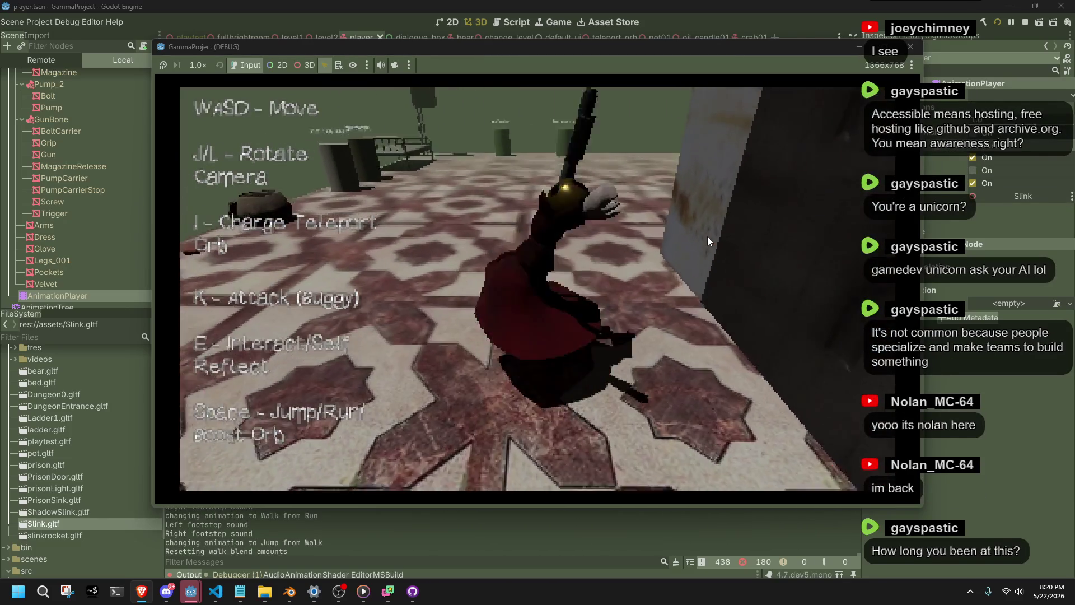
key("w")
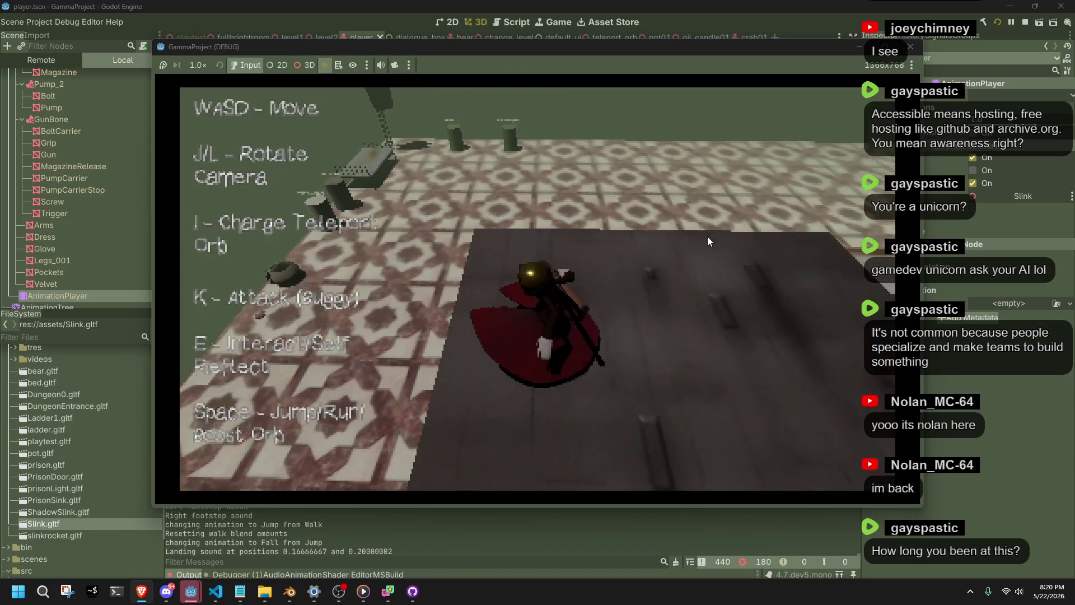
key("space")
key("w")
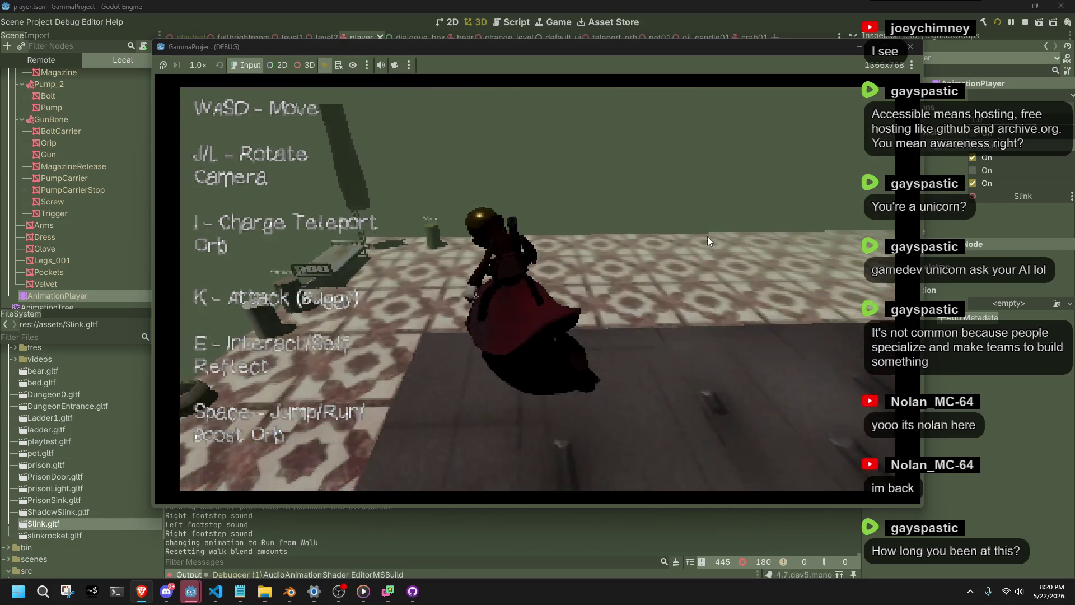
key("w")
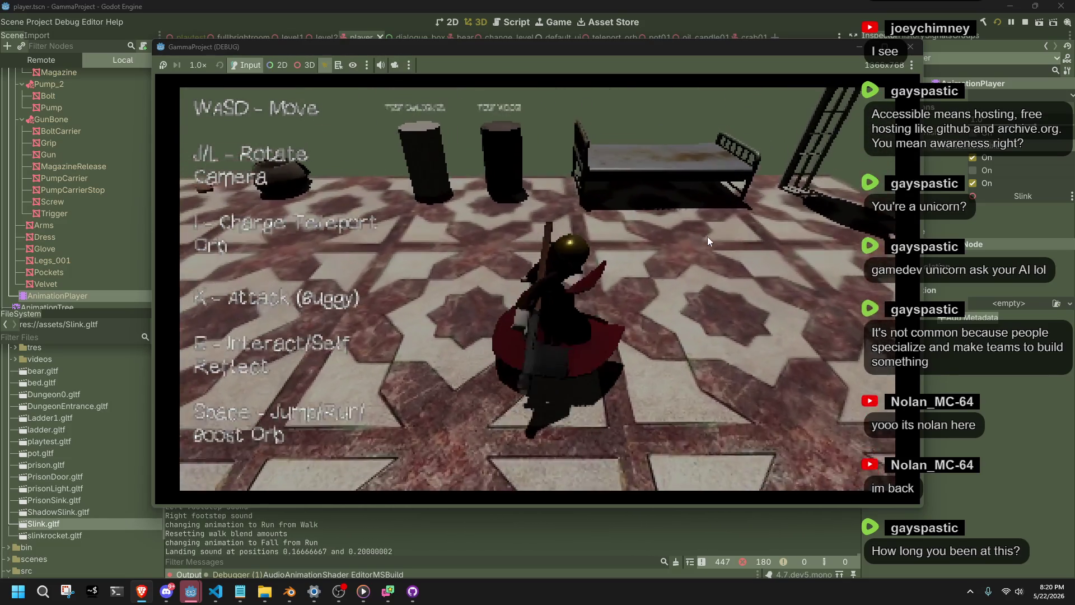
key("w")
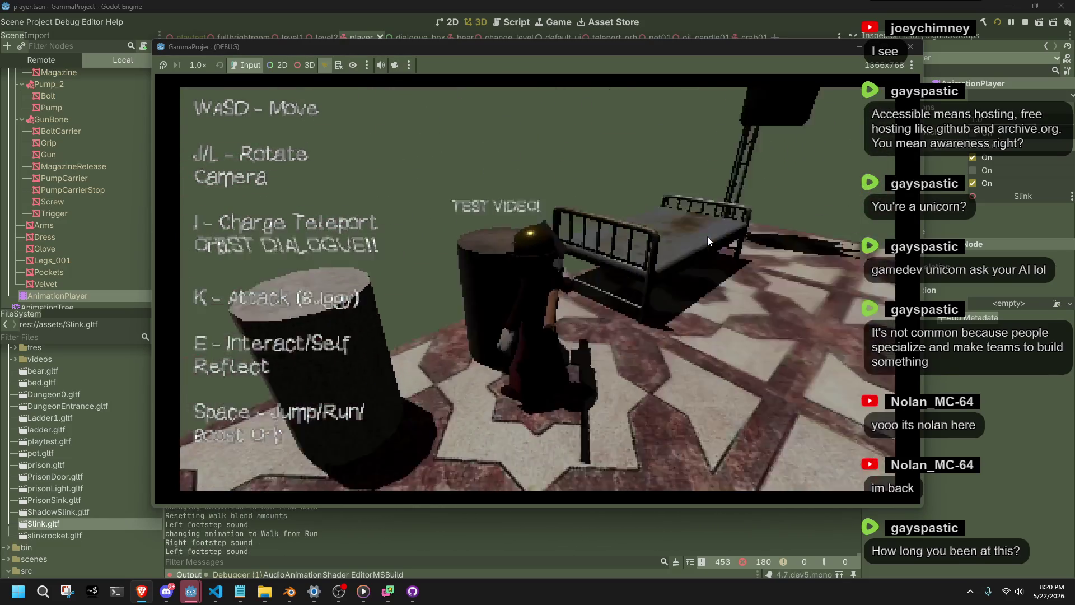
key("e")
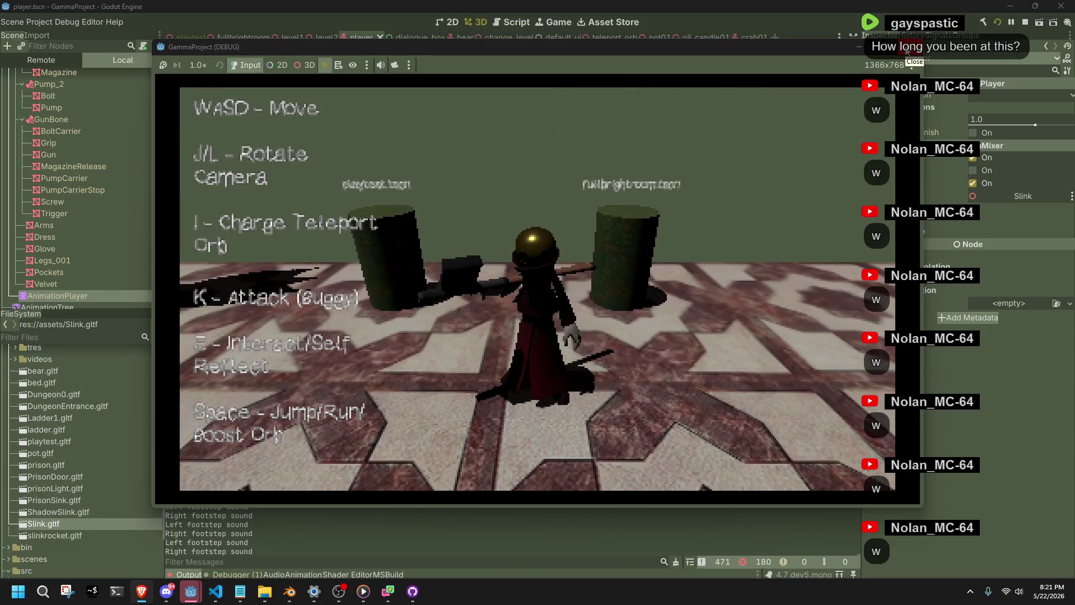
- Stop the game and move both LOAD LEVEL cylinders left along X in playtest, then save
left_click(908, 49)
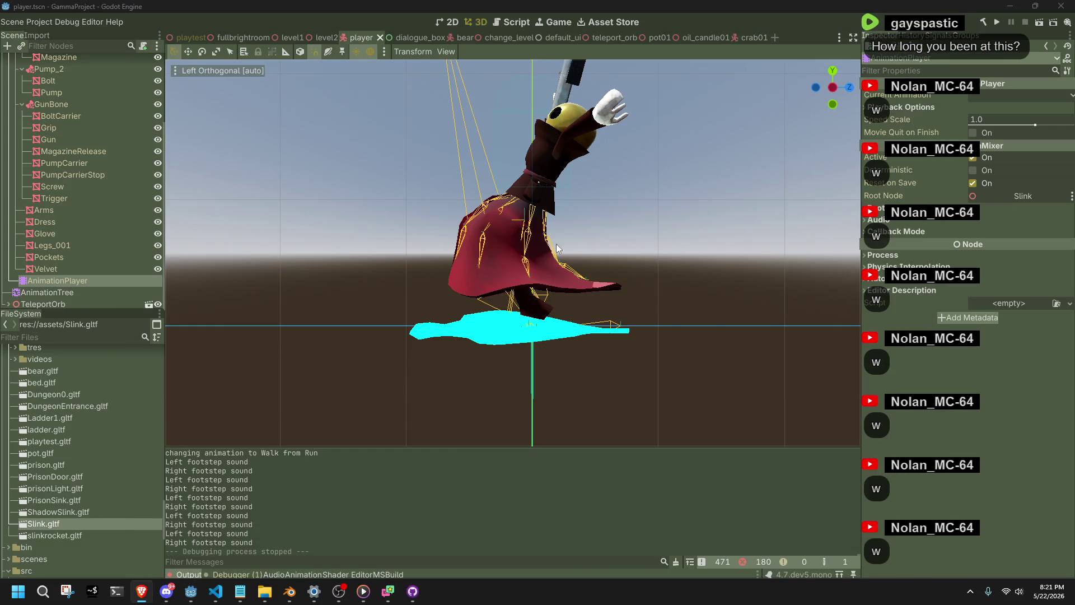
left_click(182, 38)
scroll(488, 269, "up", 2)
left_click_drag(557, 290, 485, 278)
left_click(602, 272)
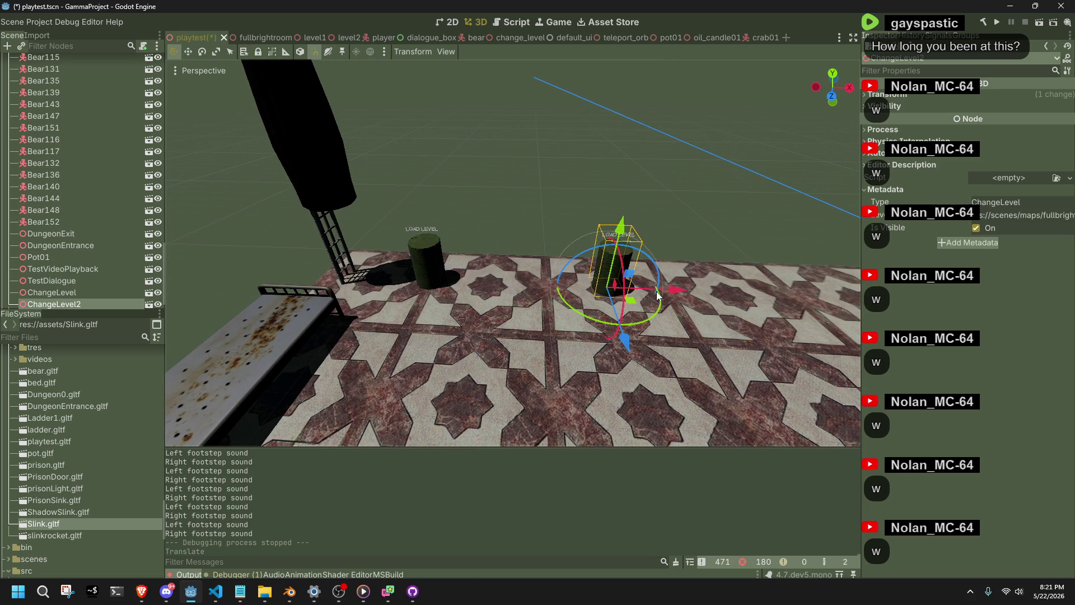
left_click_drag(682, 283, 553, 331)
key("ctrl+s")
- Shift the ChangeLevel and ChangeLevel2 cylinders together slightly right along X
mouse_move(548, 212)
left_mouse_down()
mouse_move(318, 221)
mouse_move(654, 251)
mouse_move(406, 304)
left_mouse_up()
left_click(405, 303)
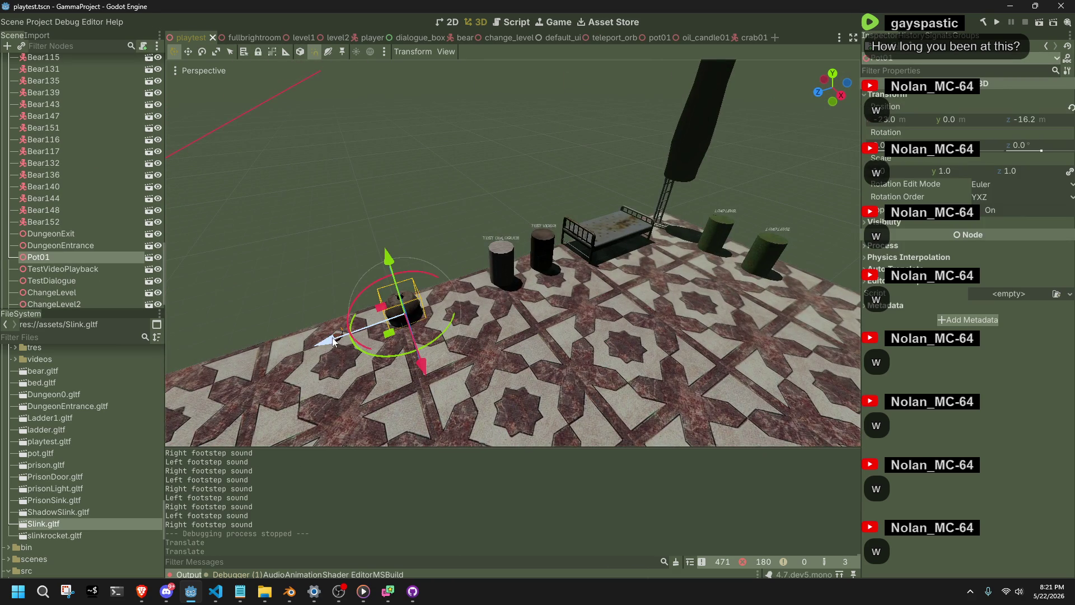
mouse_move(338, 330)
left_mouse_down()
mouse_move(546, 293)
mouse_move(481, 276)
mouse_move(482, 313)
mouse_move(567, 368)
mouse_move(614, 332)
mouse_move(631, 294)
mouse_move(599, 300)
mouse_move(653, 307)
mouse_move(623, 307)
mouse_move(603, 347)
mouse_move(456, 364)
mouse_move(434, 331)
left_mouse_up()
left_click(480, 276)
scroll(458, 297, "up", 3)
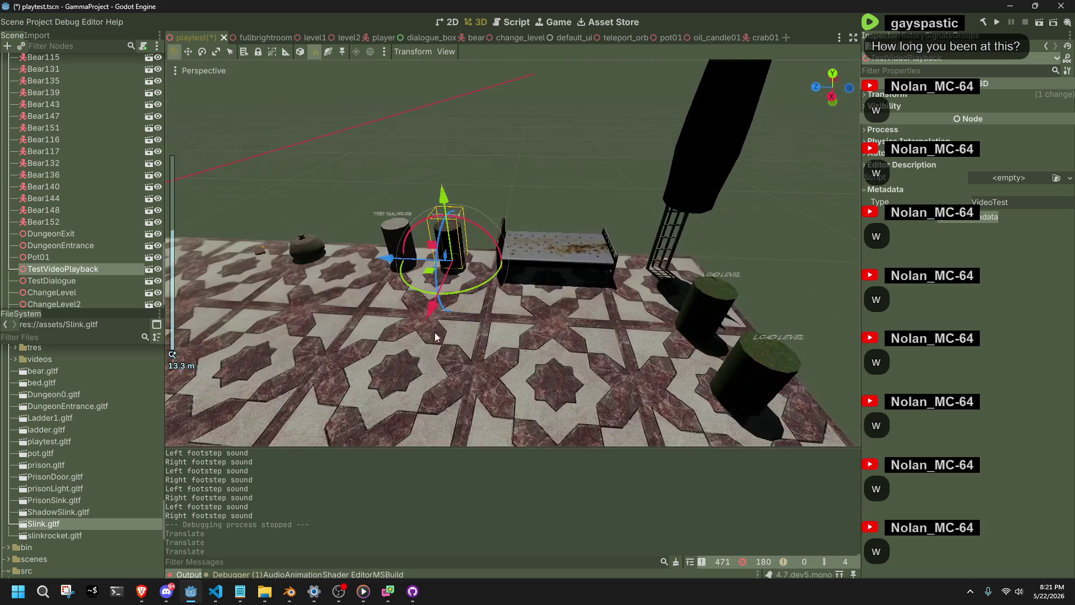
left_click(706, 328)
left_click(760, 396, "shift")
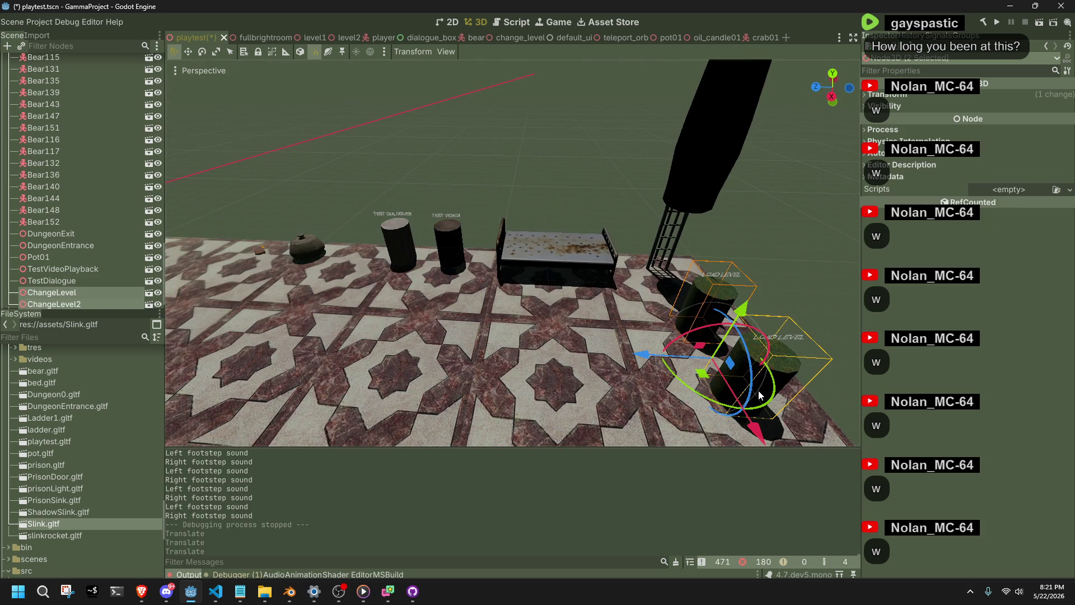
left_click_drag(650, 361, 677, 358)
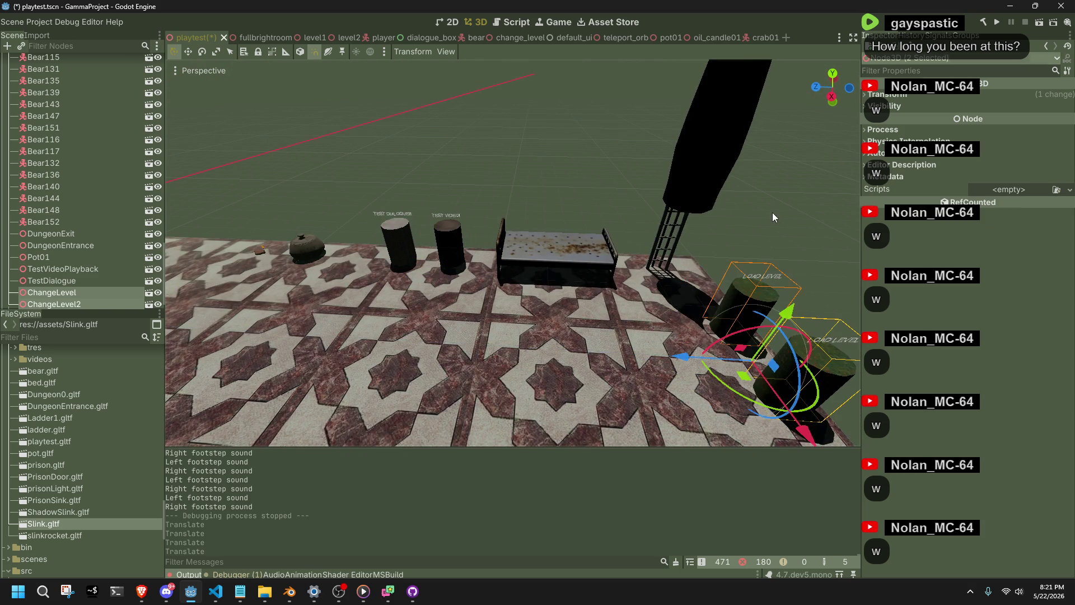
left_click(772, 232)
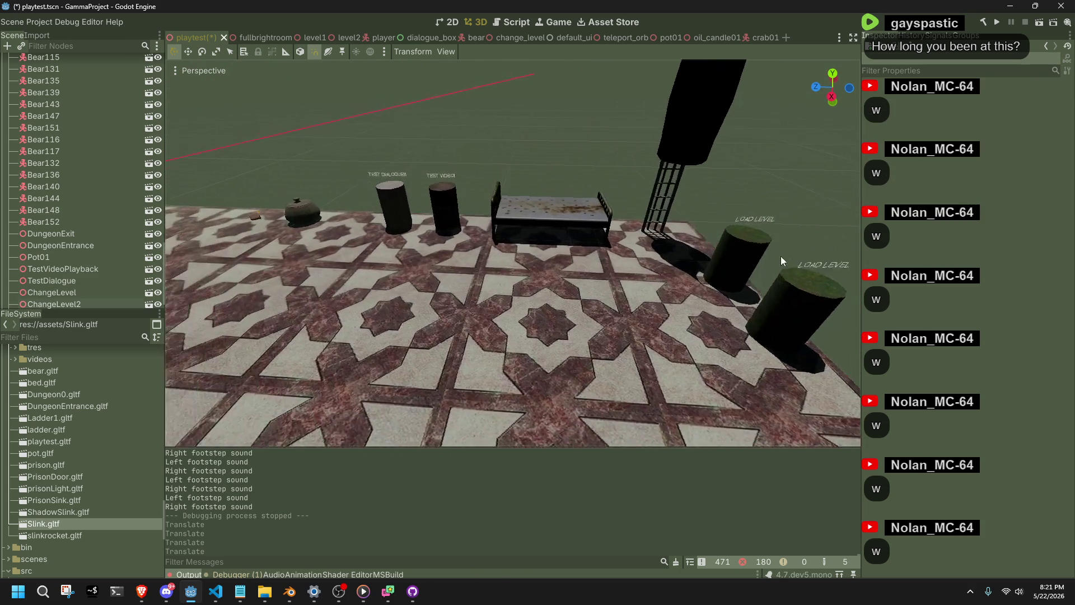
- Move the pot and the small object beside it along the Z axis
scroll(385, 261, "up", 5)
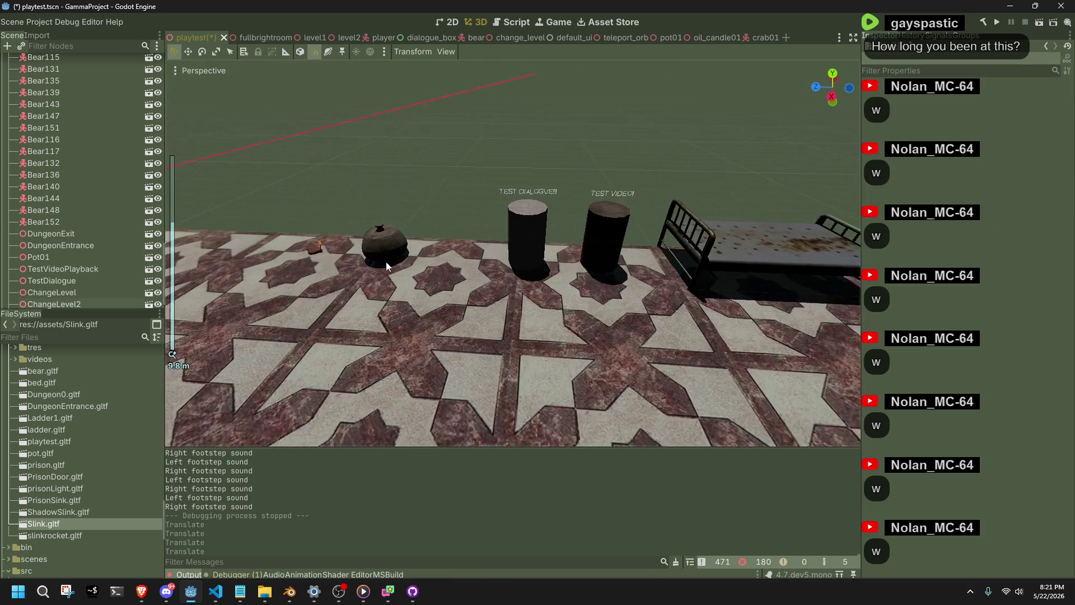
left_click(465, 273)
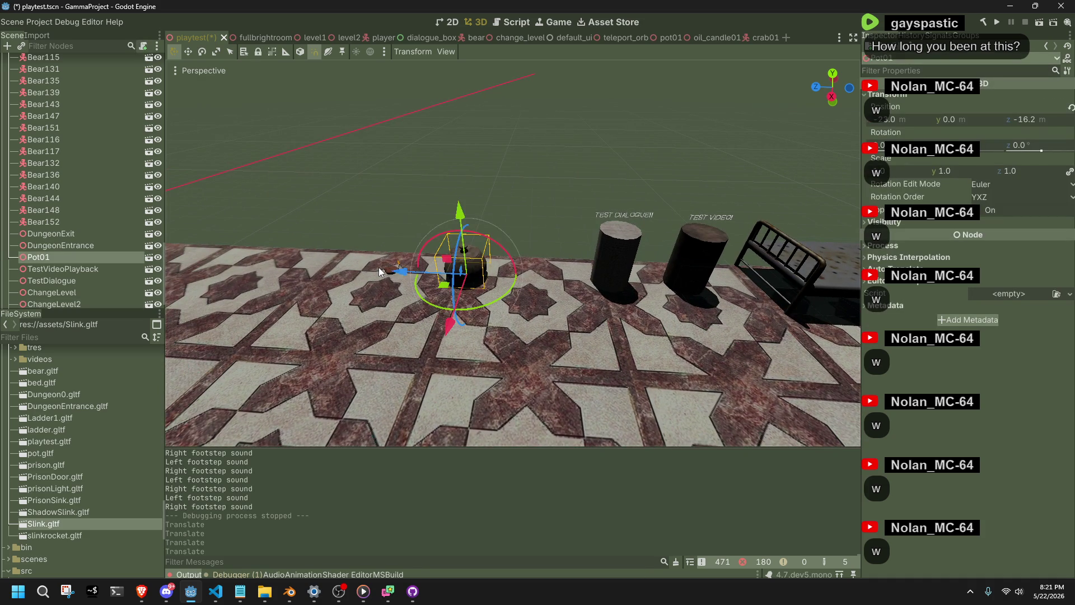
left_click(379, 267, "shift")
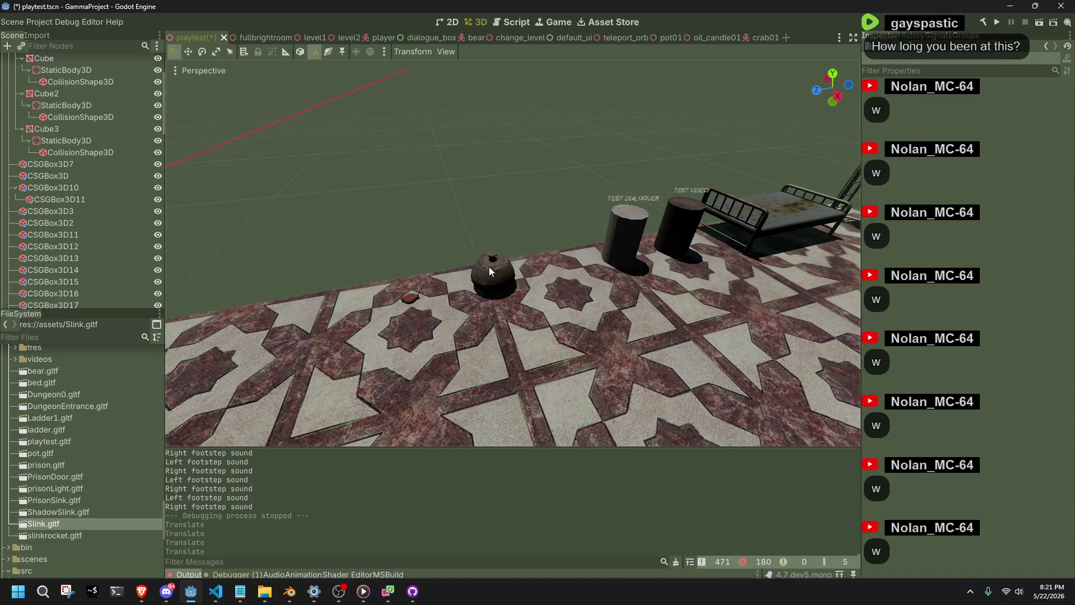
left_click(489, 266)
scroll(462, 290, "up", 3)
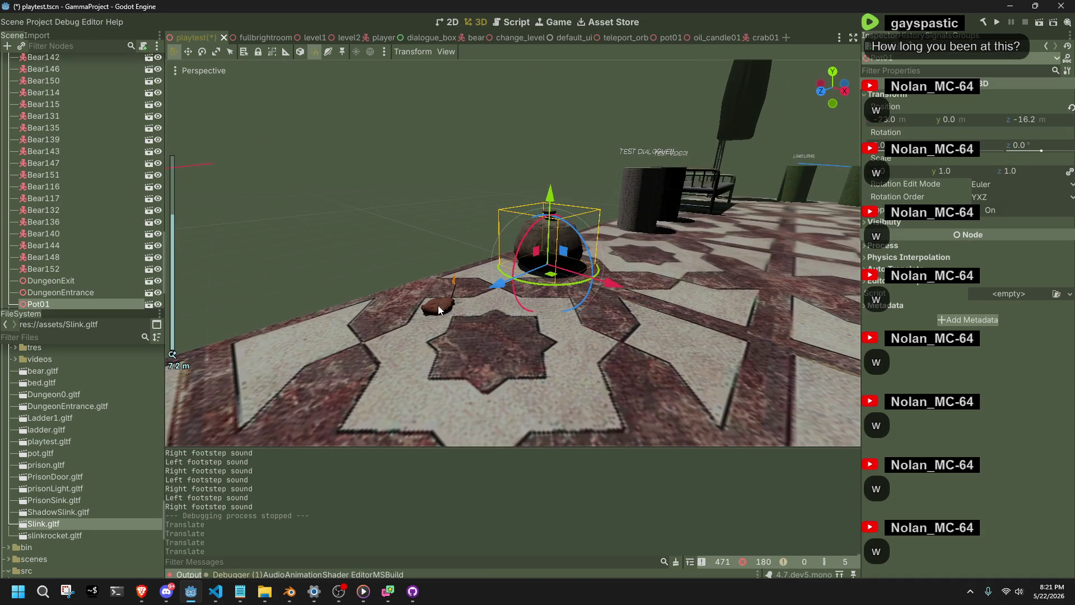
left_click(438, 305, "shift")
key("g")
key("z")
left_click(520, 279)
scroll(563, 327, "down", 3)
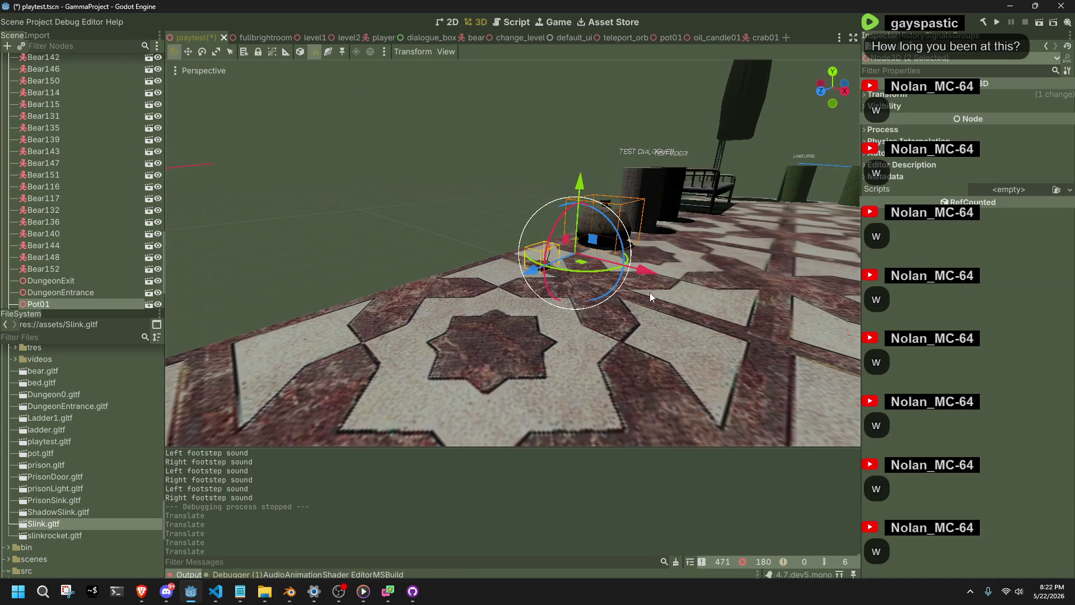
left_click(496, 162)
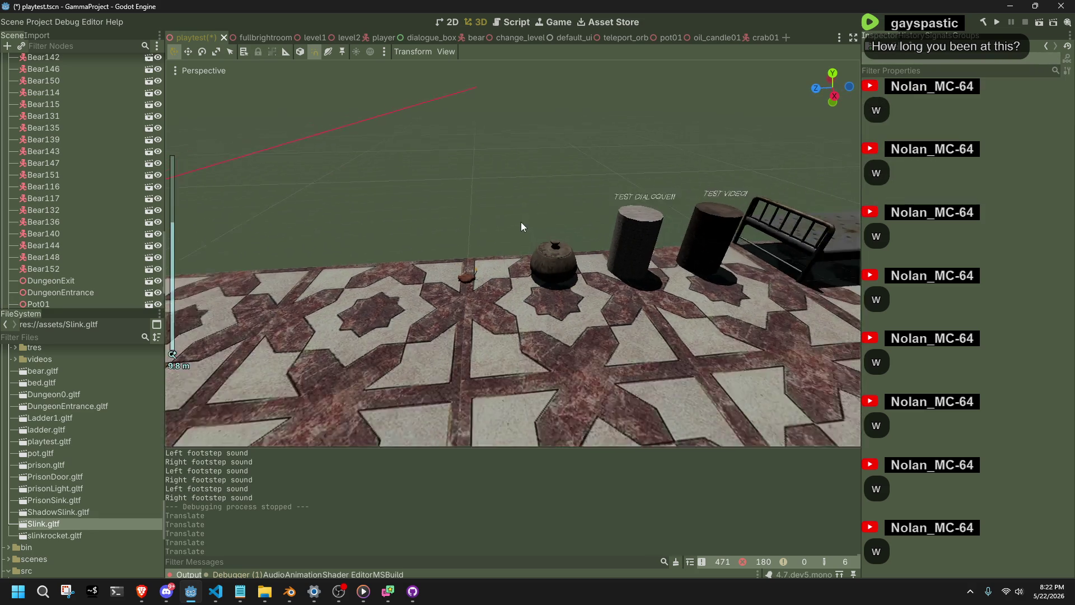
- Set the pot's Z position to -18.0 m
mouse_move(521, 221)
left_mouse_down()
mouse_move(730, 243)
mouse_move(224, 225)
left_mouse_up()
left_click(488, 208)
scroll(479, 206, "up", 3)
scroll(479, 207, "up", 5)
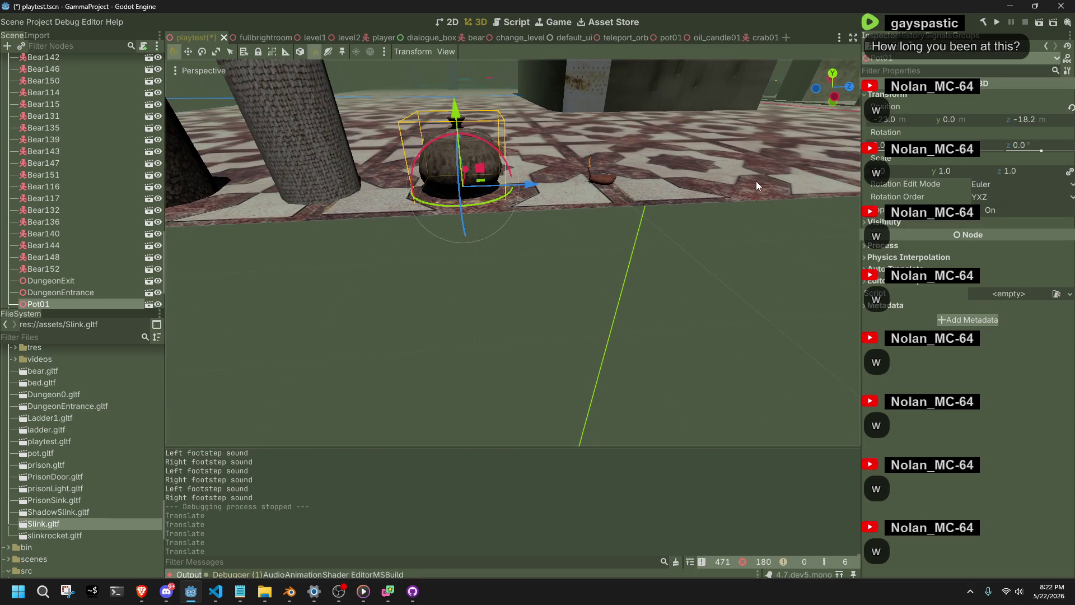
scroll(756, 182, "up", 2)
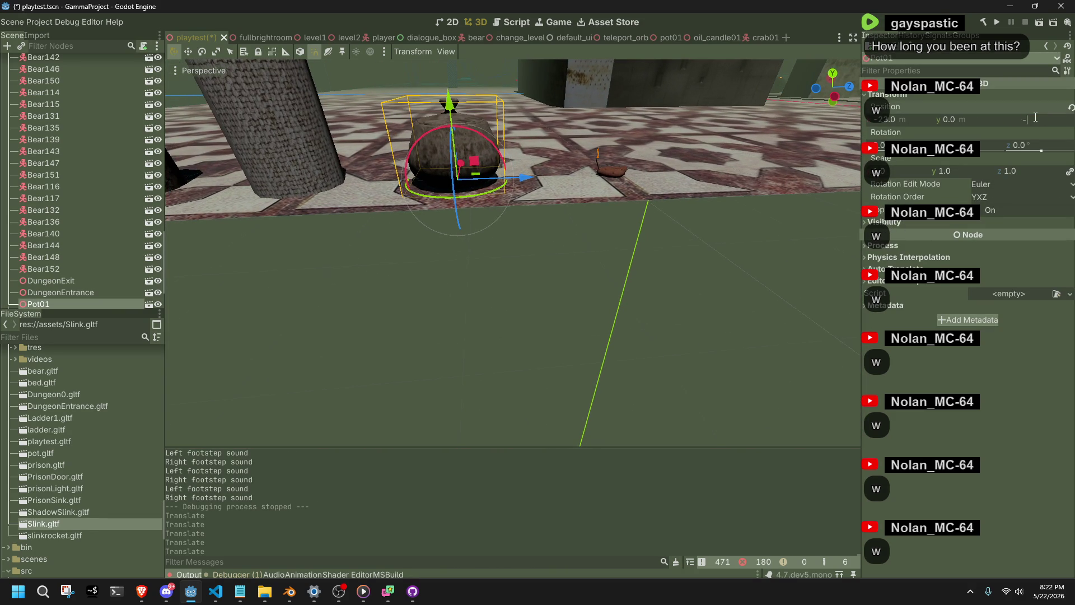
type("18")
key("Return")
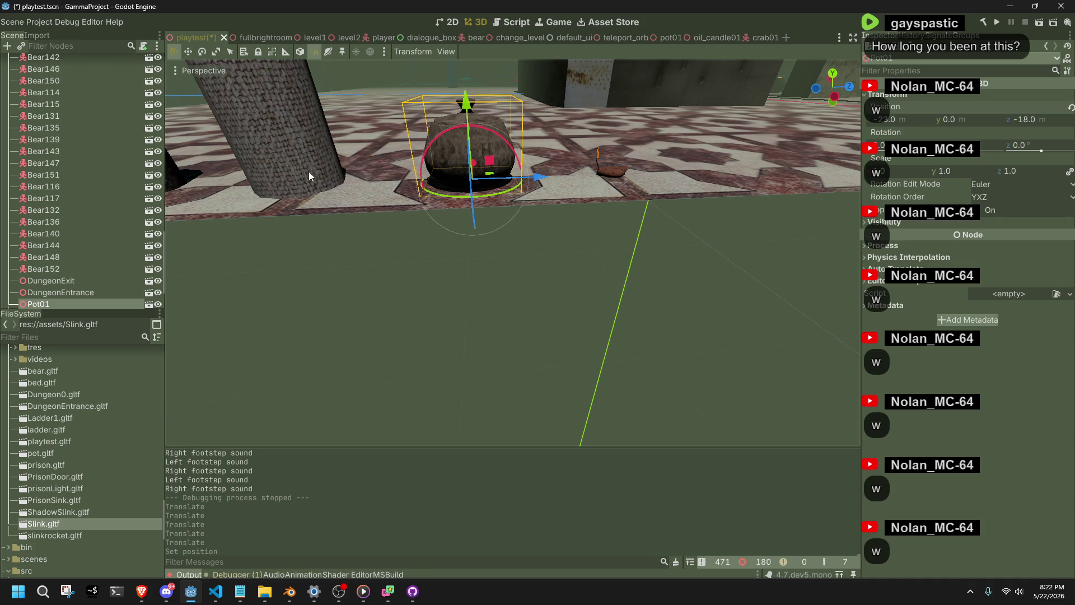
- Set the TestDialogue pillar's Z to -20.0 m and TestVideoPlayback's Z to -22.0 m
left_click(290, 169)
left_click(892, 95)
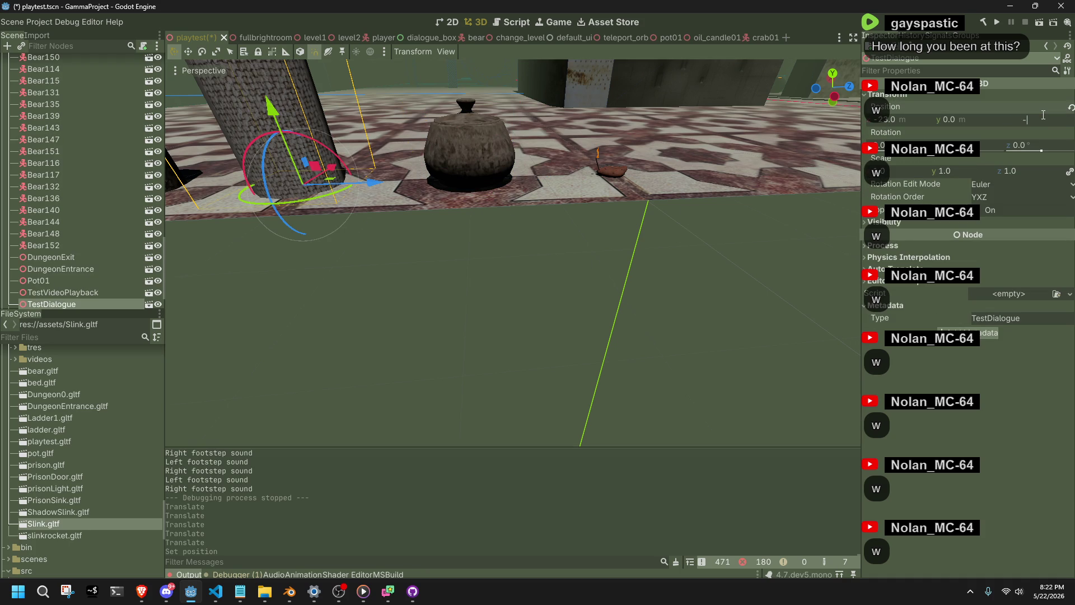
type("20")
key("Return")
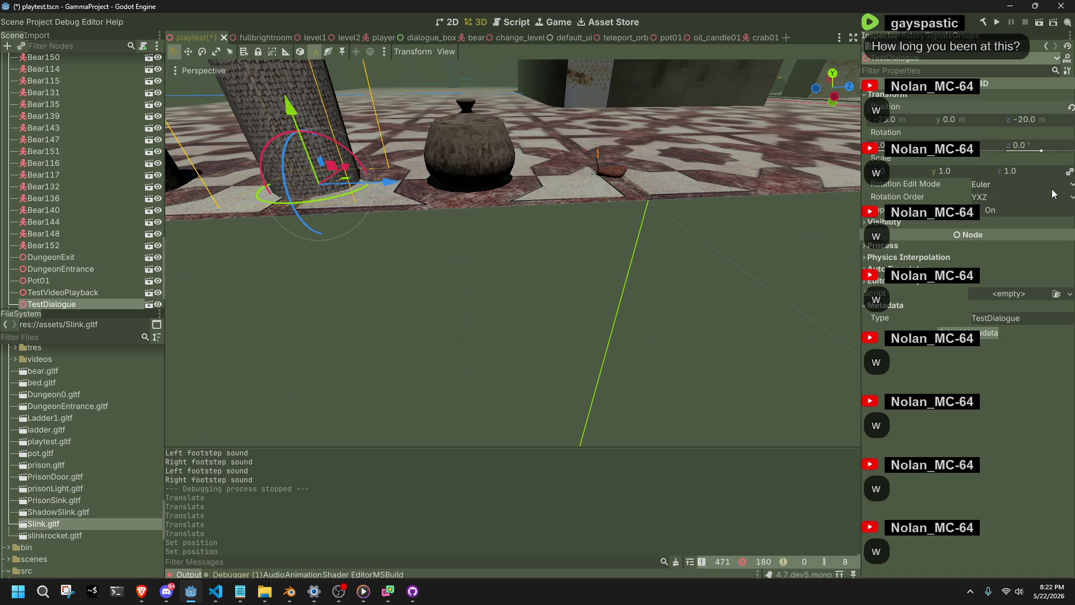
scroll(430, 274, "down", 5)
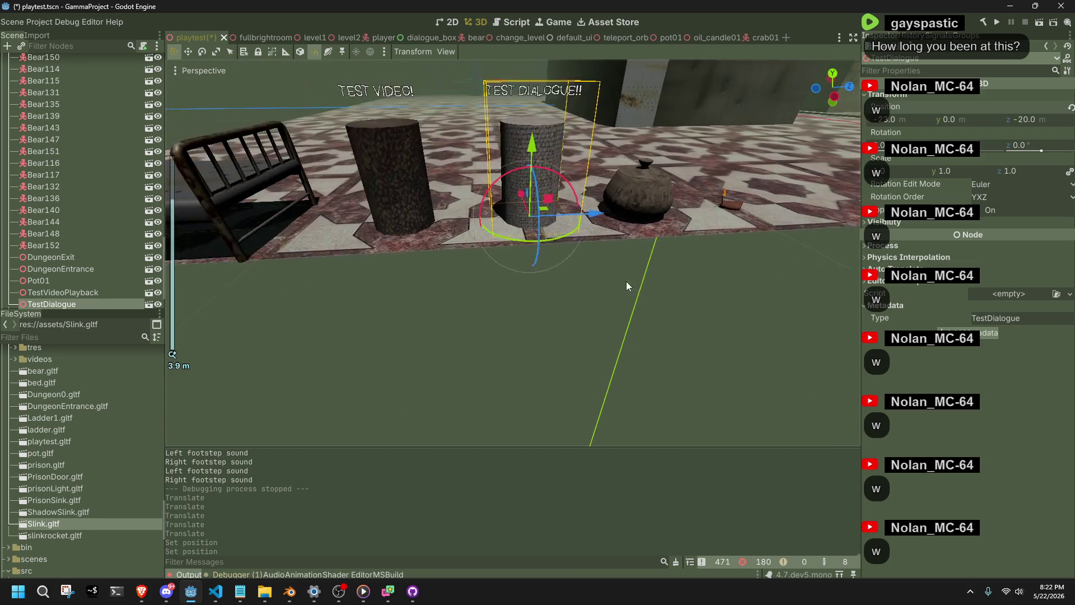
left_click(437, 192)
left_click(919, 96)
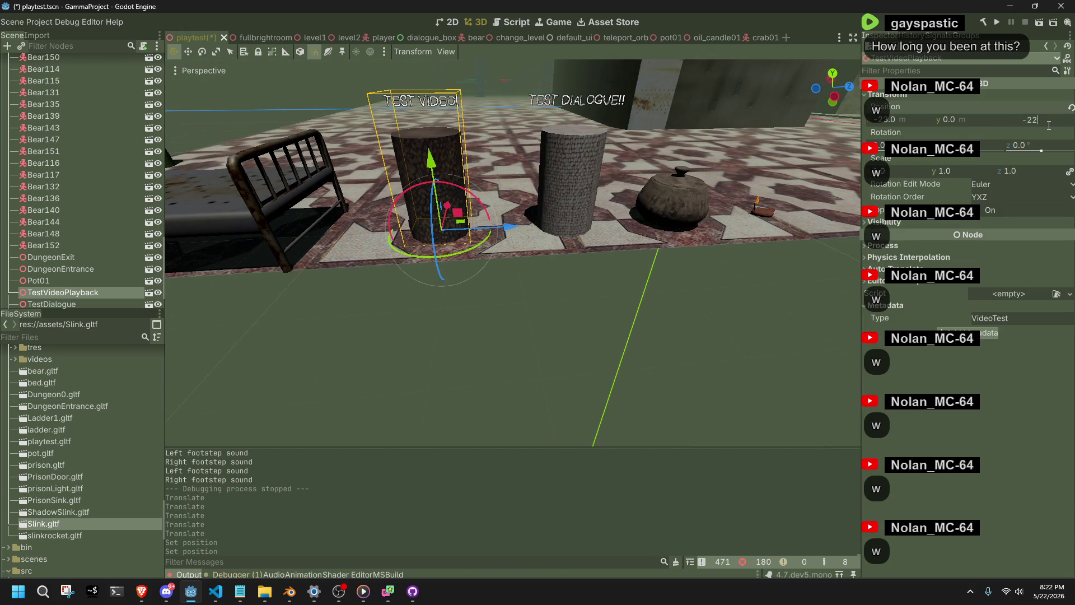
key("Return")
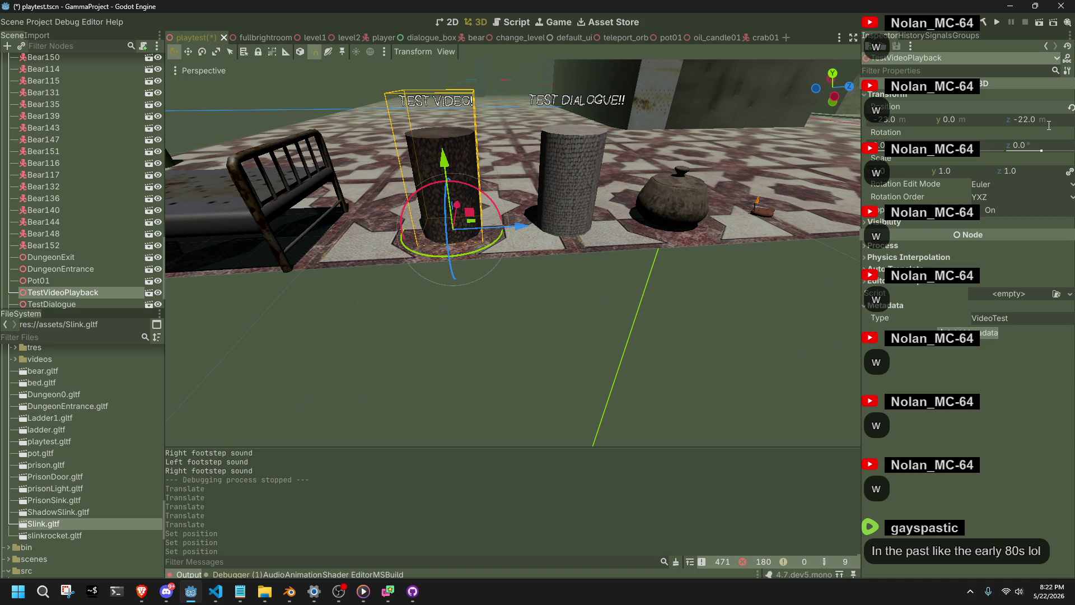
- Set the bed (DungeonEntrance) Z position to -26.0 and save playtest.tscn
scroll(368, 217, "down", 5)
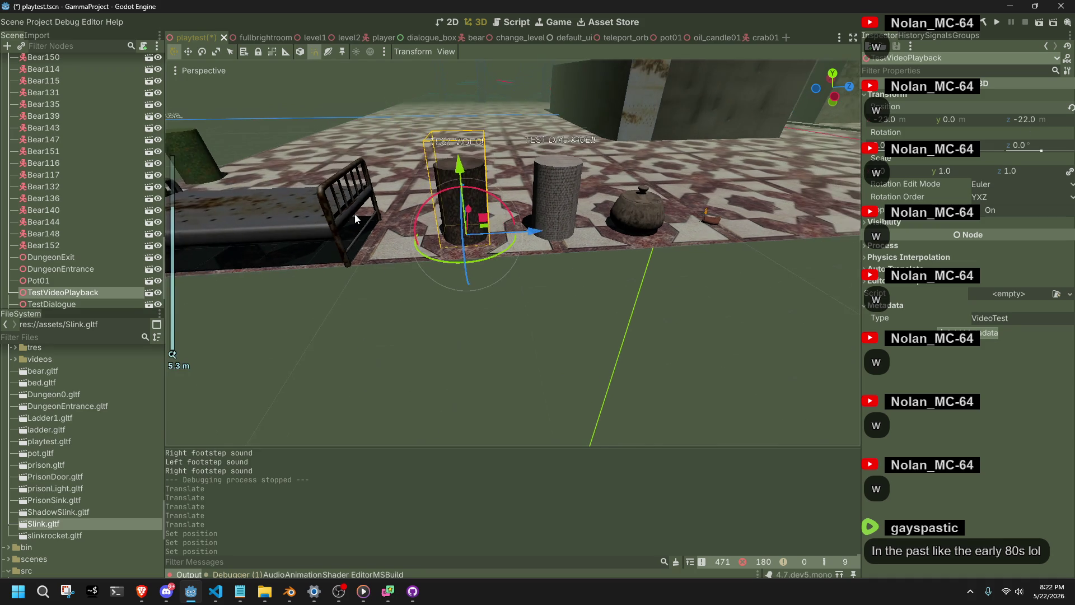
left_click(367, 217)
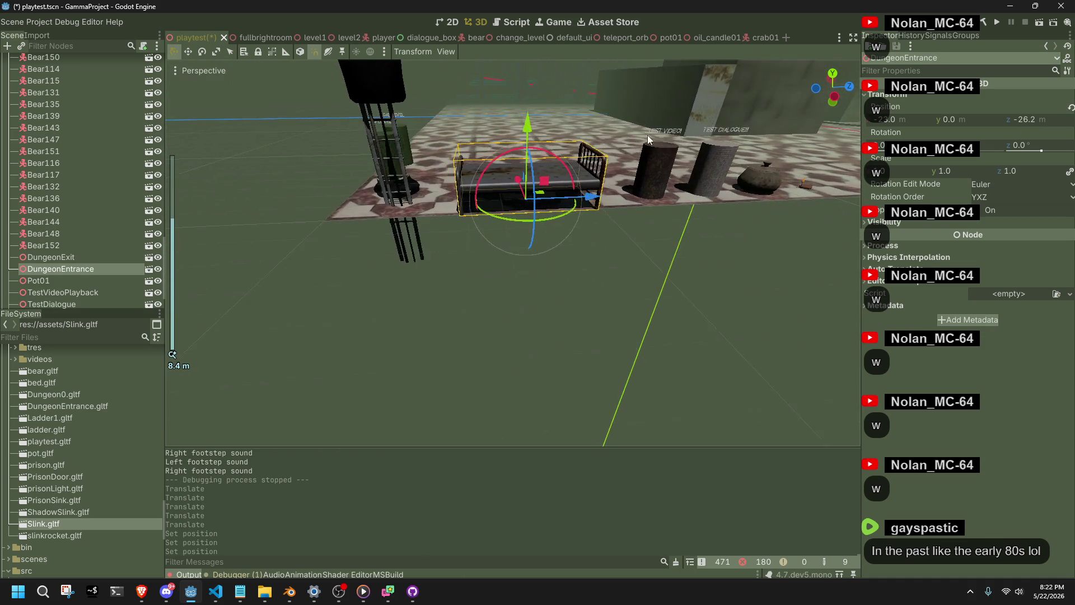
left_click(836, 104)
scroll(656, 168, "up", 4)
mouse_move(657, 168)
left_mouse_down()
mouse_move(654, 241)
mouse_move(647, 195)
mouse_move(649, 375)
mouse_move(540, 268)
mouse_move(845, 229)
mouse_move(764, 214)
mouse_move(679, 220)
mouse_move(725, 208)
mouse_move(567, 259)
mouse_move(601, 318)
mouse_move(666, 314)
mouse_move(767, 389)
mouse_move(593, 262)
mouse_move(526, 231)
mouse_move(627, 170)
mouse_move(616, 186)
mouse_move(858, 175)
left_mouse_up()
left_click(633, 316)
left_click(767, 388)
left_click(627, 170)
left_click(1045, 121)
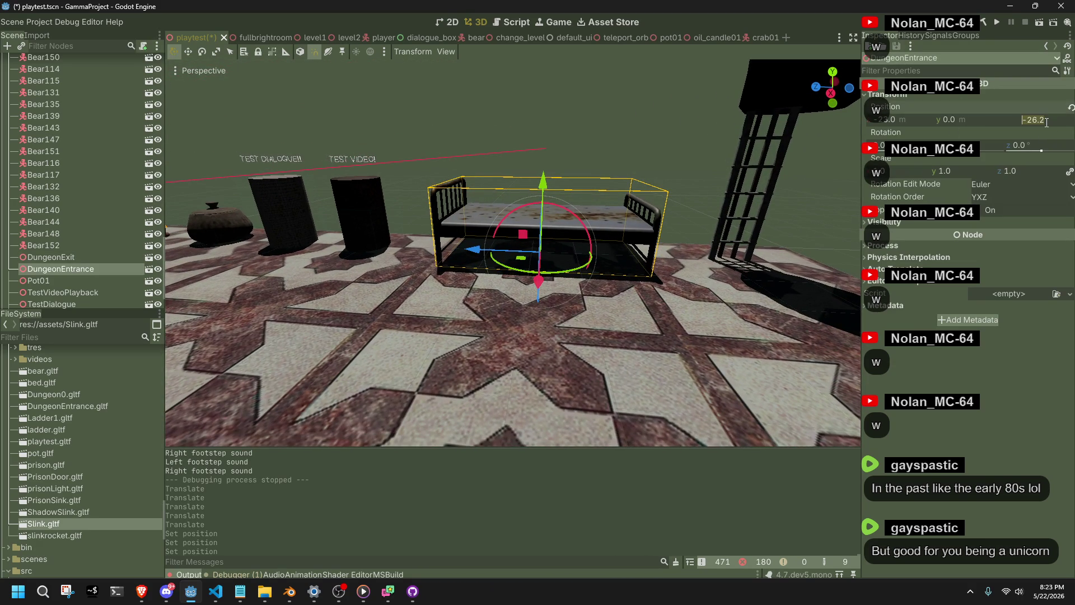
type("-")
key("Return")
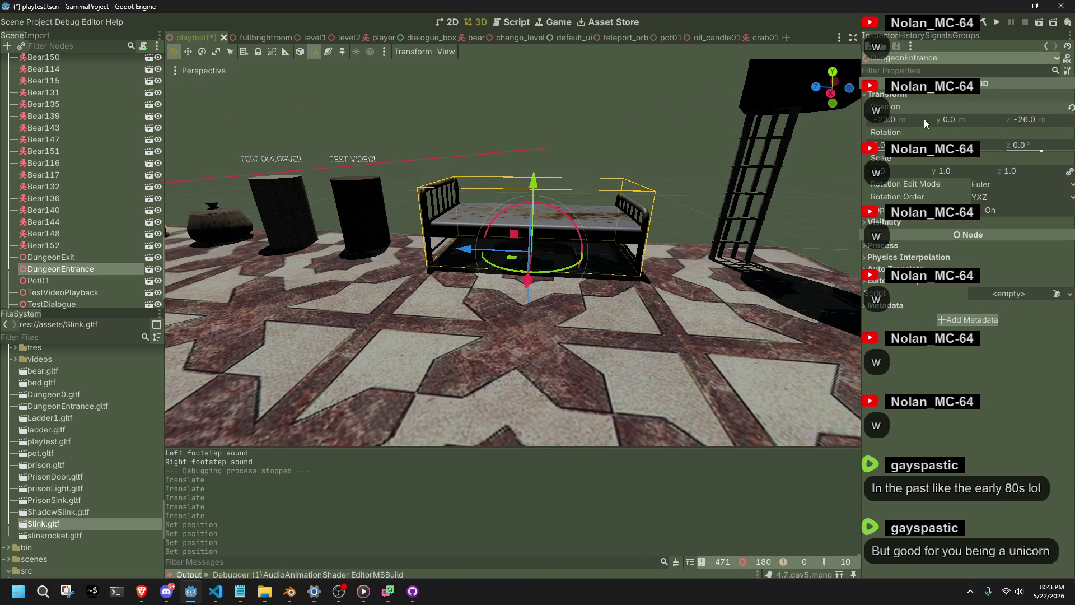
left_click(681, 142)
key("ctrl+s")
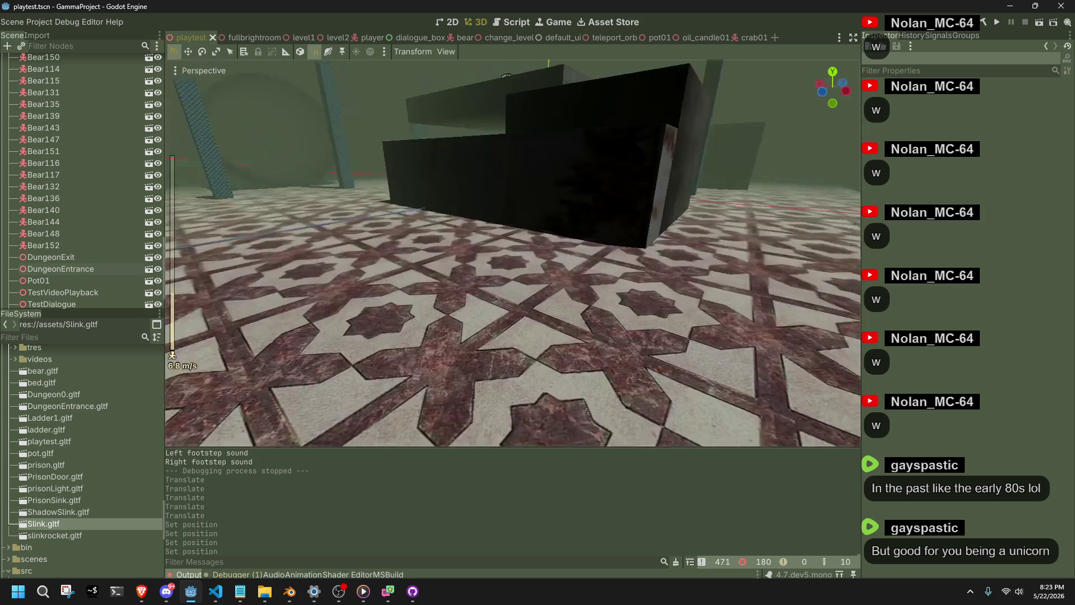
- Fly the editor camera through the dungeon to check the new layout
key("w")
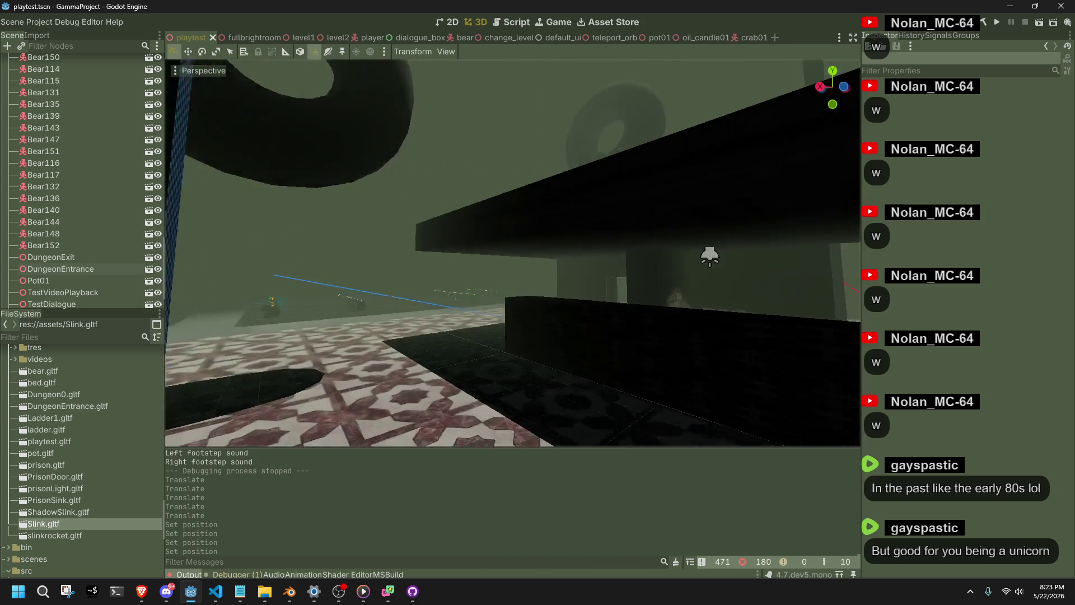
key("w")
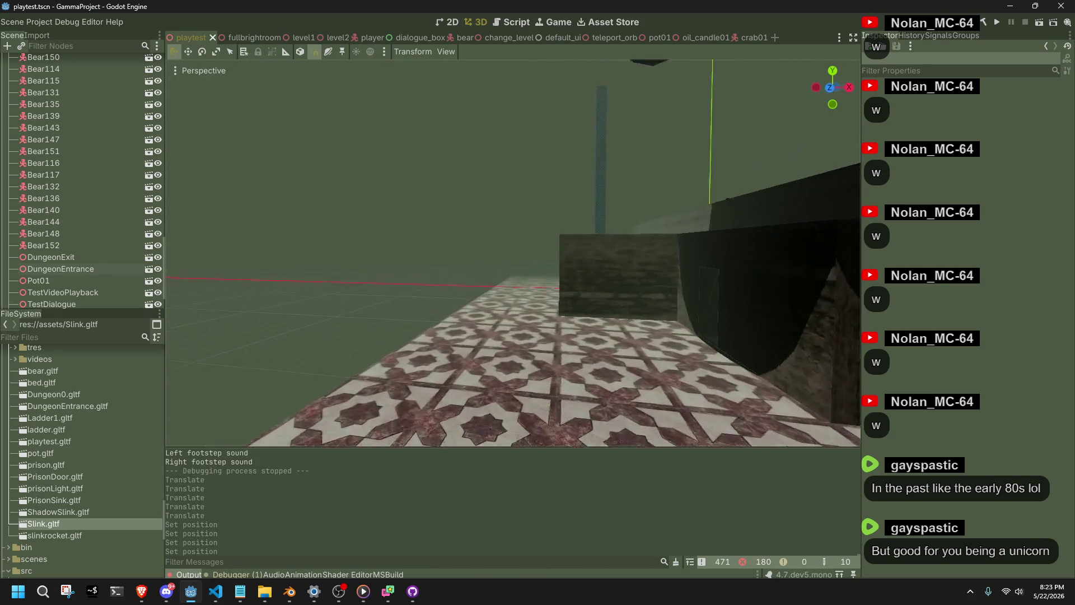
key("w")
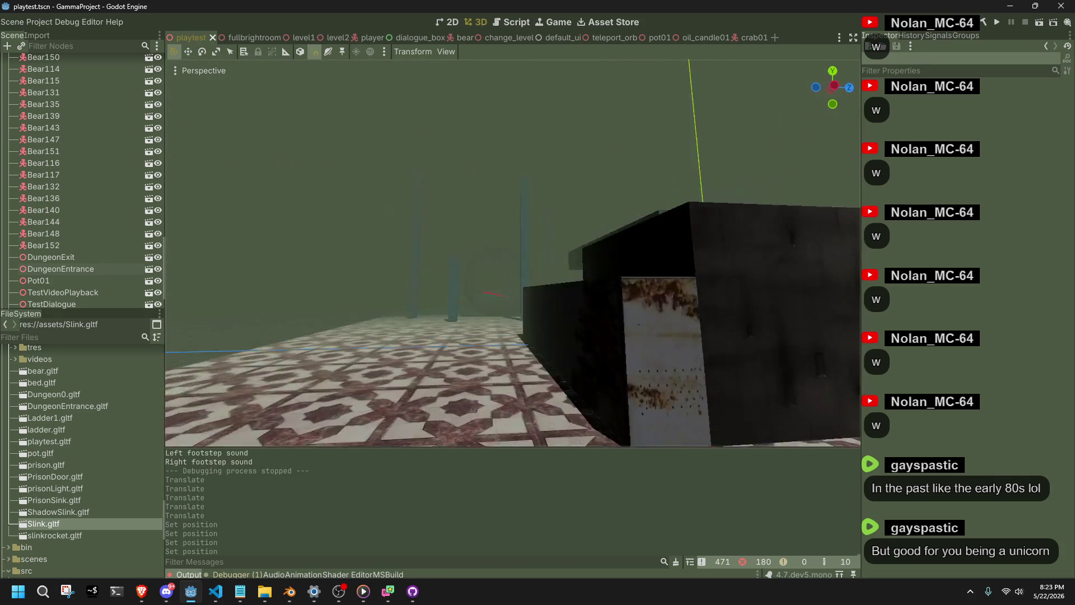
key("alt+Tab")
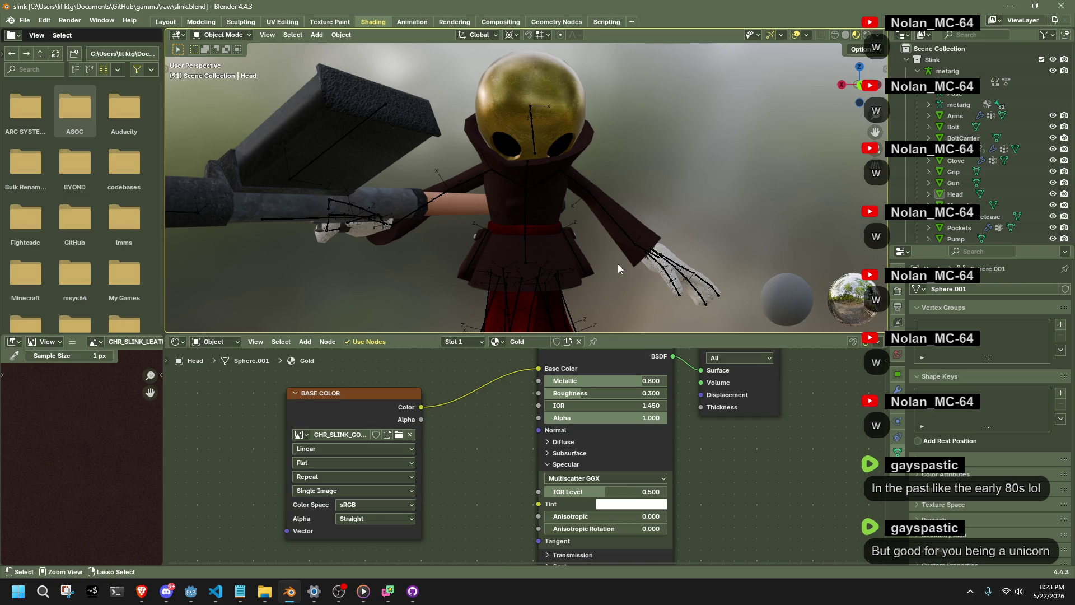
- In the Modeling workspace, switch Slink from Edit Mode to Object Mode and save slink.blend
left_click(200, 22)
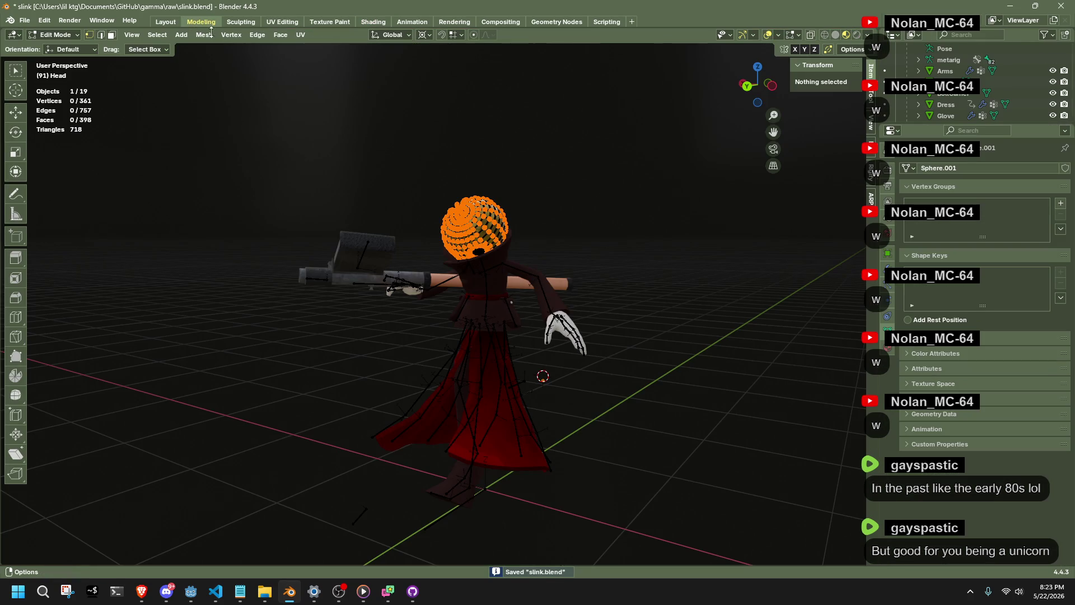
key("Tab")
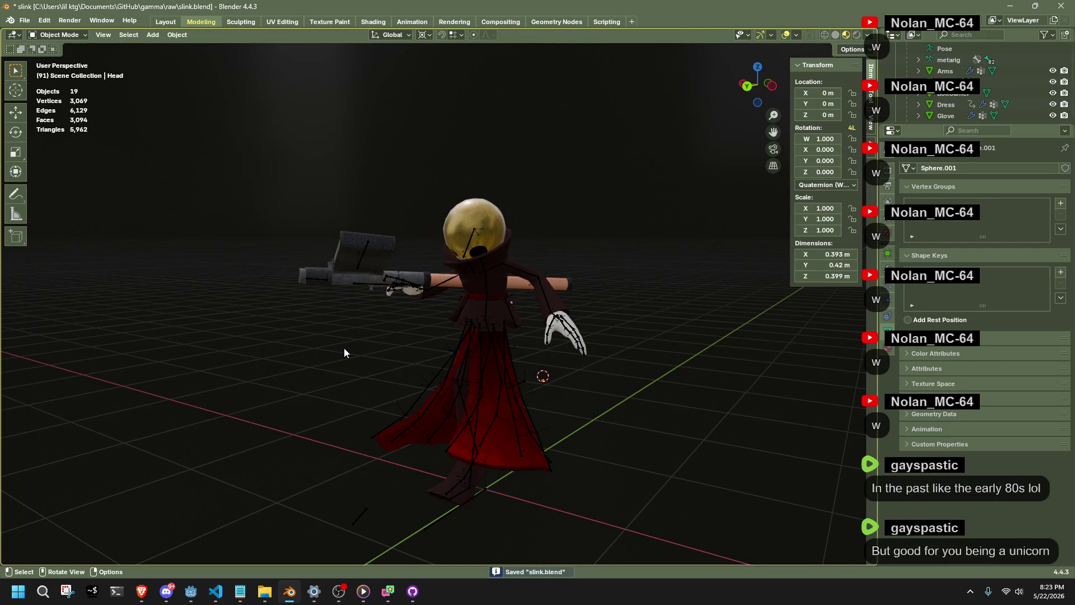
scroll(344, 348, "down", 2)
key("ctrl+s")
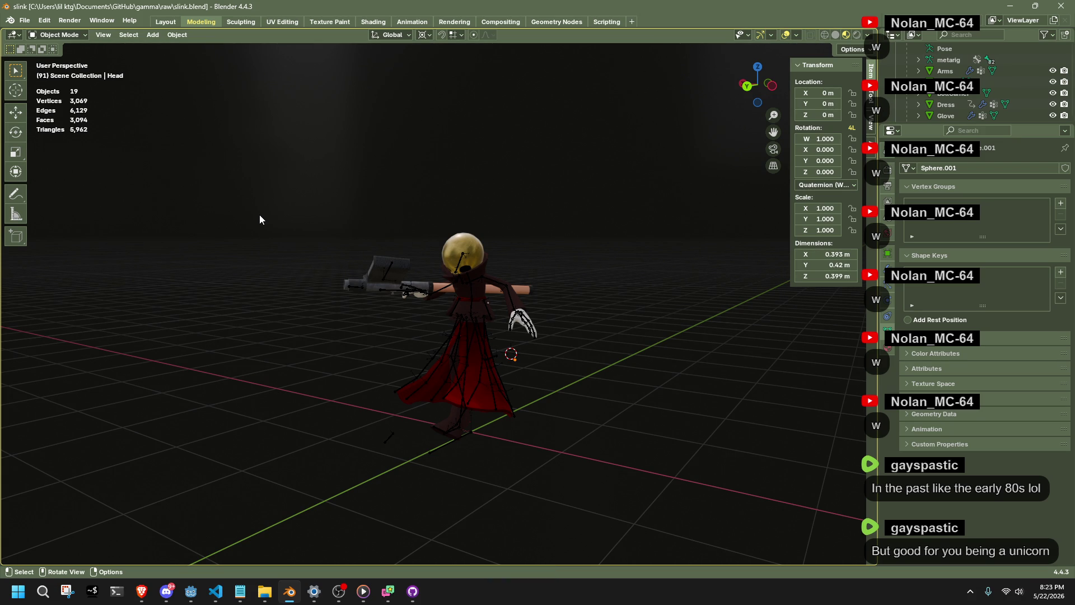
key("alt+Tab")
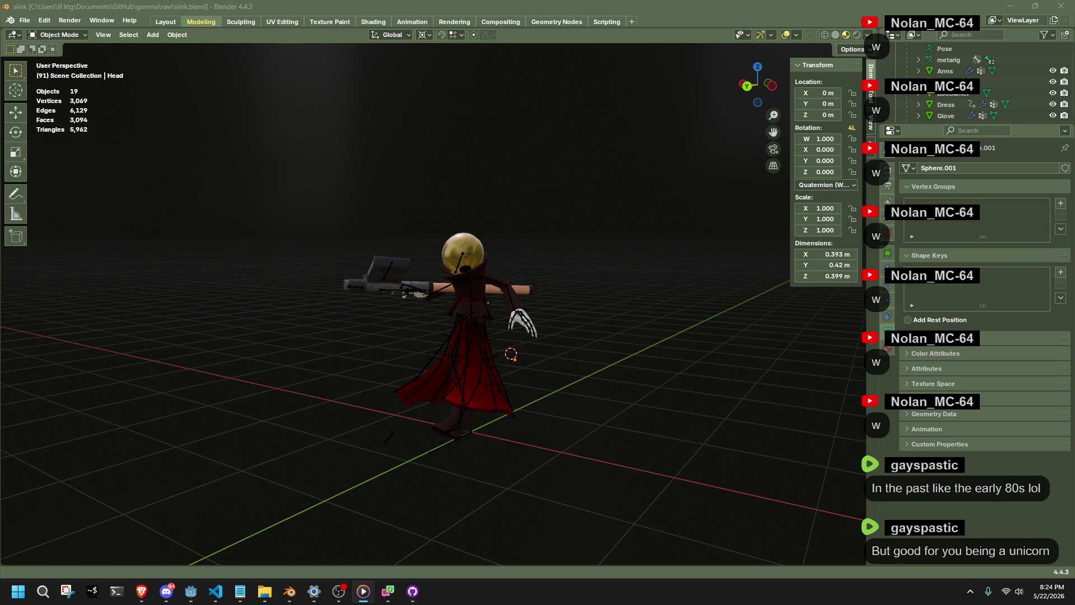
mouse_move(1074, 163)
left_mouse_down()
mouse_move(481, 133)
mouse_move(457, 108)
mouse_move(695, 143)
left_mouse_up()
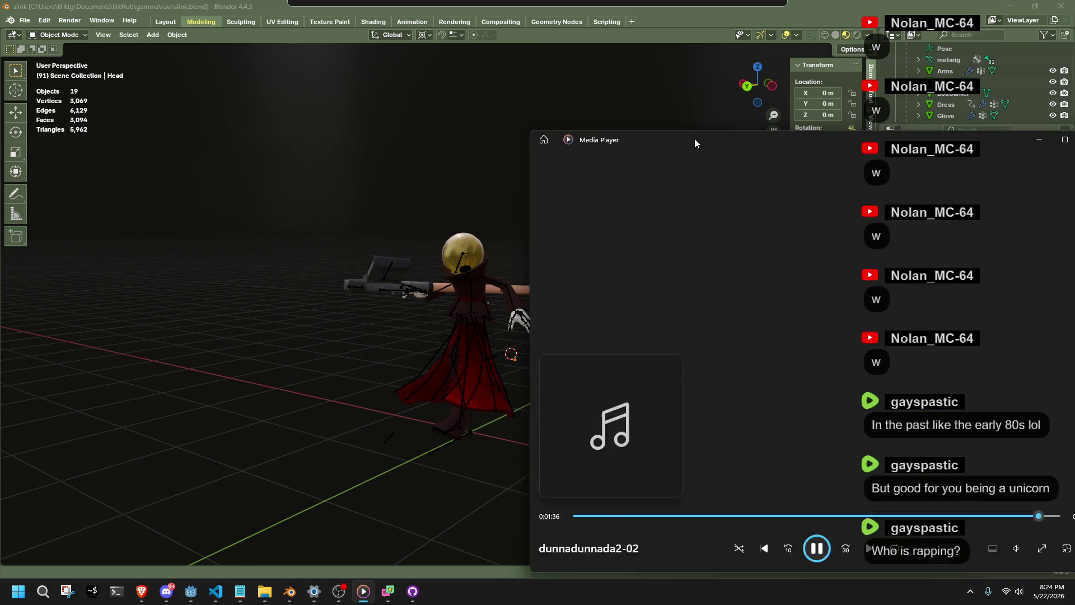
left_click(1039, 140)
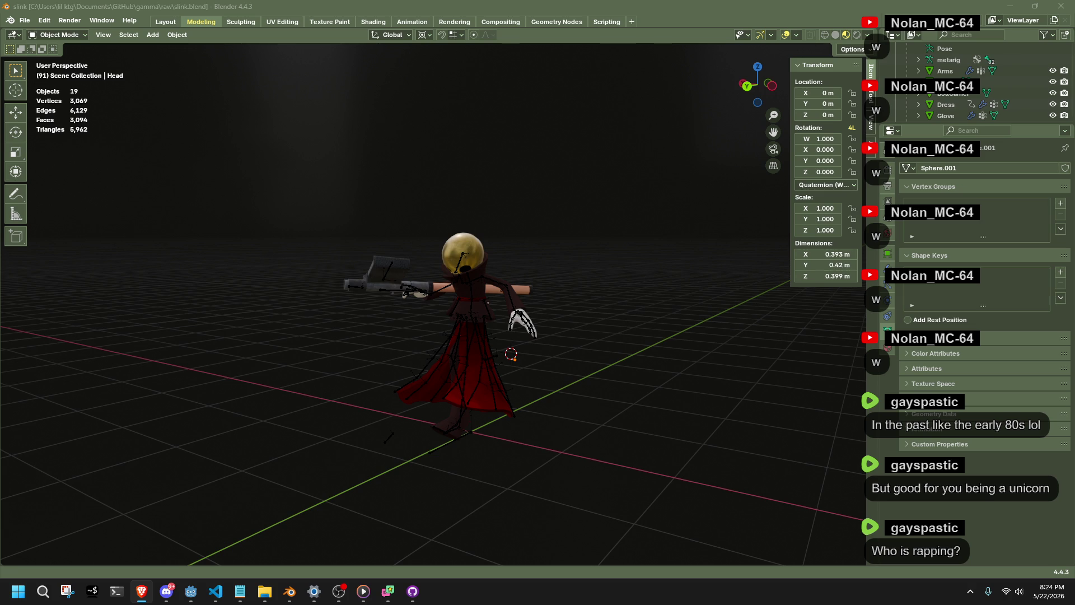
- Back in Blender, select the Slink metarig and play its animation
key("alt+Tab")
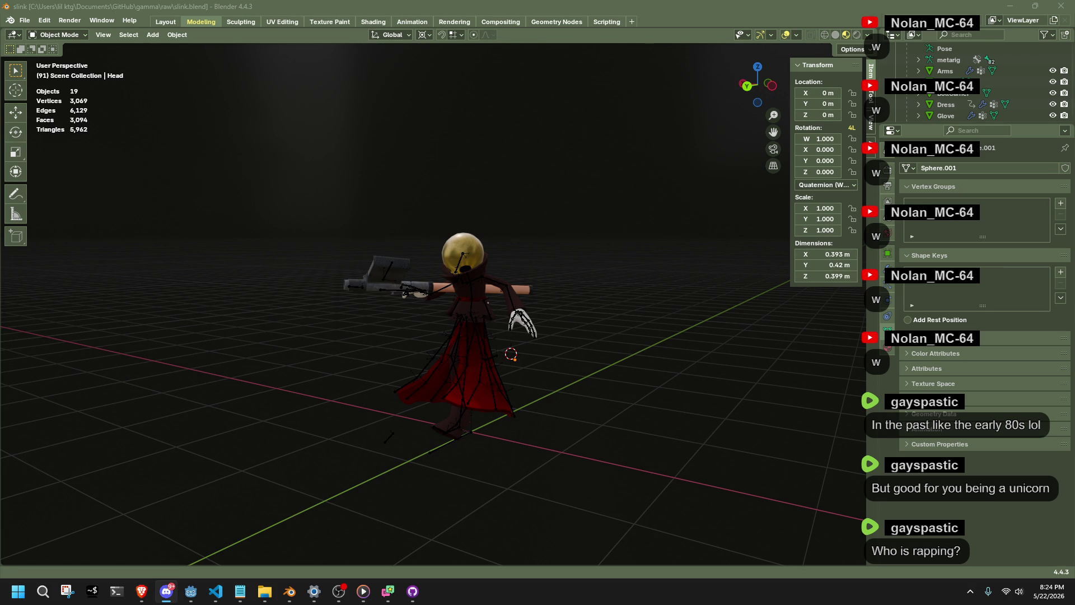
key("alt+Tab")
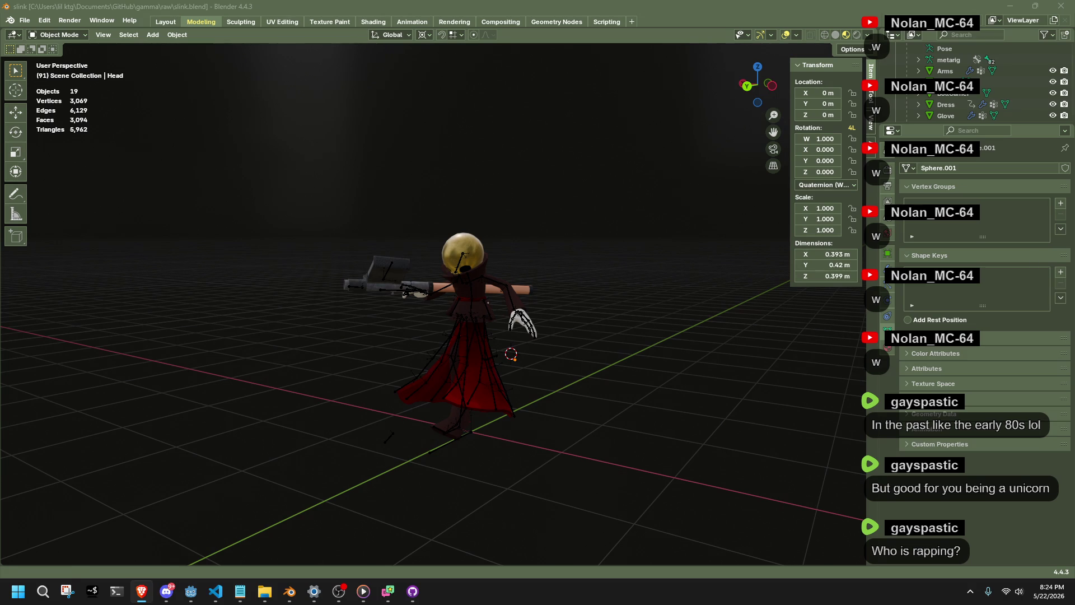
key("alt+Tab")
scroll(449, 304, "up", 3)
left_click(498, 315)
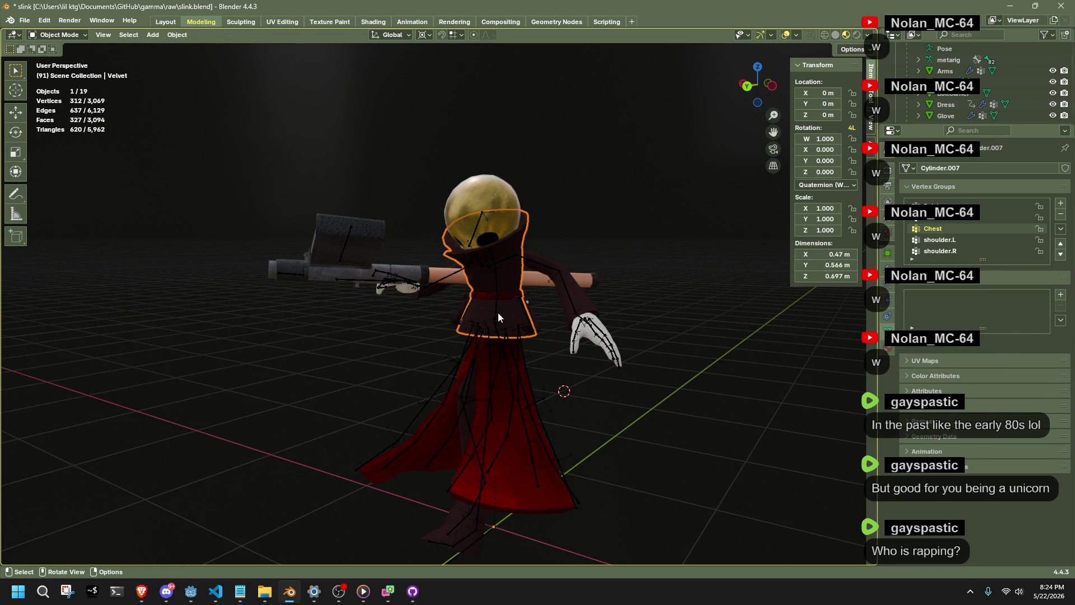
left_click(498, 313)
key("space")
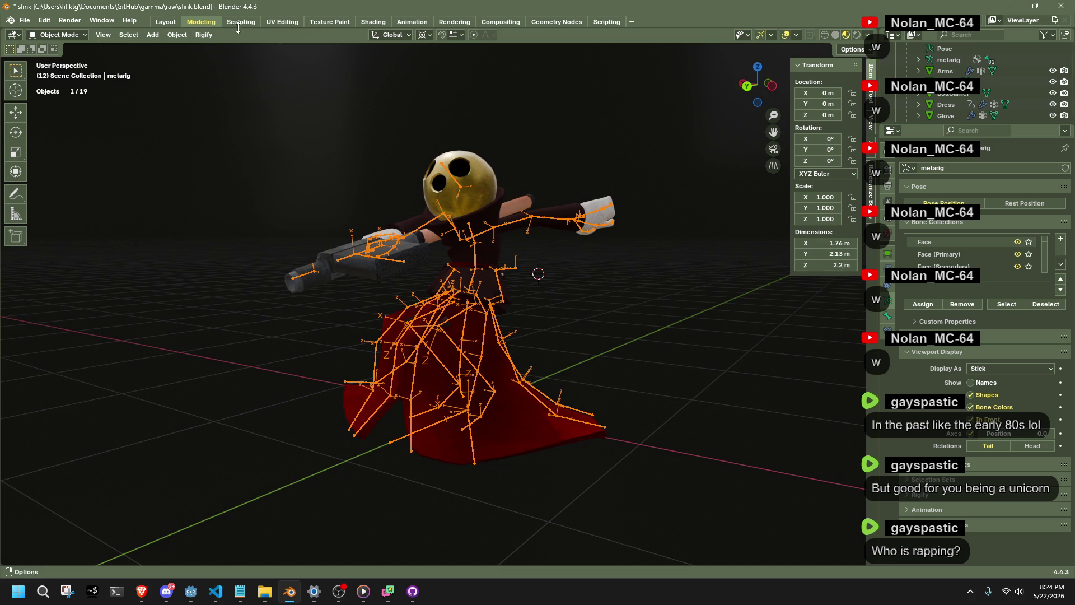
- In the Animation workspace, browse the rig's actions to load the Jump action
left_click(400, 23)
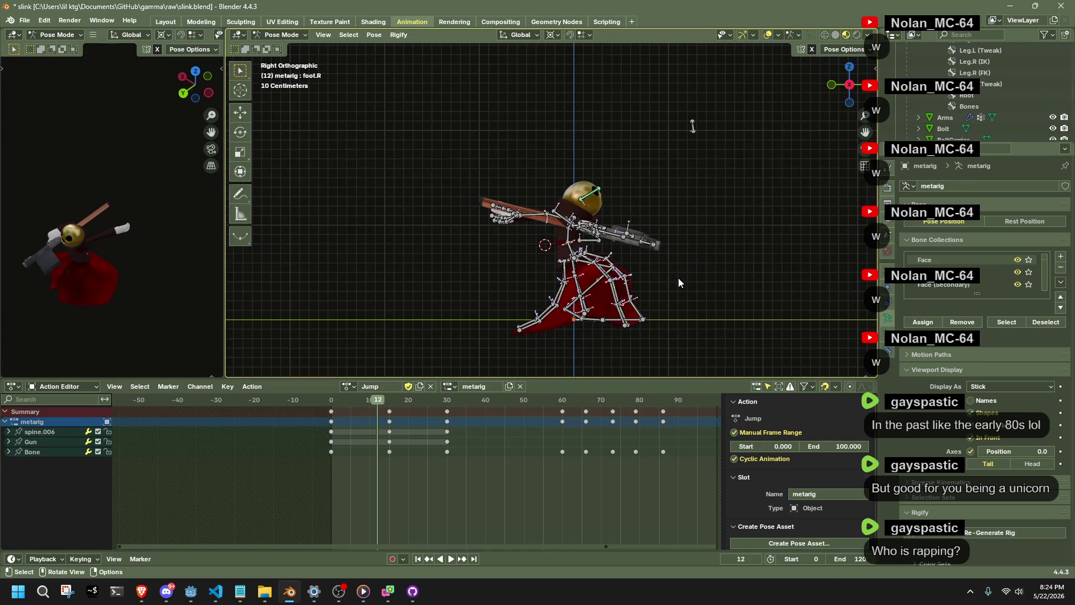
left_click(349, 386)
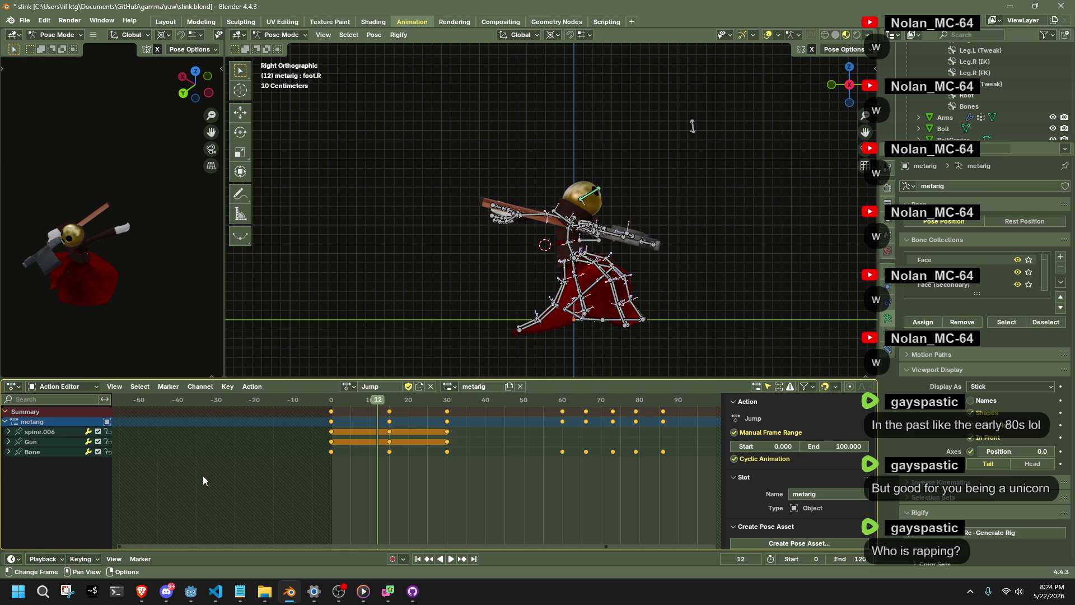
mouse_move(216, 591)
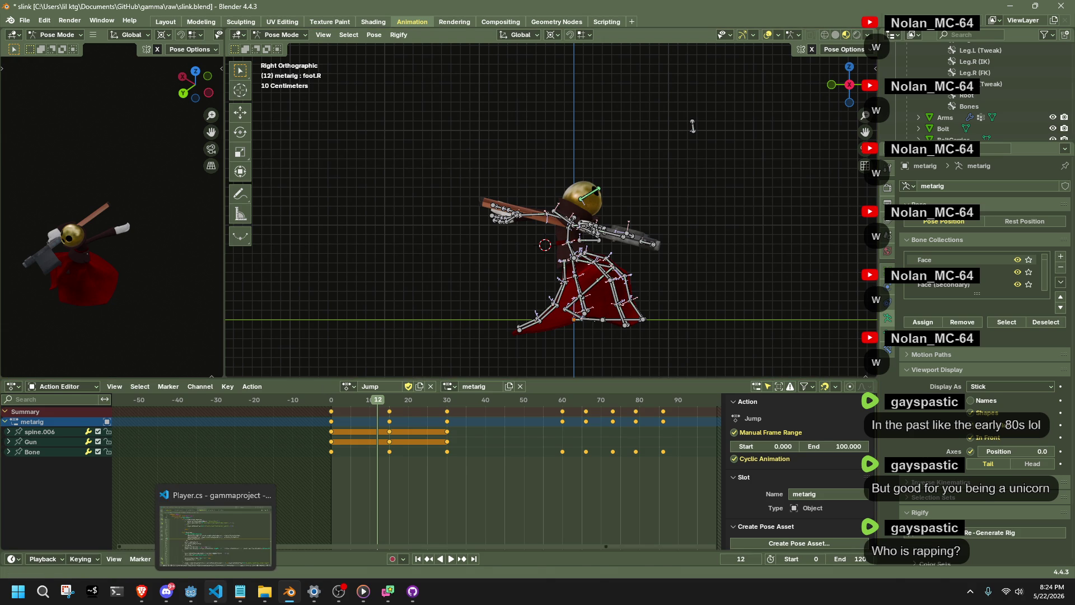
left_click(215, 535)
- Move from Player.cs lines 283-285 to Main.cs and find InitializeScene's ChangeLevel case
left_click(482, 361)
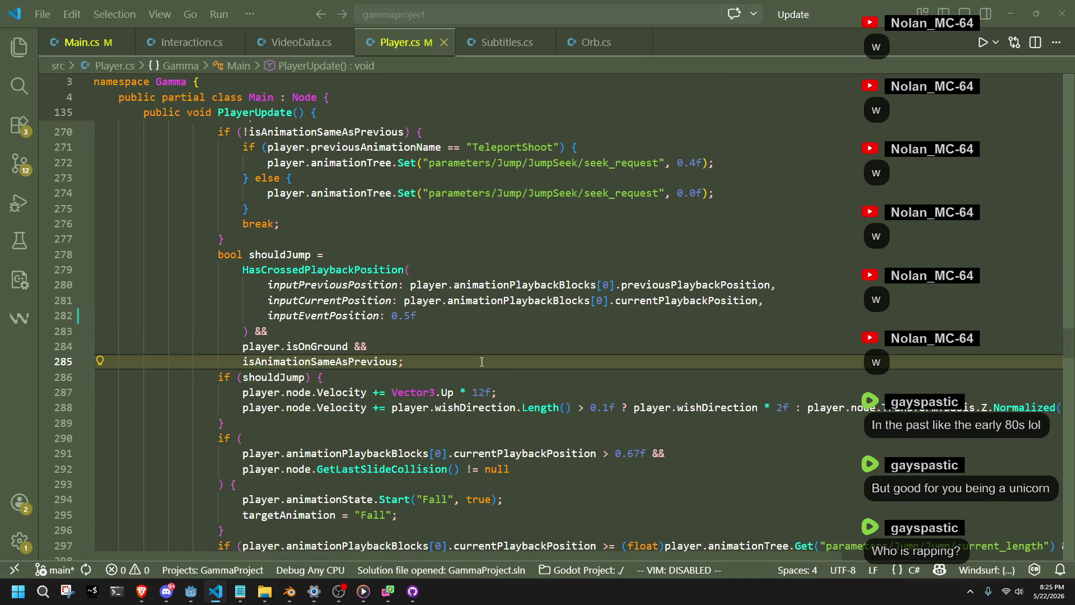
left_click(442, 331)
left_click(77, 52)
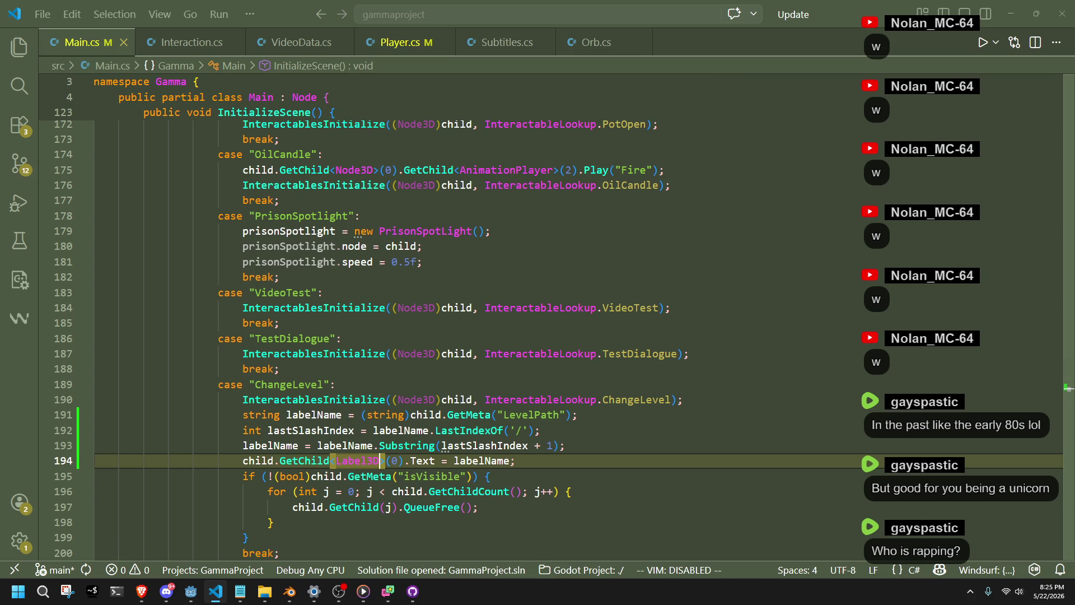
key("alt+Tab")
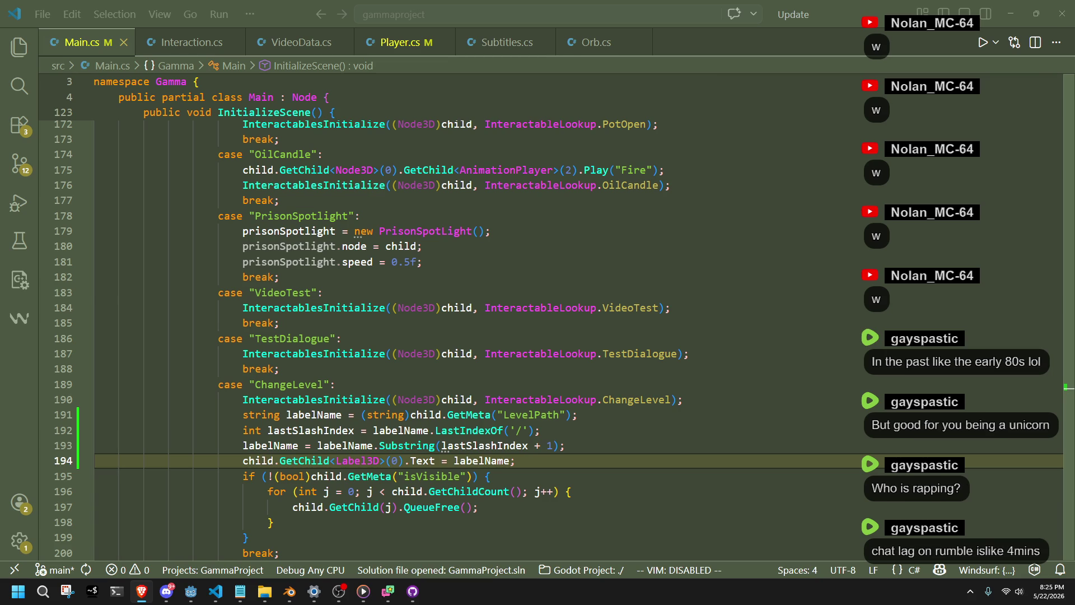
left_click(735, 365)
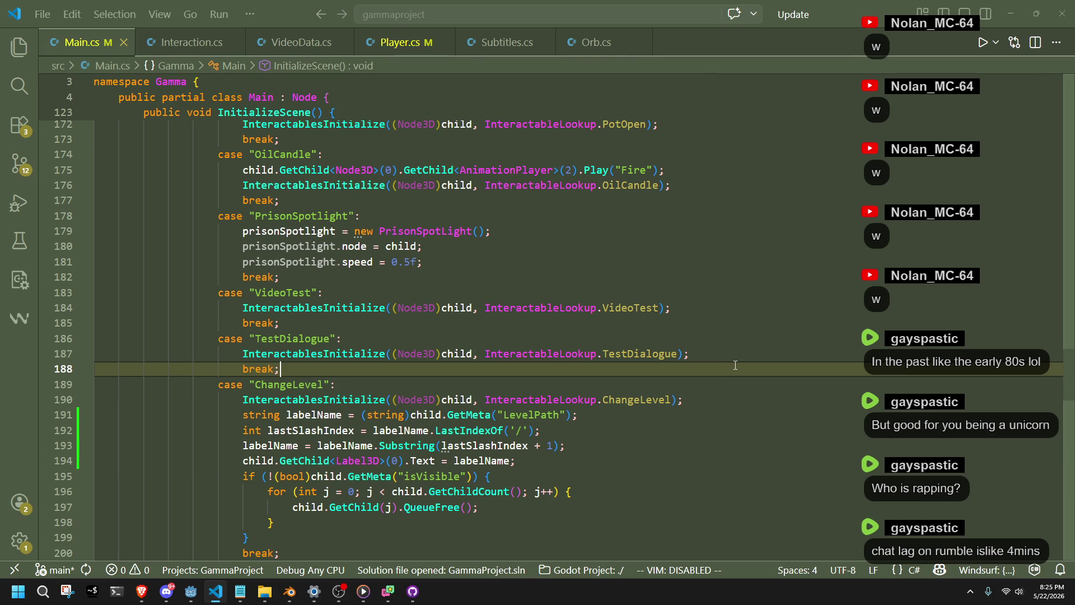
key("alt+Tab")
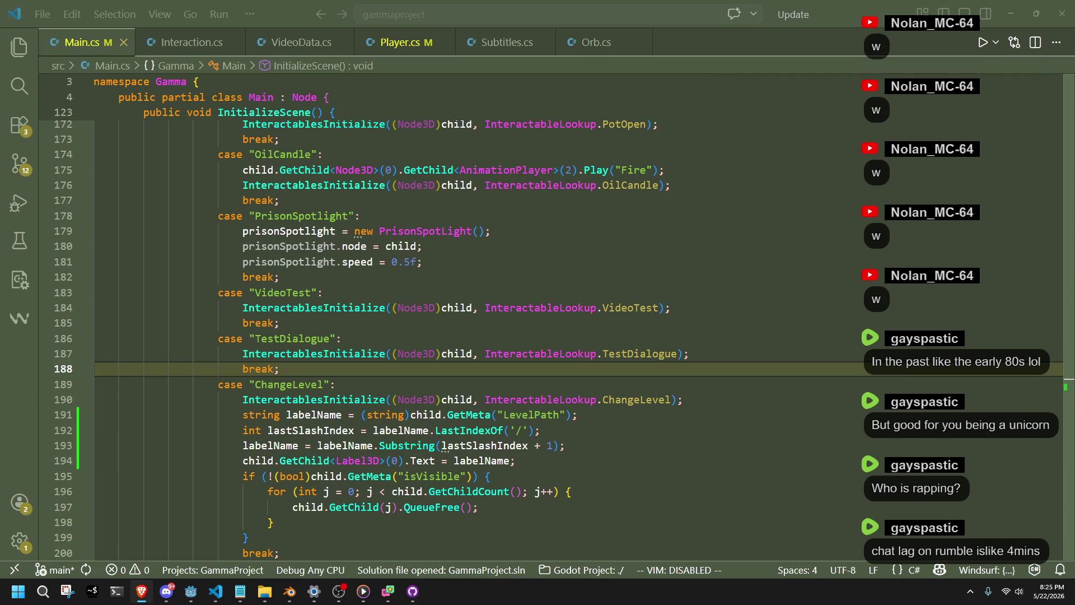
scroll(781, 450, "down", 3)
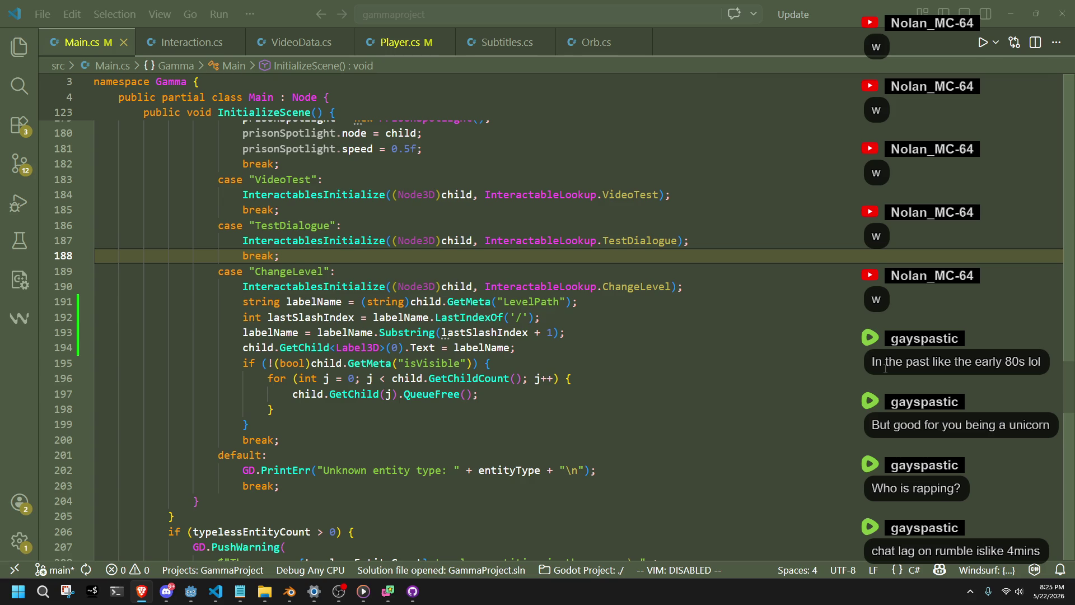
scroll(886, 369, "up", 1)
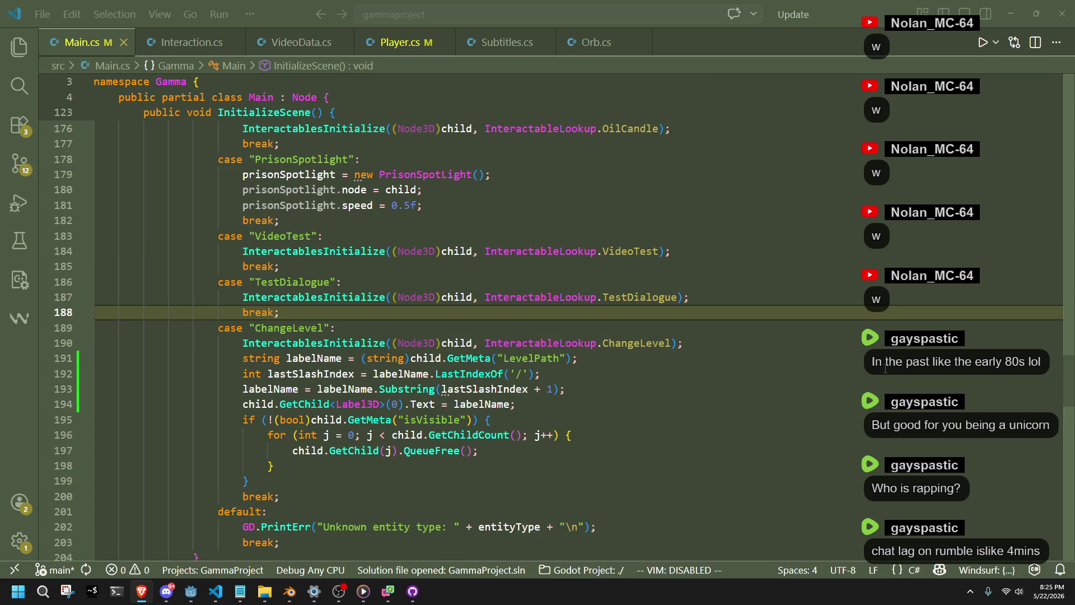